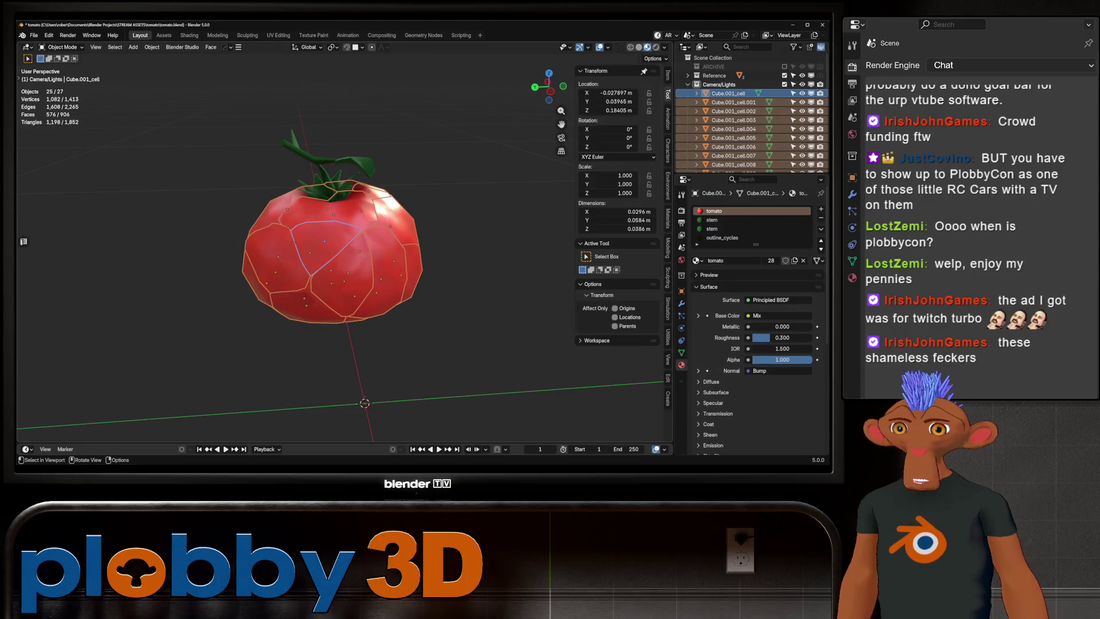
- Isolate the cell pieces in local view, then briefly view the intact tomato Cube.001 alone
{"action": "key", "text": "KP_Divide"}
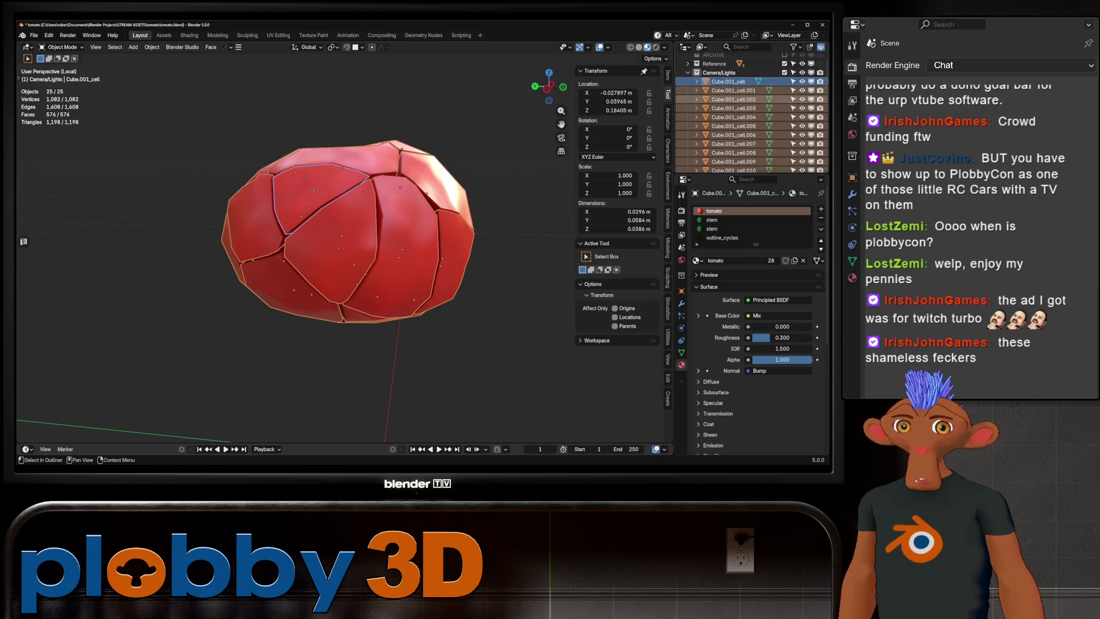
{"action": "left_click", "coordinate": [728, 94]}
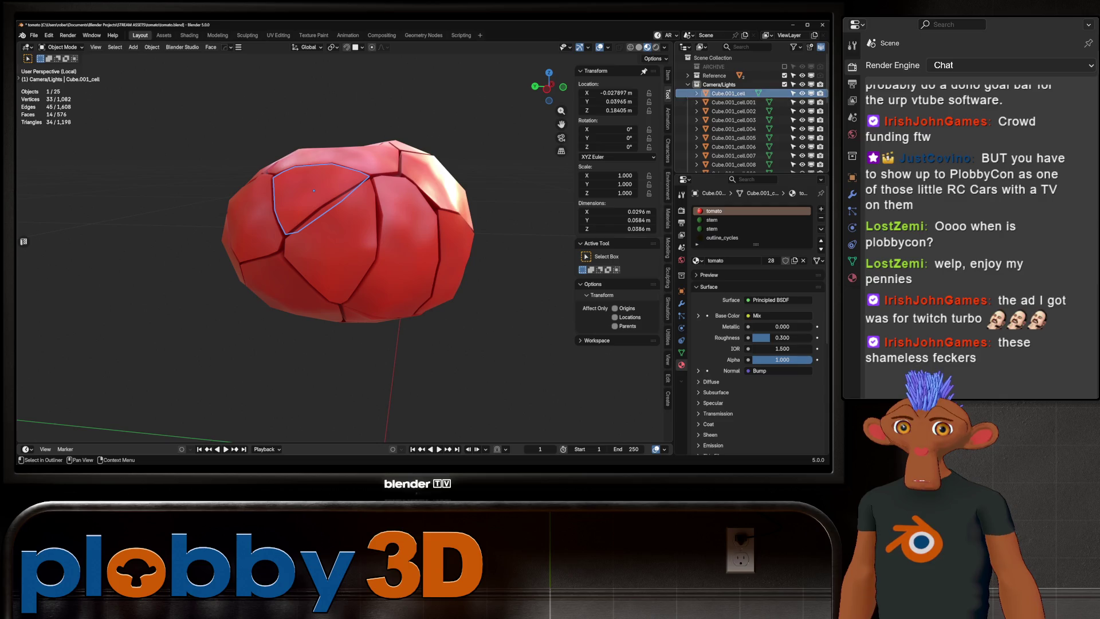
{"action": "scroll", "coordinate": [739, 101], "scroll_direction": "down", "scroll_amount": 5}
{"action": "left_click", "coordinate": [687, 163]}
{"action": "scroll", "coordinate": [739, 127], "scroll_direction": "down", "scroll_amount": 1}
{"action": "left_click", "coordinate": [723, 154]}
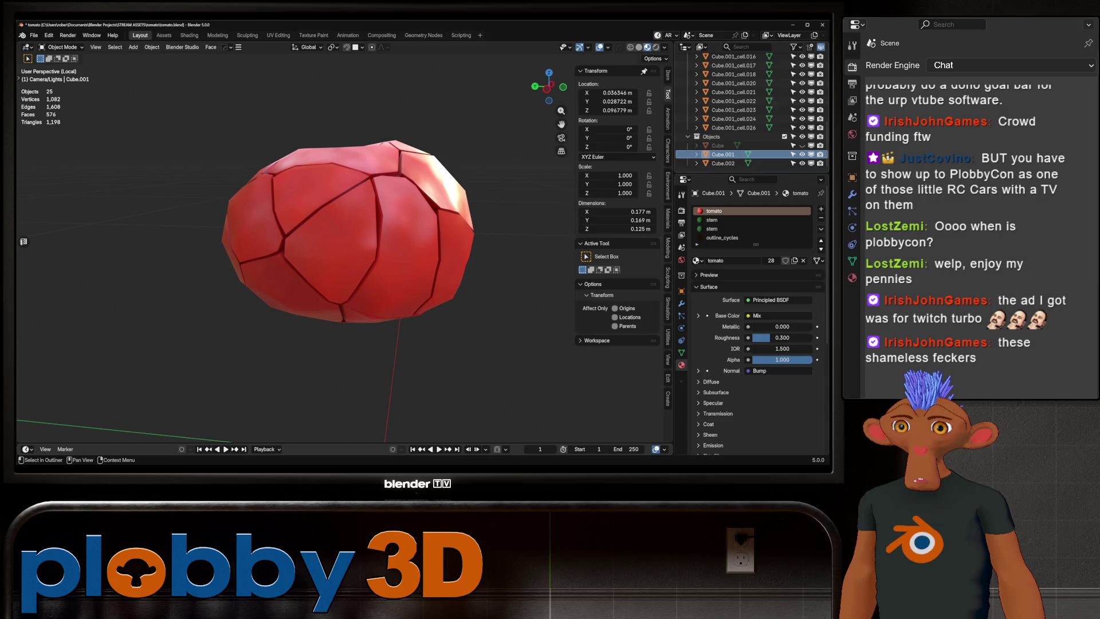
{"action": "left_click", "coordinate": [723, 163], "text": "ctrl"}
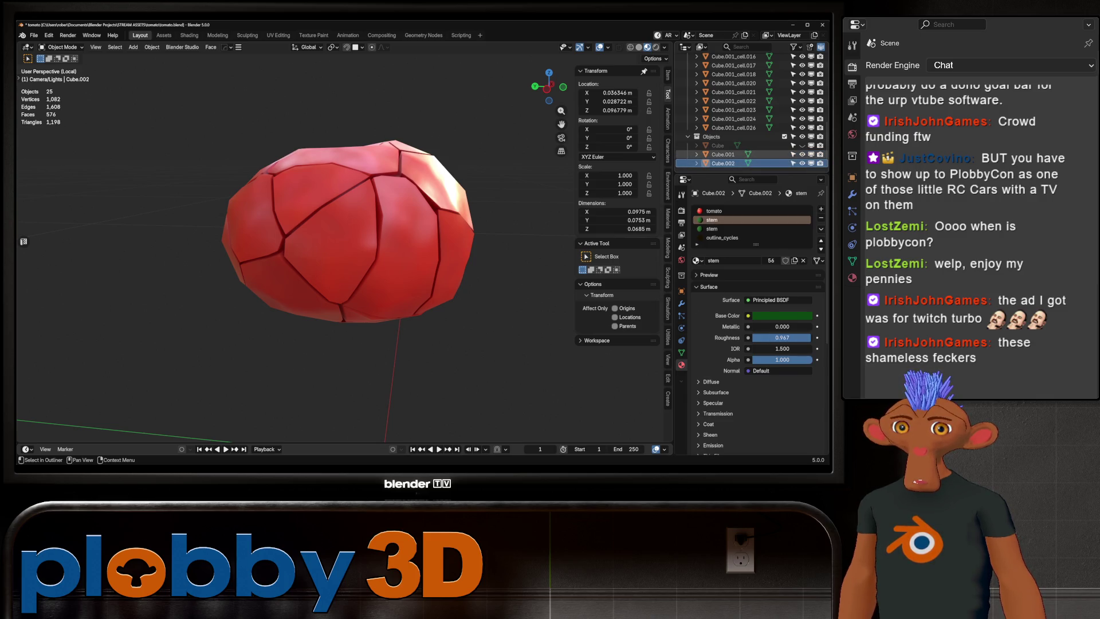
{"action": "left_click", "coordinate": [723, 154]}
{"action": "key", "text": "KP_Divide"}
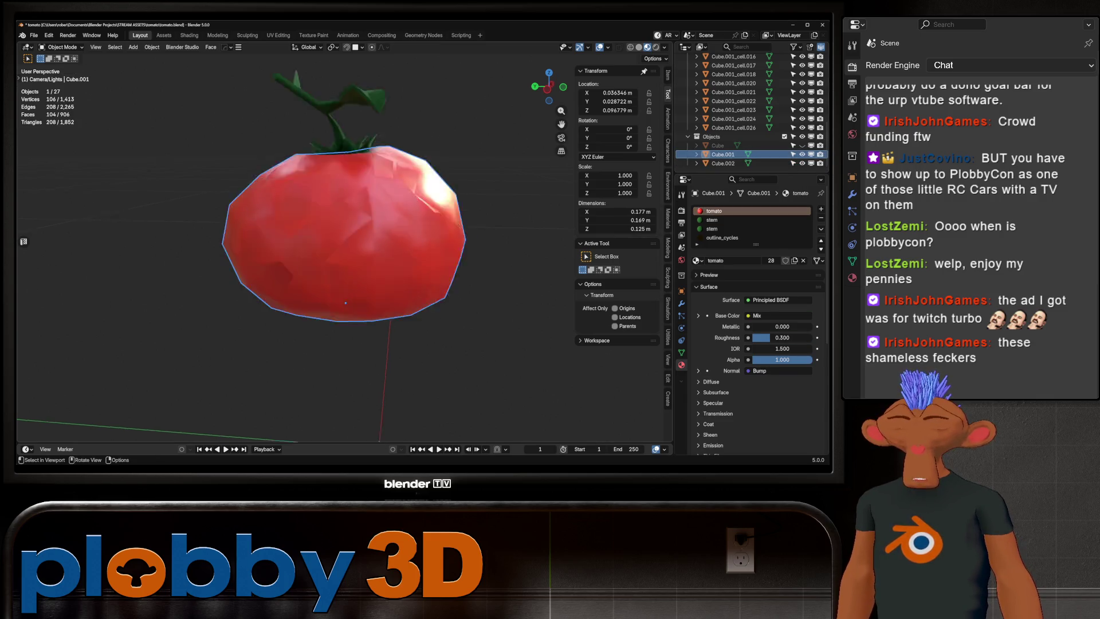
{"action": "key", "text": "KP_Divide"}
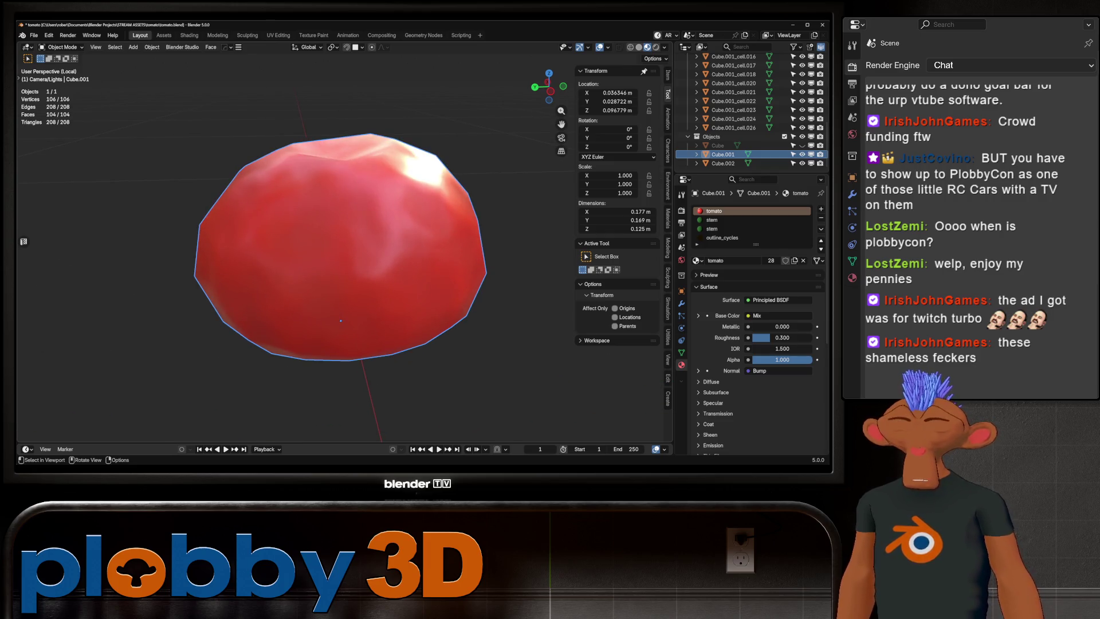
{"action": "key", "text": "KP_Divide"}
- Hide Cube.001 and stem Cube.002, then toggle Edit Mode on cell Cube.001_cell.001
{"action": "left_click", "coordinate": [802, 154]}
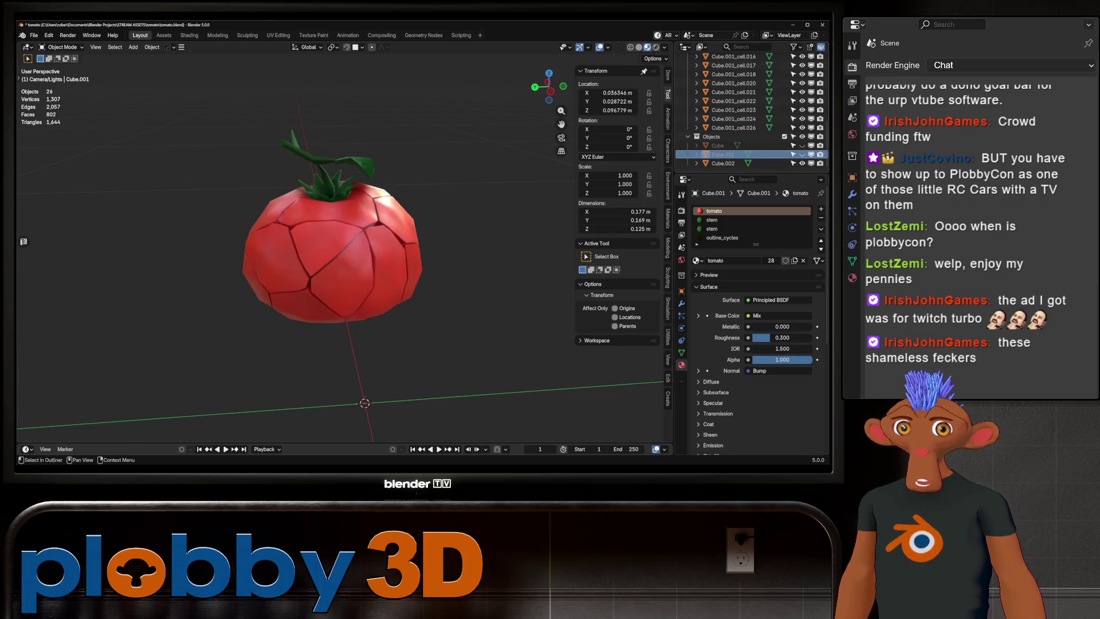
{"action": "left_click", "coordinate": [802, 163]}
{"action": "left_click", "coordinate": [343, 275]}
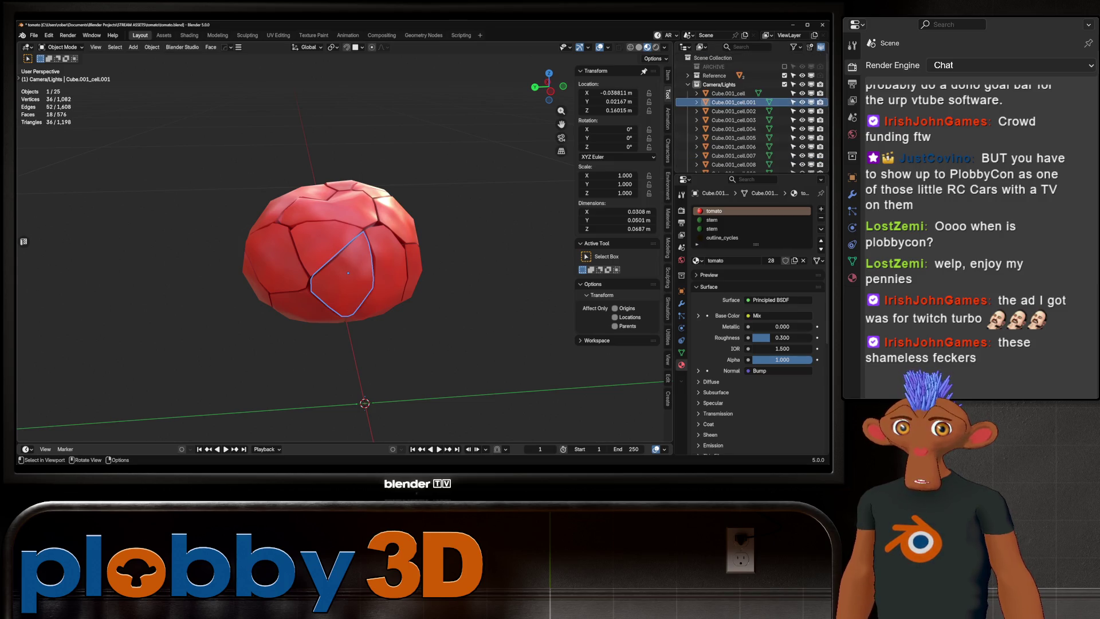
{"action": "key", "text": "Tab"}
{"action": "mouse_move", "coordinate": [344, 258]}
{"action": "middle_mouse_down"}
{"action": "mouse_move", "coordinate": [378, 240]}
{"action": "mouse_move", "coordinate": [321, 246]}
{"action": "mouse_move", "coordinate": [390, 241]}
{"action": "mouse_move", "coordinate": [321, 275]}
{"action": "mouse_move", "coordinate": [396, 235]}
{"action": "mouse_move", "coordinate": [401, 218]}
{"action": "mouse_move", "coordinate": [372, 235]}
{"action": "middle_mouse_up"}
{"action": "key", "text": "Tab"}
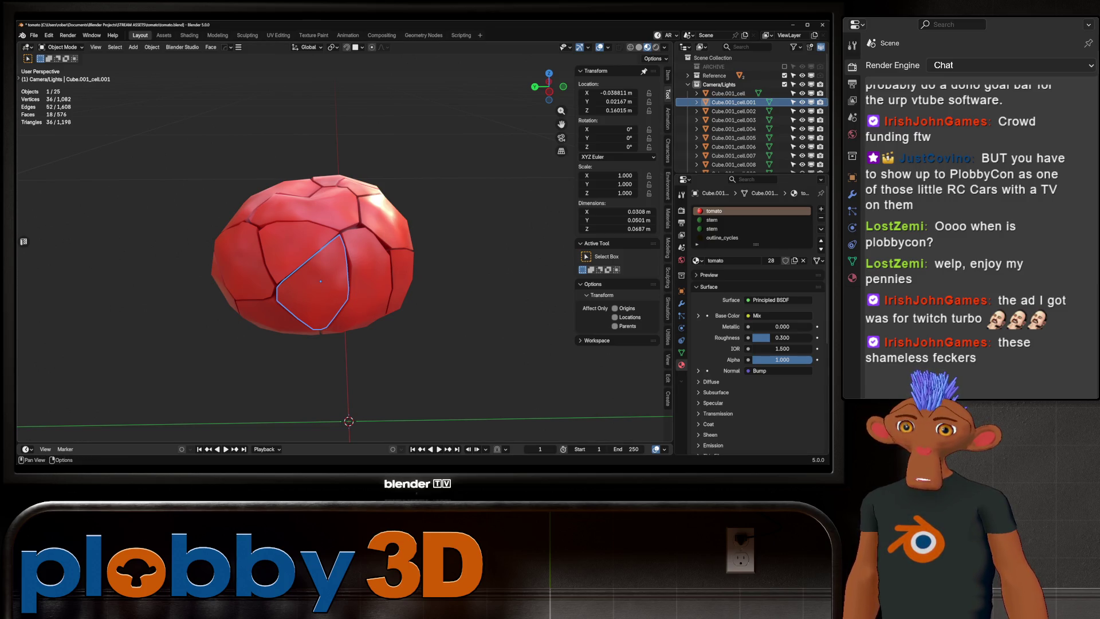
{"action": "left_click", "coordinate": [667, 278]}
- Expand the Quad Remesher 1.3 settings in the Sculpting tab and select cell Cube.001_cell
{"action": "left_click", "coordinate": [606, 270]}
{"action": "scroll", "coordinate": [616, 287], "scroll_direction": "down", "scroll_amount": 3}
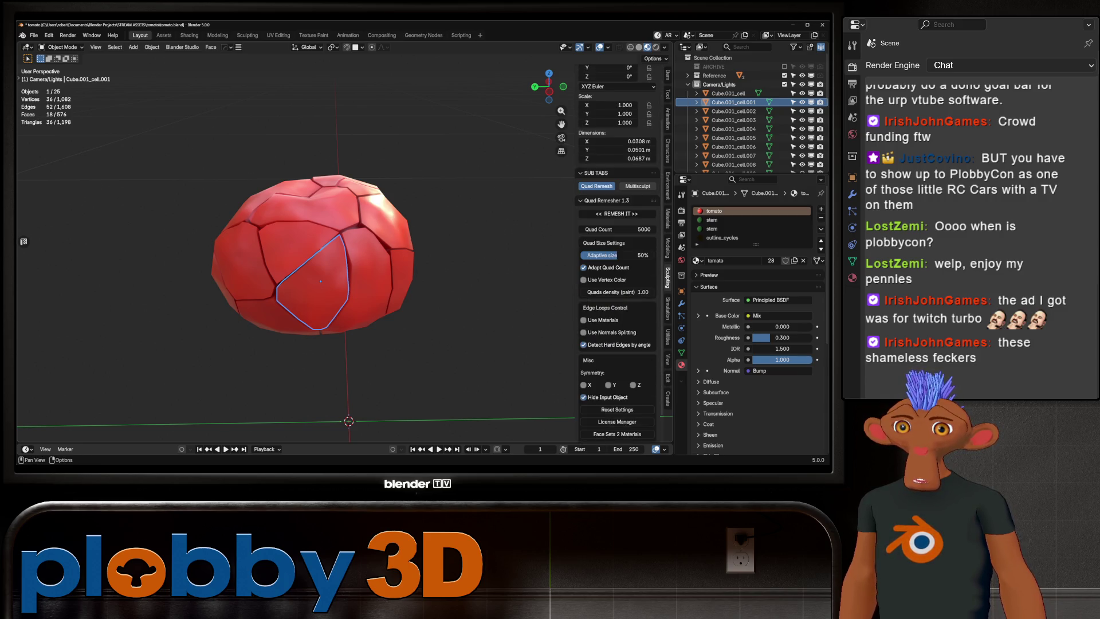
{"action": "middle_click_drag", "start_coordinate": [344, 258], "coordinate": [378, 252]}
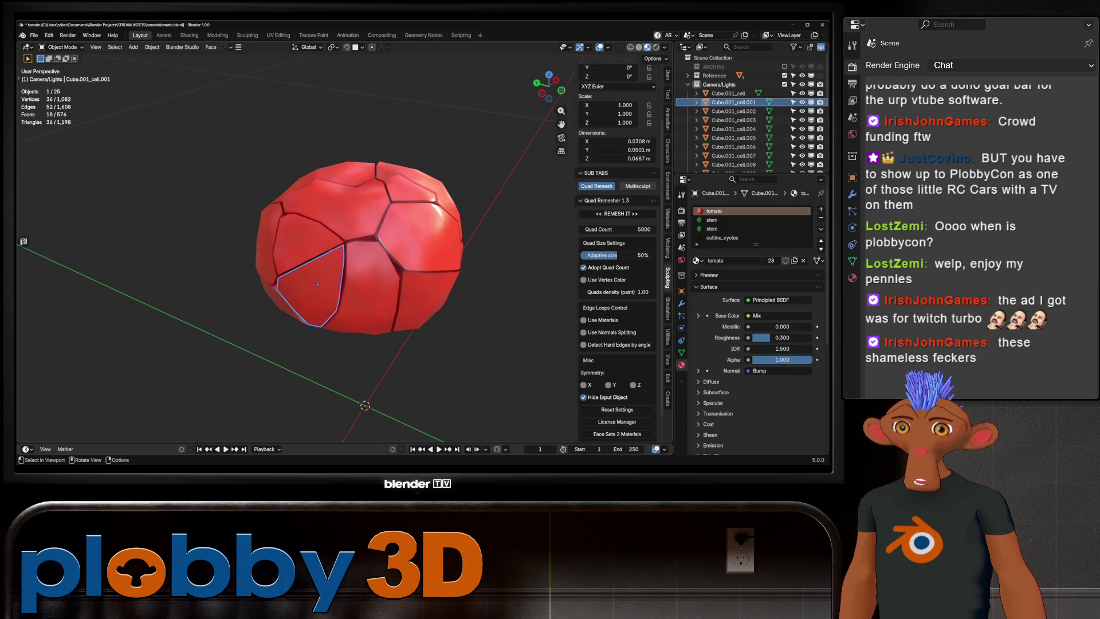
{"action": "scroll", "coordinate": [751, 114], "scroll_direction": "down", "scroll_amount": 2}
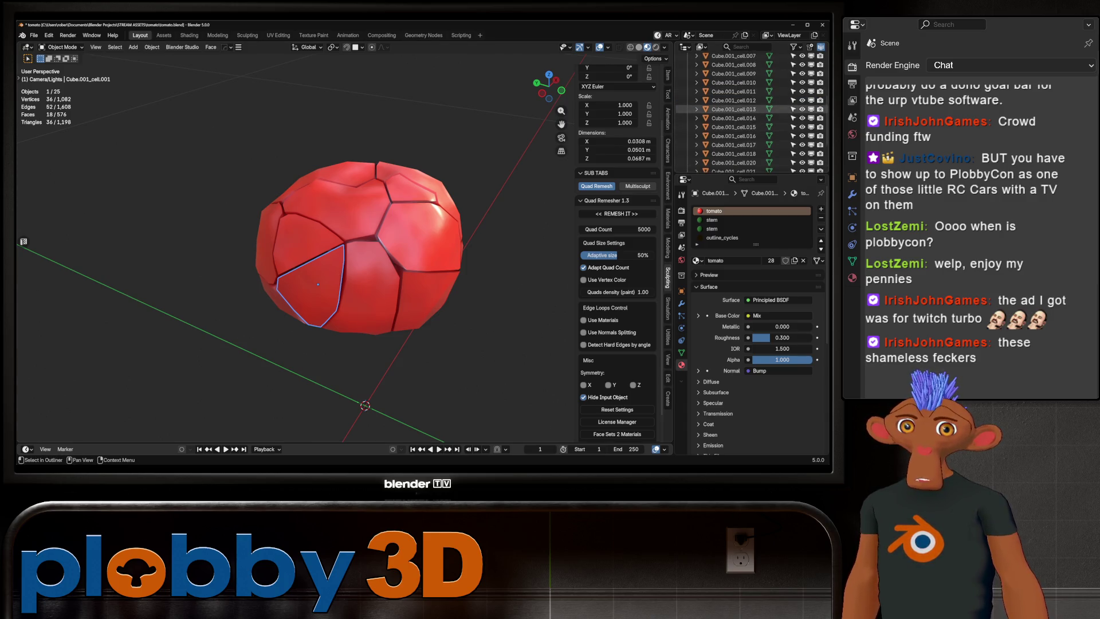
{"action": "left_click", "coordinate": [727, 82]}
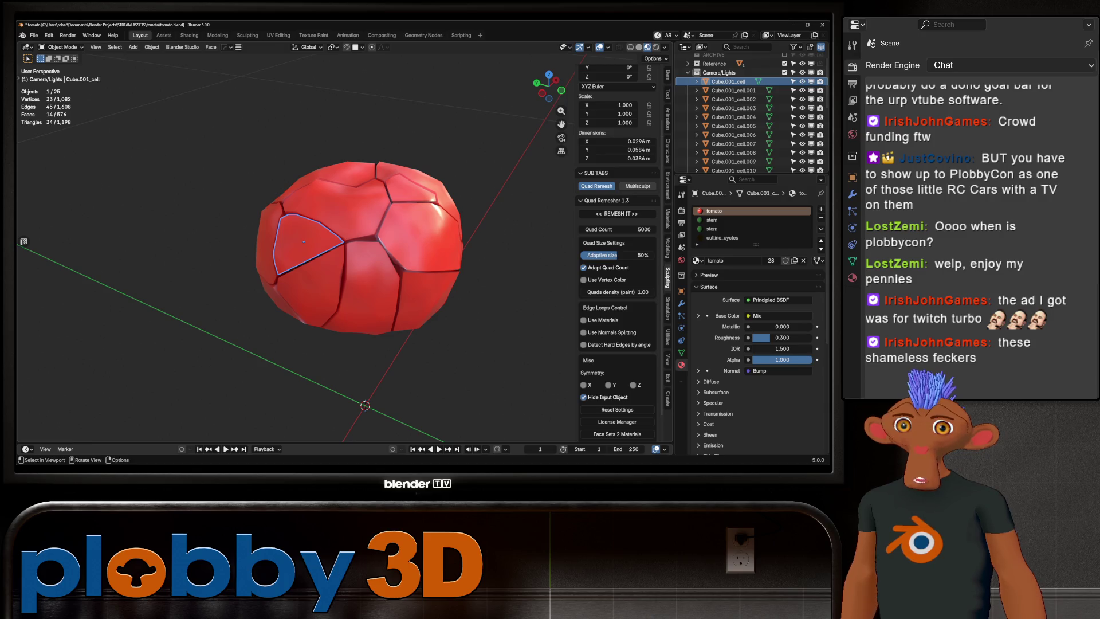
{"action": "left_click", "coordinate": [608, 201]}
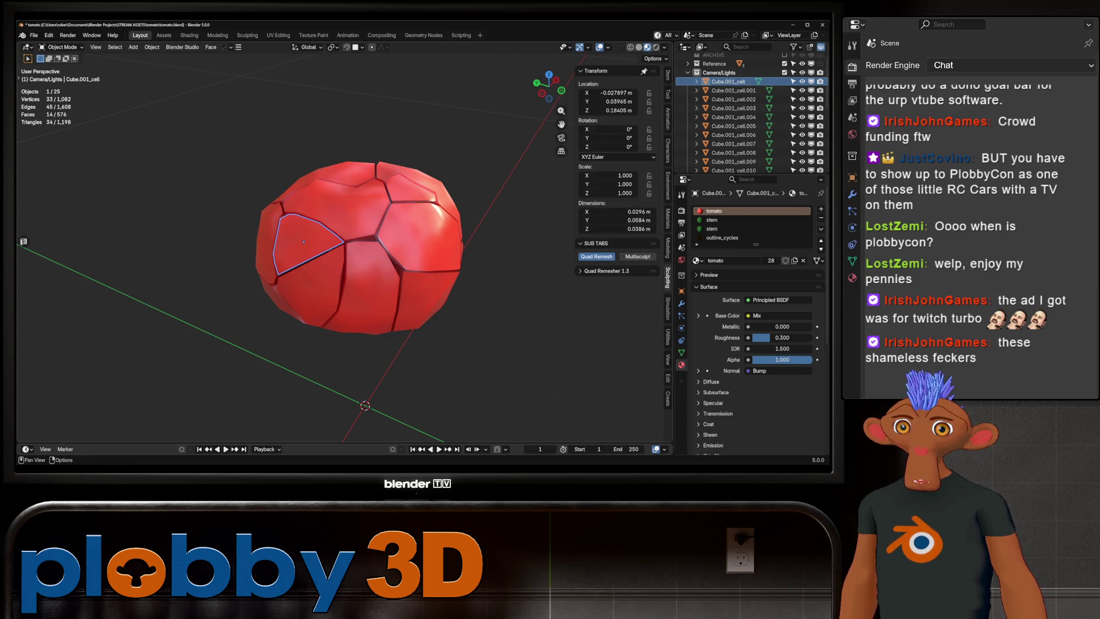
{"action": "left_click", "coordinate": [610, 271]}
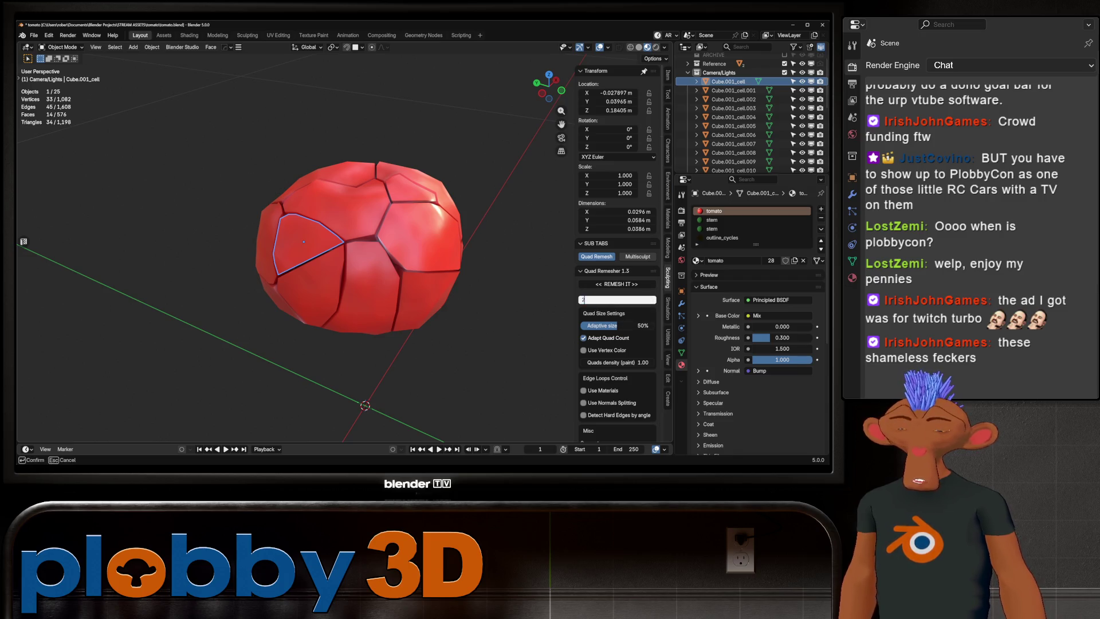
{"action": "left_click", "coordinate": [596, 256]}
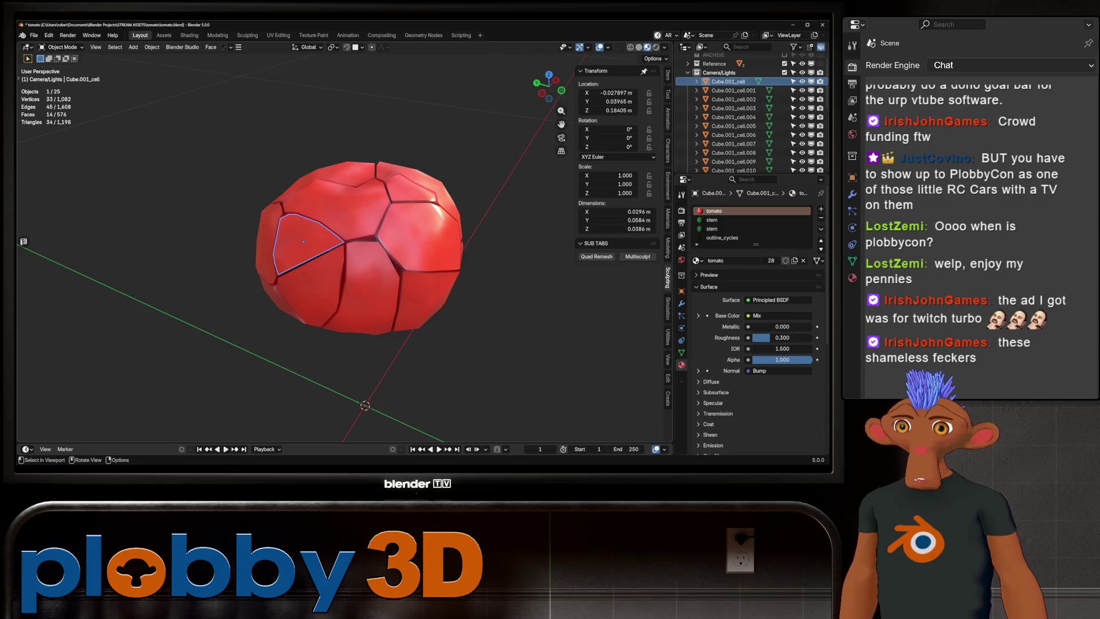
{"action": "left_click", "coordinate": [597, 256]}
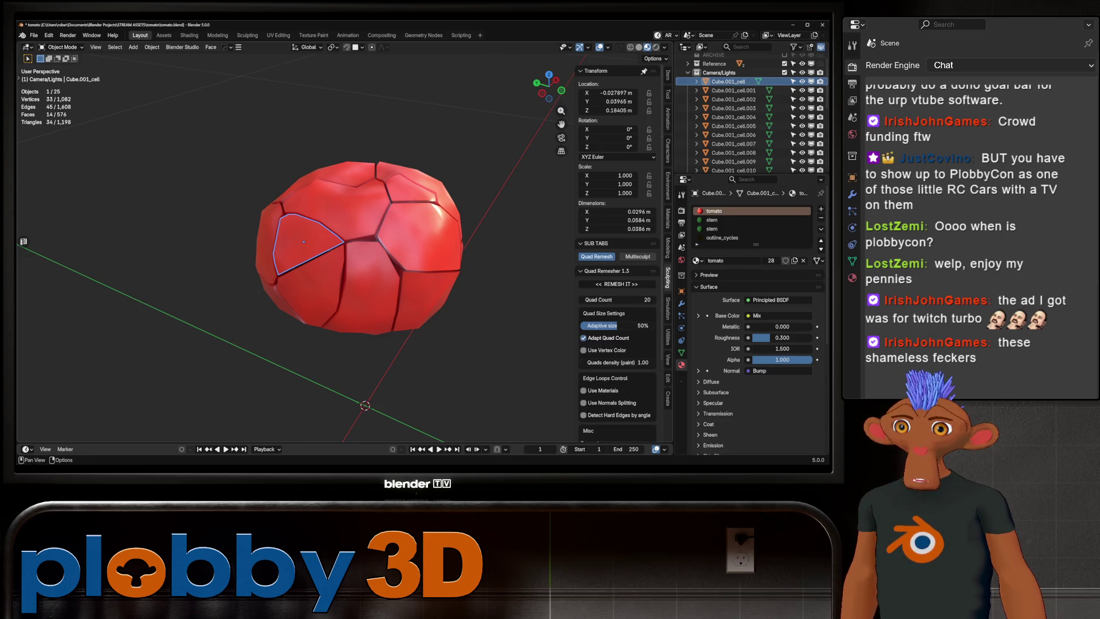
{"action": "mouse_move", "coordinate": [367, 258]}
{"action": "middle_mouse_down"}
{"action": "mouse_move", "coordinate": [292, 258]}
{"action": "mouse_move", "coordinate": [309, 264]}
{"action": "middle_mouse_up"}
- Inspect Cube.001_cell's mesh, then remesh another cell piece with a 20-quad target
{"action": "key", "text": "Tab"}
{"action": "scroll", "coordinate": [298, 258], "scroll_direction": "up", "scroll_amount": 5}
{"action": "scroll", "coordinate": [309, 263], "scroll_direction": "down", "scroll_amount": 5}
{"action": "key", "text": "Tab"}
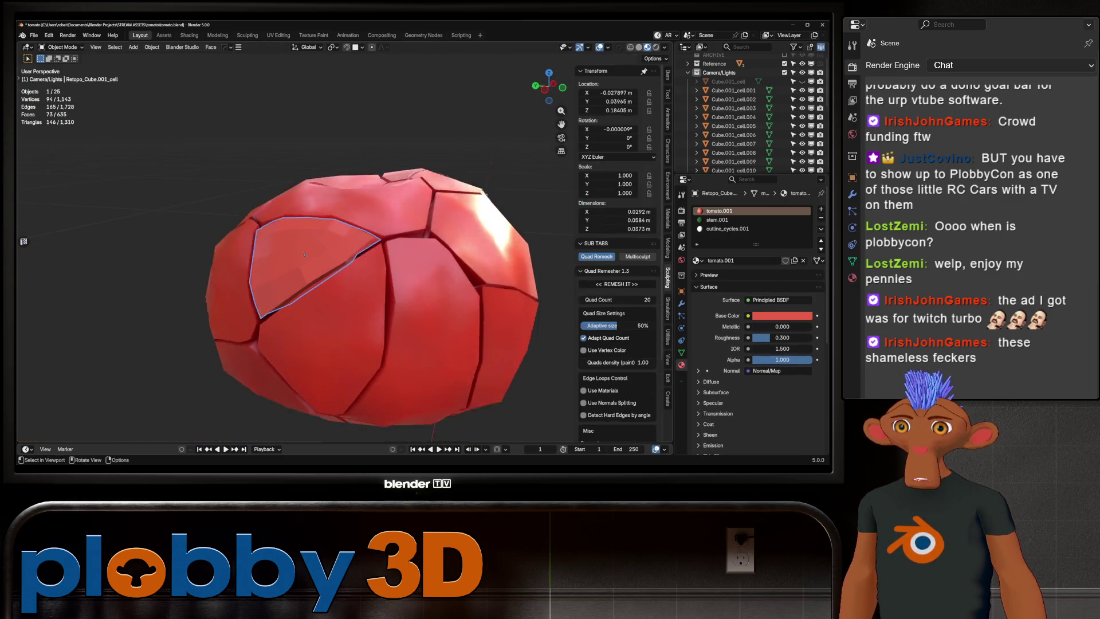
{"action": "left_click", "coordinate": [329, 313]}
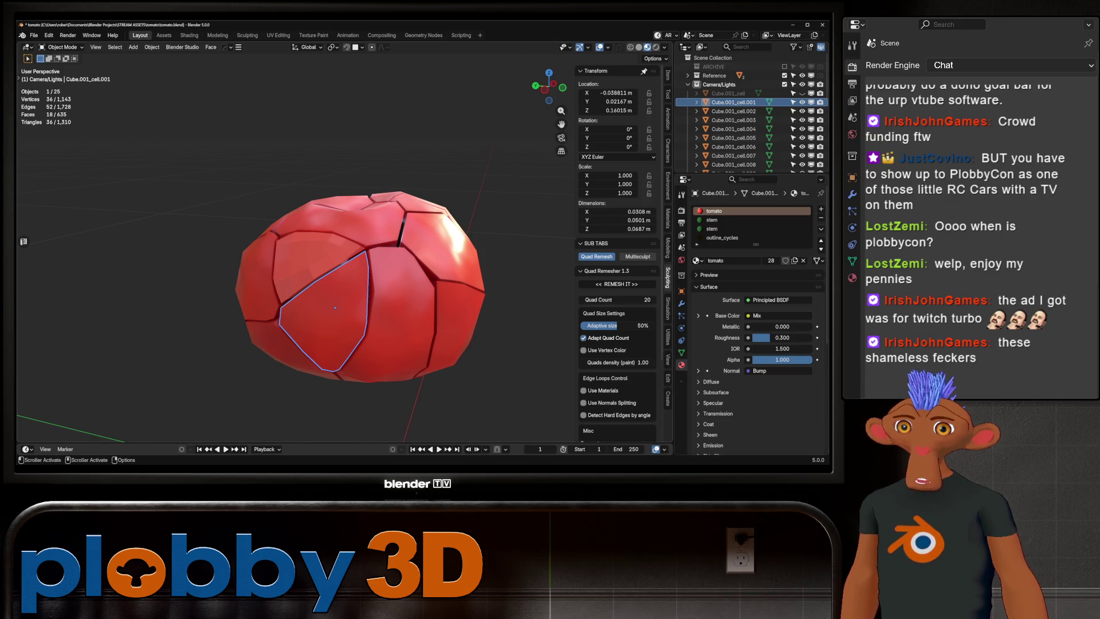
{"action": "left_click", "coordinate": [617, 284]}
{"action": "left_click", "coordinate": [389, 315]}
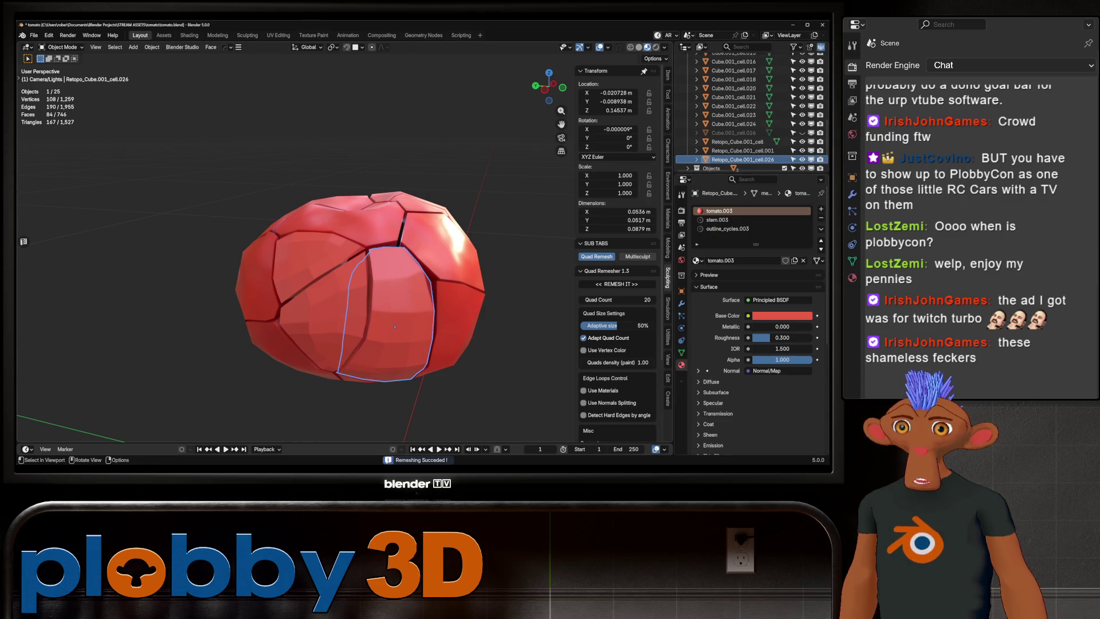
- Inspect the 84-face remeshed piece Retopo_Cube.001_cell.026 in local view and Edit Mode
{"action": "scroll", "coordinate": [750, 109], "scroll_direction": "up", "scroll_amount": 5}
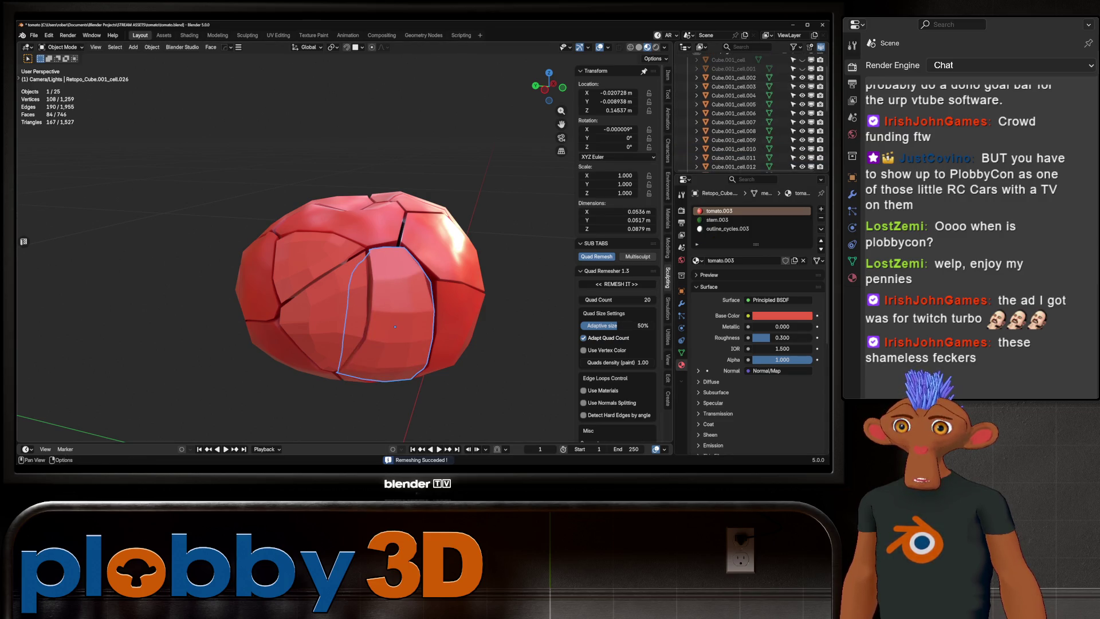
{"action": "key", "text": "KP_Divide"}
{"action": "key", "text": "Tab"}
{"action": "mouse_move", "coordinate": [378, 292]}
{"action": "middle_mouse_down"}
{"action": "mouse_move", "coordinate": [352, 246]}
{"action": "mouse_move", "coordinate": [476, 264]}
{"action": "mouse_move", "coordinate": [377, 255]}
{"action": "middle_mouse_up"}
{"action": "left_click", "coordinate": [352, 247]}
{"action": "key", "text": "Tab"}
{"action": "key", "text": "KP_Divide"}
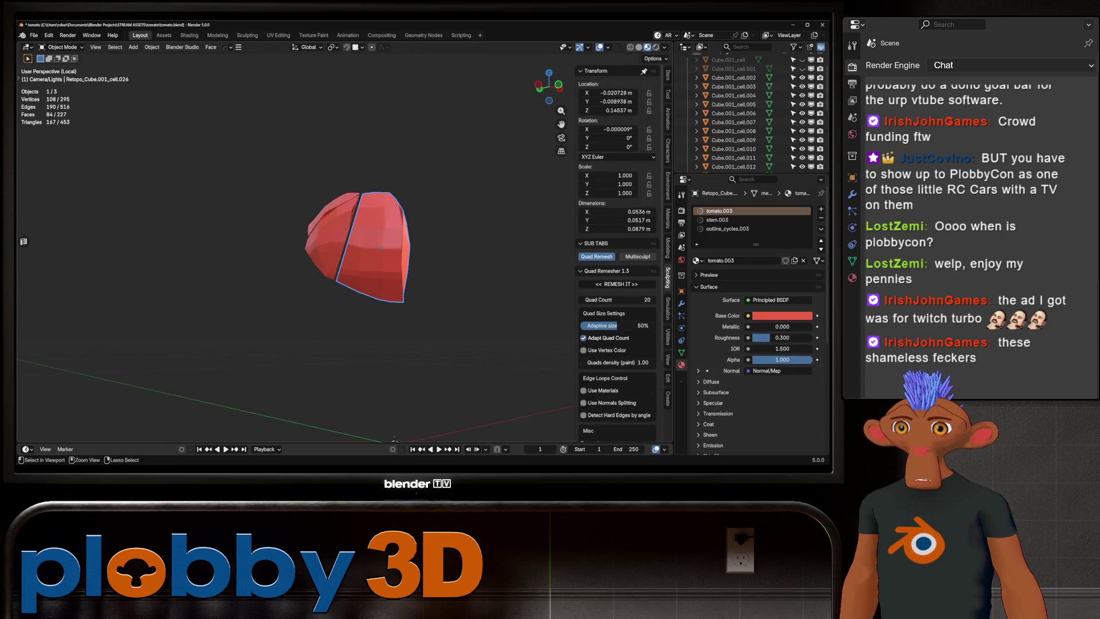
{"action": "left_click", "coordinate": [332, 211]}
{"action": "key", "text": "KP_Divide"}
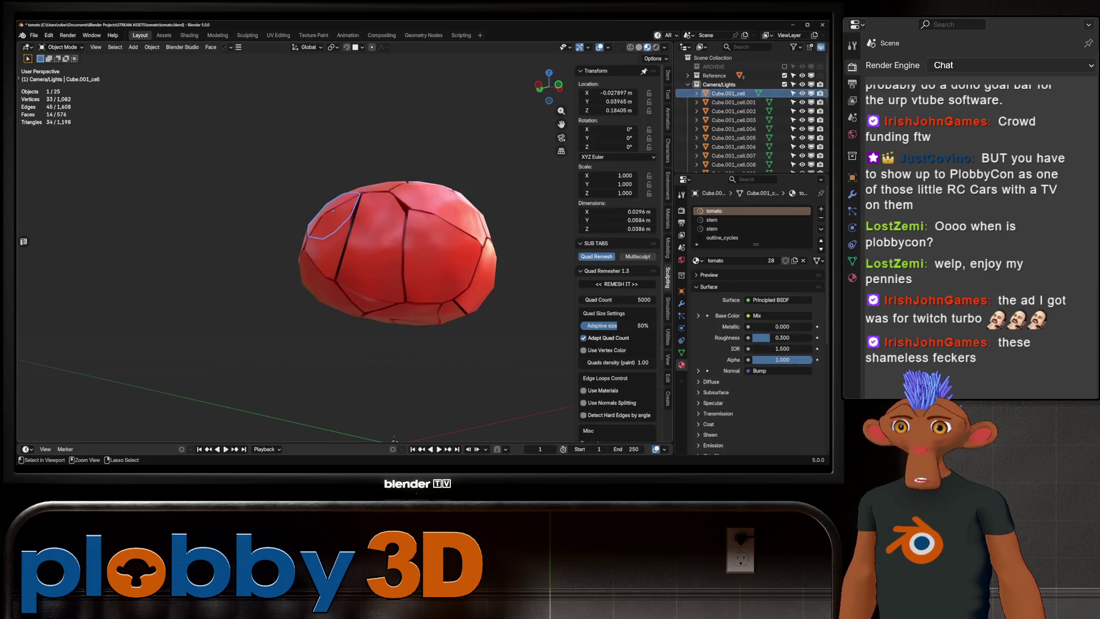
- Select all 25 fractured cell pieces and delete them
{"action": "left_click", "coordinate": [378, 246]}
{"action": "mouse_move", "coordinate": [378, 247]}
{"action": "middle_mouse_down"}
{"action": "mouse_move", "coordinate": [401, 241]}
{"action": "mouse_move", "coordinate": [379, 285]}
{"action": "middle_mouse_up"}
{"action": "scroll", "coordinate": [378, 286], "scroll_direction": "up", "scroll_amount": 6}
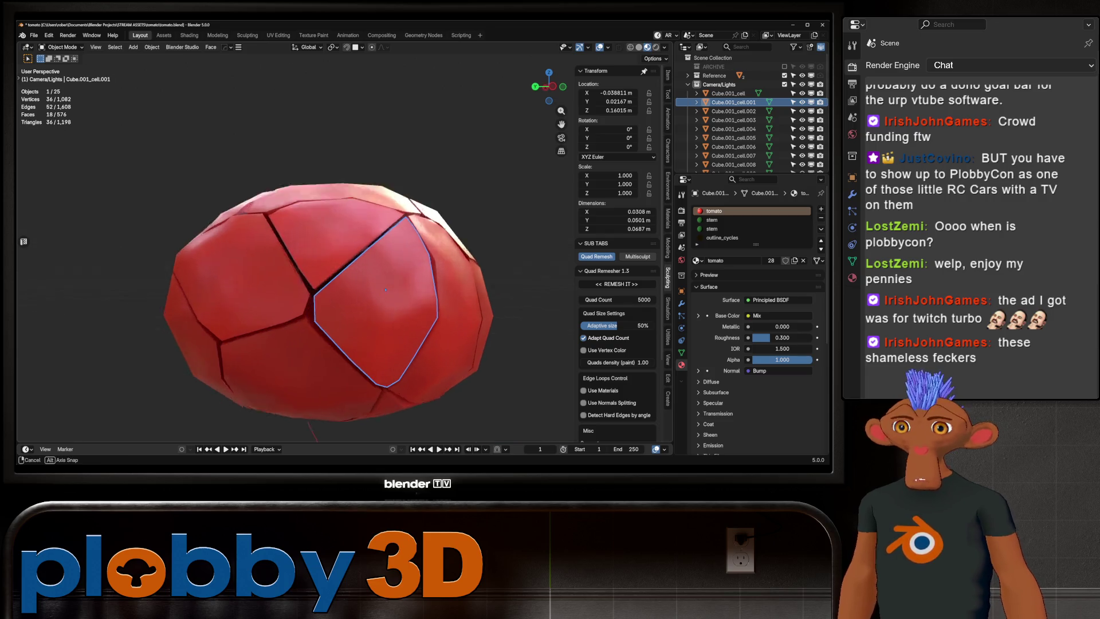
{"action": "scroll", "coordinate": [295, 252], "scroll_direction": "down", "scroll_amount": 4}
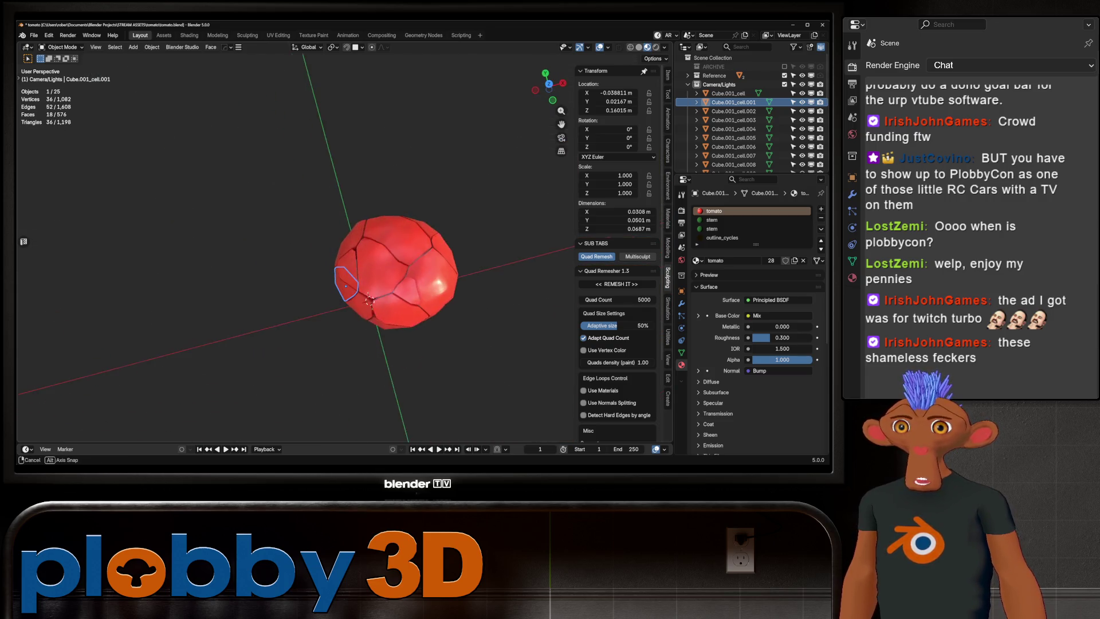
{"action": "scroll", "coordinate": [295, 252], "scroll_direction": "up", "scroll_amount": 3}
{"action": "mouse_move", "coordinate": [379, 285]}
{"action": "middle_mouse_down", "text": "shift"}
{"action": "mouse_move", "coordinate": [297, 269]}
{"action": "mouse_move", "coordinate": [367, 246]}
{"action": "middle_mouse_up", "text": "shift"}
{"action": "left_click", "coordinate": [731, 93]}
{"action": "scroll", "coordinate": [739, 148], "scroll_direction": "down", "scroll_amount": 5}
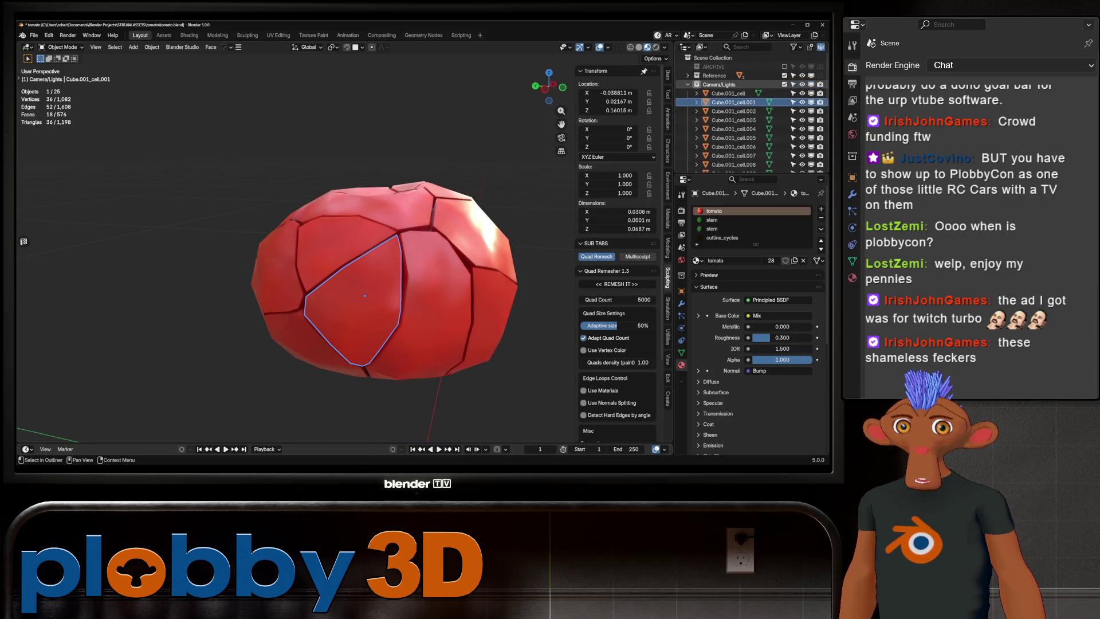
{"action": "scroll", "coordinate": [740, 114], "scroll_direction": "down", "scroll_amount": 3}
{"action": "key", "text": "a"}
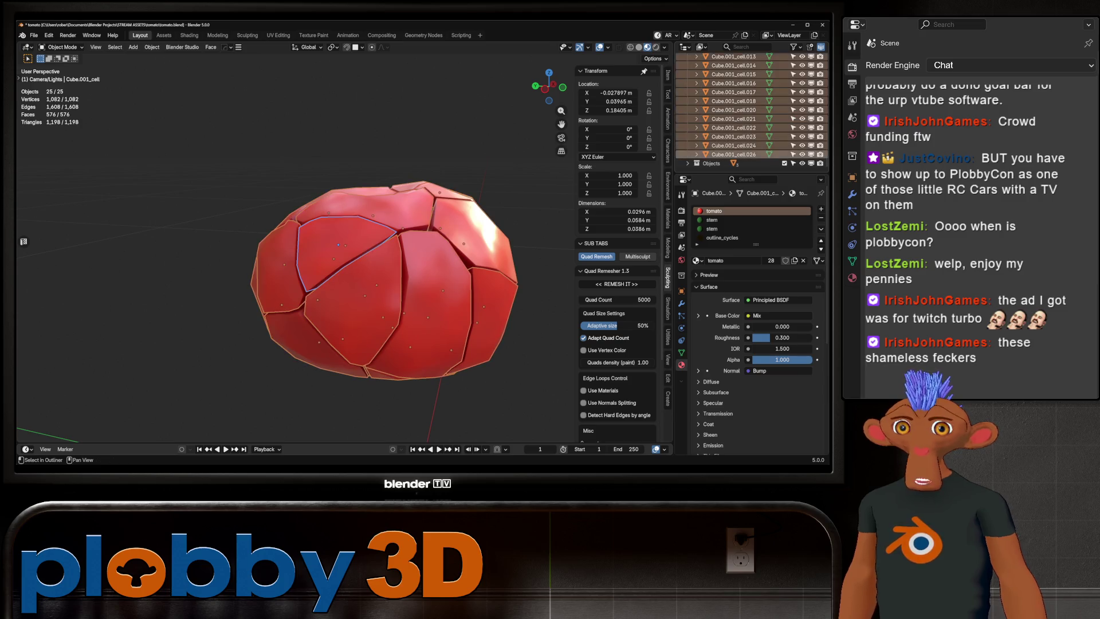
{"action": "scroll", "coordinate": [343, 258], "scroll_direction": "down", "scroll_amount": 3}
{"action": "mouse_move", "coordinate": [344, 258]}
{"action": "middle_mouse_down"}
{"action": "mouse_move", "coordinate": [356, 229]}
{"action": "mouse_move", "coordinate": [355, 252]}
{"action": "middle_mouse_up"}
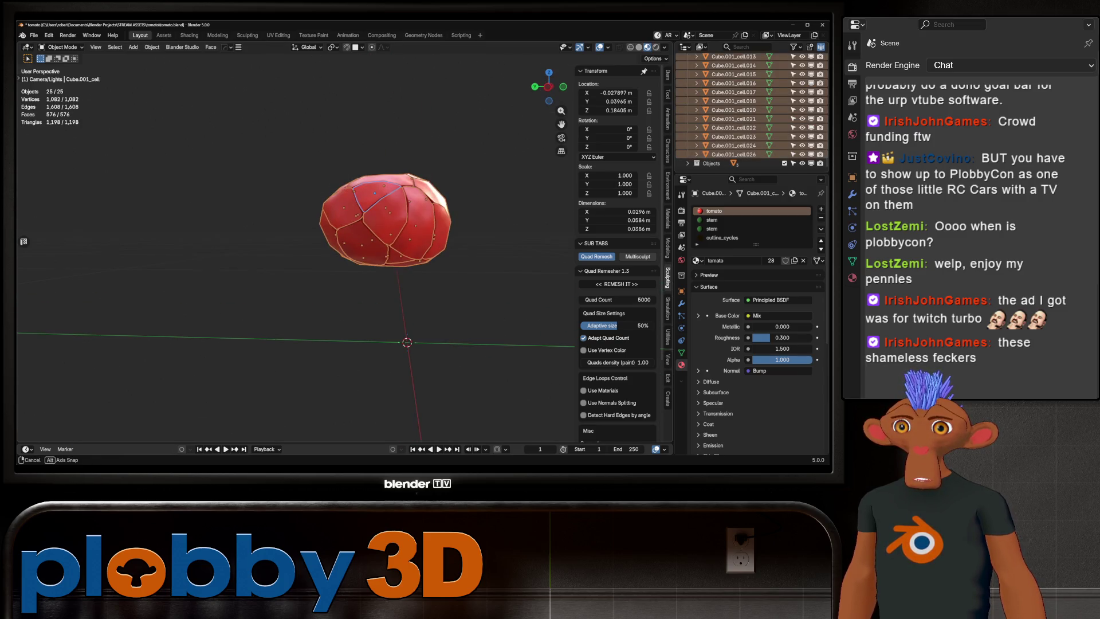
{"action": "key", "text": "Delete"}
- Unhide and select the intact tomato Cube.001, select all its vertices, and return to Object Mode
{"action": "left_click", "coordinate": [687, 93]}
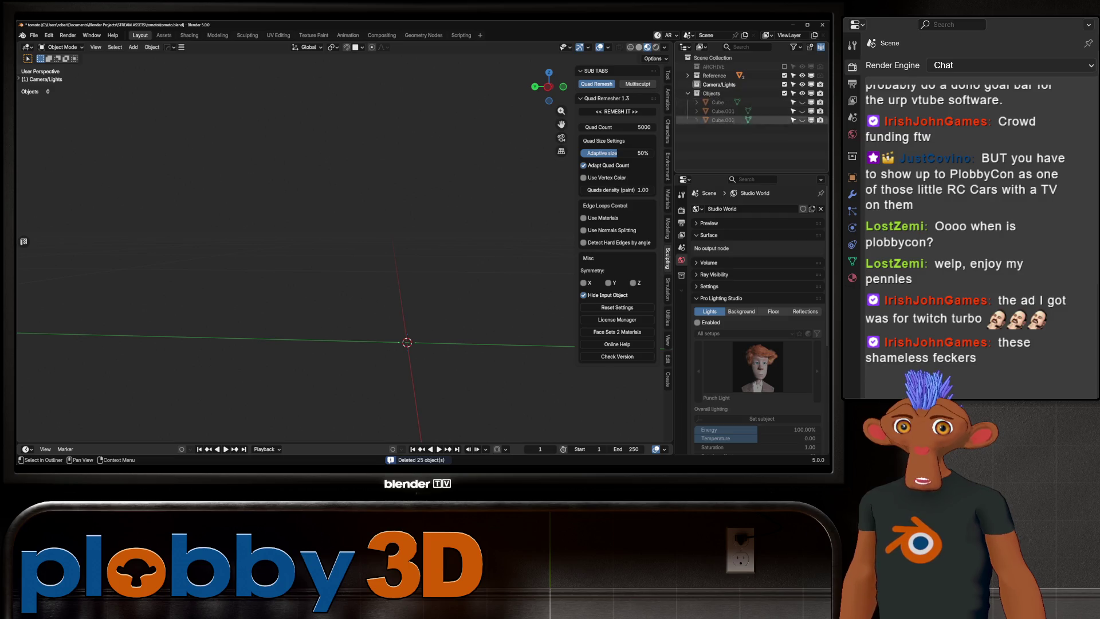
{"action": "left_click", "coordinate": [802, 111]}
{"action": "left_click", "coordinate": [723, 110]}
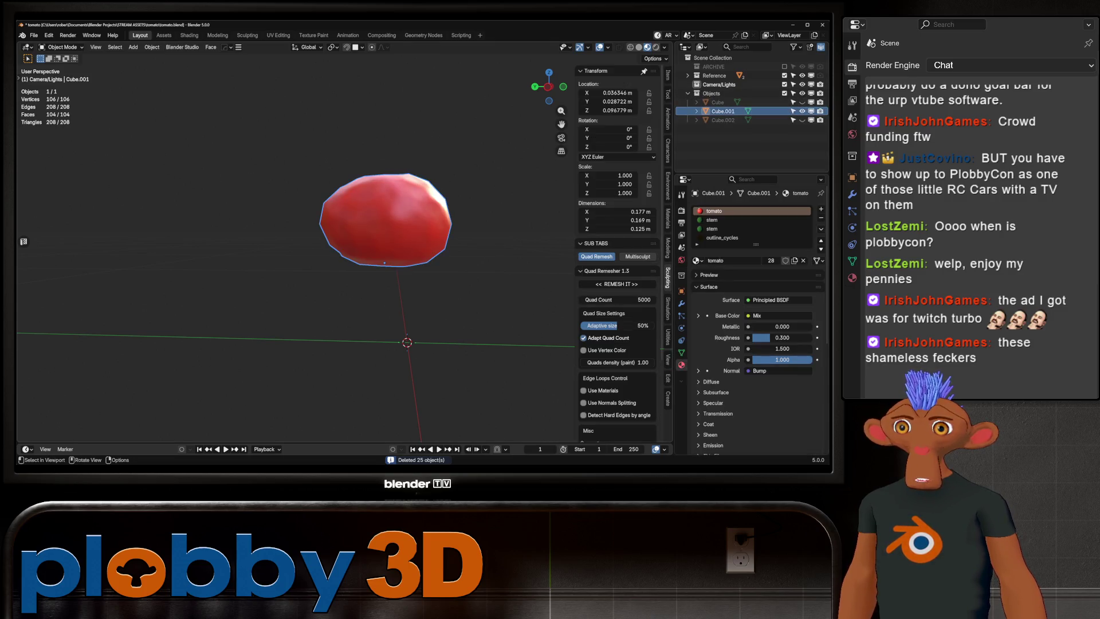
{"action": "key", "text": "Tab"}
{"action": "mouse_move", "coordinate": [401, 286]}
{"action": "middle_mouse_down"}
{"action": "mouse_move", "coordinate": [360, 269]}
{"action": "mouse_move", "coordinate": [298, 269]}
{"action": "middle_mouse_up"}
{"action": "key", "text": "a"}
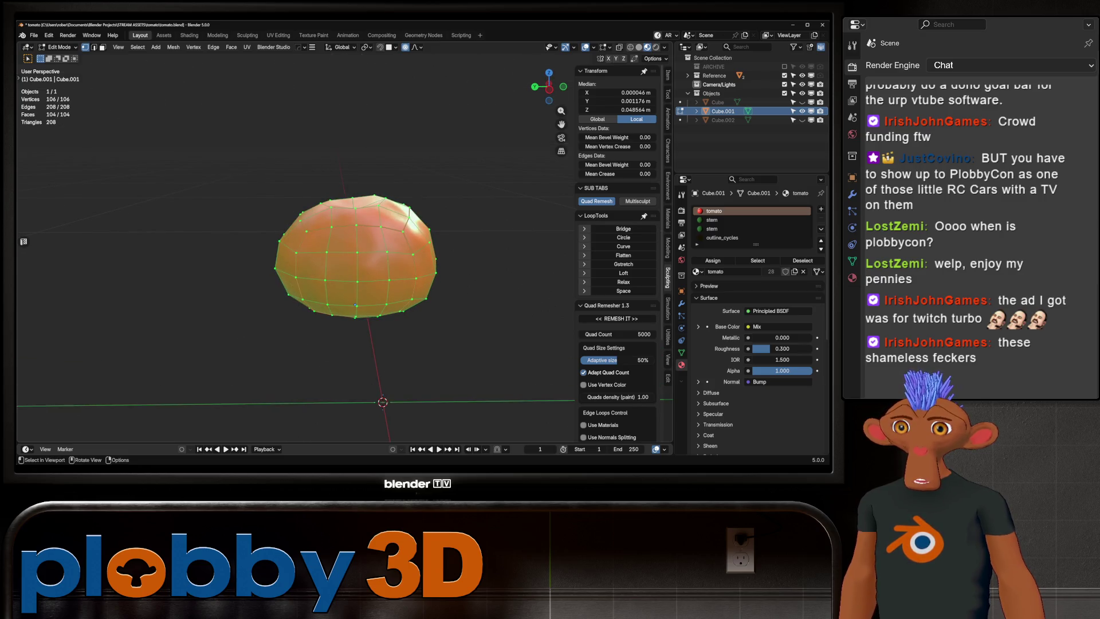
{"action": "key", "text": "Tab"}
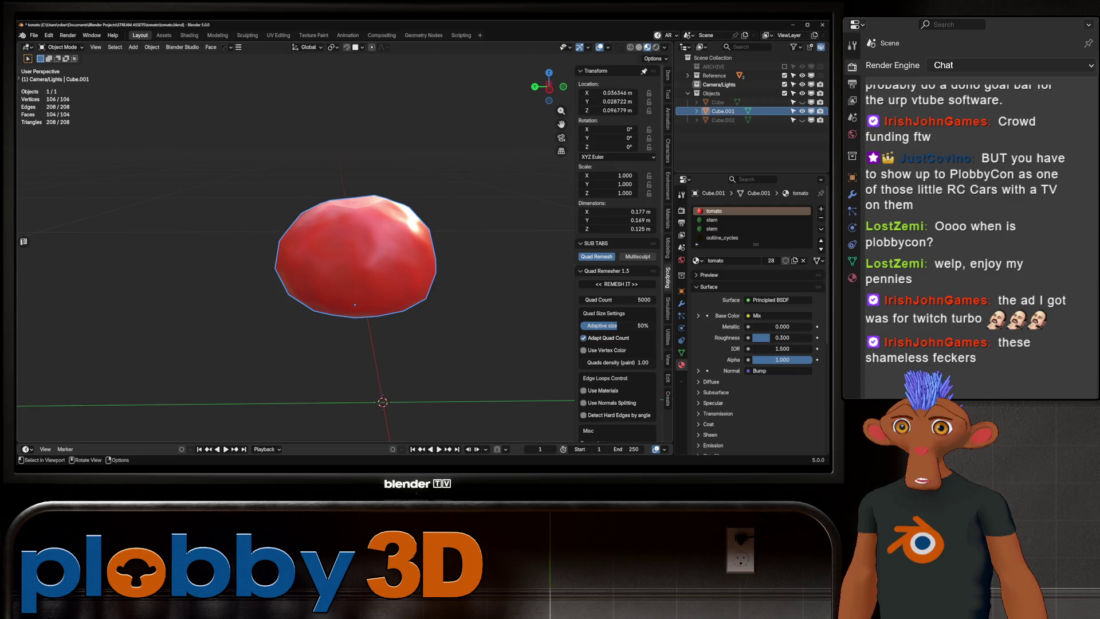
{"action": "left_click", "coordinate": [423, 35]}
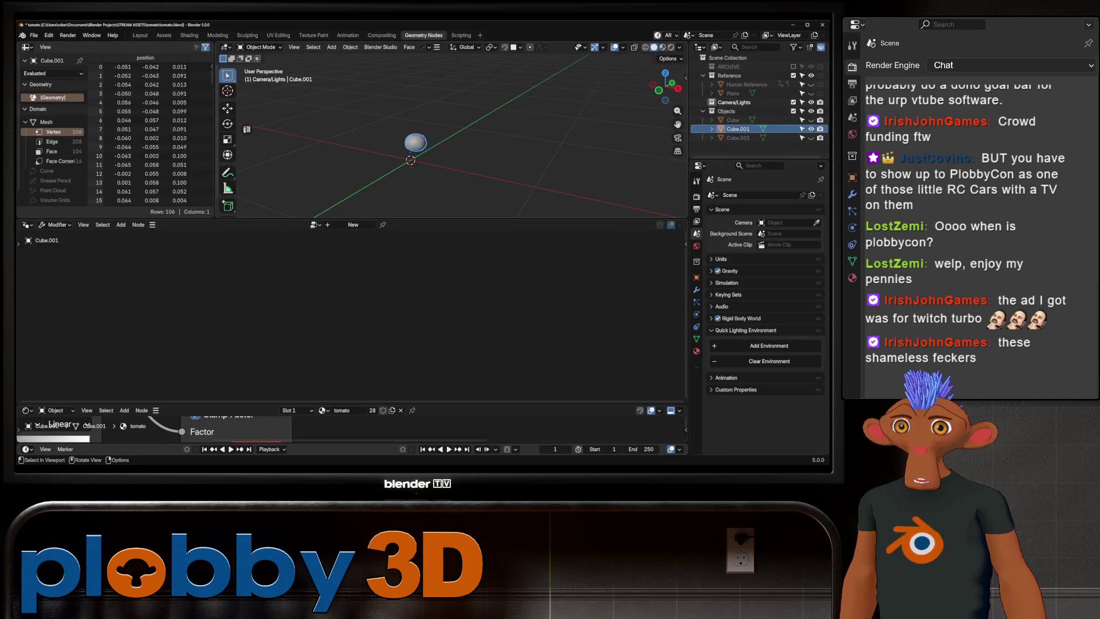
- Give Cube.001 a new geometry node tree with a Split Edges node and apply the modifier
{"action": "scroll", "coordinate": [412, 148], "scroll_direction": "up", "scroll_amount": 6}
{"action": "left_click", "coordinate": [353, 224]}
{"action": "key", "text": "shift+a"}
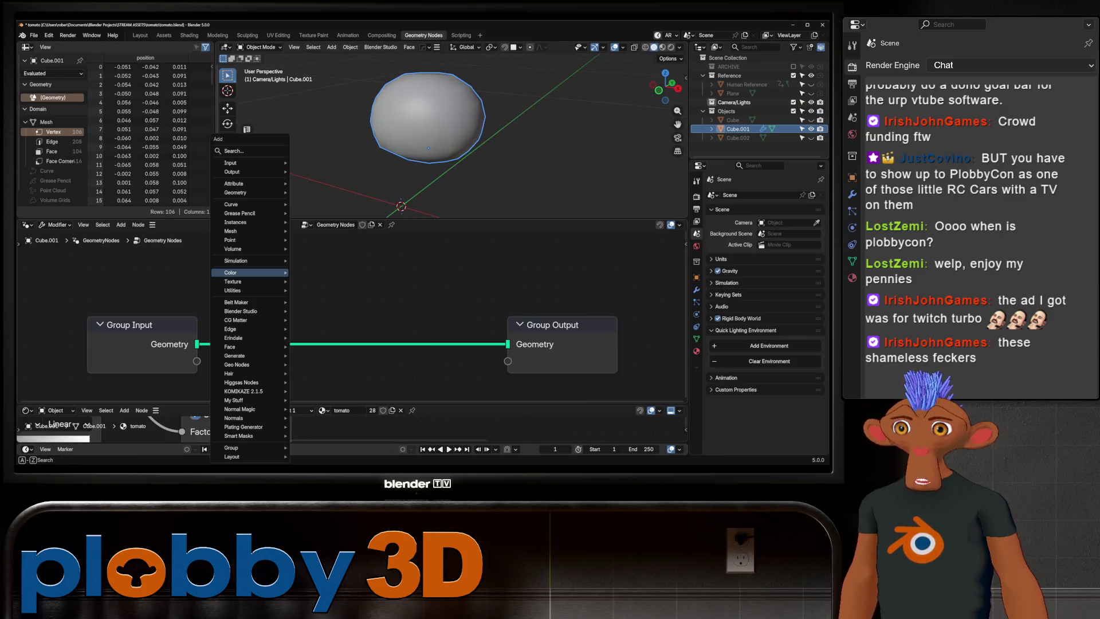
{"action": "type", "text": "edge split"}
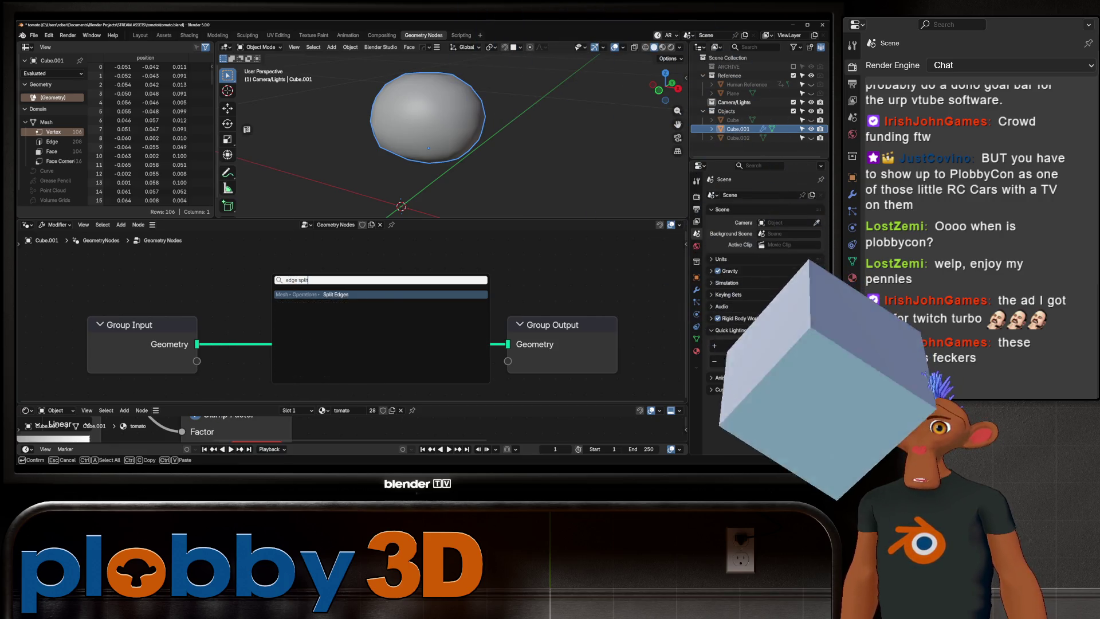
{"action": "key", "text": "Return"}
{"action": "left_click", "coordinate": [352, 332]}
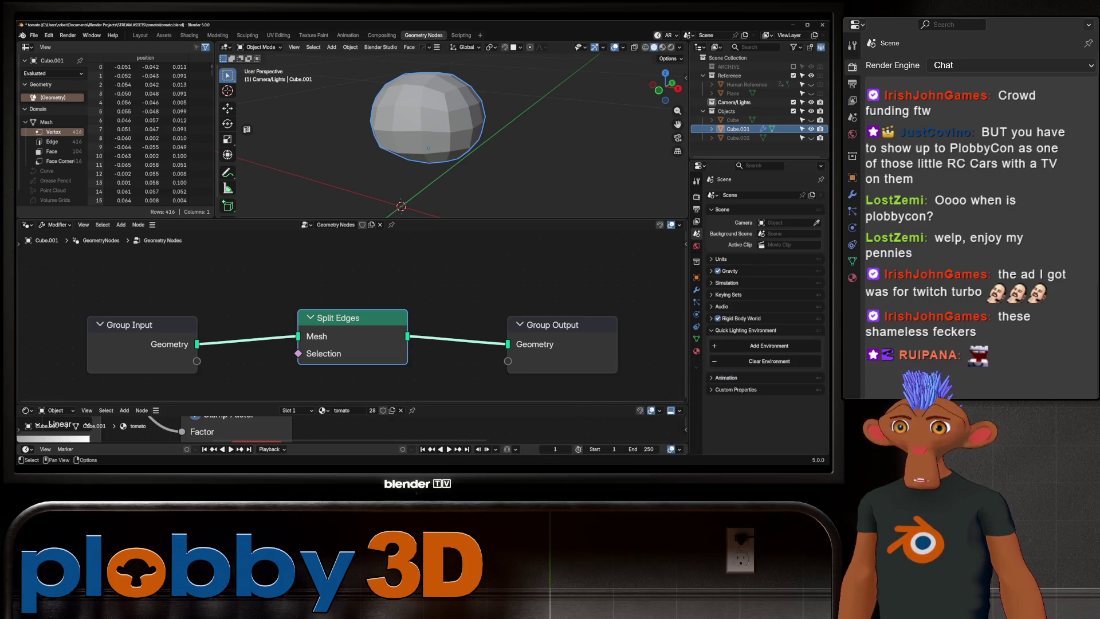
{"action": "left_click", "coordinate": [696, 290]}
{"action": "key", "text": "ctrl+a"}
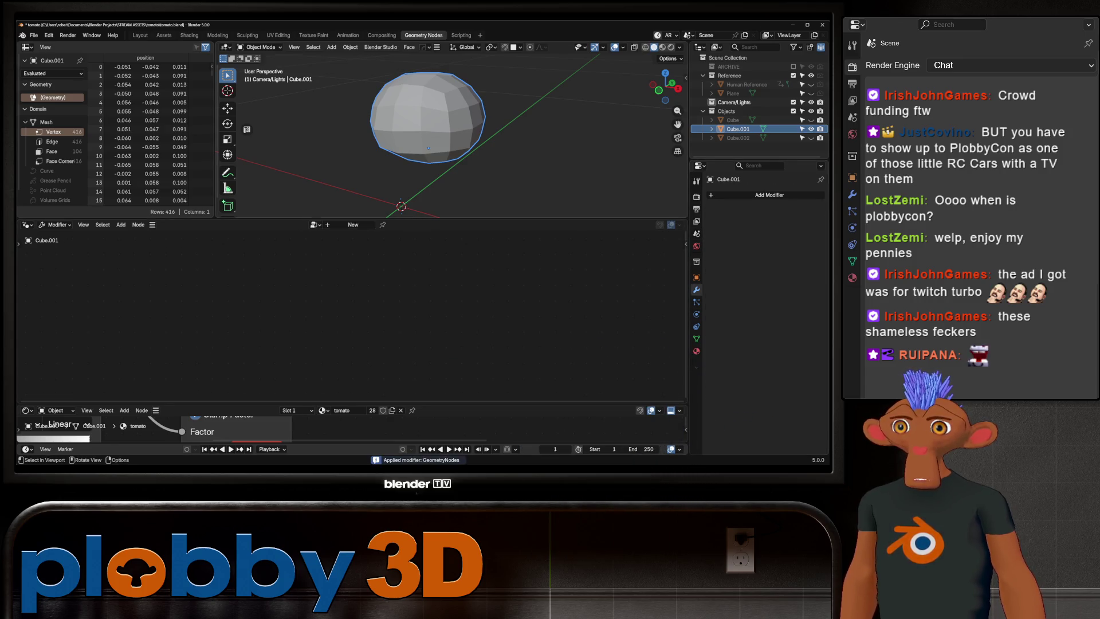
- Back in Layout, enter Edit Mode on the tomato body, cancelling a started resize
{"action": "left_click", "coordinate": [140, 35]}
{"action": "key", "text": "Tab"}
{"action": "key", "text": "s"}
{"action": "key", "text": "Escape"}
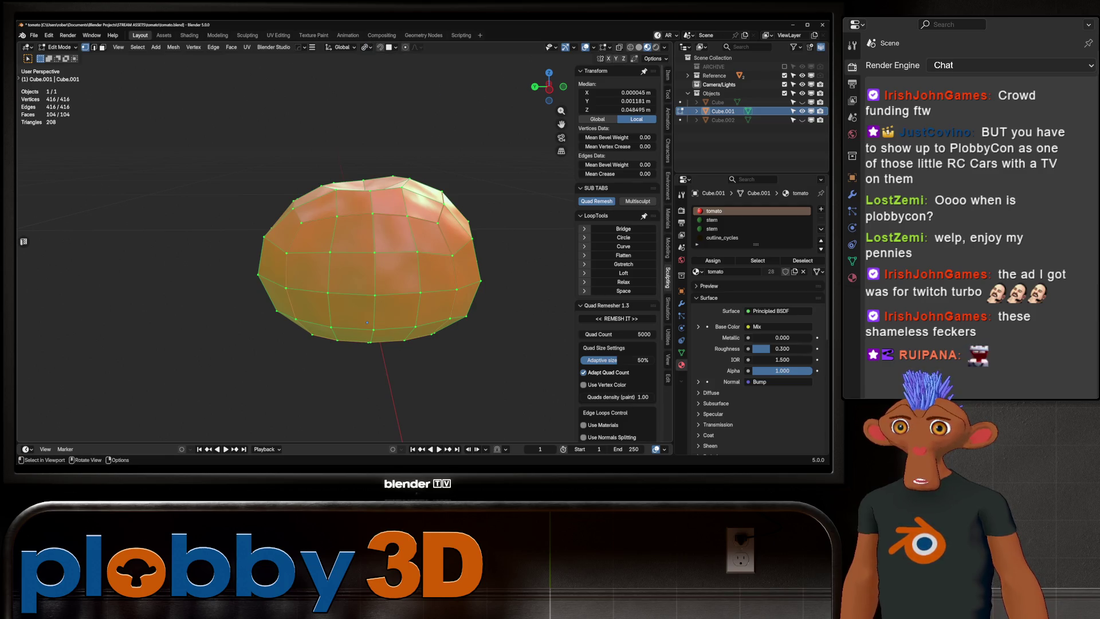
- Leave Edit Mode, undo the Split Edges result, and reselect the tomato body Cube.001
{"action": "mouse_move", "coordinate": [369, 258]}
{"action": "middle_mouse_down", "text": "shift"}
{"action": "mouse_move", "coordinate": [315, 262]}
{"action": "mouse_move", "coordinate": [361, 310]}
{"action": "mouse_move", "coordinate": [353, 324]}
{"action": "middle_mouse_up", "text": "shift"}
{"action": "key", "text": "Tab"}
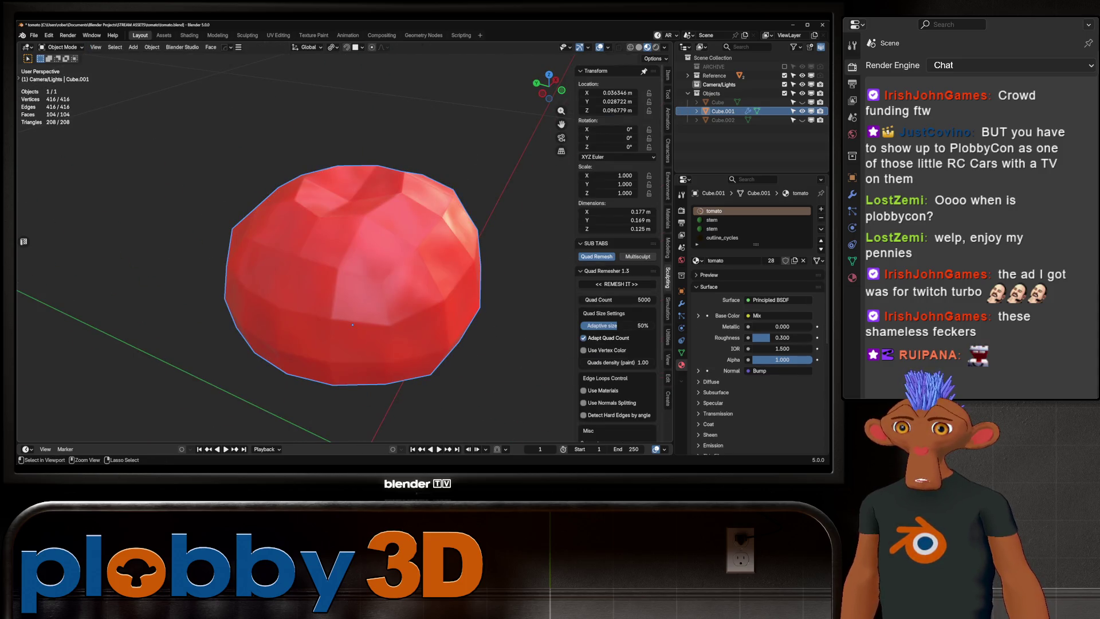
{"action": "key", "text": "ctrl+z"}
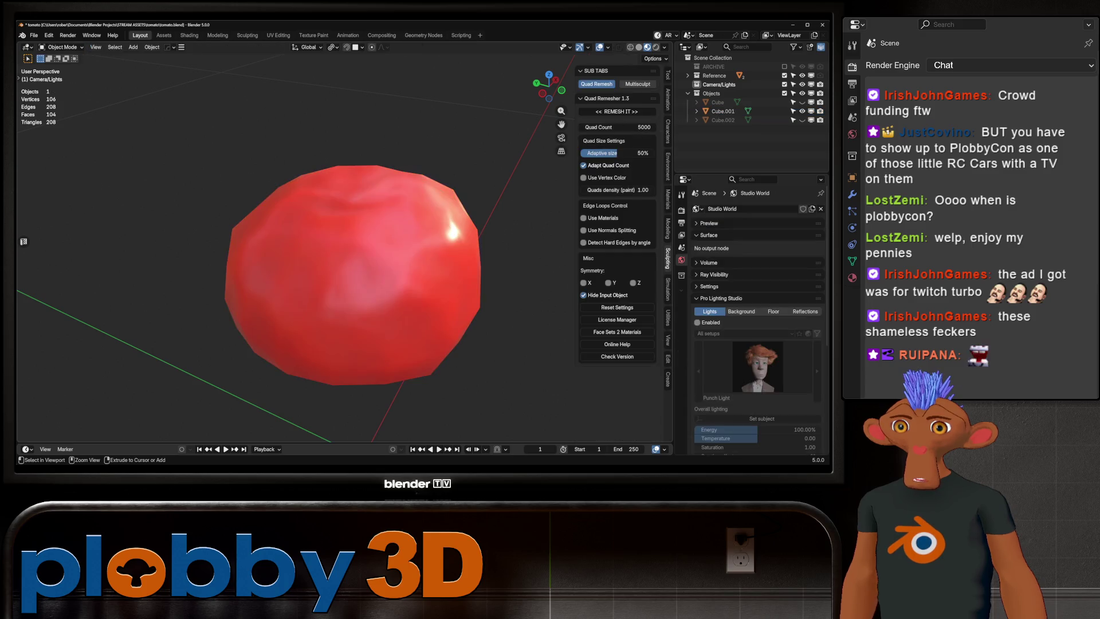
{"action": "key", "text": "ctrl+shift+z"}
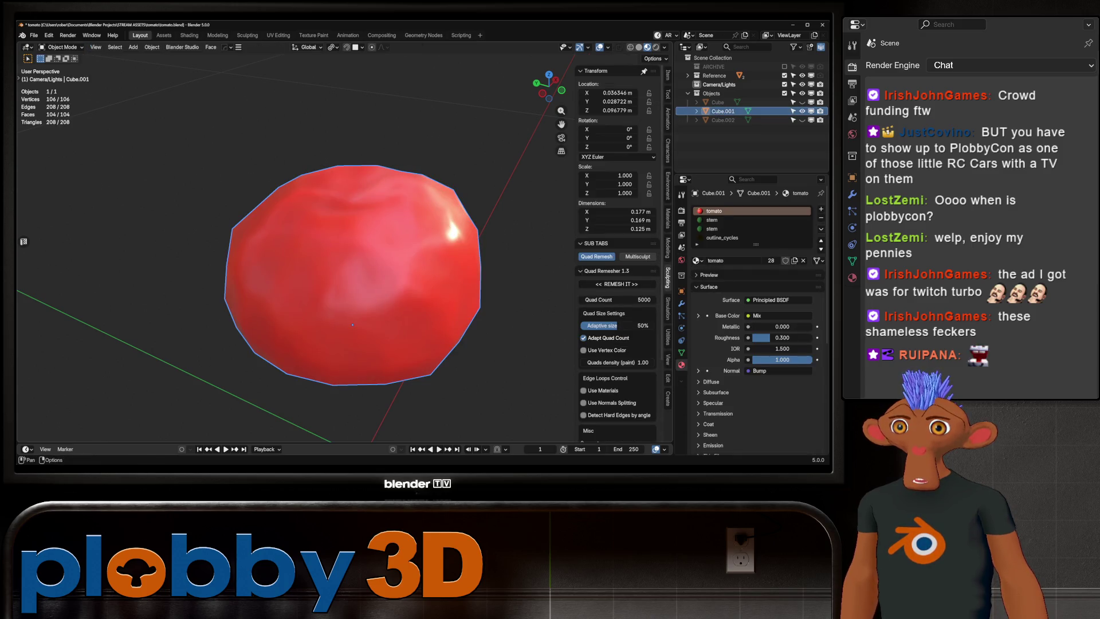
- Un-Subdivide all faces of the tomato body to cut its face count
{"action": "key", "text": "ctrl+Page_Up"}
{"action": "key", "text": "ctrl+Page_Up"}
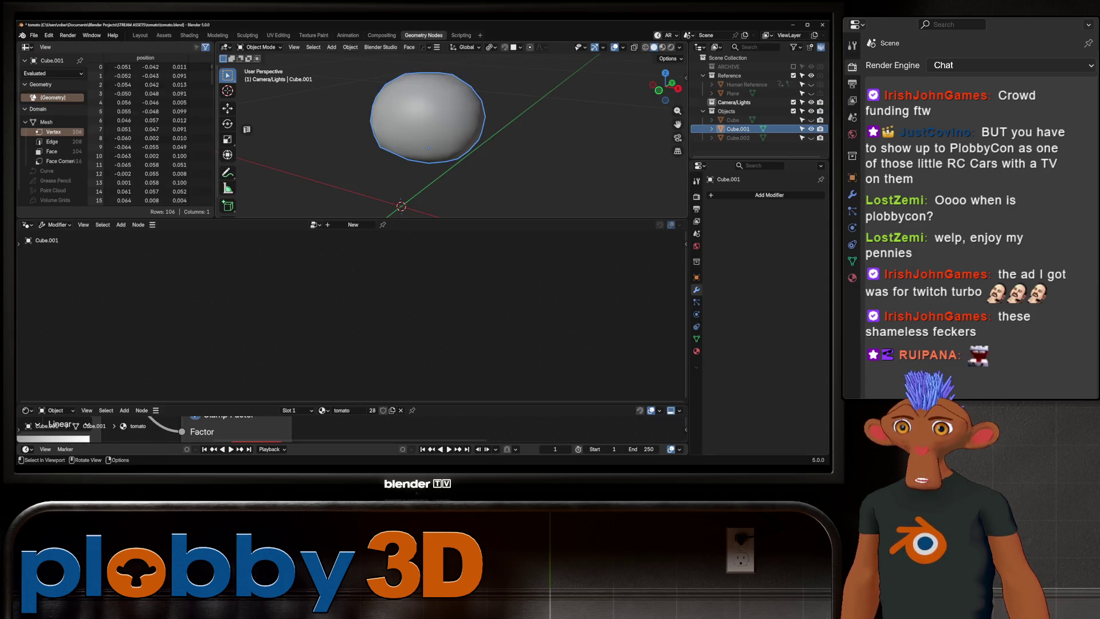
{"action": "key", "text": "ctrl+Page_Down"}
{"action": "key", "text": "ctrl+Page_Down"}
{"action": "key", "text": "Tab"}
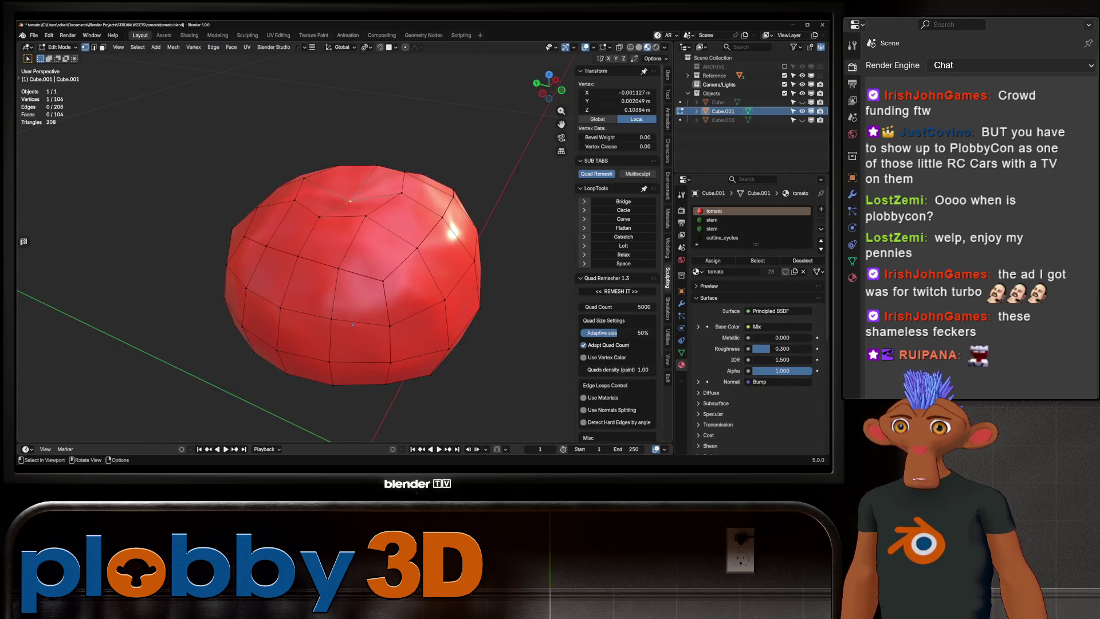
{"action": "key", "text": "3"}
{"action": "key", "text": "ctrl+f"}
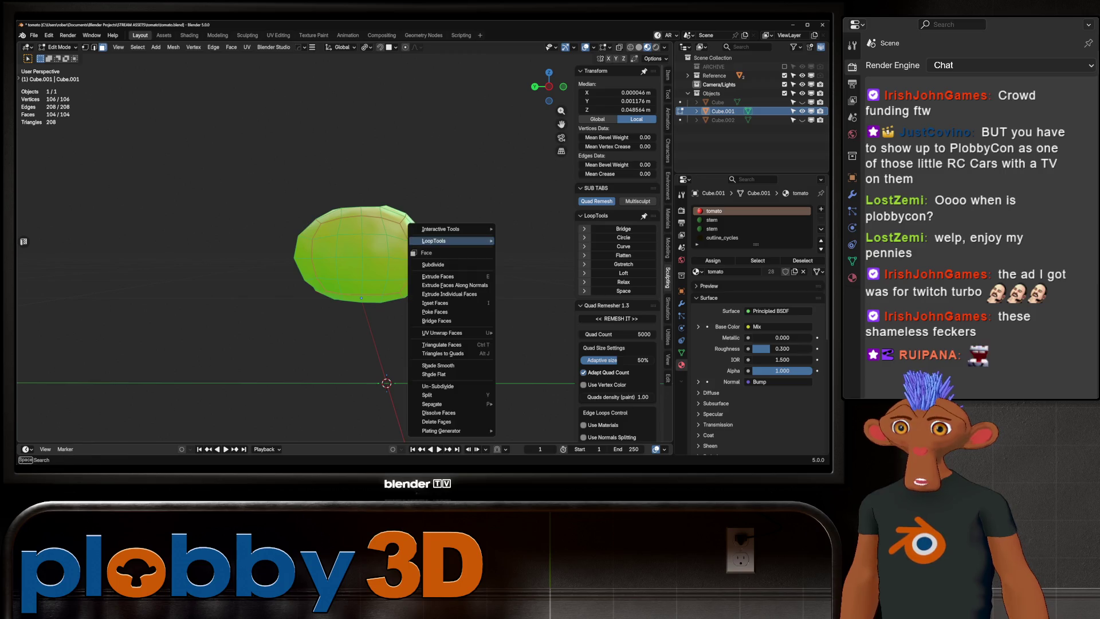
{"action": "left_click", "coordinate": [442, 387]}
{"action": "middle_click_drag", "start_coordinate": [442, 387], "coordinate": [367, 370]}
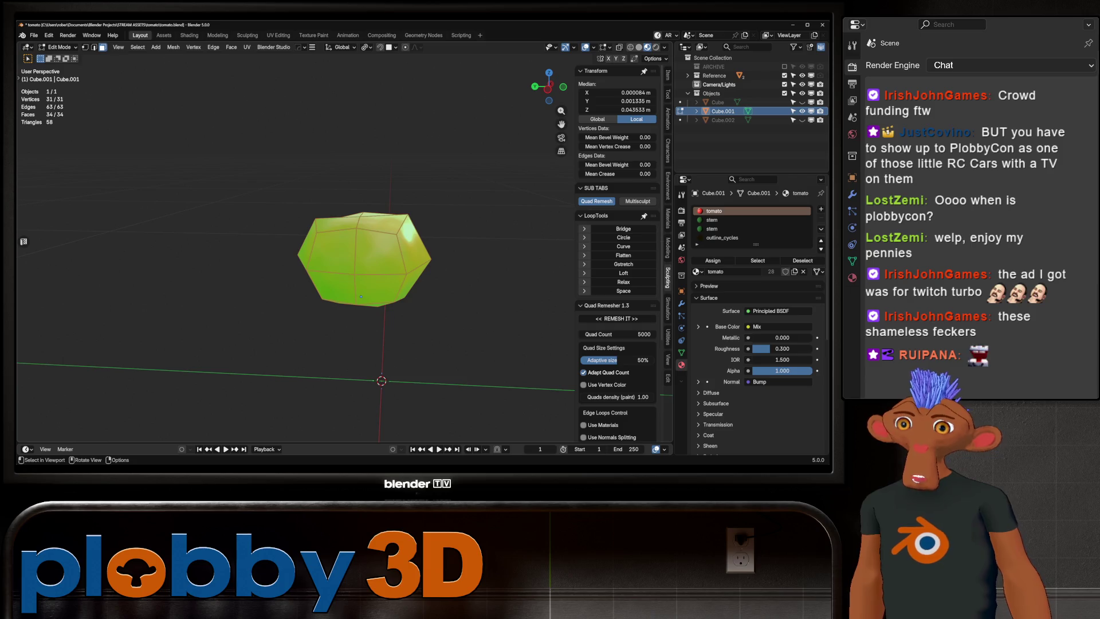
- Push the mesh To Sphere at 0.319 and widen it 1.064 with height locked
{"action": "key", "text": "shift+alt+s"}
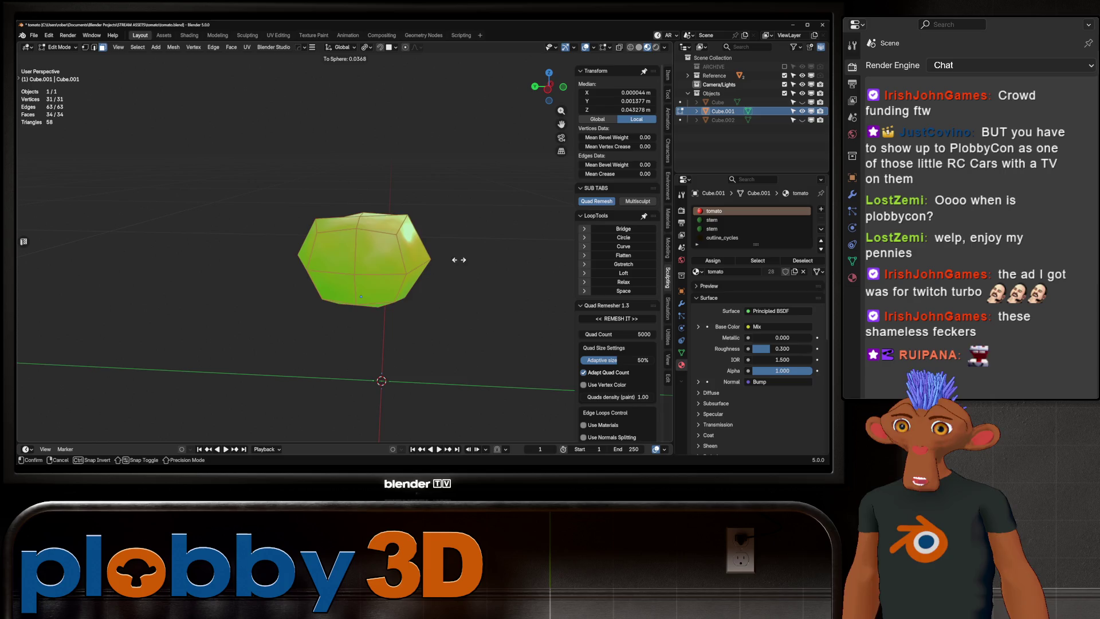
{"action": "left_click", "coordinate": [551, 214]}
{"action": "key", "text": "s"}
{"action": "key", "text": "shift+z"}
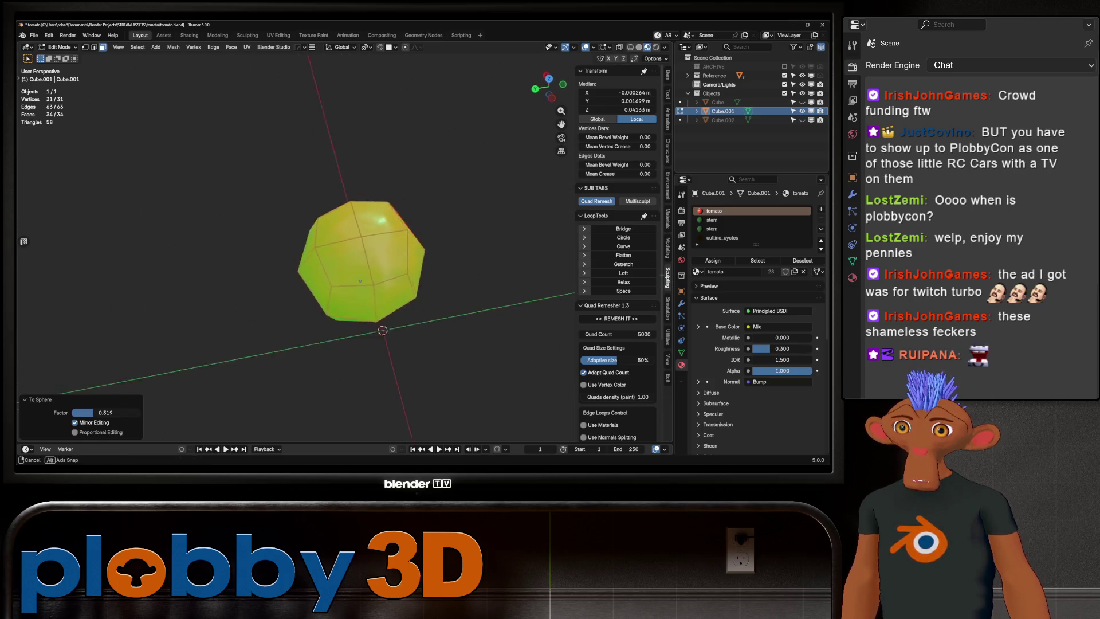
{"action": "left_click", "coordinate": [484, 257]}
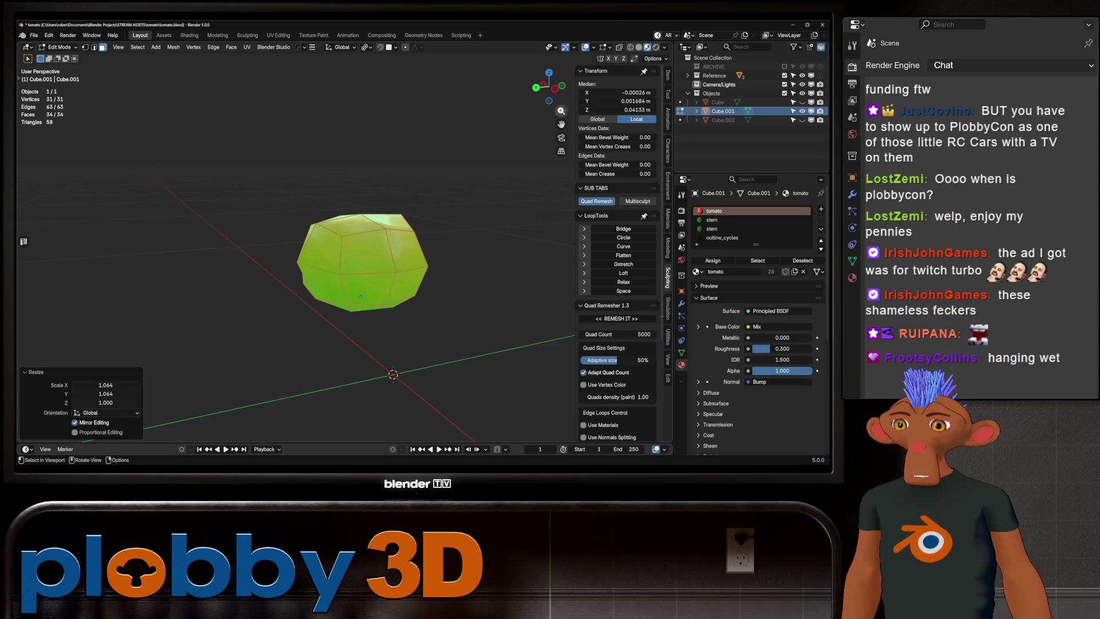
{"action": "middle_click_drag", "start_coordinate": [361, 264], "coordinate": [292, 263]}
{"action": "key", "text": "Tab"}
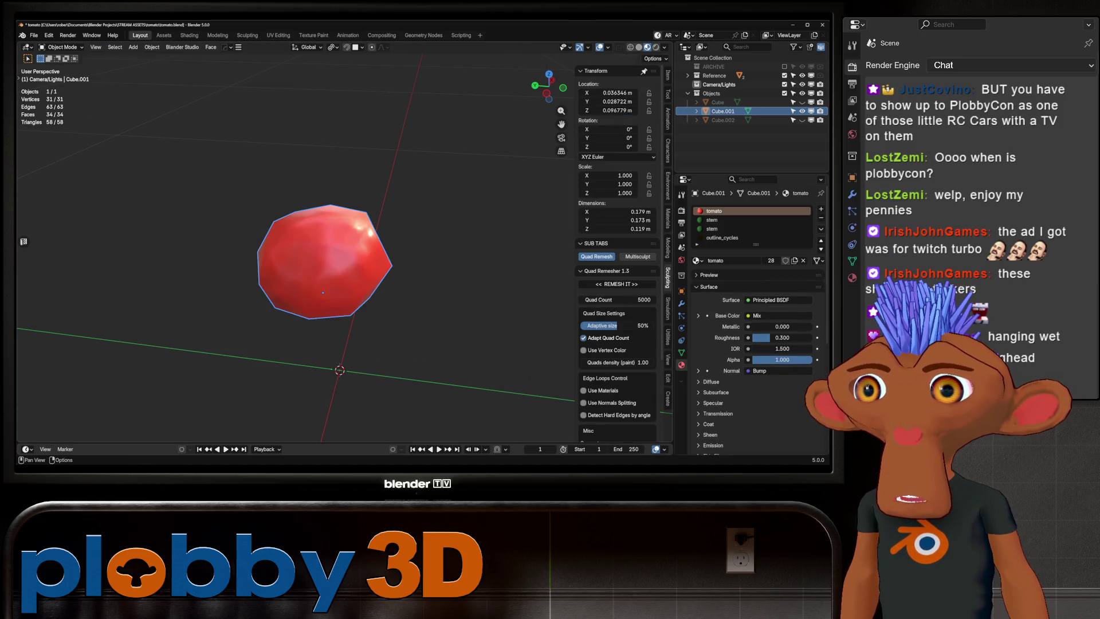
- Unhide the stemmed Cube and add a Shrinkwrap modifier to the tomato body Cube.001
{"action": "left_click", "coordinate": [802, 102]}
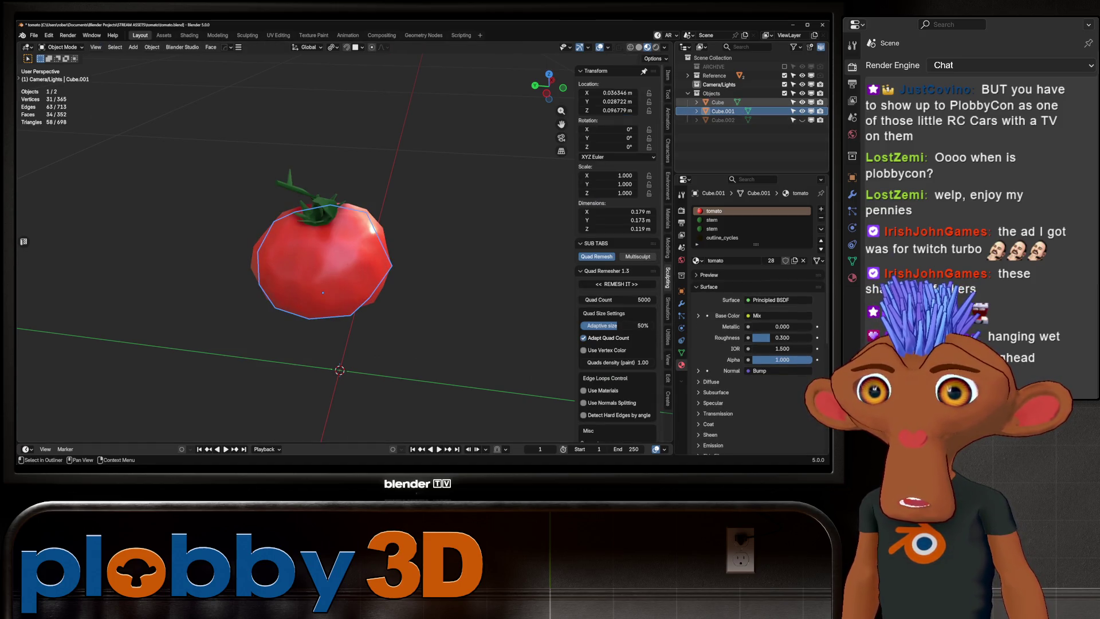
{"action": "left_click", "coordinate": [718, 102]}
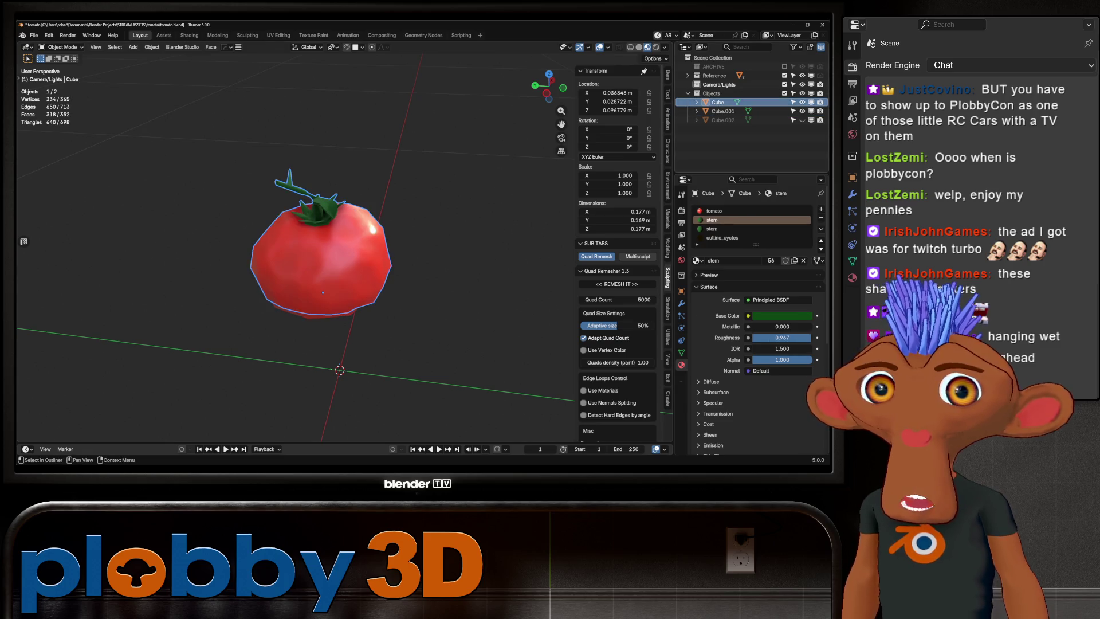
{"action": "left_click", "coordinate": [723, 111]}
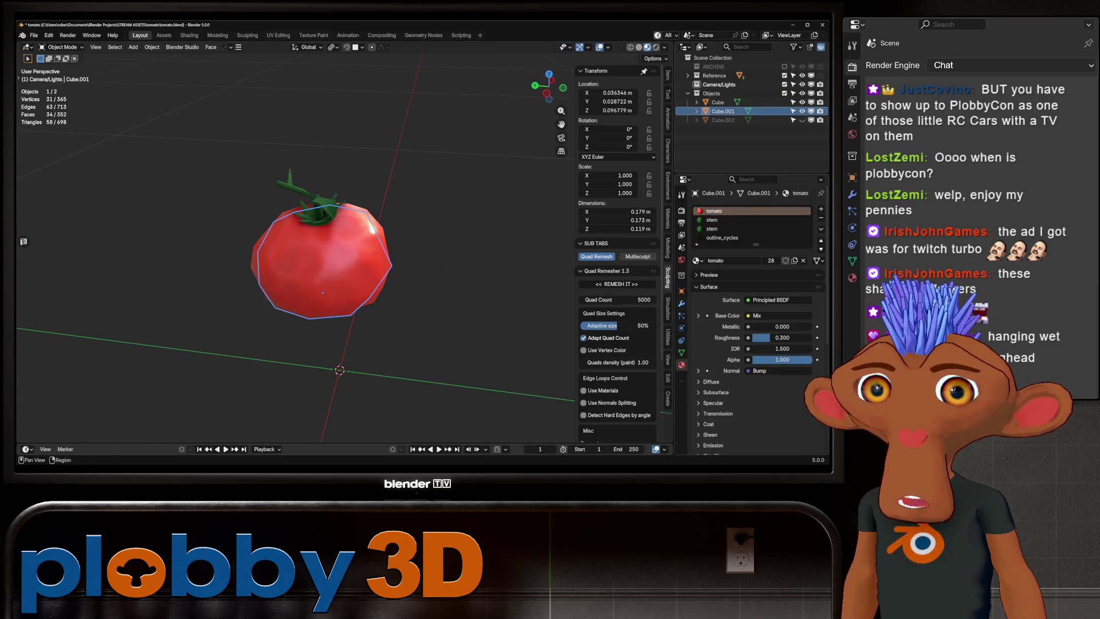
{"action": "left_click", "coordinate": [681, 303]}
{"action": "left_click", "coordinate": [719, 209]}
{"action": "mouse_move", "coordinate": [720, 221]}
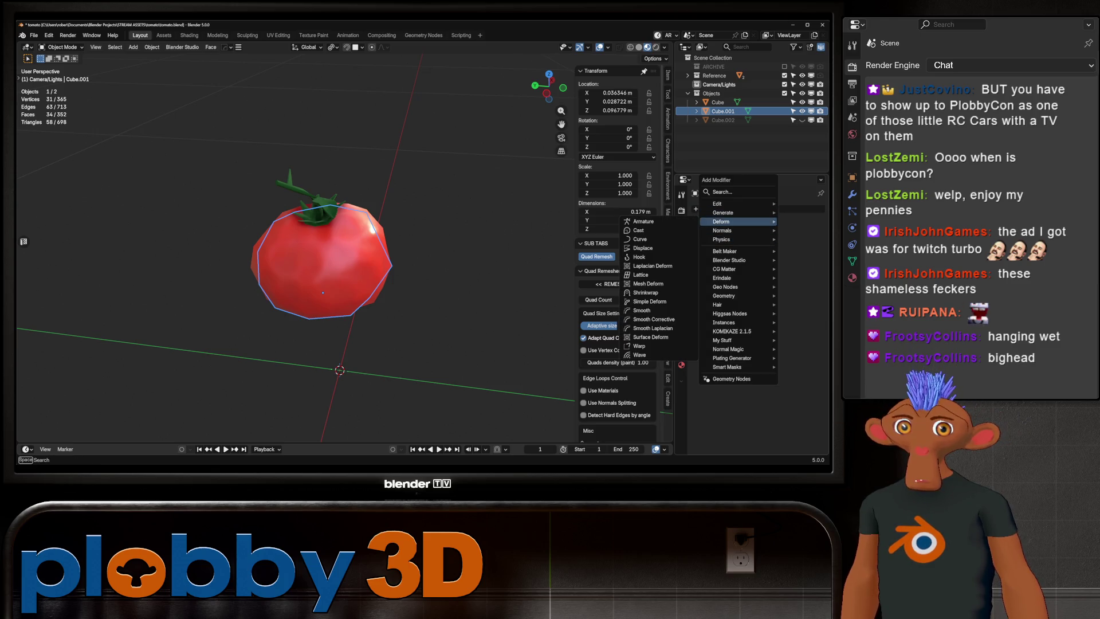
{"action": "left_click", "coordinate": [646, 292]}
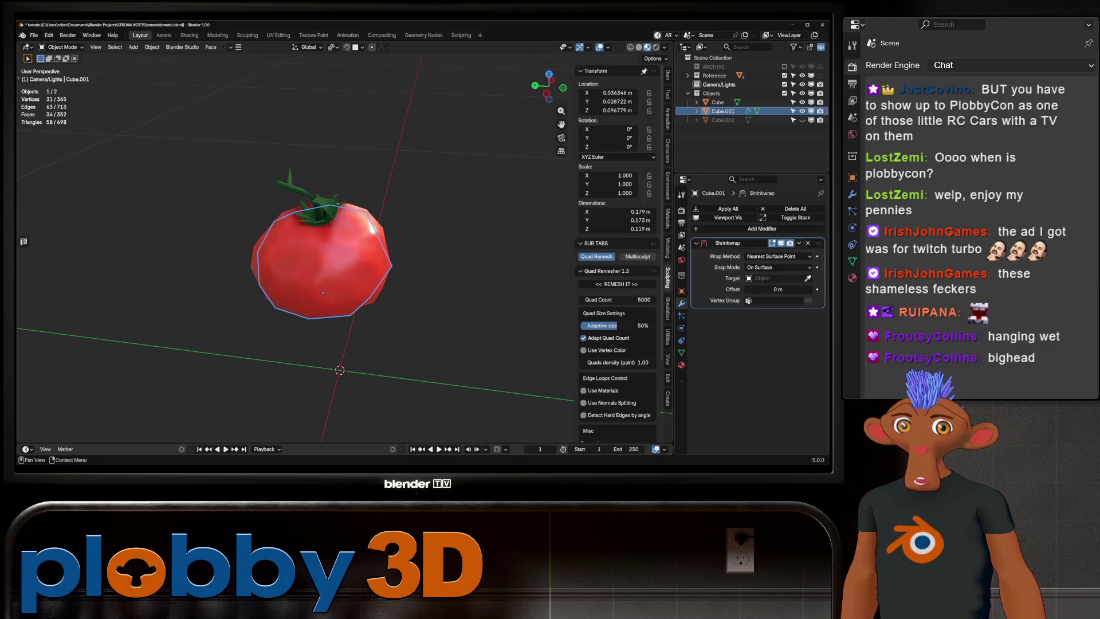
- Target Cube with the Shrinkwrap, set Wrap Method to Project with Negative, and compare results
{"action": "left_click", "coordinate": [718, 102]}
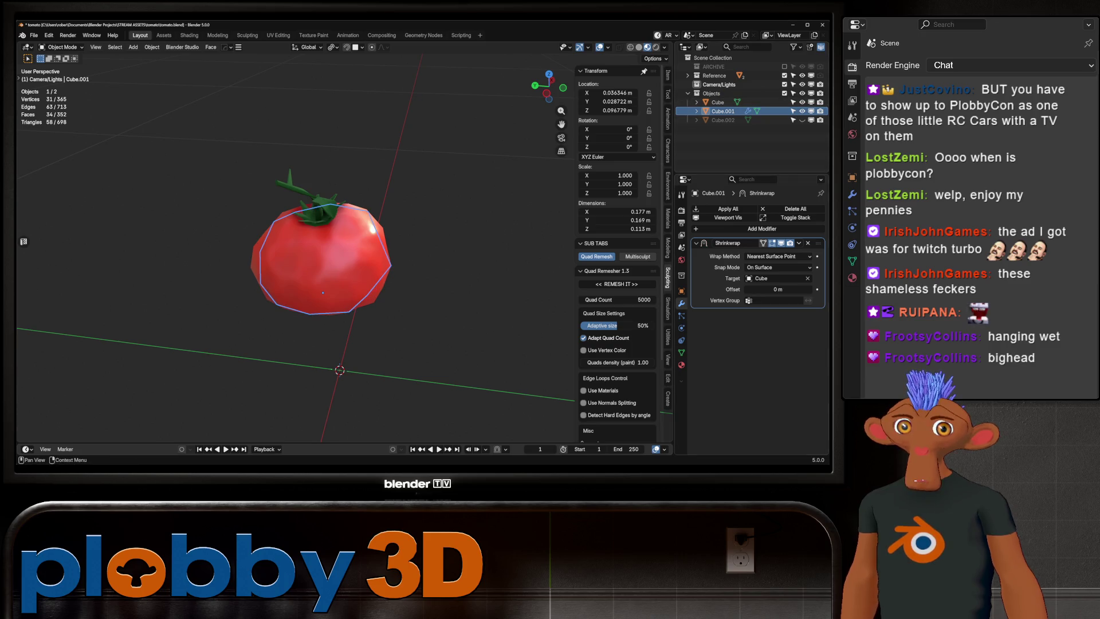
{"action": "left_click", "coordinate": [802, 102]}
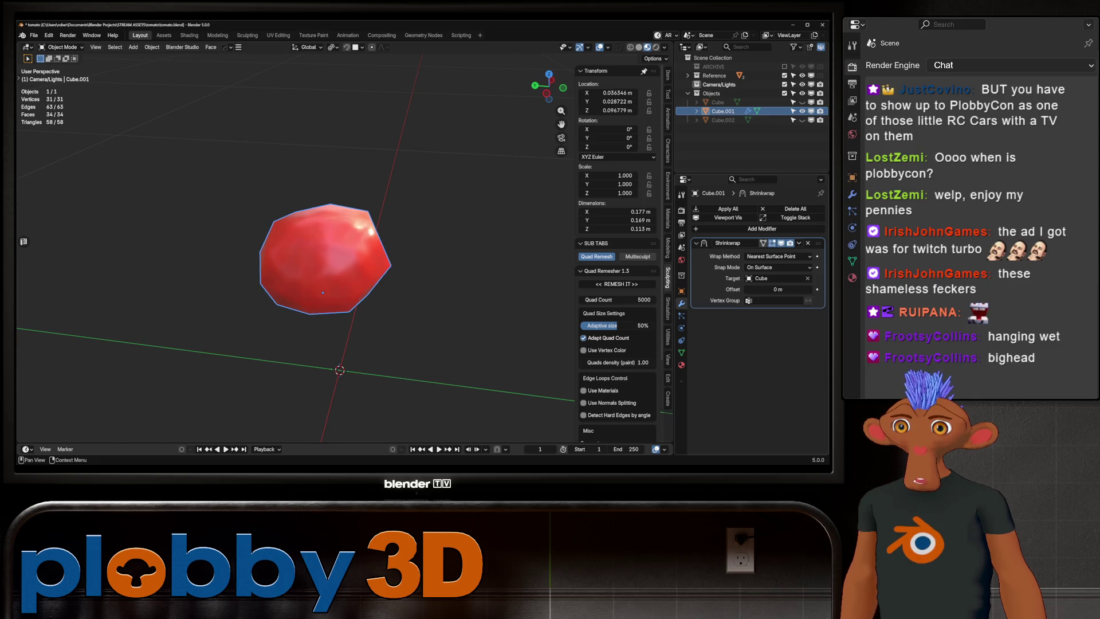
{"action": "left_click", "coordinate": [777, 256]}
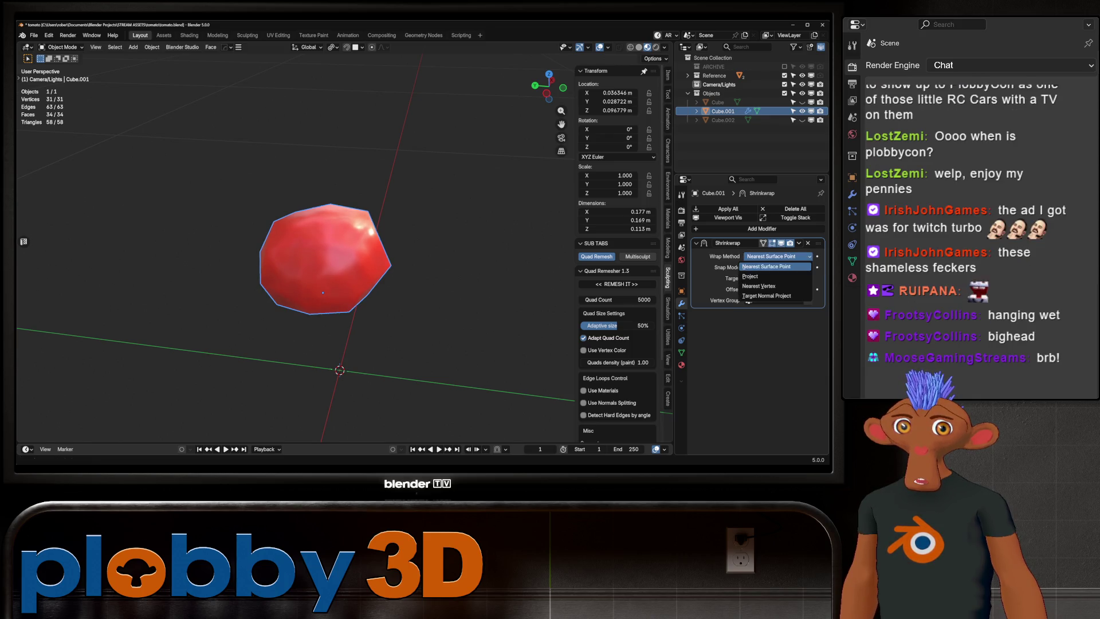
{"action": "left_click", "coordinate": [768, 276]}
{"action": "left_click", "coordinate": [747, 310]}
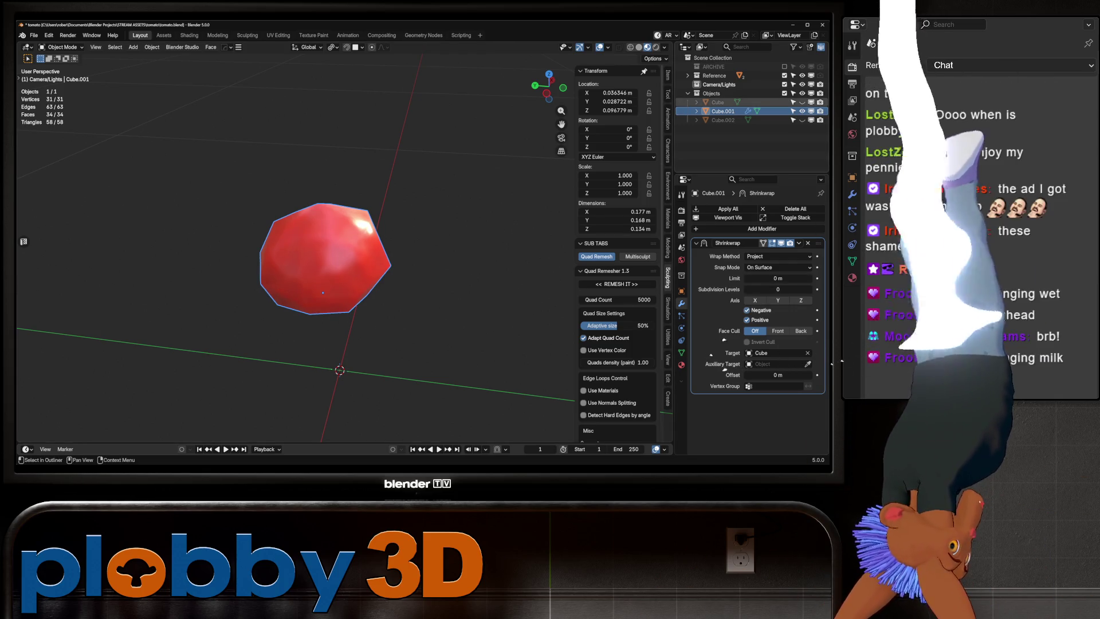
{"action": "left_click", "coordinate": [802, 102]}
{"action": "left_click", "coordinate": [802, 110]}
{"action": "left_click", "coordinate": [802, 110]}
{"action": "left_click", "coordinate": [802, 111]}
{"action": "left_click", "coordinate": [802, 110]}
{"action": "left_click", "coordinate": [802, 102]}
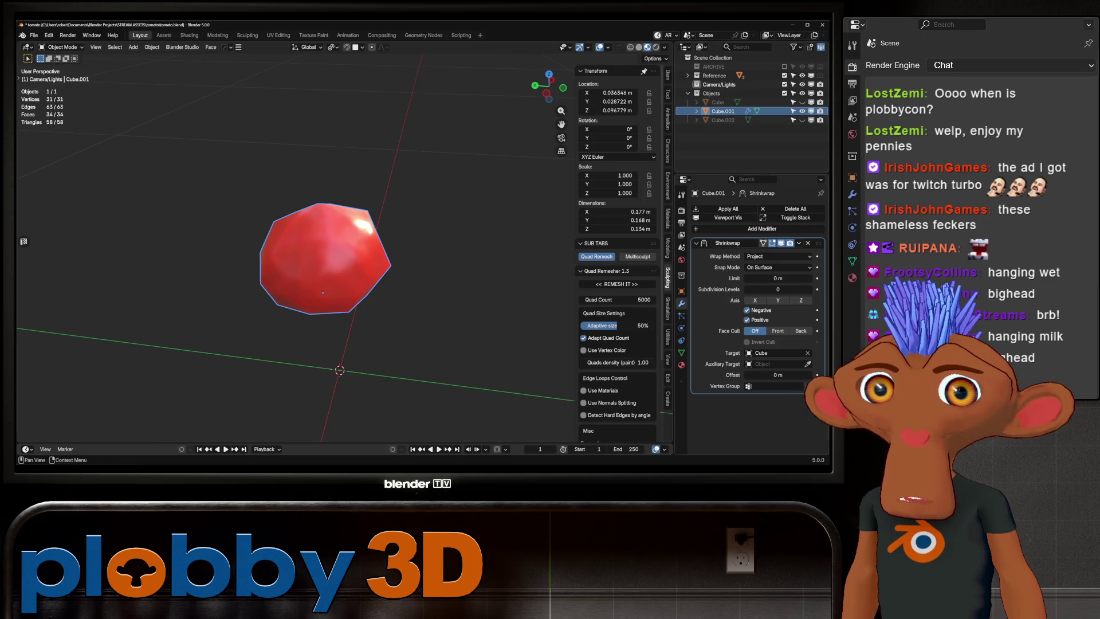
- Apply the Shrinkwrap and slightly inflate the mesh with Shrink/Fatten
{"action": "key", "text": "ctrl+a"}
{"action": "key", "text": "Tab"}
{"action": "key", "text": "alt+s"}
{"action": "left_click", "coordinate": [412, 280]}
{"action": "key", "text": "Tab"}
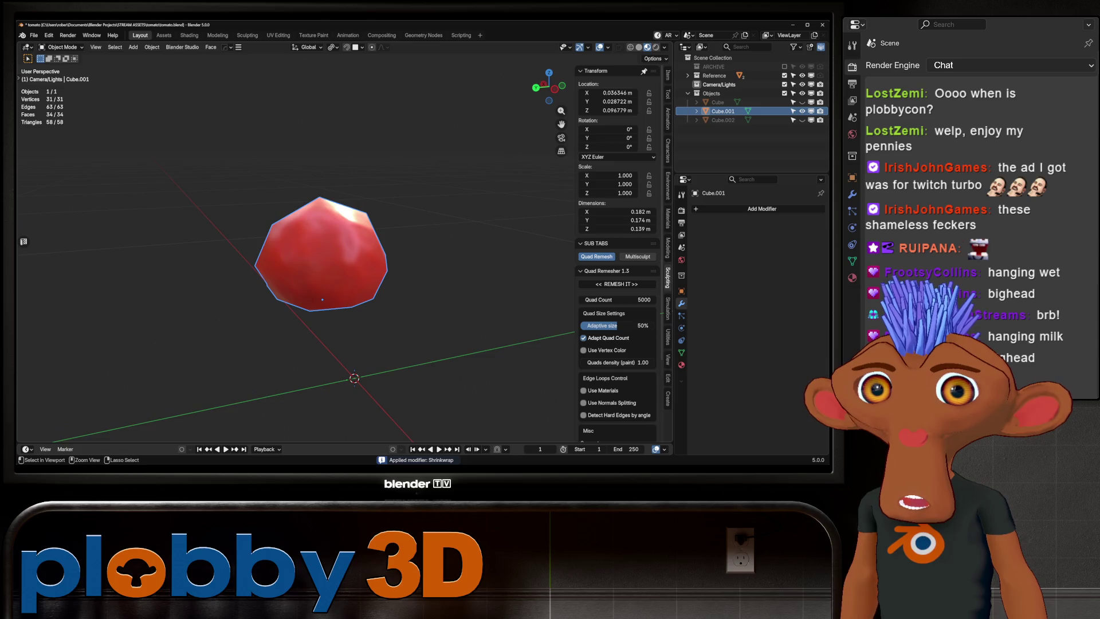
- Create a new geometry node tree on Cube.001 and add a Split Edges node
{"action": "key", "text": "Tab"}
{"action": "key", "text": "Tab"}
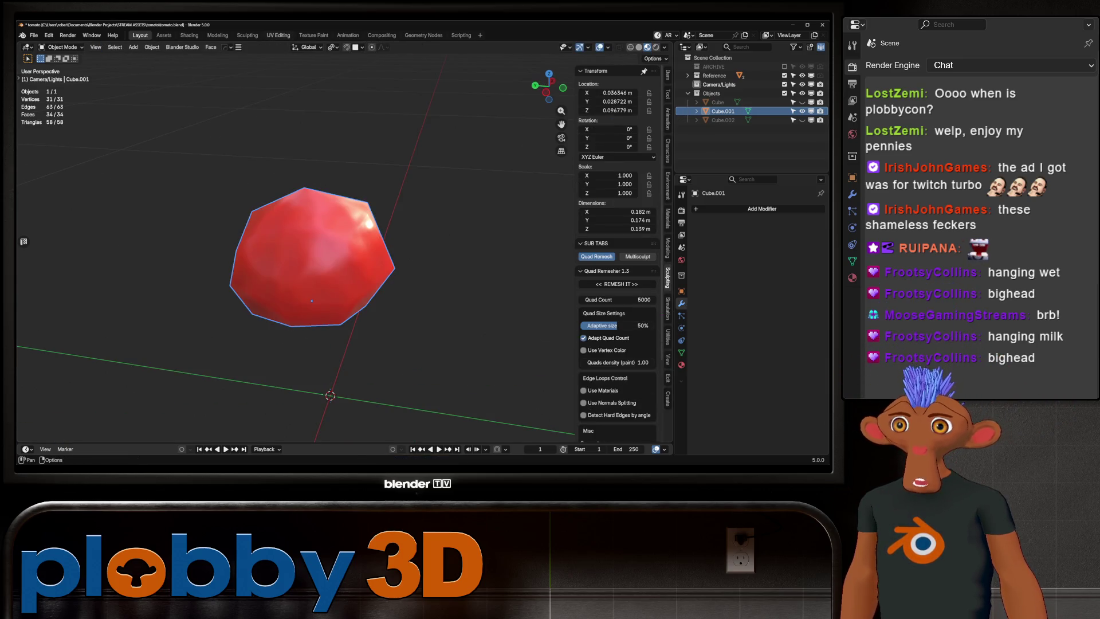
{"action": "left_click", "coordinate": [278, 35]}
{"action": "left_click", "coordinate": [423, 35]}
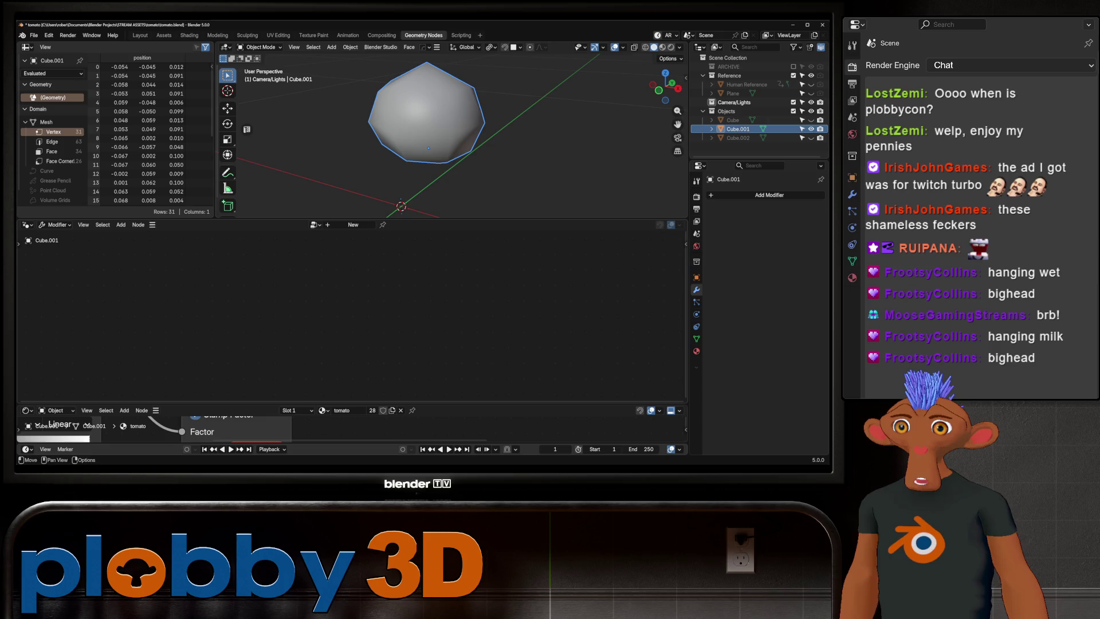
{"action": "left_click", "coordinate": [353, 225]}
{"action": "key", "text": "shift+a"}
{"action": "type", "text": "exc"}
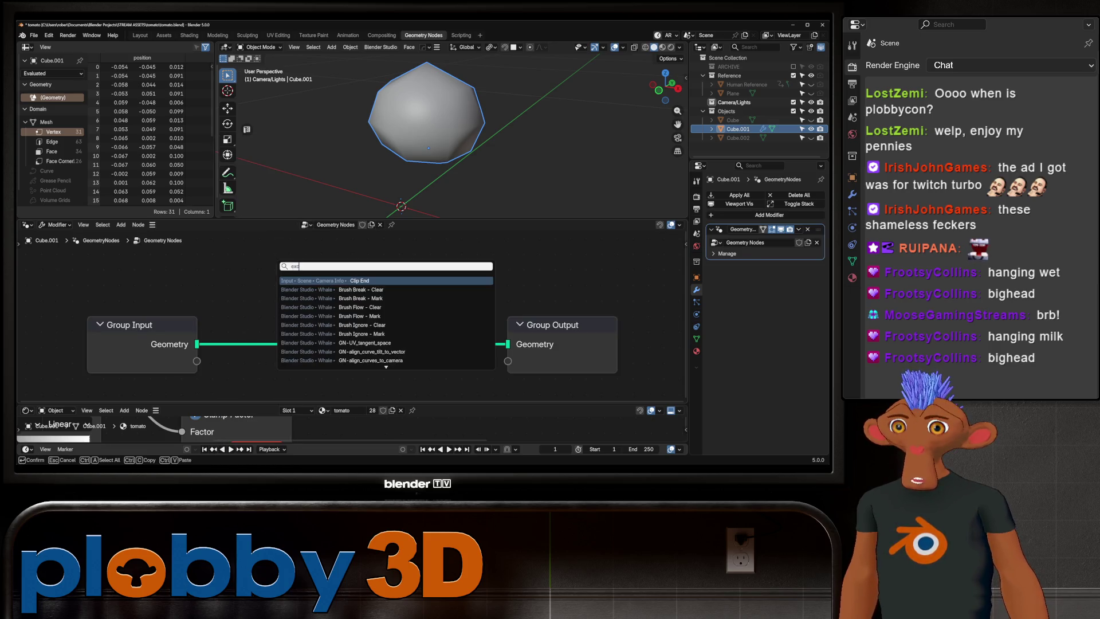
{"action": "key", "text": "BackSpace"}
{"action": "key", "text": "BackSpace"}
{"action": "type", "text": "dge"}
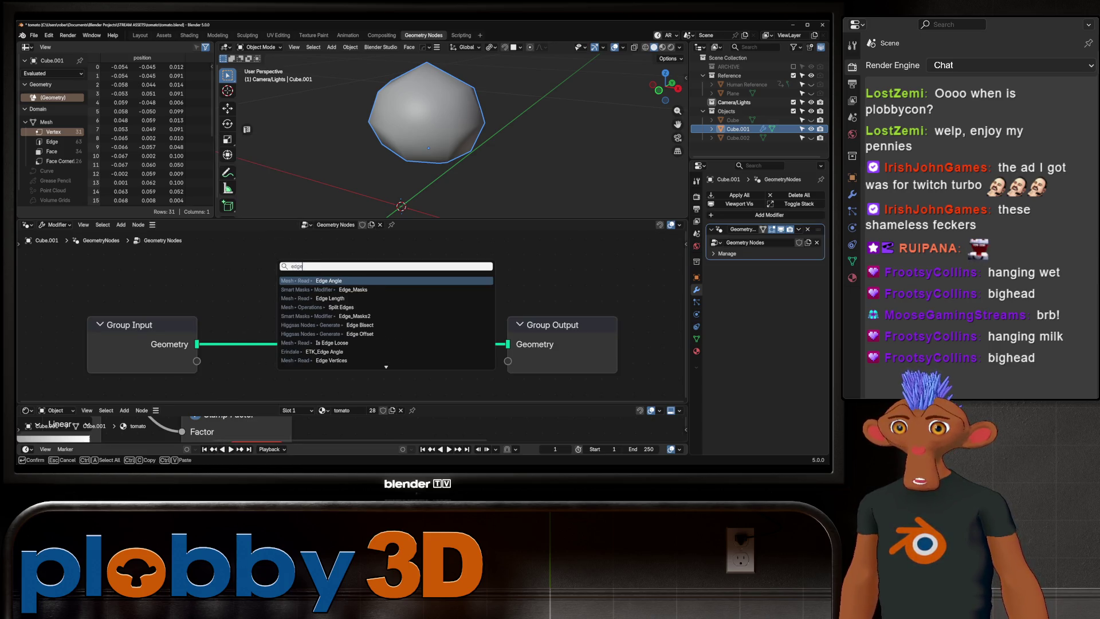
{"action": "key", "text": "Down"}
{"action": "key", "text": "Down"}
{"action": "key", "text": "Down"}
{"action": "key", "text": "Return"}
{"action": "key", "text": "Return"}
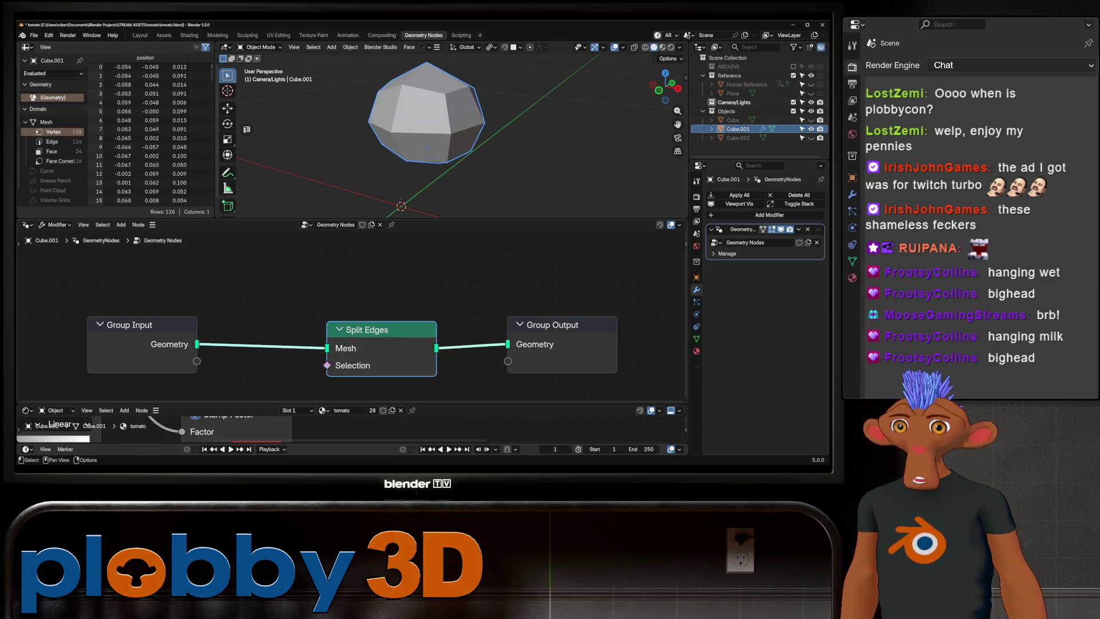
- Apply the Split Edges modifier, return to Layout, and enter Edit Mode
{"action": "left_click", "coordinate": [727, 254]}
{"action": "key", "text": "alt+a"}
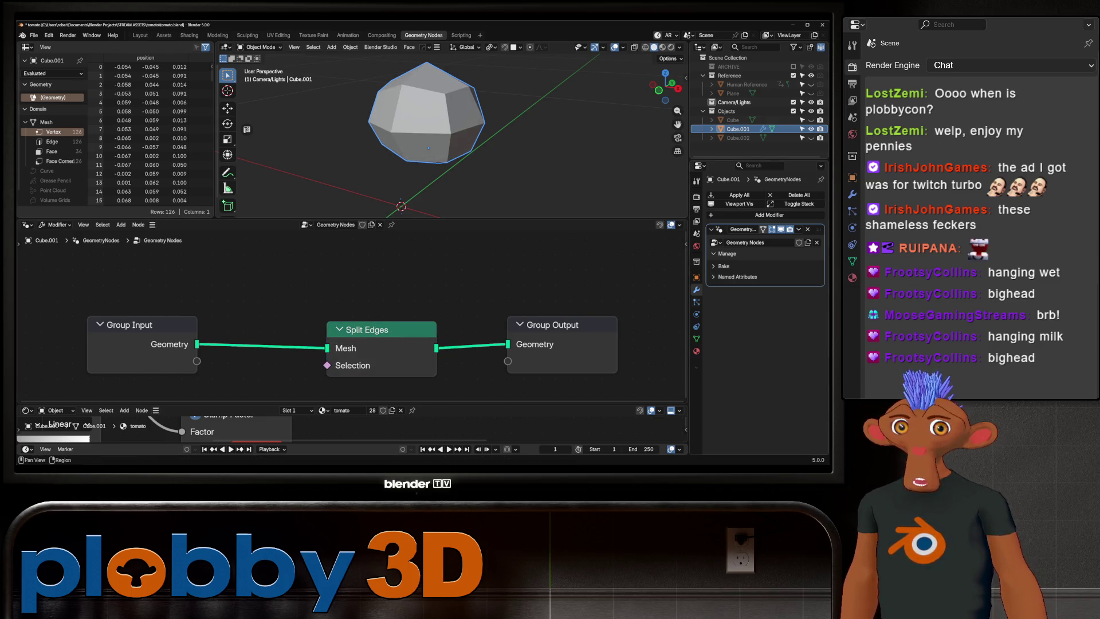
{"action": "left_click", "coordinate": [562, 344]}
{"action": "key", "text": "ctrl+a"}
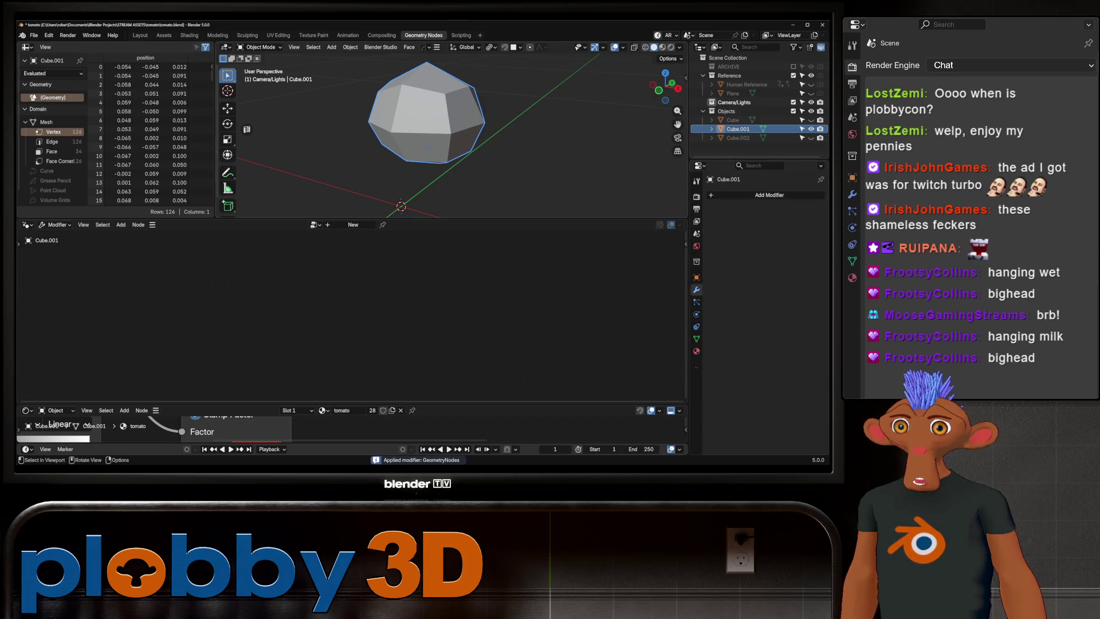
{"action": "key", "text": "ctrl+Page_Down"}
{"action": "key", "text": "ctrl+Page_Down"}
{"action": "key", "text": "Tab"}
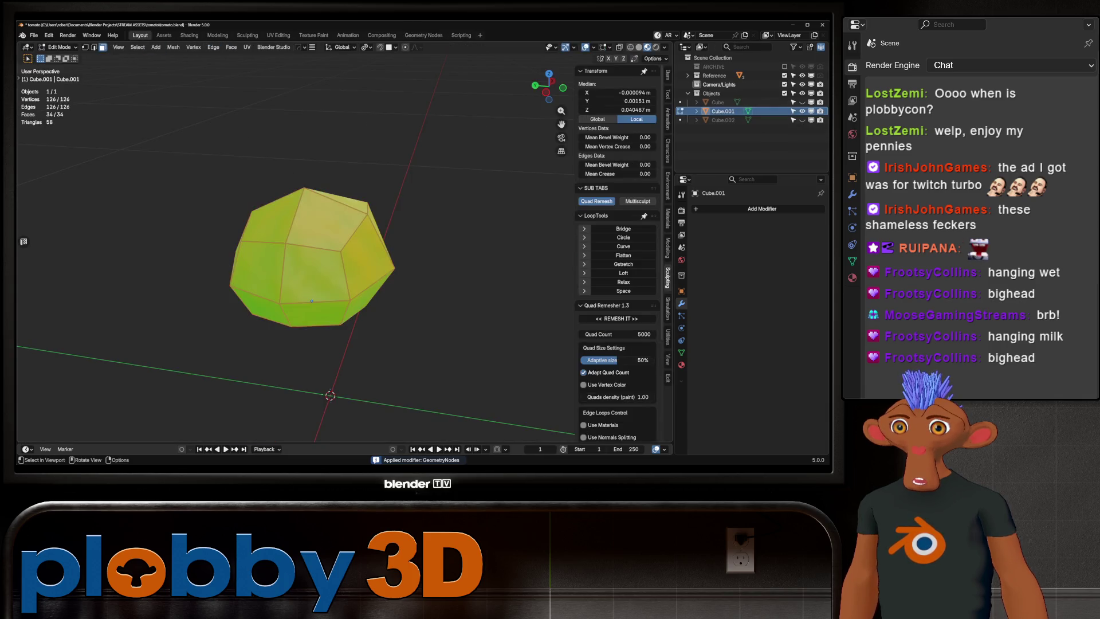
- Extrude the split faces along their normals and push them 0.0101 m inward
{"action": "scroll", "coordinate": [312, 257], "scroll_direction": "up", "scroll_amount": 2}
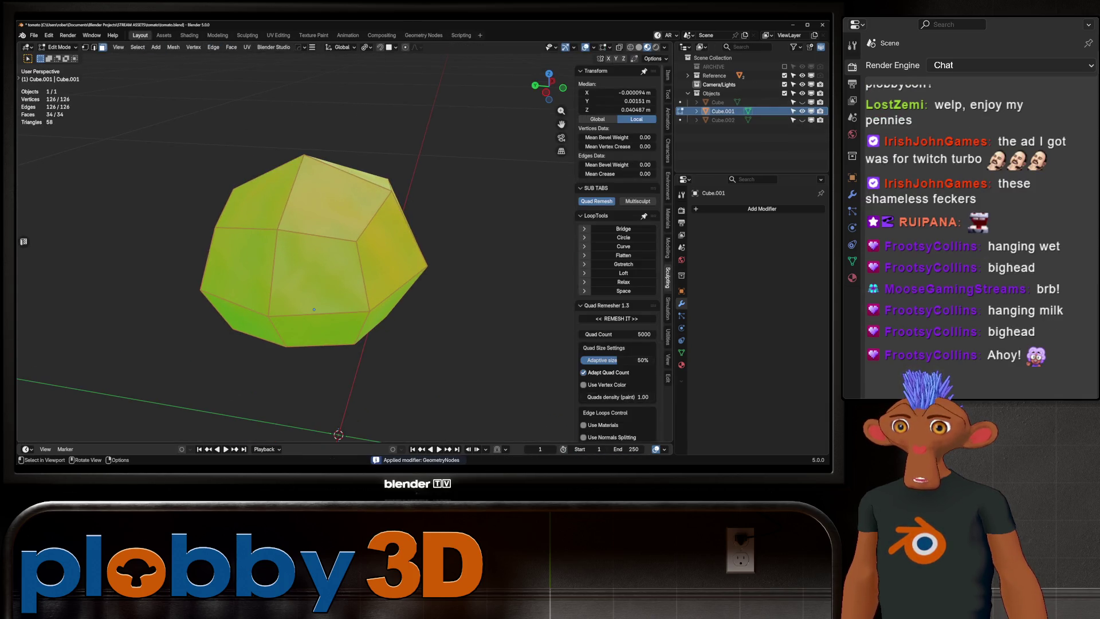
{"action": "key", "text": "e"}
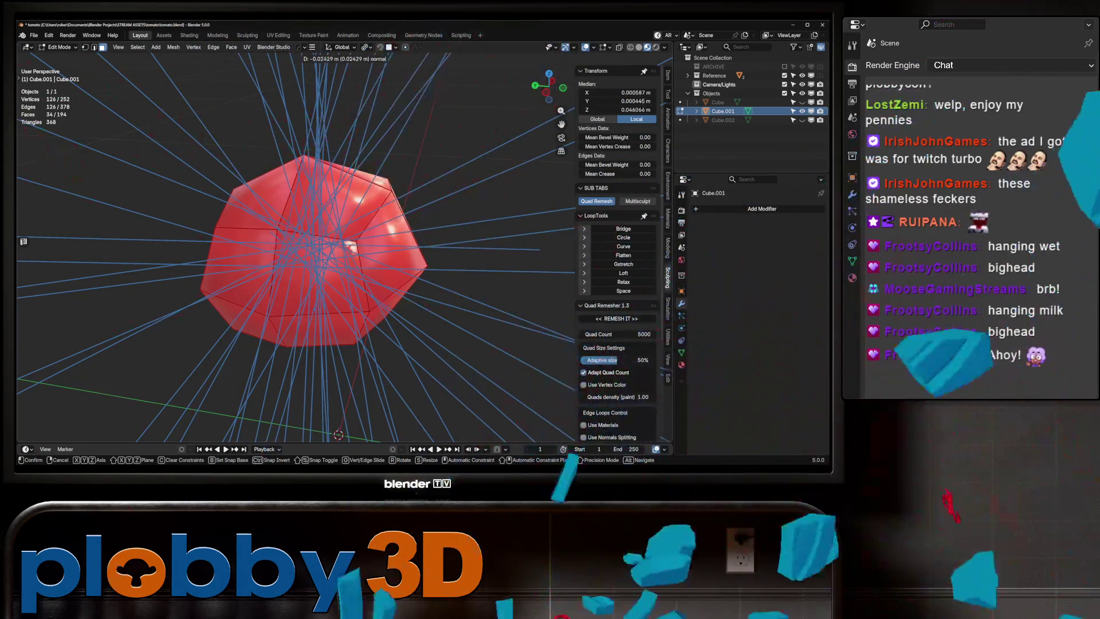
{"action": "key", "text": "Return"}
{"action": "middle_click_drag", "start_coordinate": [344, 258], "coordinate": [390, 253]}
{"action": "key", "text": "alt+s"}
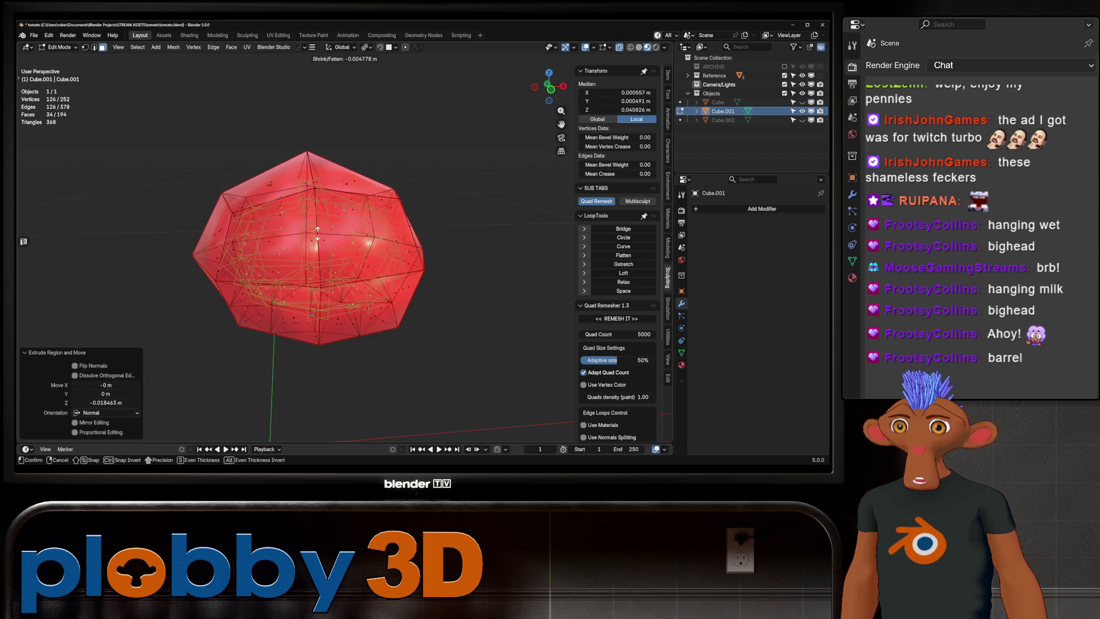
{"action": "left_click", "coordinate": [310, 267]}
- Scale the extruded faces to 0.419 and return to Object Mode
{"action": "key", "text": "s"}
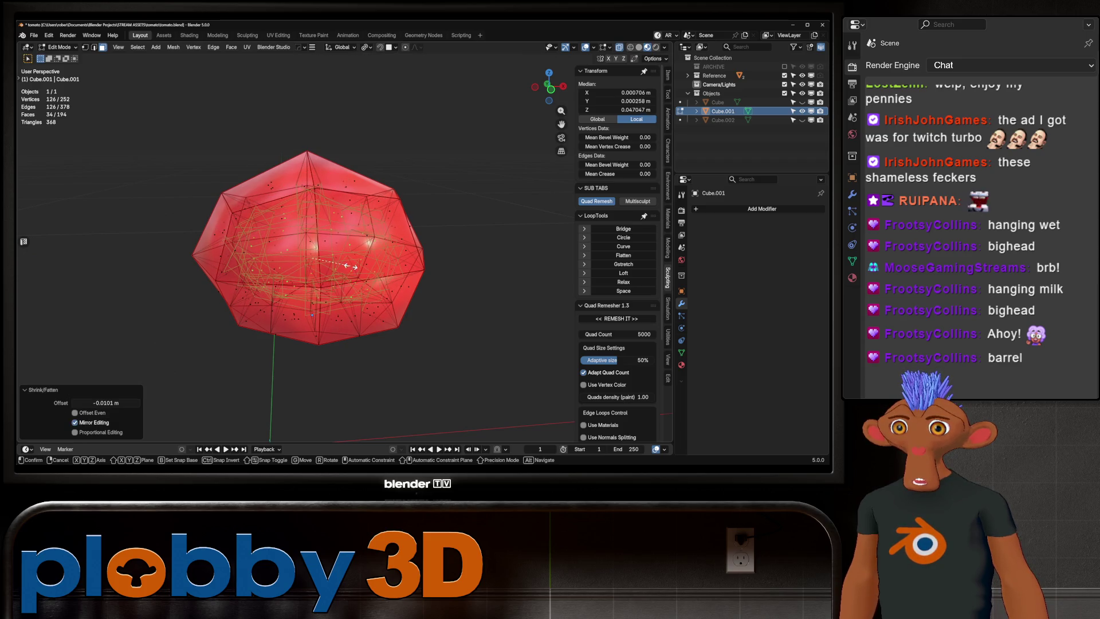
{"action": "left_click", "coordinate": [393, 254]}
{"action": "middle_click_drag", "start_coordinate": [393, 254], "coordinate": [413, 247]}
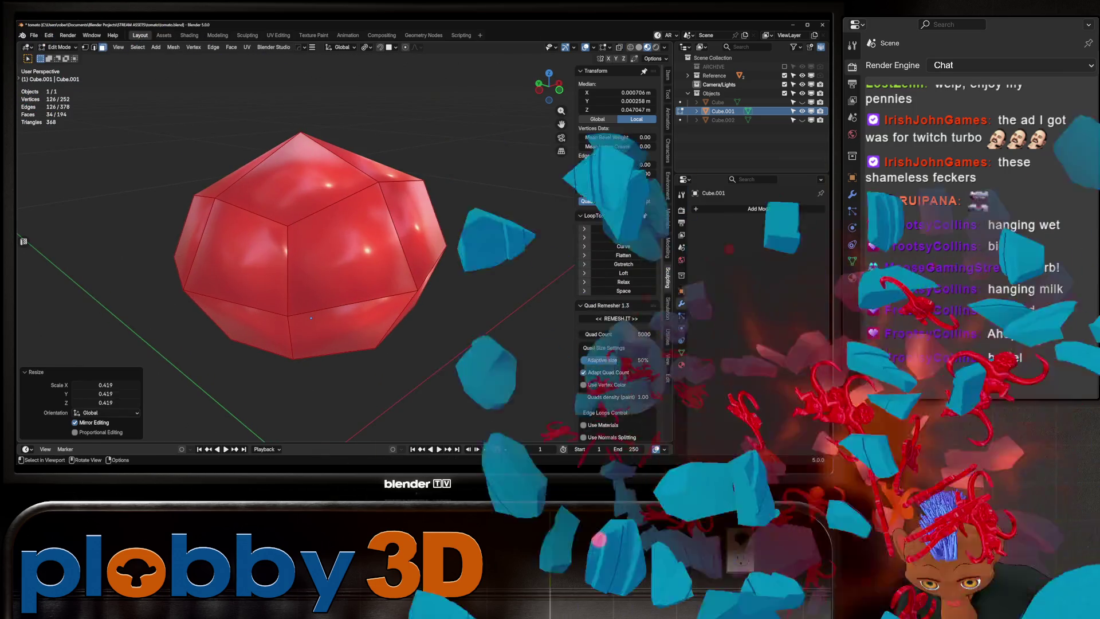
{"action": "key", "text": "Tab"}
{"action": "middle_click_drag", "start_coordinate": [321, 269], "coordinate": [298, 262]}
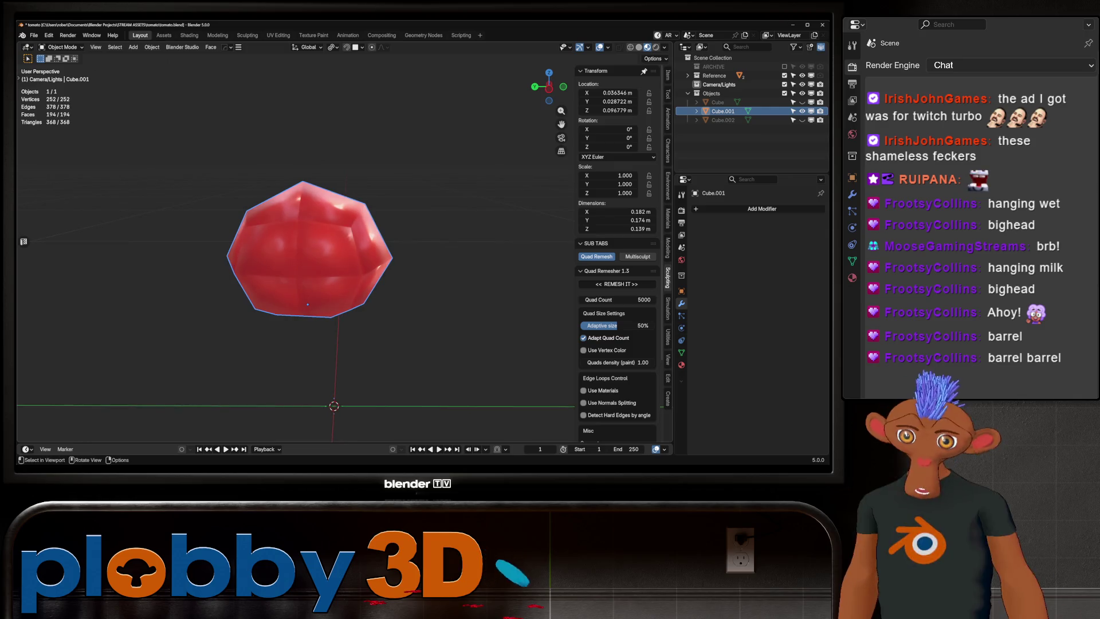
- Apply Shade Smooth to the red tomato mesh
{"action": "right_click", "coordinate": [298, 262]}
{"action": "left_click", "coordinate": [286, 262]}
{"action": "key", "text": "ctrl+z"}
{"action": "right_click", "coordinate": [286, 247]}
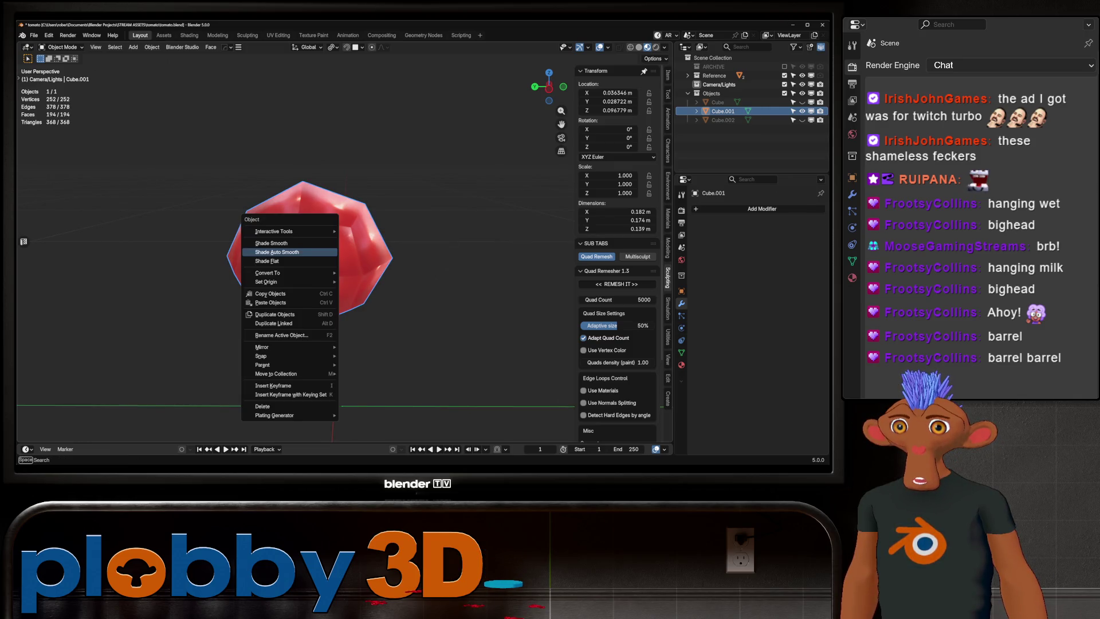
{"action": "left_click", "coordinate": [287, 248]}
{"action": "mouse_move", "coordinate": [287, 252]}
{"action": "middle_mouse_down"}
{"action": "mouse_move", "coordinate": [332, 229]}
{"action": "mouse_move", "coordinate": [367, 255]}
{"action": "middle_mouse_up"}
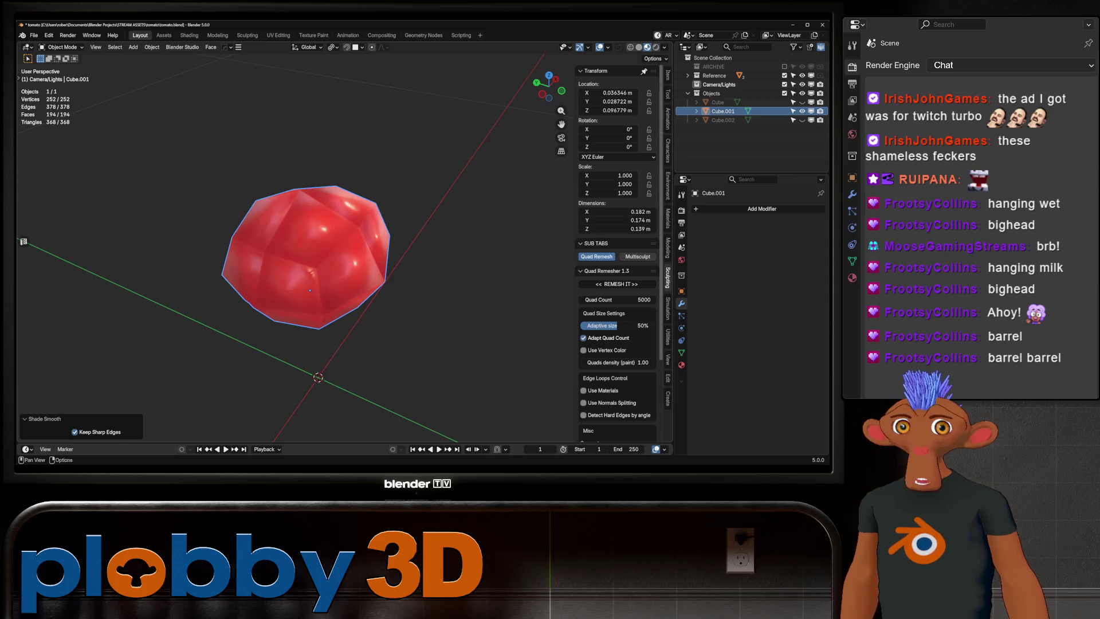
- Add a Data Transfer modifier to Cube.001 with Cube as source and Face Data expanded
{"action": "left_click", "coordinate": [748, 111]}
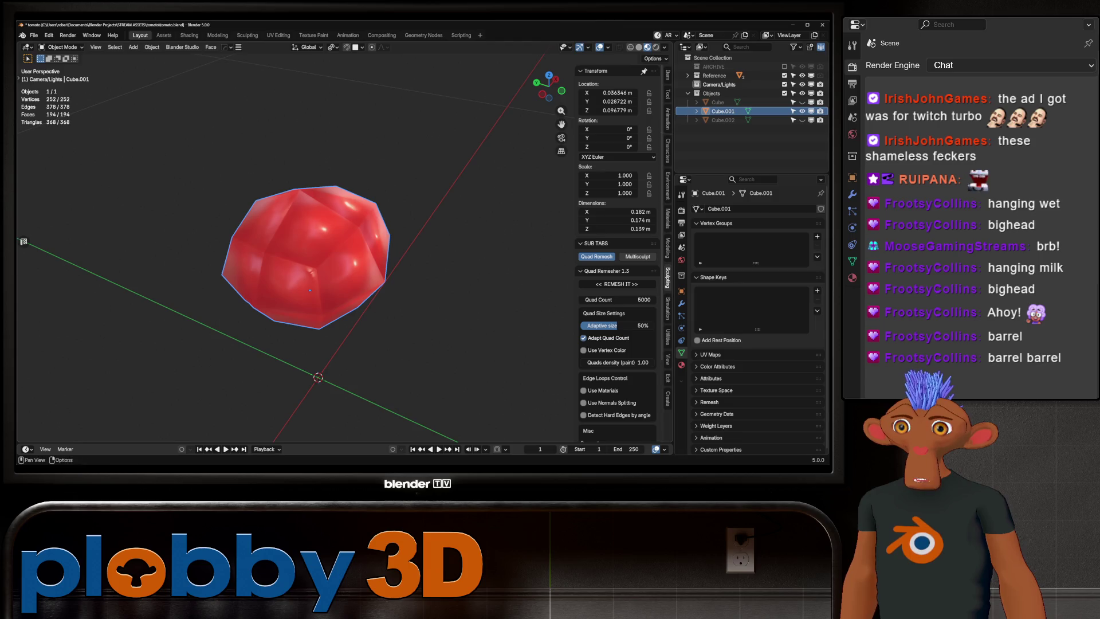
{"action": "left_click", "coordinate": [681, 303]}
{"action": "left_click", "coordinate": [739, 208]}
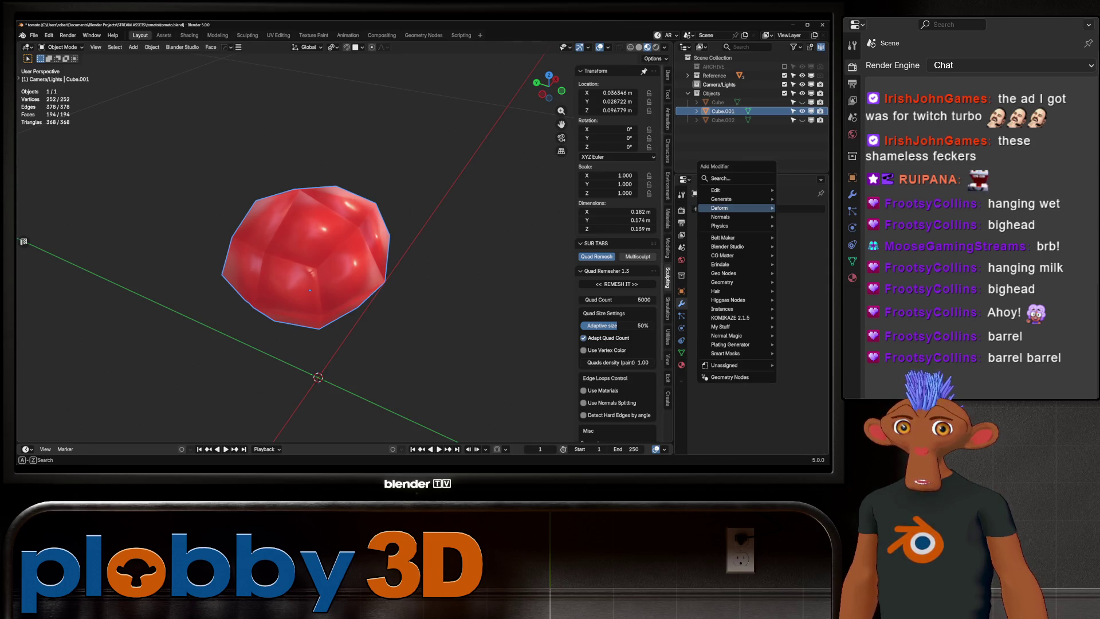
{"action": "mouse_move", "coordinate": [739, 208]}
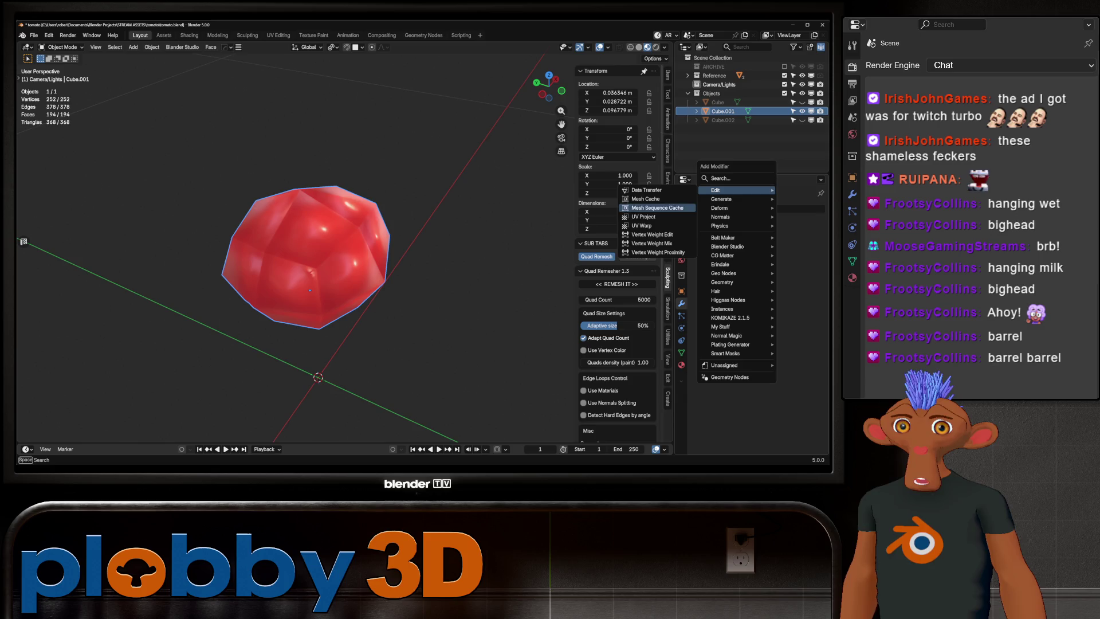
{"action": "left_click", "coordinate": [647, 189]}
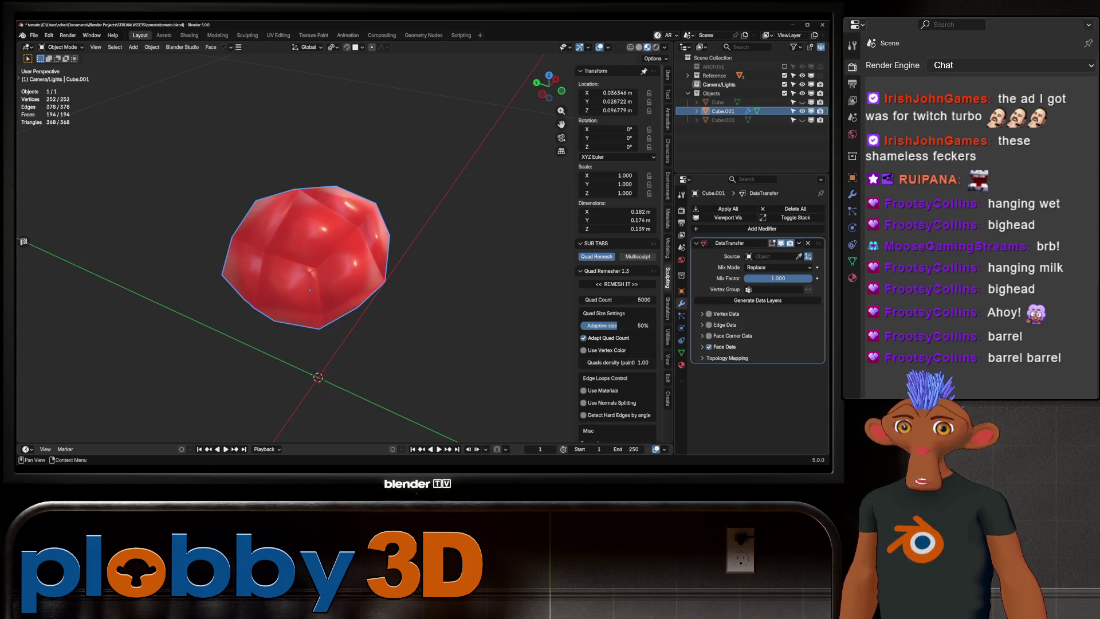
{"action": "left_click", "coordinate": [702, 347]}
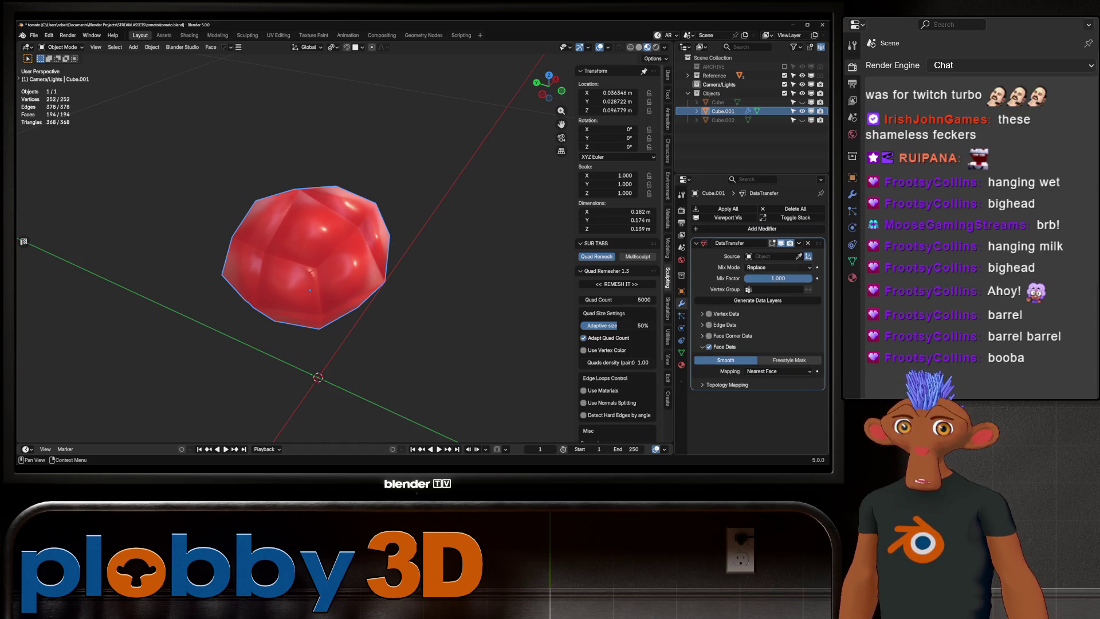
{"action": "left_click", "coordinate": [717, 102]}
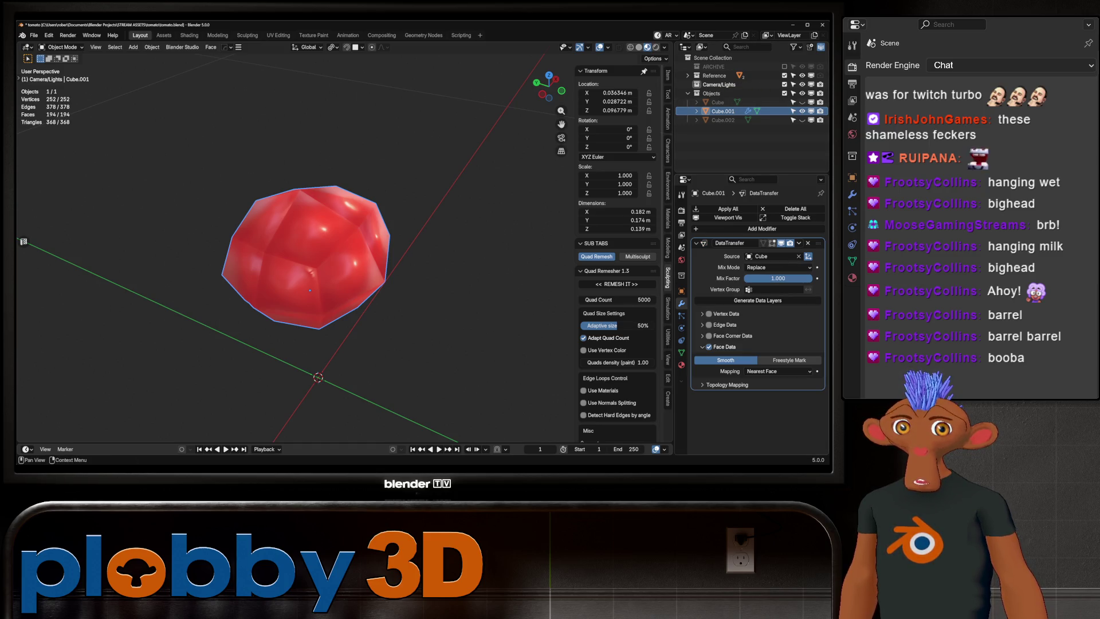
- Apply the Data Transfer modifier and add a Normal Transfer modifier targeting Cube
{"action": "key", "text": "ctrl+a"}
{"action": "left_click", "coordinate": [745, 209]}
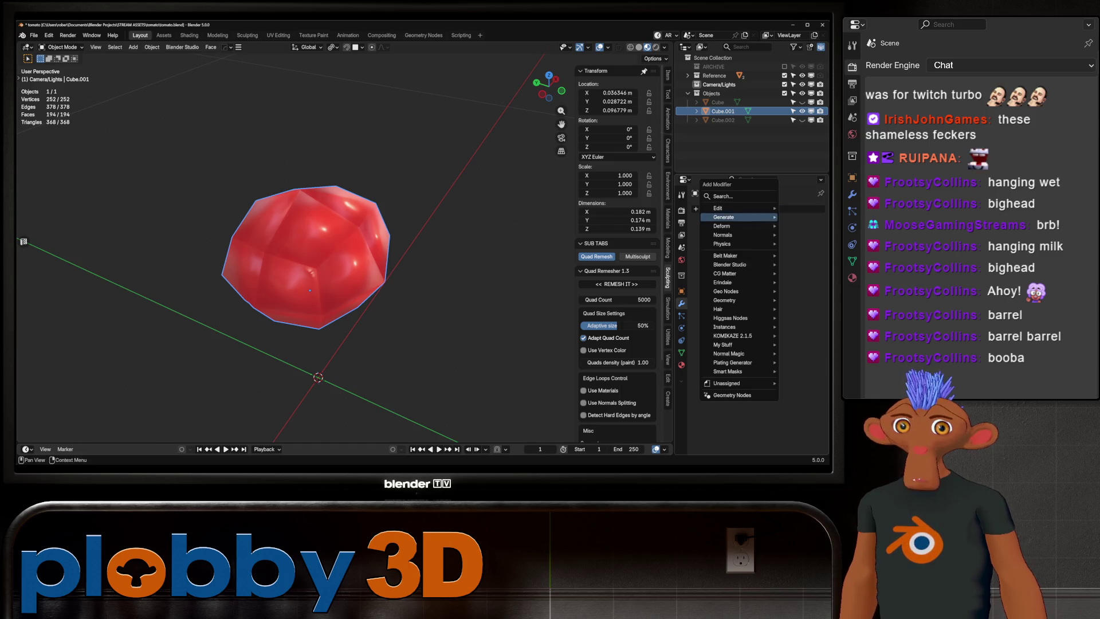
{"action": "mouse_move", "coordinate": [723, 235]}
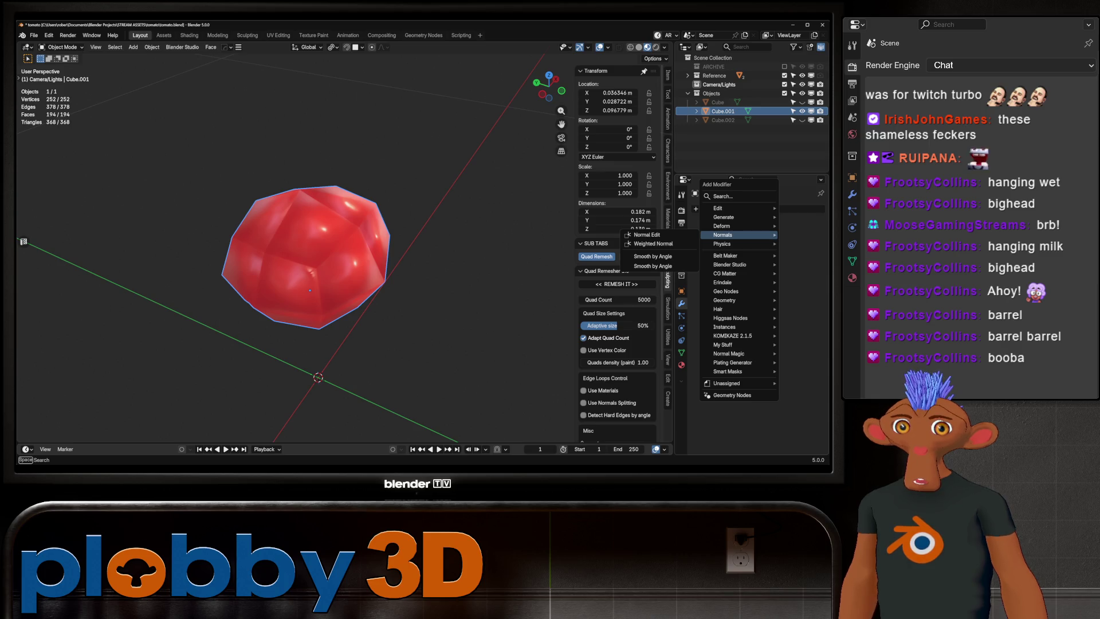
{"action": "mouse_move", "coordinate": [729, 353]}
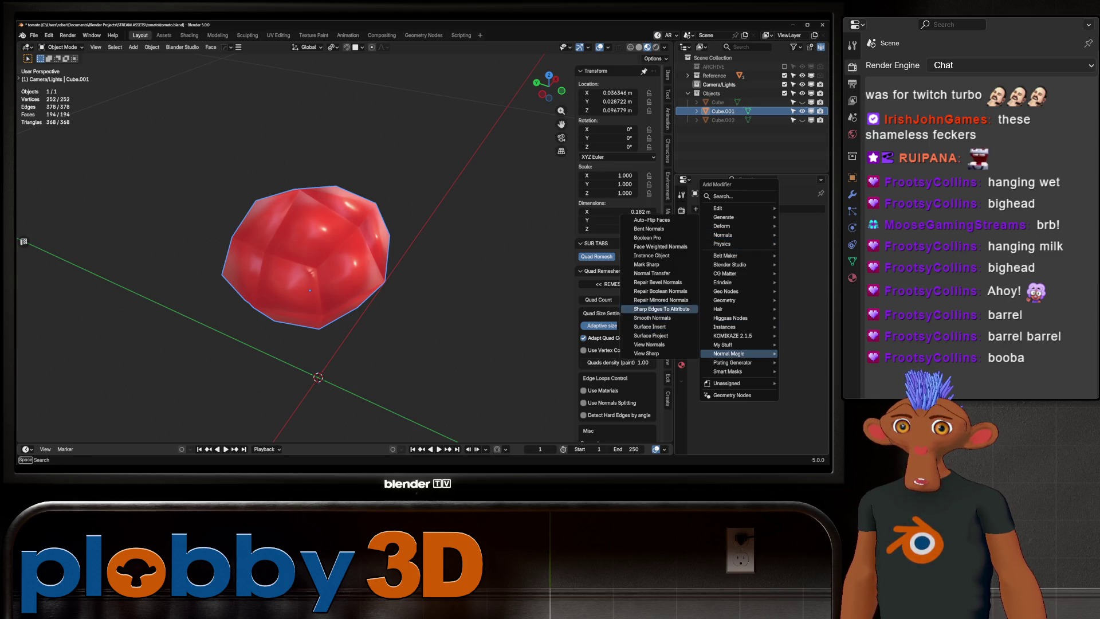
{"action": "left_click", "coordinate": [652, 273]}
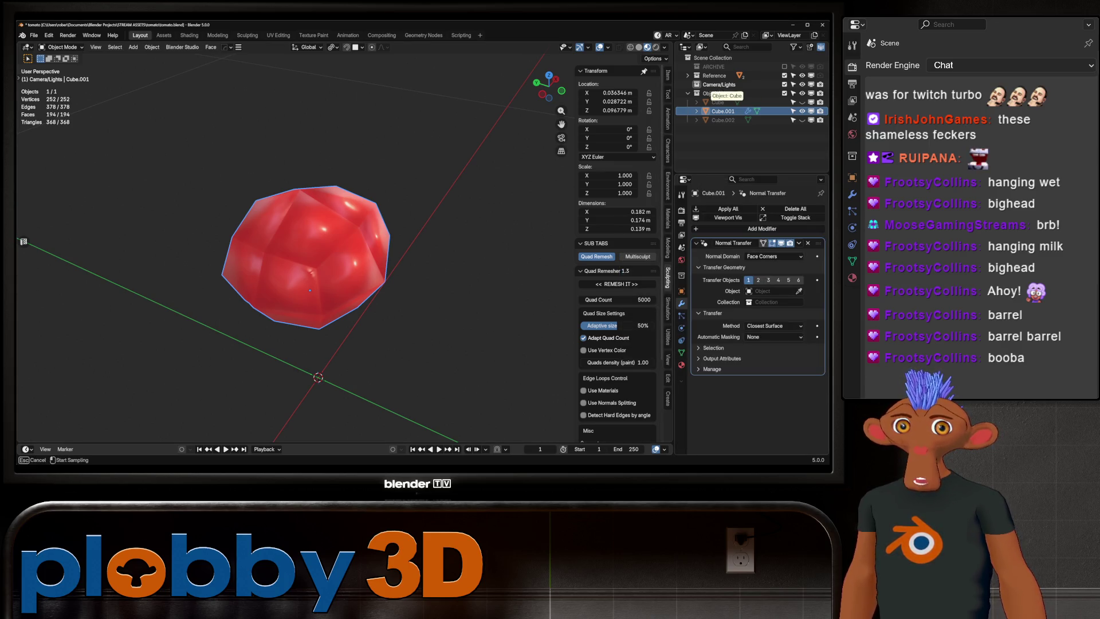
{"action": "left_click", "coordinate": [718, 102]}
{"action": "mouse_move", "coordinate": [307, 245]}
{"action": "middle_mouse_down"}
{"action": "mouse_move", "coordinate": [375, 243]}
{"action": "mouse_move", "coordinate": [349, 275]}
{"action": "mouse_move", "coordinate": [275, 289]}
{"action": "mouse_move", "coordinate": [290, 281]}
{"action": "middle_mouse_up"}
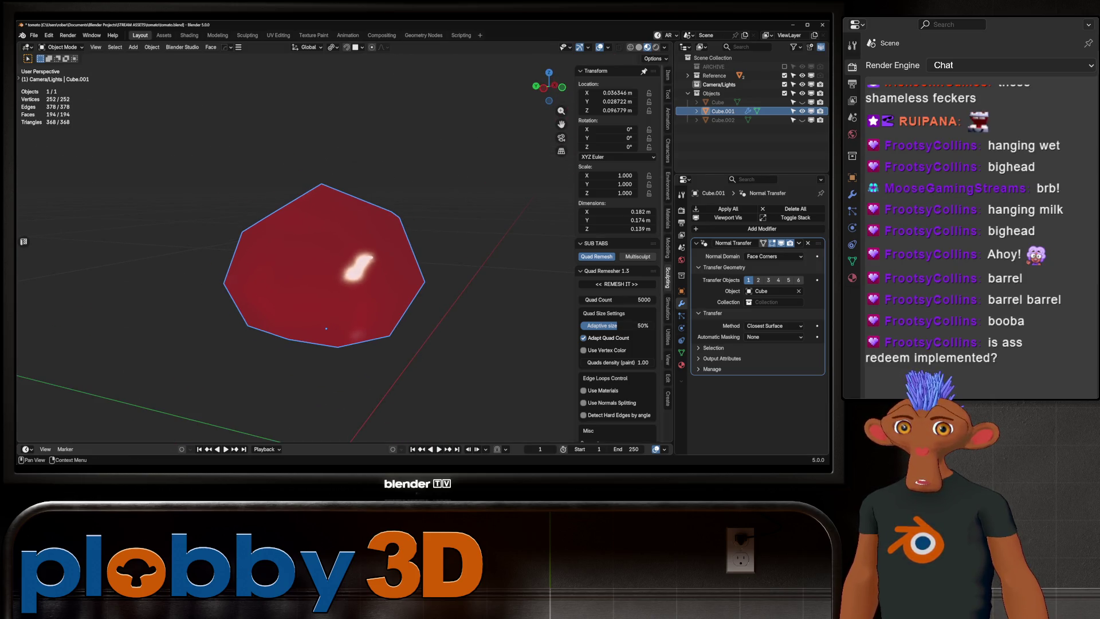
- Try normal domain and method options, settling on Face Corners and Project Target Normals
{"action": "left_click", "coordinate": [773, 256]}
{"action": "left_click", "coordinate": [759, 267]}
{"action": "left_click", "coordinate": [773, 257]}
{"action": "left_click", "coordinate": [764, 276]}
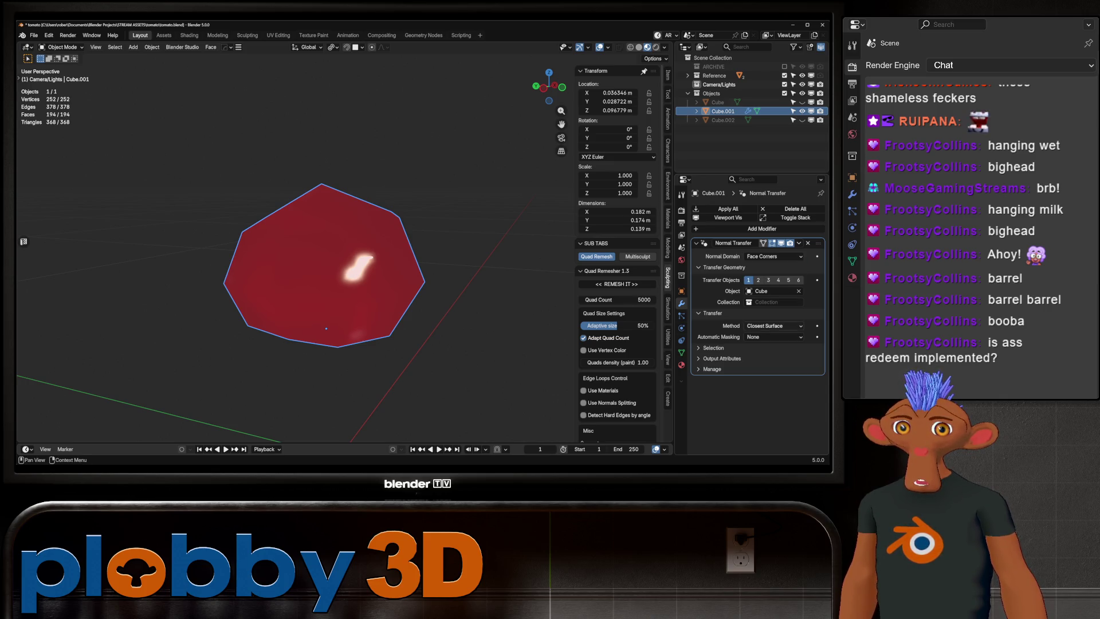
{"action": "left_click", "coordinate": [774, 325]}
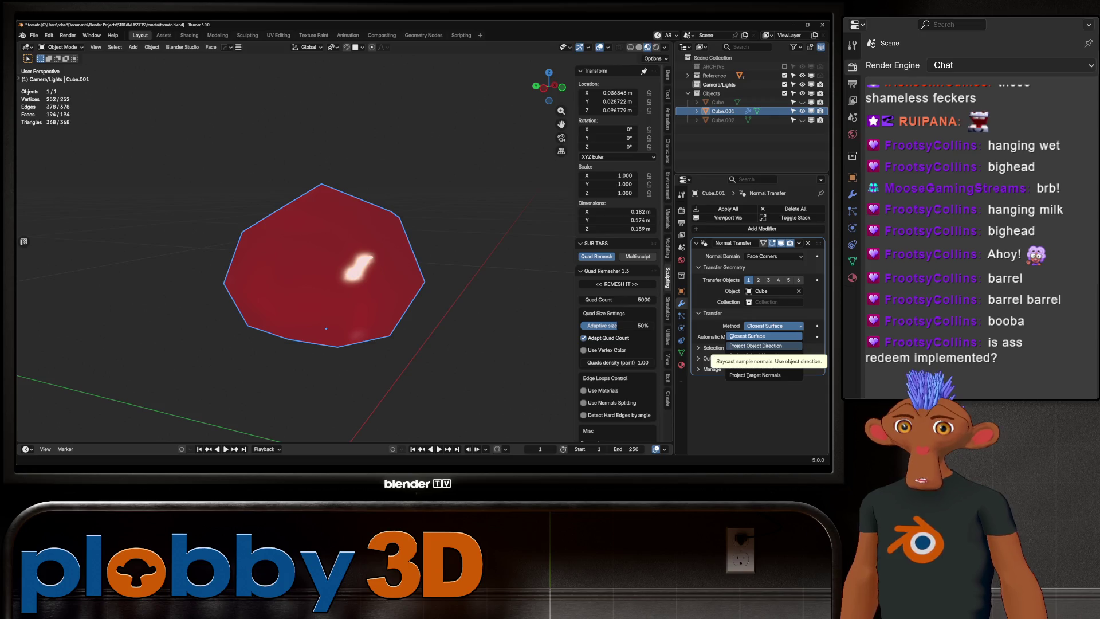
{"action": "left_click", "coordinate": [753, 355]}
{"action": "left_click", "coordinate": [774, 325]}
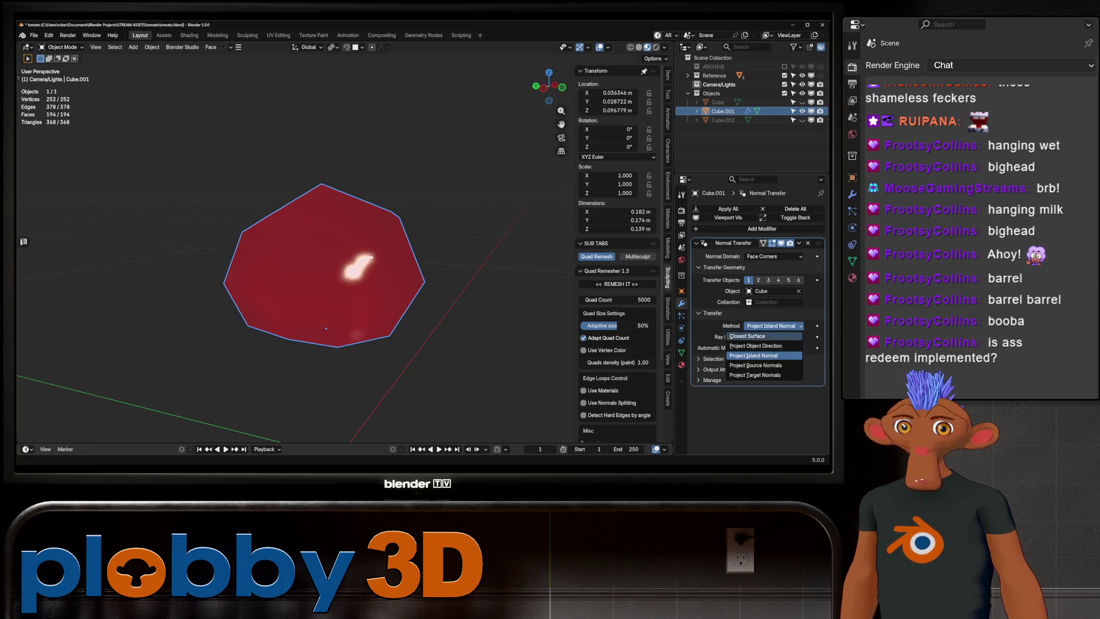
{"action": "left_click", "coordinate": [756, 365]}
{"action": "left_click", "coordinate": [773, 326]}
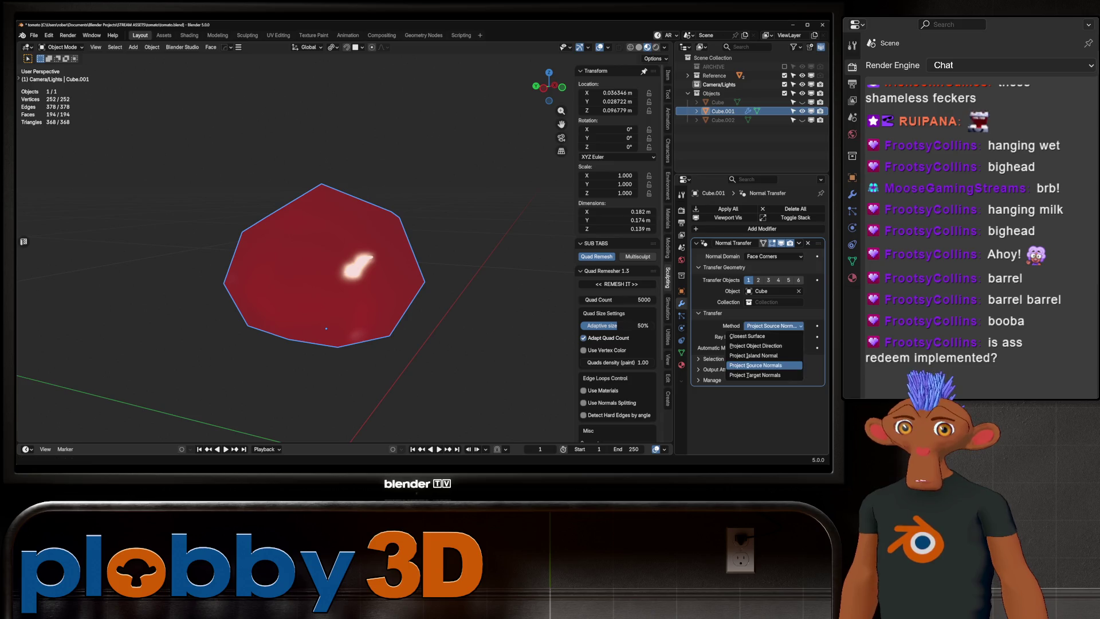
{"action": "left_click", "coordinate": [755, 375]}
{"action": "left_click", "coordinate": [774, 325]}
{"action": "left_click", "coordinate": [755, 375]}
- Lower the ray length to 0 m, undo it, then delete the Normal Transfer modifier
{"action": "left_click_drag", "start_coordinate": [774, 337], "coordinate": [769, 337]}
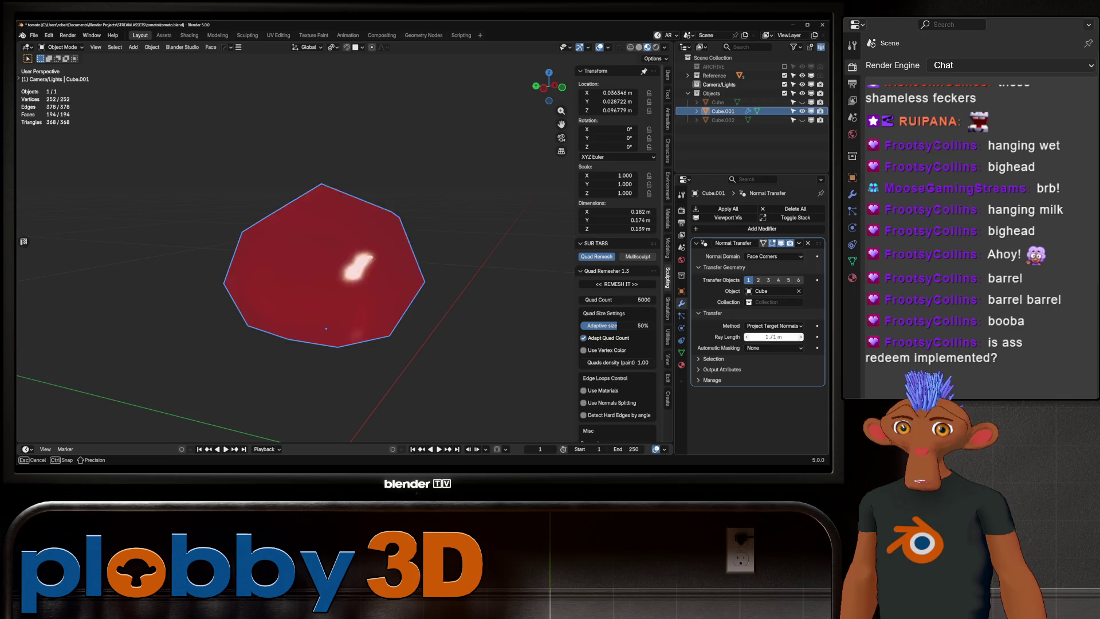
{"action": "left_click_drag", "start_coordinate": [770, 337], "coordinate": [755, 336]}
{"action": "key", "text": "ctrl+z"}
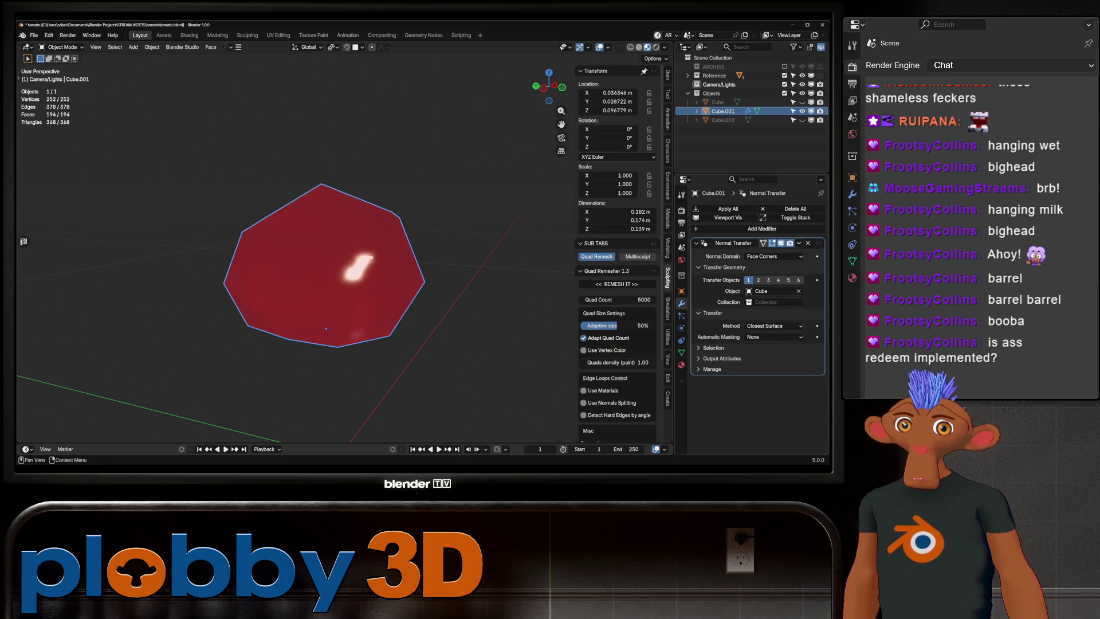
{"action": "key", "text": "ctrl+x"}
{"action": "mouse_move", "coordinate": [344, 258]}
{"action": "middle_mouse_down"}
{"action": "mouse_move", "coordinate": [378, 247]}
{"action": "mouse_move", "coordinate": [355, 275]}
{"action": "mouse_move", "coordinate": [390, 252]}
{"action": "mouse_move", "coordinate": [404, 286]}
{"action": "mouse_move", "coordinate": [395, 269]}
{"action": "mouse_move", "coordinate": [407, 258]}
{"action": "mouse_move", "coordinate": [384, 286]}
{"action": "mouse_move", "coordinate": [398, 255]}
{"action": "middle_mouse_up"}
- In Edit Mode, separate the tomato mesh by loose parts
{"action": "key", "text": "Tab"}
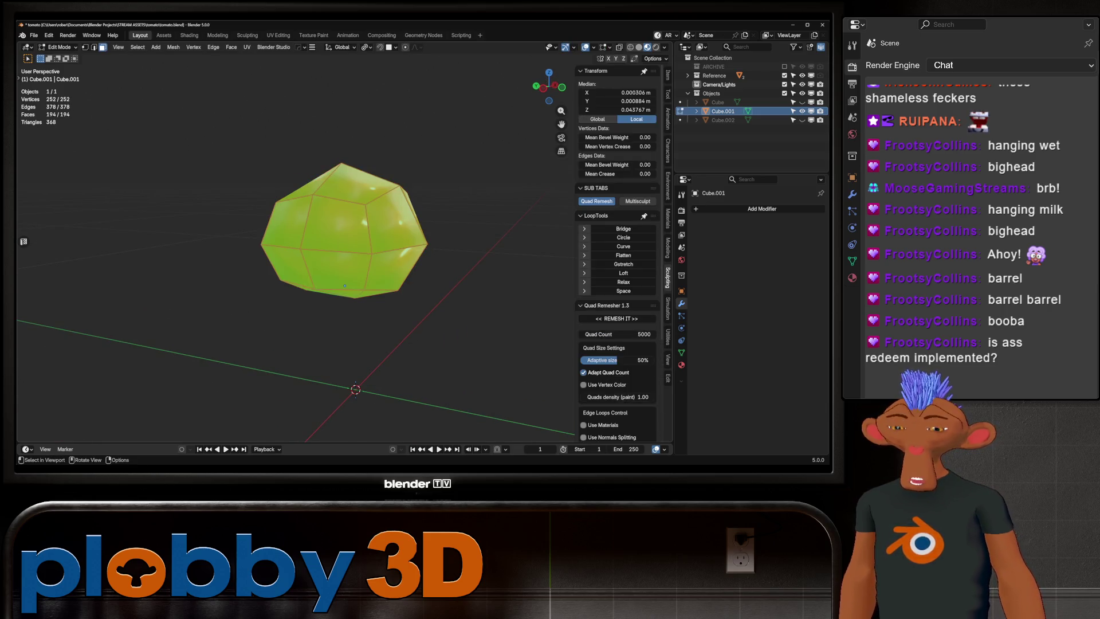
{"action": "key", "text": "x"}
{"action": "left_click", "coordinate": [405, 174]}
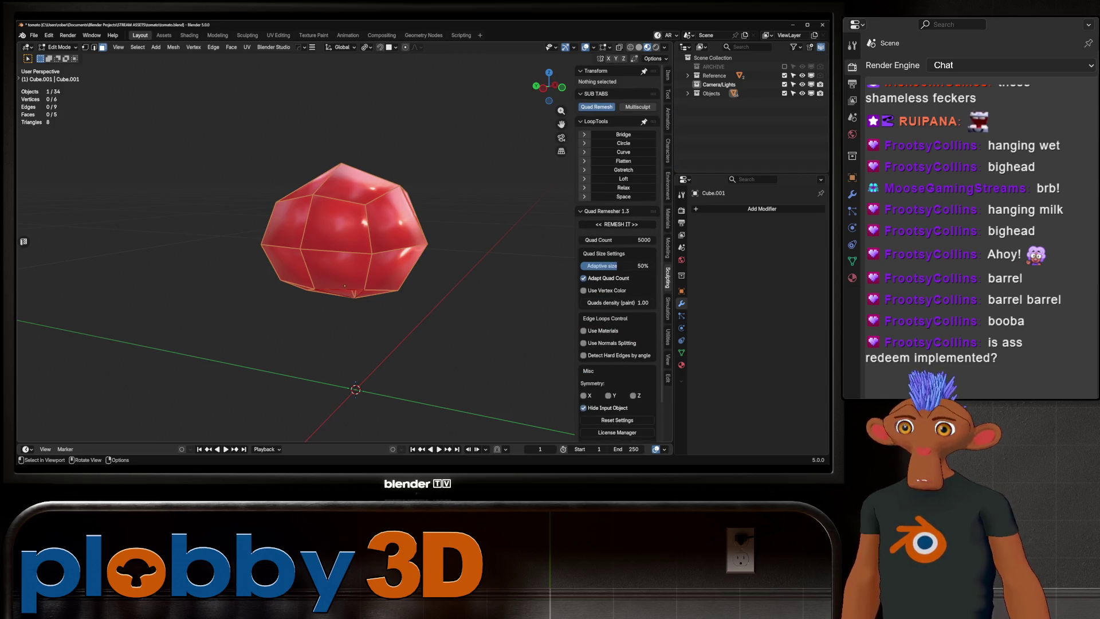
- Move the pieces into a new collection named 'chunks' and return to Object Mode
{"action": "key", "text": "m"}
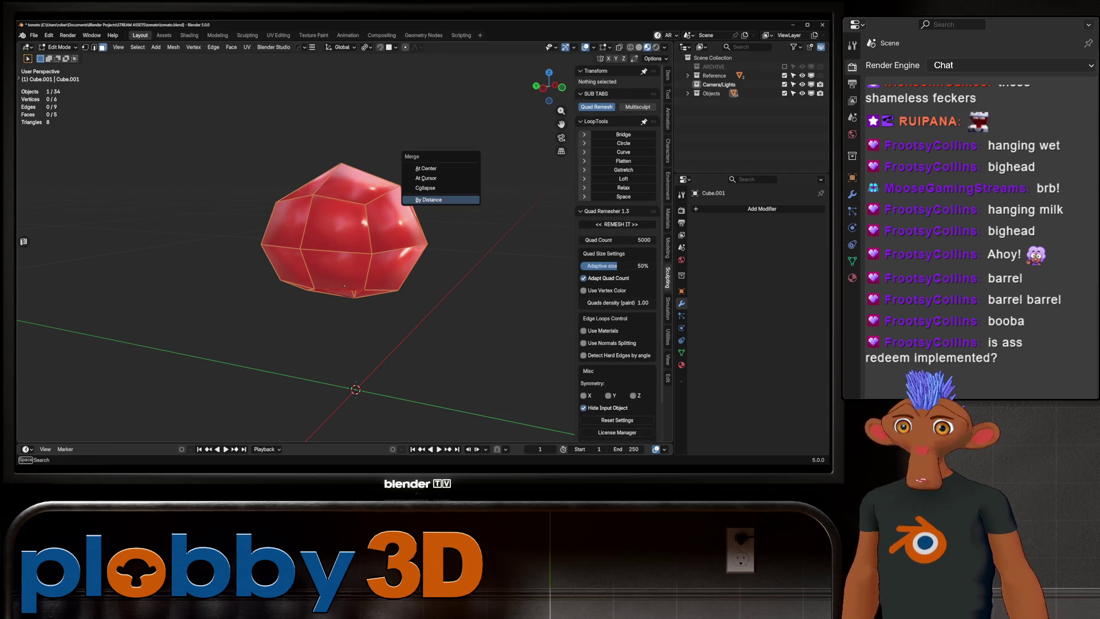
{"action": "key", "text": "m"}
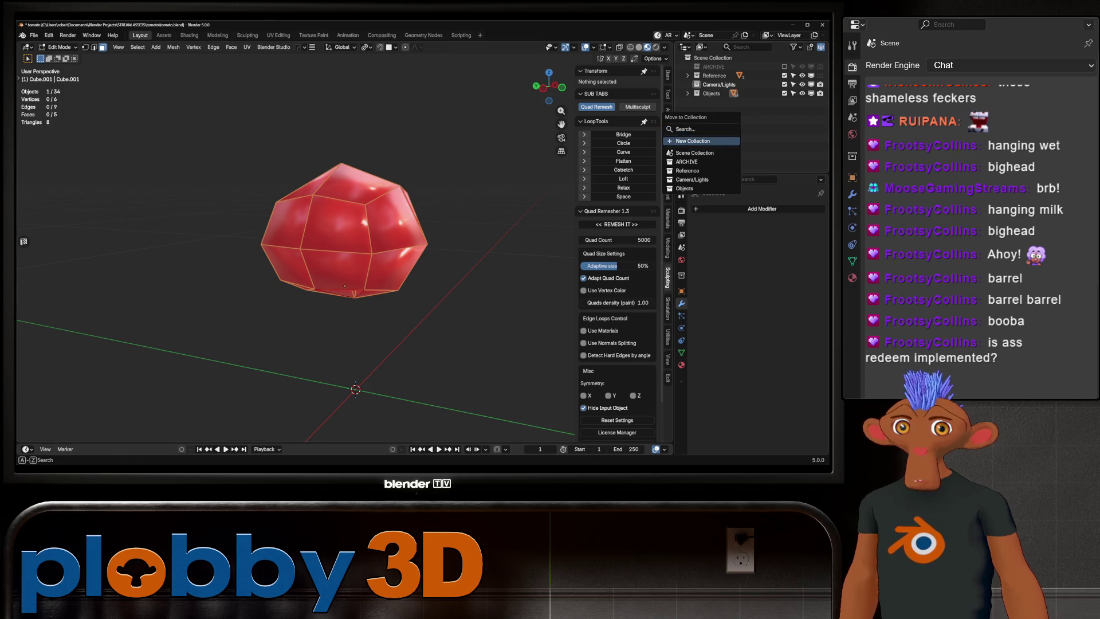
{"action": "left_click", "coordinate": [704, 141]}
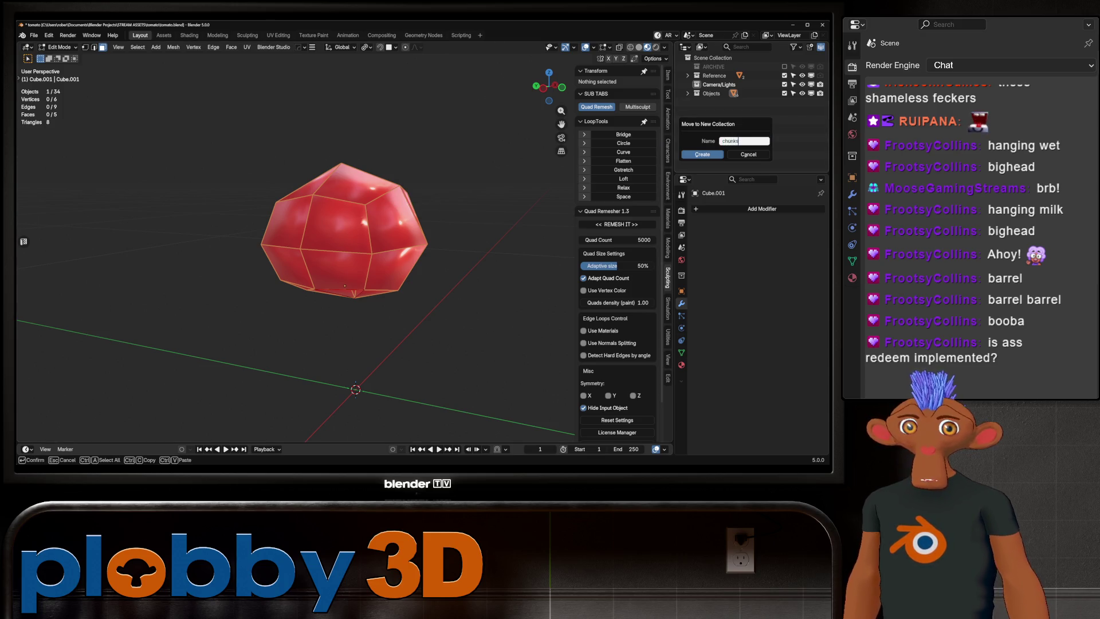
{"action": "key", "text": "Return"}
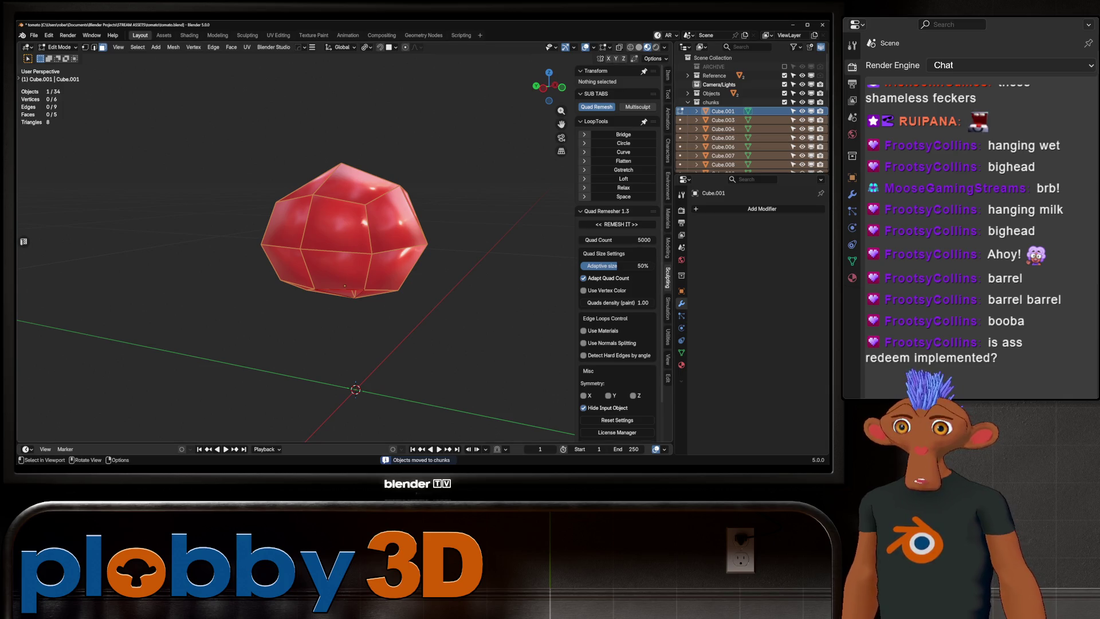
{"action": "key", "text": "Tab"}
- Select all 34 chunks and try a level-1 Subdivision modifier, then undo it
{"action": "mouse_move", "coordinate": [367, 241]}
{"action": "middle_mouse_down"}
{"action": "mouse_move", "coordinate": [381, 228]}
{"action": "mouse_move", "coordinate": [366, 252]}
{"action": "mouse_move", "coordinate": [390, 246]}
{"action": "mouse_move", "coordinate": [344, 269]}
{"action": "mouse_move", "coordinate": [366, 246]}
{"action": "middle_mouse_up"}
{"action": "key", "text": "alt+a"}
{"action": "key", "text": "a"}
{"action": "key", "text": "Tab"}
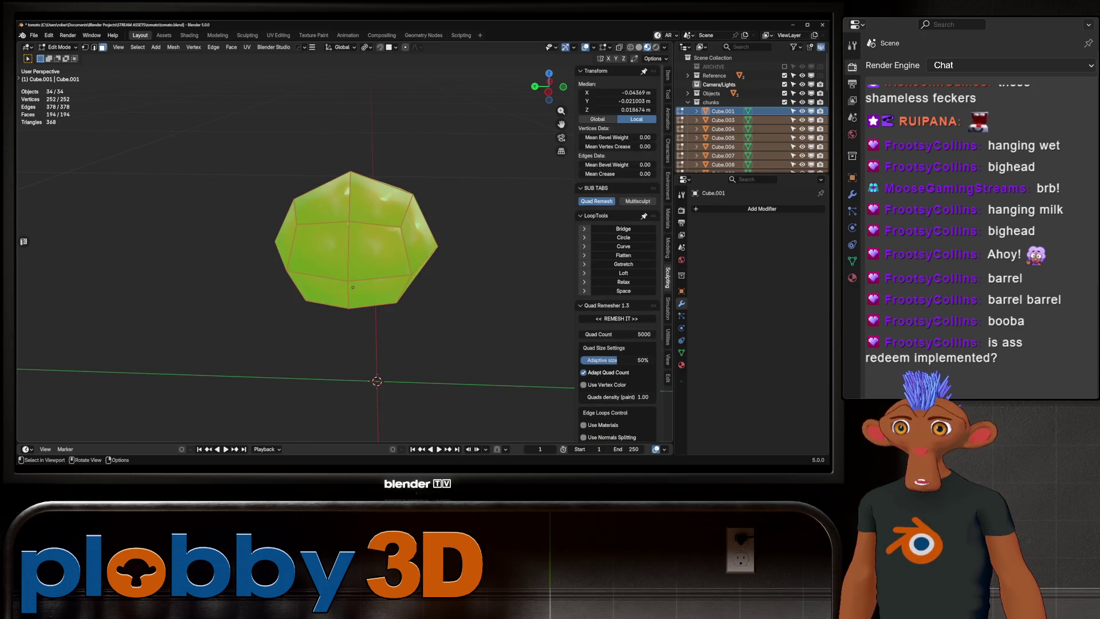
{"action": "key", "text": "Tab"}
{"action": "key", "text": "ctrl+1"}
{"action": "mouse_move", "coordinate": [351, 288]}
{"action": "middle_mouse_down"}
{"action": "mouse_move", "coordinate": [366, 275]}
{"action": "mouse_move", "coordinate": [354, 265]}
{"action": "mouse_move", "coordinate": [355, 285]}
{"action": "middle_mouse_up"}
{"action": "key", "text": "ctrl+z"}
- In Edit Mode, subdivide the chunks' geometry once
{"action": "key", "text": "Tab"}
{"action": "key", "text": "q"}
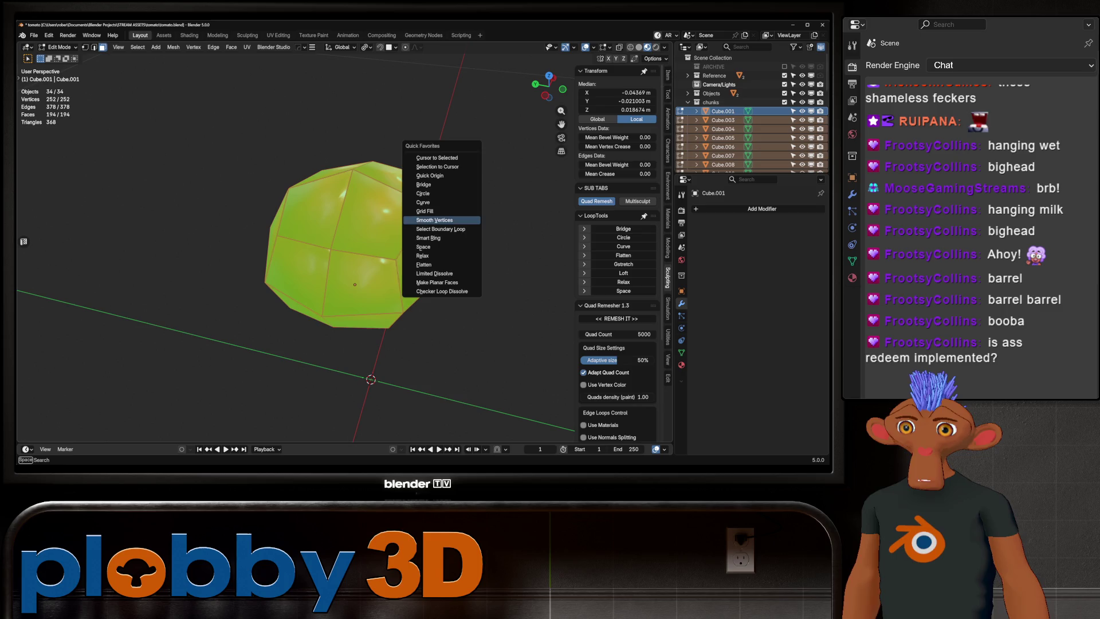
{"action": "key", "text": "Escape"}
{"action": "key", "text": "ctrl+e"}
{"action": "left_click", "coordinate": [414, 214]}
{"action": "middle_click_drag", "start_coordinate": [355, 284], "coordinate": [355, 296]}
- Smooth the chunks' vertices, inflate them slightly along normals, and return to Object Mode
{"action": "key", "text": "ctrl+v"}
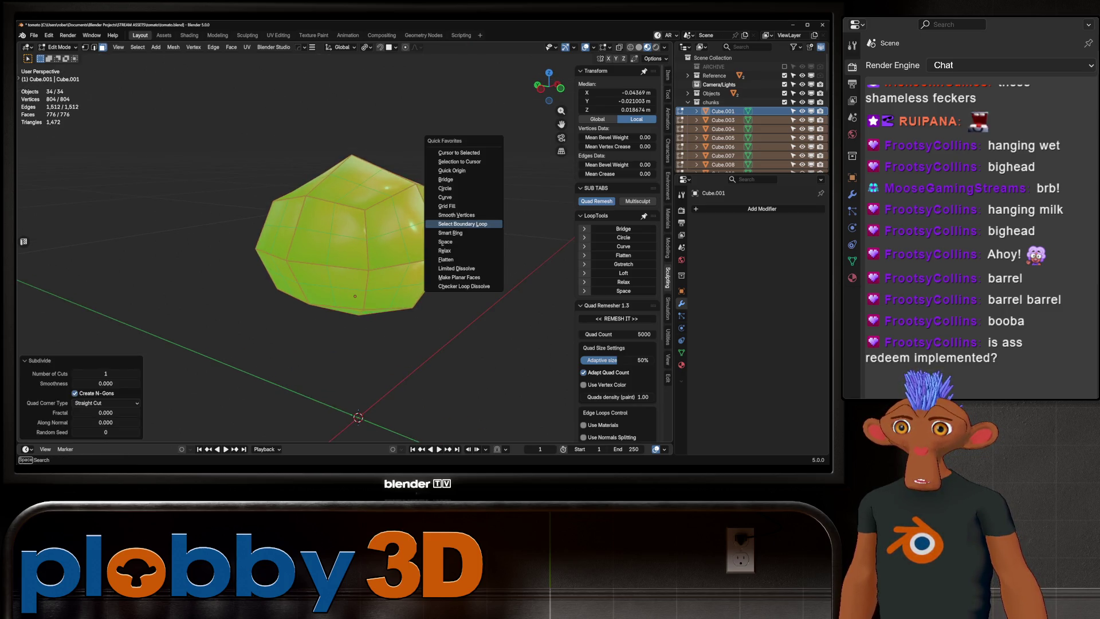
{"action": "left_click", "coordinate": [458, 216]}
{"action": "key", "text": "alt+s"}
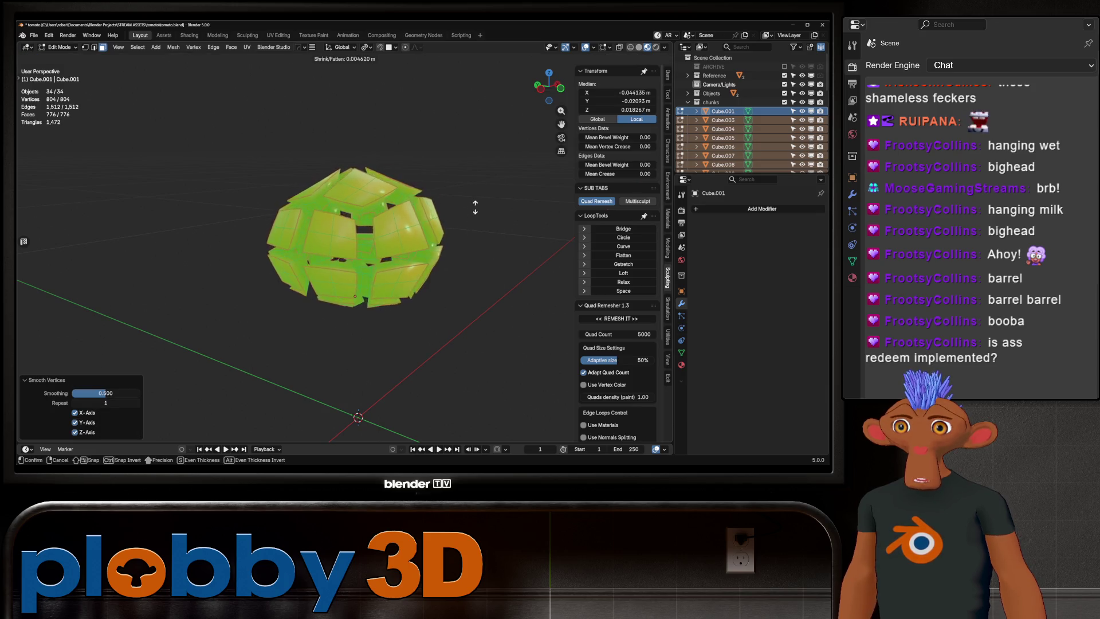
{"action": "left_click", "coordinate": [442, 265]}
{"action": "mouse_move", "coordinate": [441, 265]}
{"action": "middle_mouse_down"}
{"action": "mouse_move", "coordinate": [378, 229]}
{"action": "mouse_move", "coordinate": [364, 261]}
{"action": "middle_mouse_up"}
{"action": "key", "text": "Tab"}
{"action": "scroll", "coordinate": [330, 260], "scroll_direction": "up", "scroll_amount": 5}
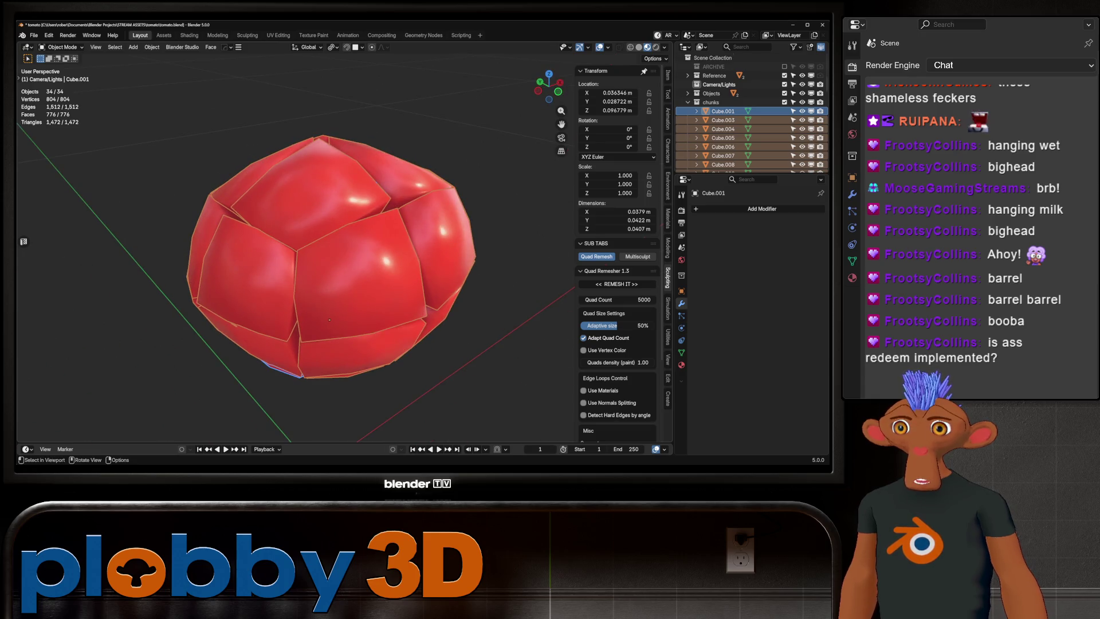
- Test lifting the top chunk, then undo to leave it in place
{"action": "left_click", "coordinate": [321, 178]}
{"action": "key", "text": "g"}
{"action": "right_click", "coordinate": [317, 275]}
{"action": "key", "text": "g"}
{"action": "left_click", "coordinate": [317, 281]}
{"action": "mouse_move", "coordinate": [317, 280]}
{"action": "middle_mouse_down"}
{"action": "mouse_move", "coordinate": [353, 294]}
{"action": "mouse_move", "coordinate": [373, 262]}
{"action": "mouse_move", "coordinate": [330, 299]}
{"action": "mouse_move", "coordinate": [337, 316]}
{"action": "middle_mouse_up"}
{"action": "key", "text": "ctrl+z"}
- Select all chunks in the Outliner and open Batch Rename in Find/Replace mode
{"action": "scroll", "coordinate": [739, 115], "scroll_direction": "up", "scroll_amount": 5}
{"action": "left_click", "coordinate": [723, 111]}
{"action": "scroll", "coordinate": [723, 111], "scroll_direction": "down", "scroll_amount": 10}
{"action": "left_click", "coordinate": [723, 163], "text": "shift"}
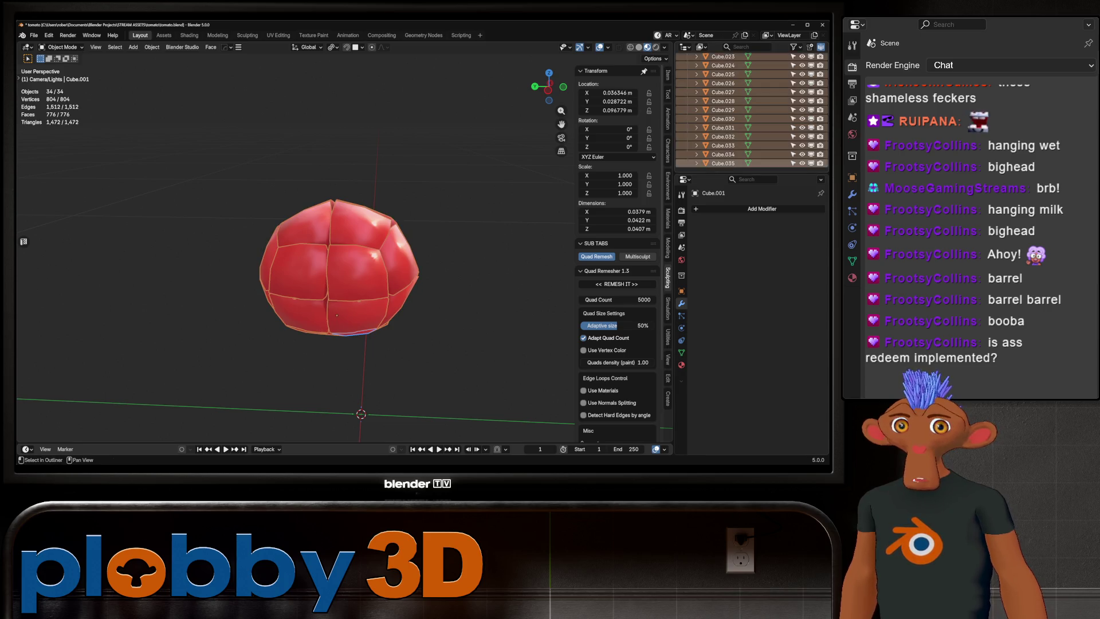
{"action": "key", "text": "ctrl+F2"}
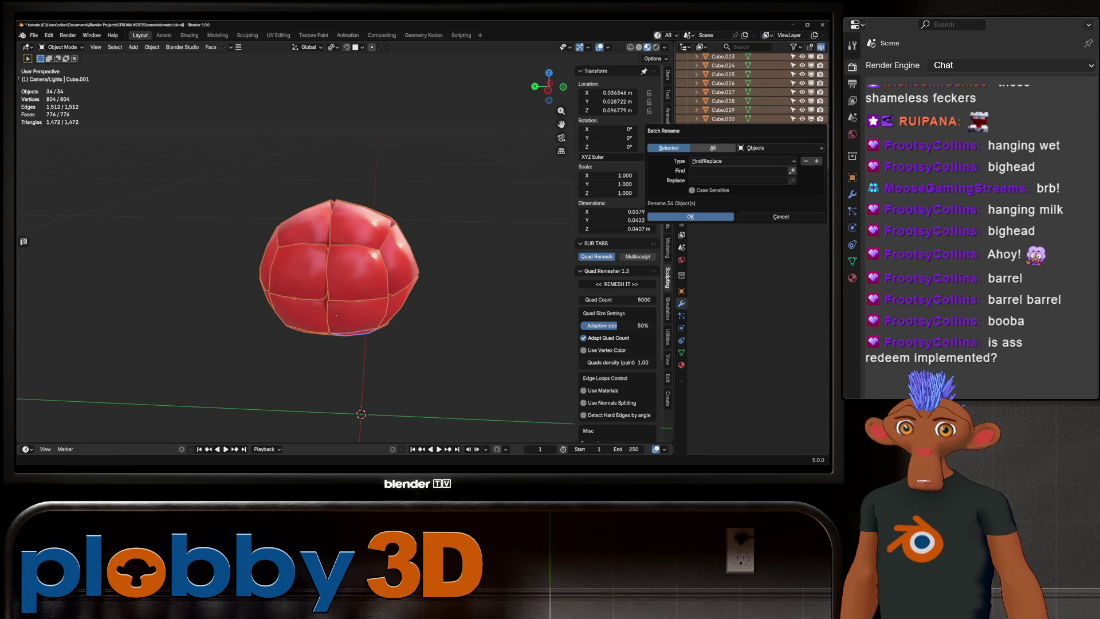
{"action": "left_click", "coordinate": [742, 161]}
{"action": "left_click", "coordinate": [742, 181]}
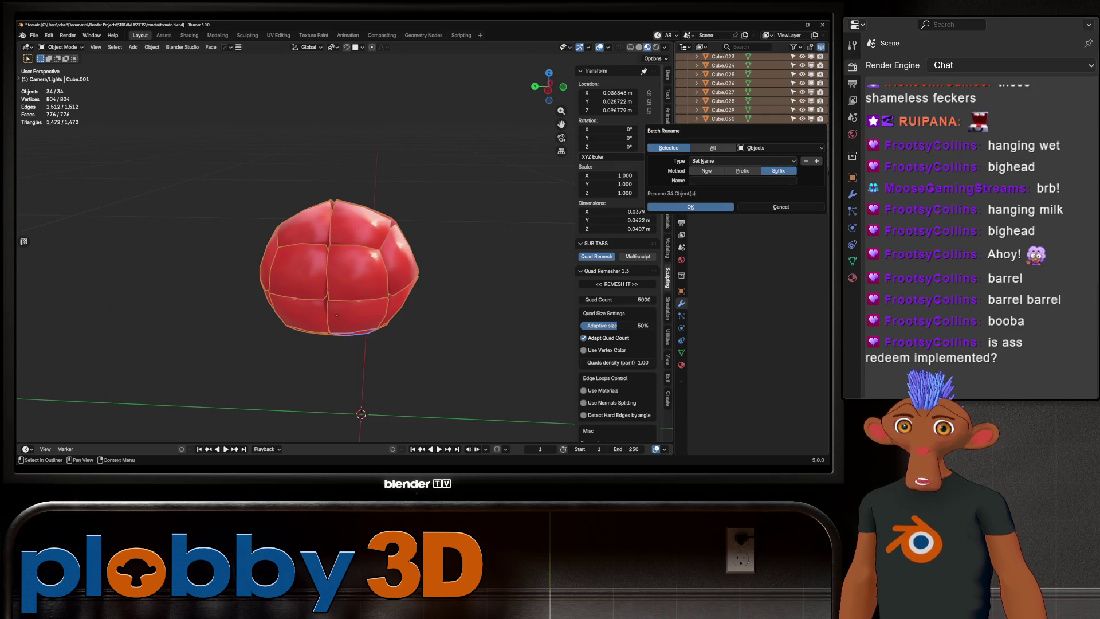
{"action": "left_click", "coordinate": [710, 161]}
{"action": "left_click", "coordinate": [710, 161]}
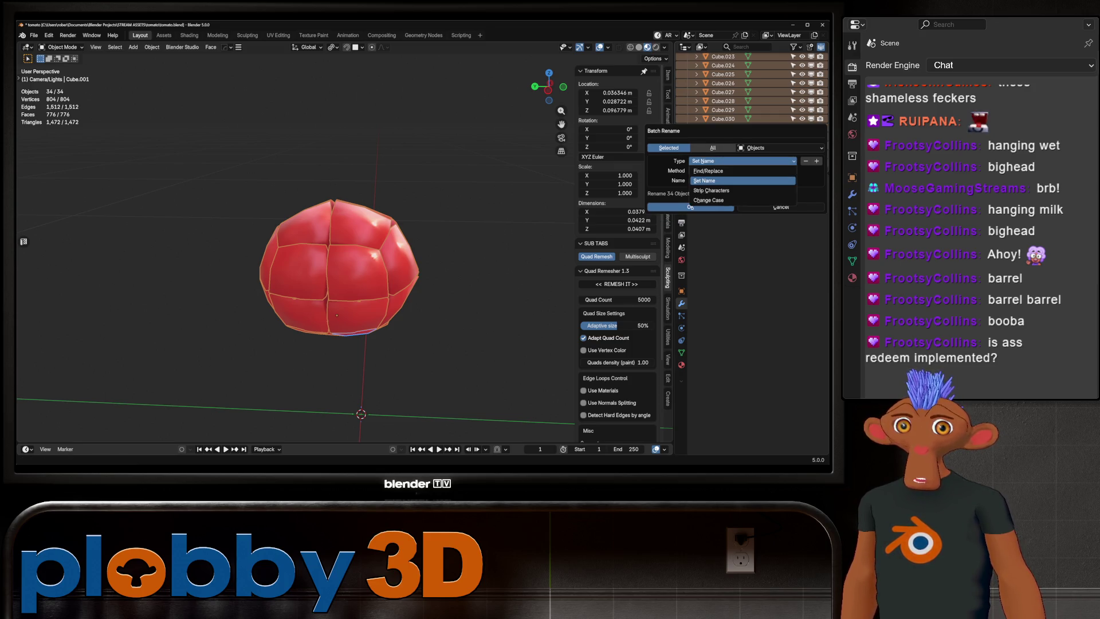
{"action": "left_click", "coordinate": [696, 171]}
- Replace 'cube' with 'tomato_chunk' to rename all 34 chunks
{"action": "left_click", "coordinate": [692, 171]}
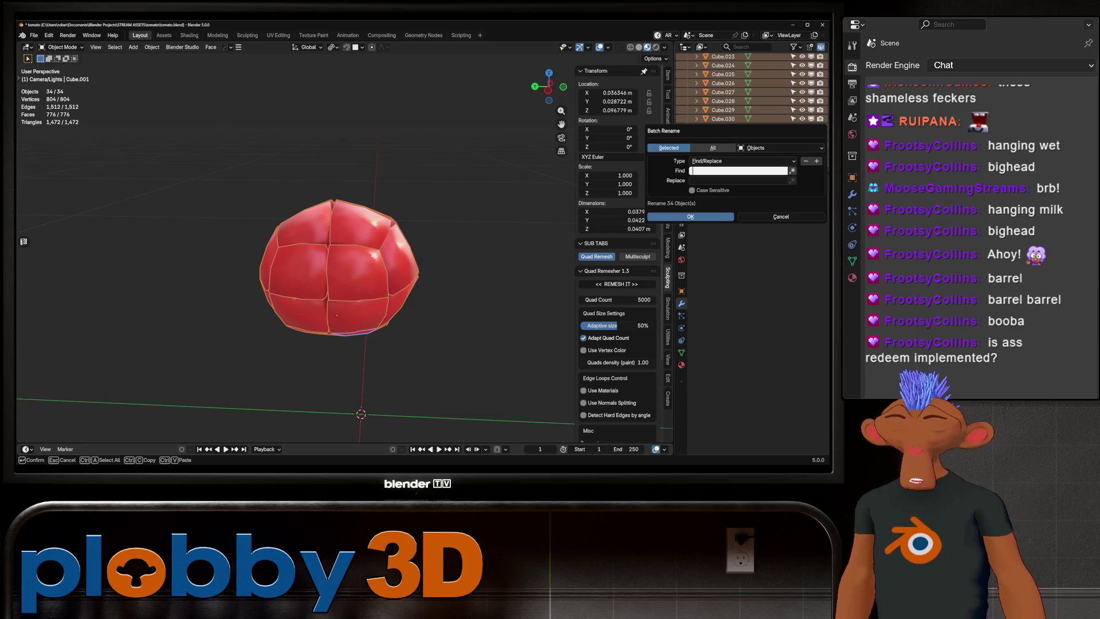
{"action": "type", "text": "cube"}
{"action": "key", "text": "Tab"}
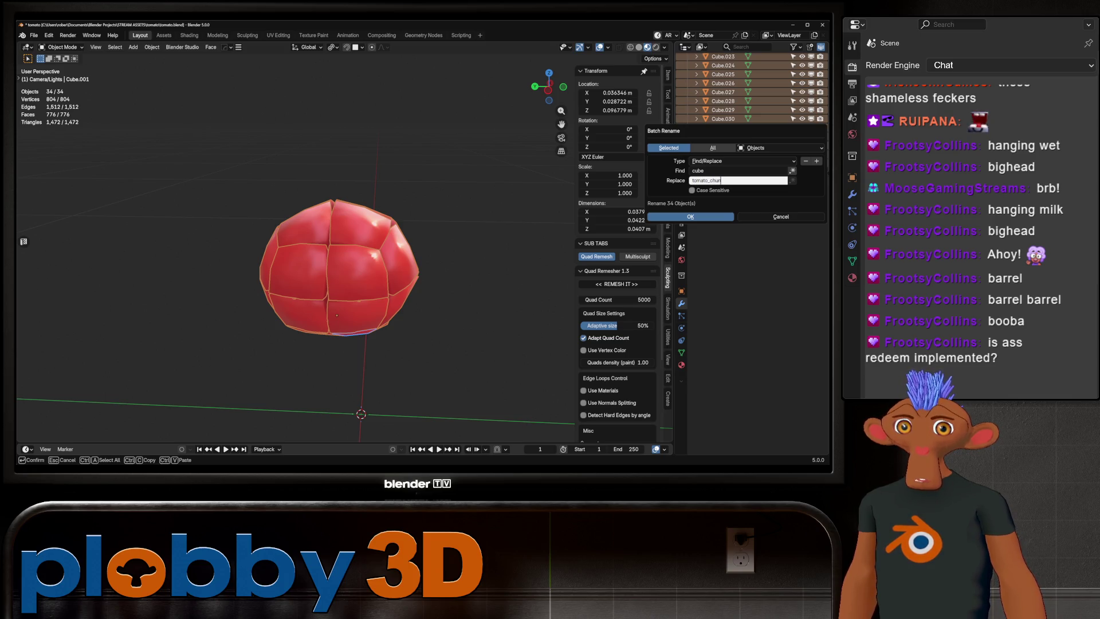
{"action": "type", "text": "k"}
{"action": "key", "text": "Return"}
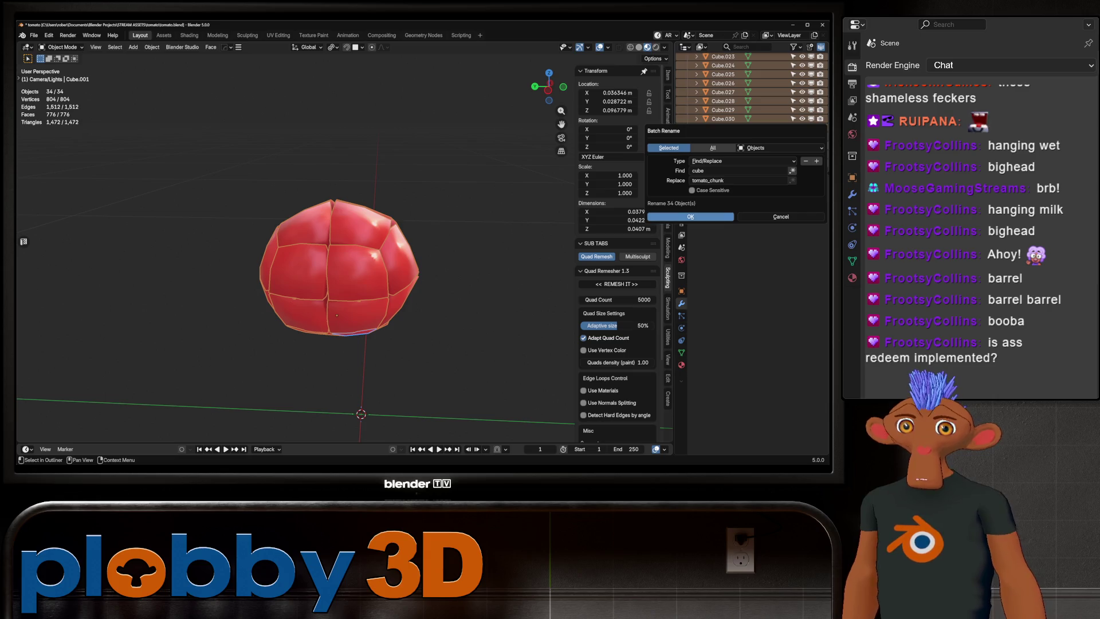
{"action": "key", "text": "Return"}
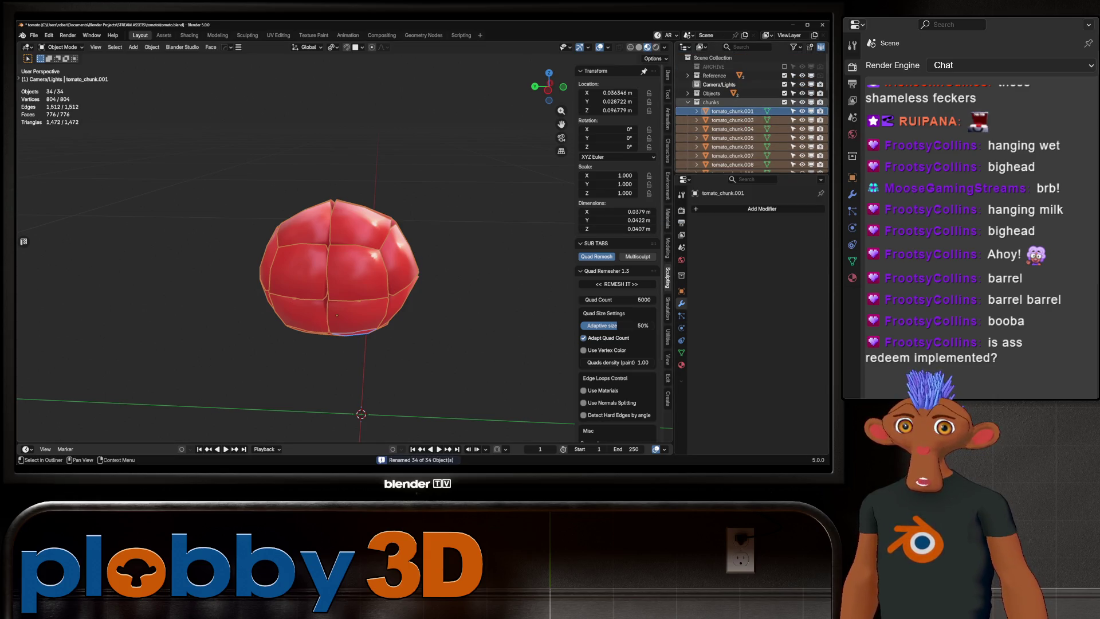
- Deselect everything and add a plane beneath the tomato
{"action": "key", "text": "alt+a"}
{"action": "scroll", "coordinate": [328, 172], "scroll_direction": "down", "scroll_amount": 3}
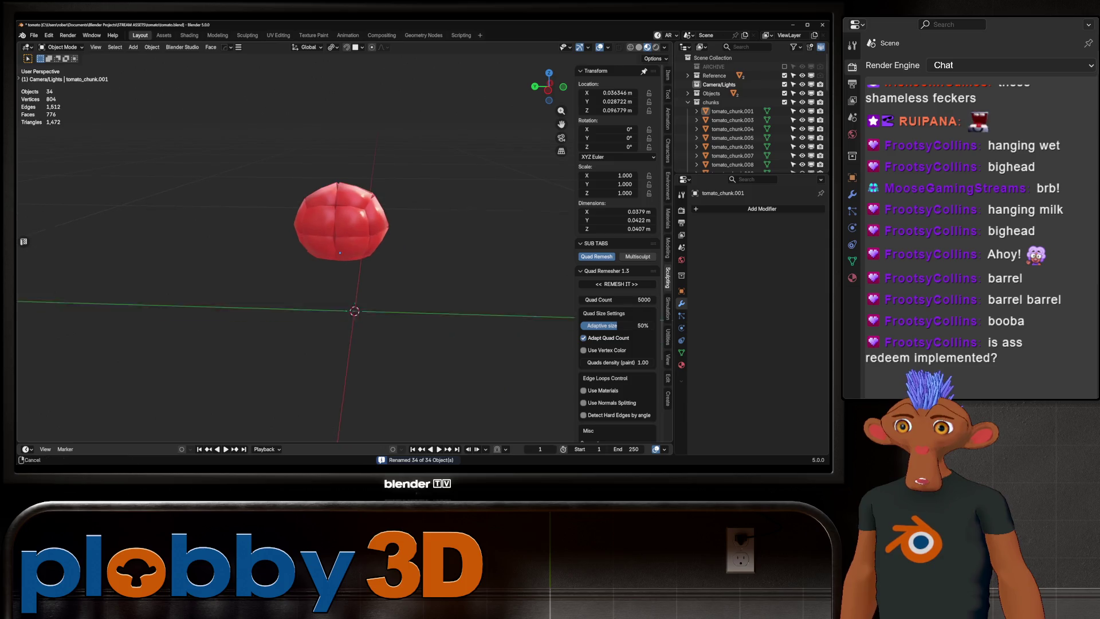
{"action": "key", "text": "shift+a"}
{"action": "left_click", "coordinate": [438, 242]}
- Make the ground plane a passive rigid body
{"action": "middle_click_drag", "start_coordinate": [343, 258], "coordinate": [365, 229]}
{"action": "left_click", "coordinate": [152, 47]}
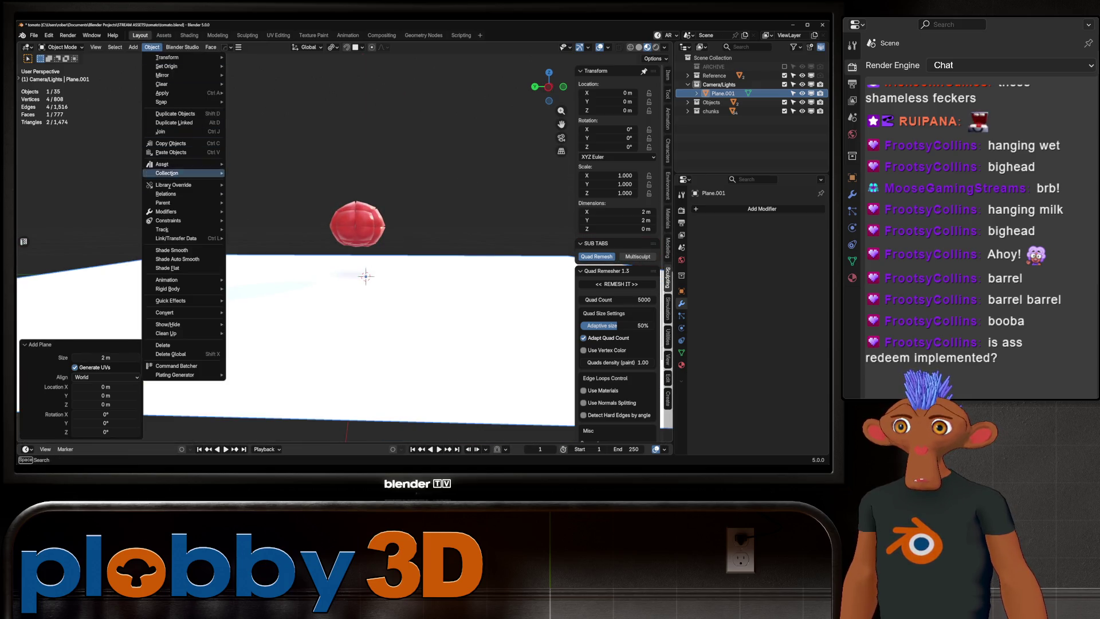
{"action": "mouse_move", "coordinate": [172, 289]}
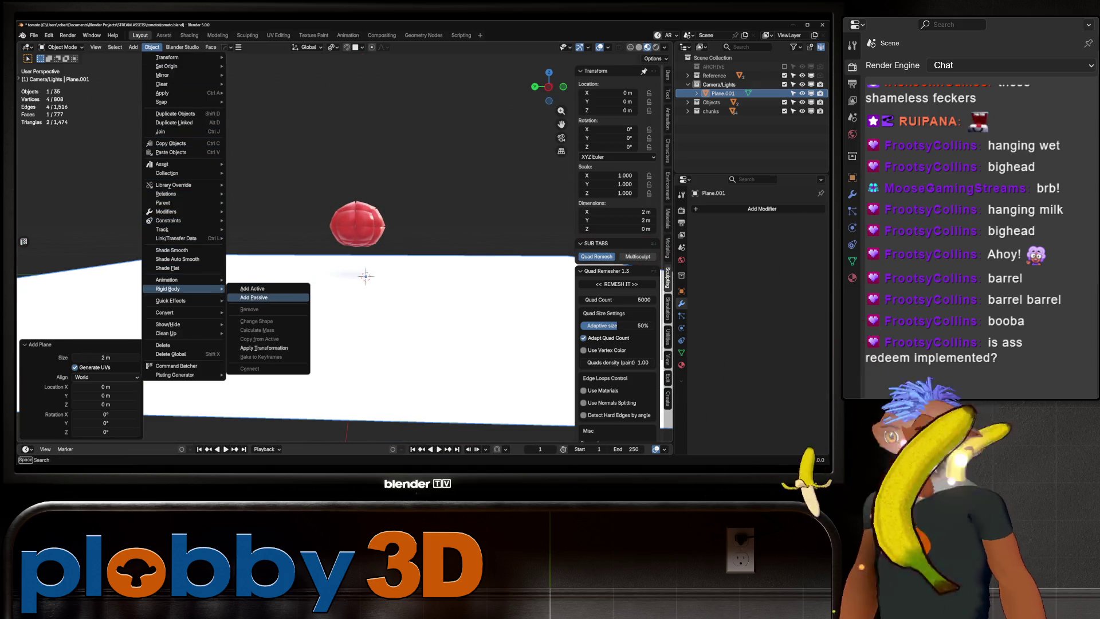
{"action": "left_click", "coordinate": [254, 297]}
- Select all tomato chunks and make them active rigid bodies
{"action": "left_click_drag", "start_coordinate": [286, 156], "coordinate": [398, 248]}
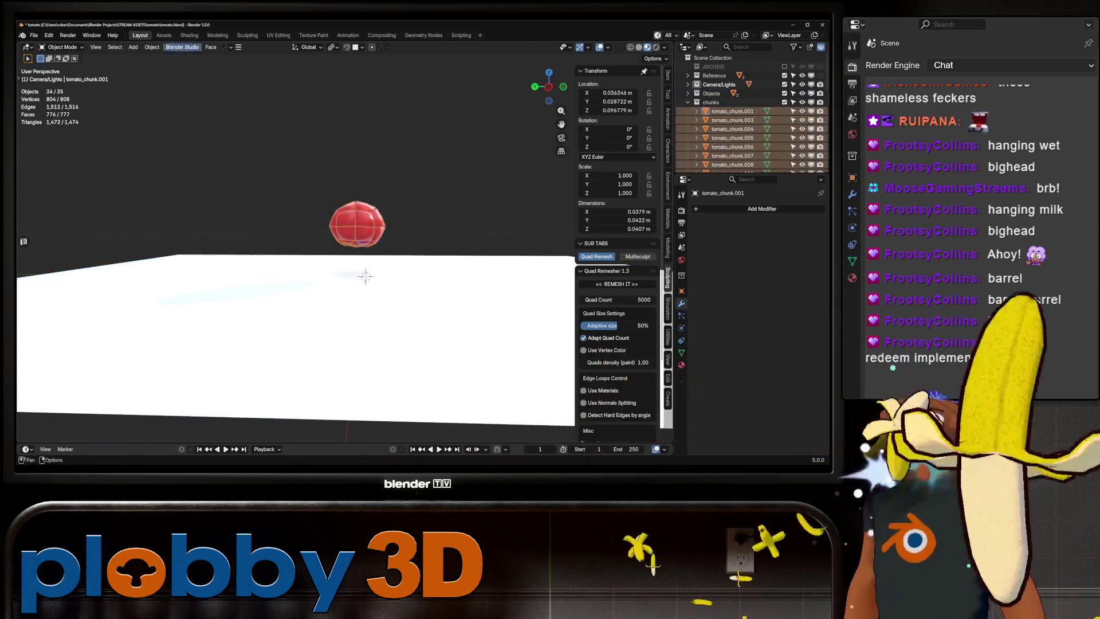
{"action": "left_click", "coordinate": [152, 47]}
{"action": "mouse_move", "coordinate": [171, 289]}
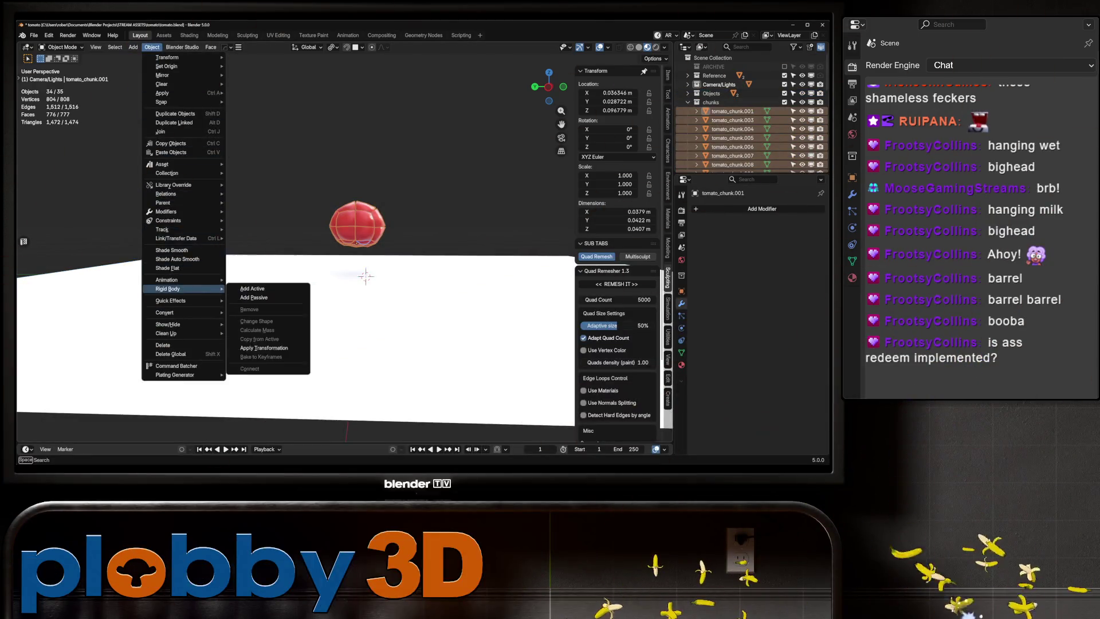
{"action": "left_click", "coordinate": [253, 288]}
- Play the rigid-body simulation a few times, stopping and rewinding to frame 1
{"action": "key", "text": "space"}
{"action": "mouse_move", "coordinate": [365, 279]}
{"action": "middle_mouse_down"}
{"action": "mouse_move", "coordinate": [367, 321]}
{"action": "mouse_move", "coordinate": [333, 373]}
{"action": "mouse_move", "coordinate": [332, 298]}
{"action": "mouse_move", "coordinate": [338, 356]}
{"action": "mouse_move", "coordinate": [350, 321]}
{"action": "middle_mouse_up"}
{"action": "key", "text": "space"}
{"action": "mouse_move", "coordinate": [352, 256]}
{"action": "middle_mouse_down"}
{"action": "mouse_move", "coordinate": [309, 293]}
{"action": "mouse_move", "coordinate": [324, 238]}
{"action": "middle_mouse_up"}
{"action": "scroll", "coordinate": [312, 275], "scroll_direction": "up", "scroll_amount": 3}
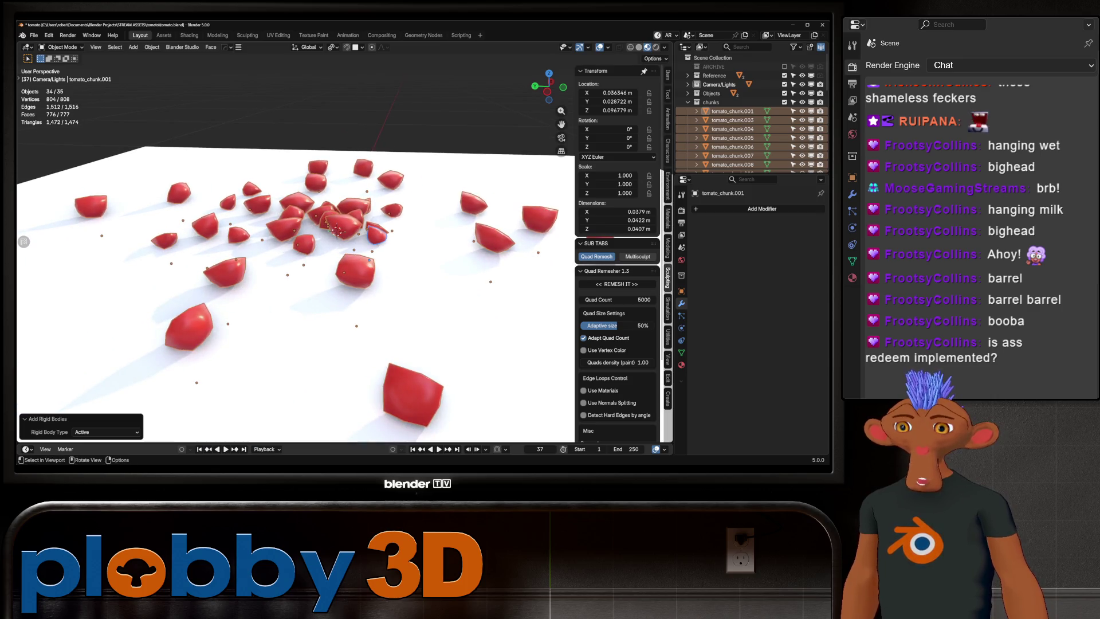
{"action": "key", "text": "shift+Left"}
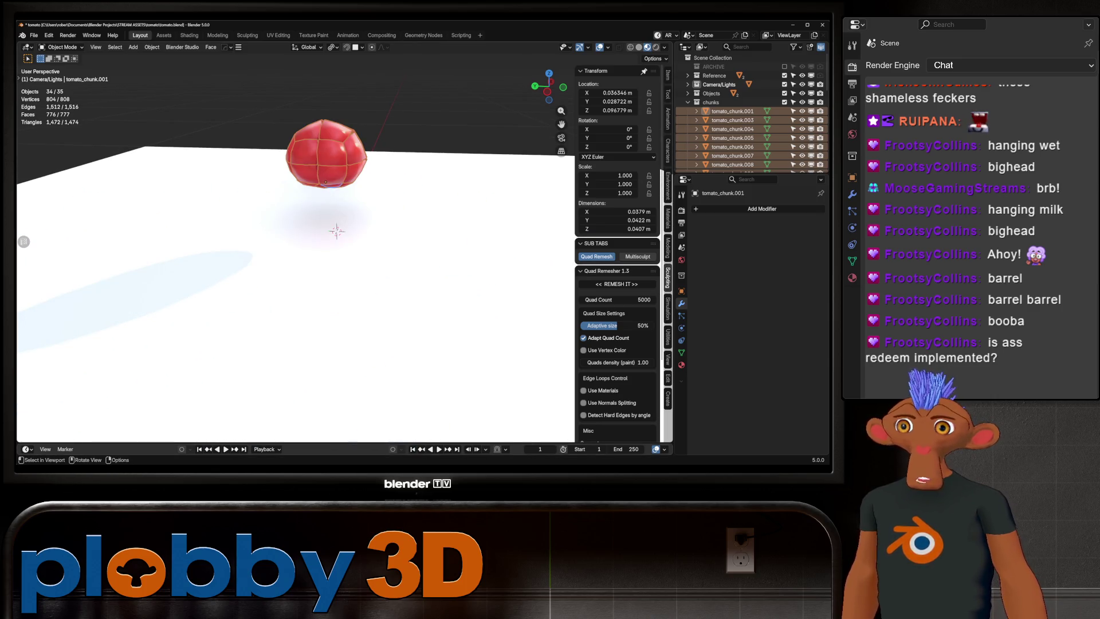
{"action": "key", "text": "space"}
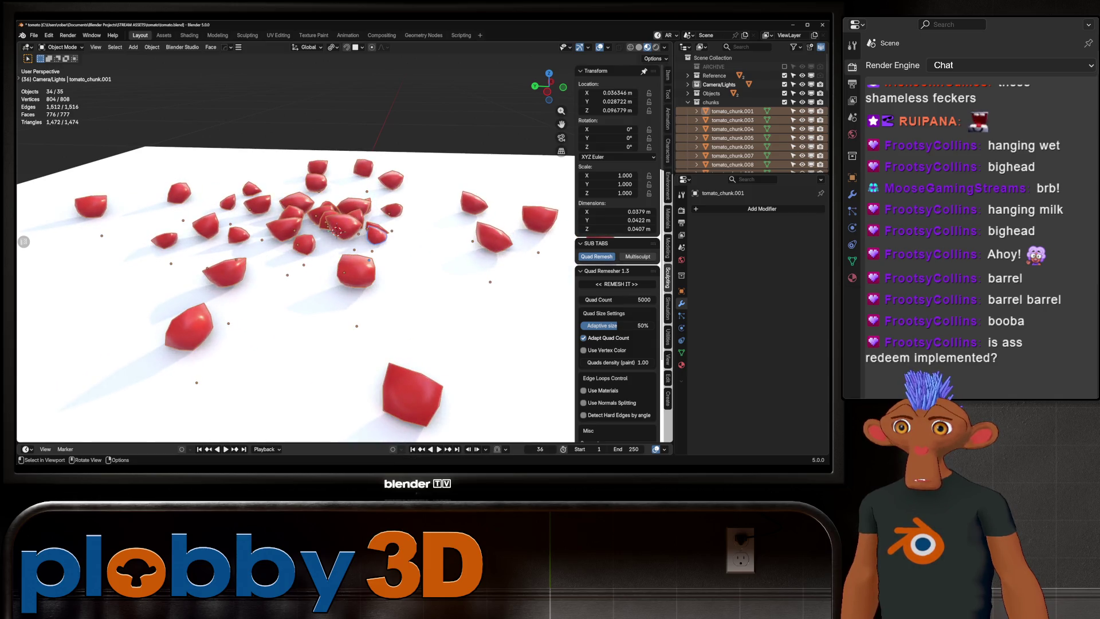
{"action": "key", "text": "shift+Left"}
{"action": "key", "text": "space"}
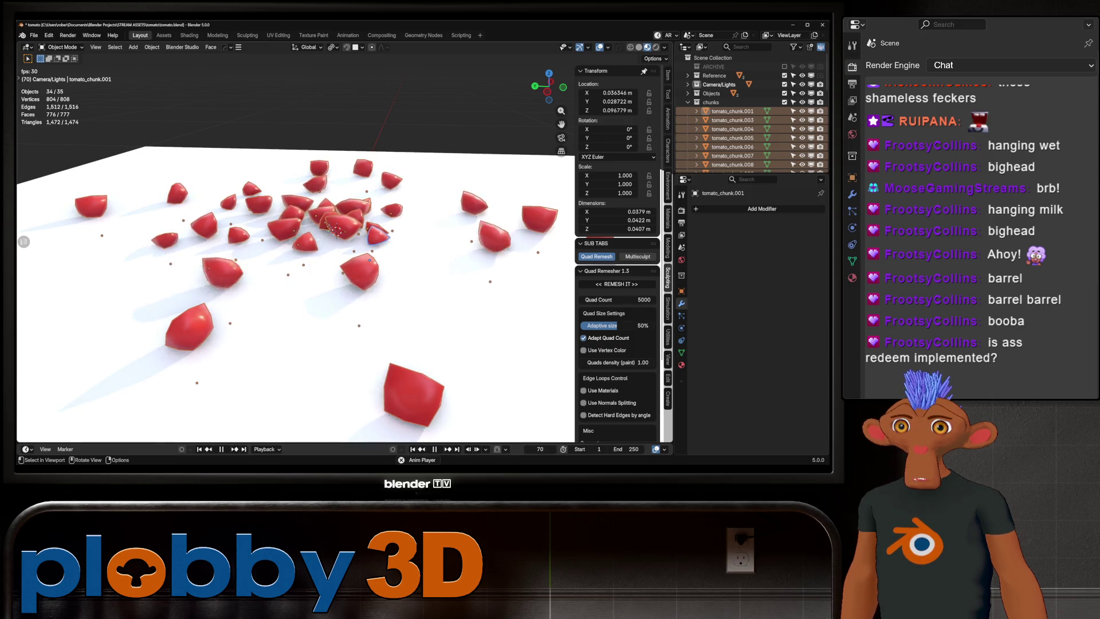
{"action": "key", "text": "space"}
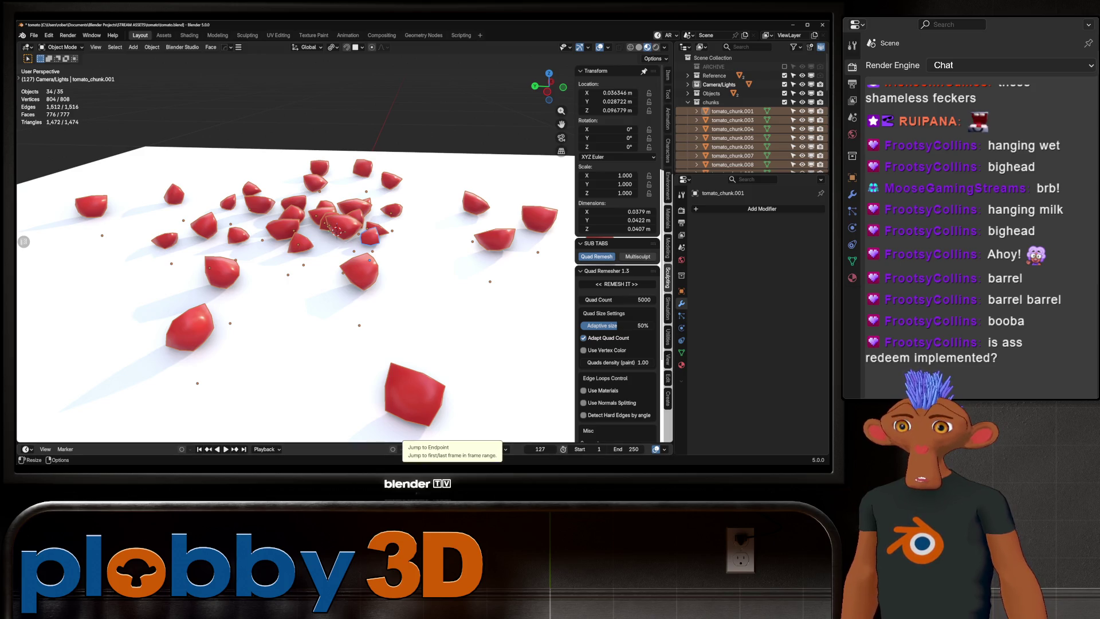
{"action": "left_click", "coordinate": [412, 449]}
{"action": "scroll", "coordinate": [323, 371], "scroll_direction": "up", "scroll_amount": 6}
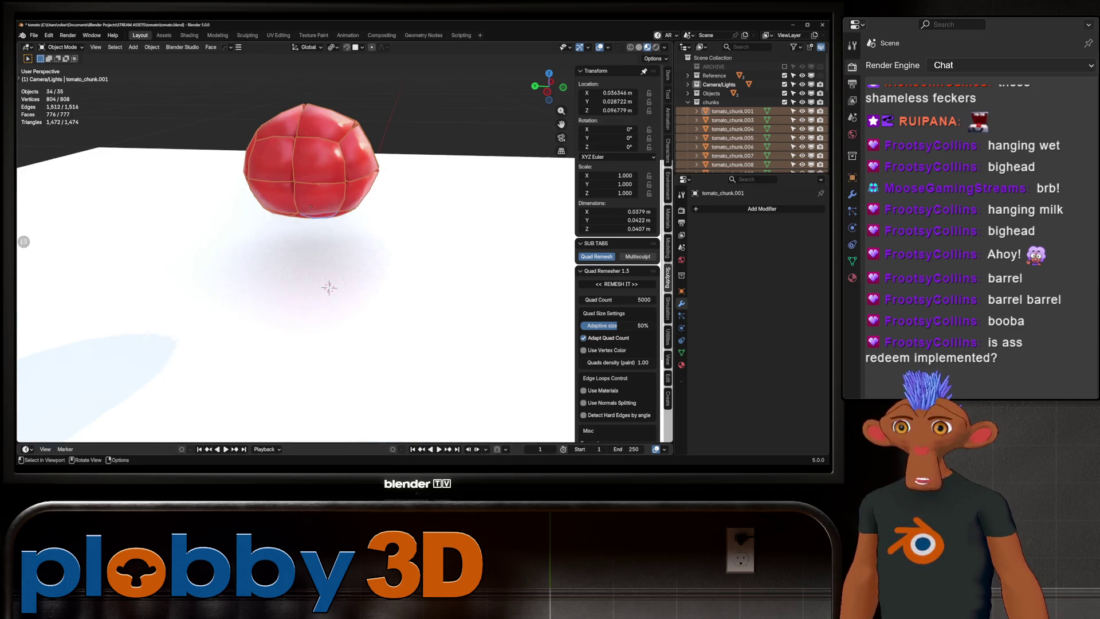
{"action": "scroll", "coordinate": [322, 371], "scroll_direction": "down", "scroll_amount": 5}
{"action": "mouse_move", "coordinate": [300, 246]}
{"action": "middle_mouse_down"}
{"action": "mouse_move", "coordinate": [329, 273]}
{"action": "mouse_move", "coordinate": [345, 248]}
{"action": "middle_mouse_up"}
- Replay the shatter, stop at frame 27, and rewind to frame 1
{"action": "key", "text": "space"}
{"action": "scroll", "coordinate": [330, 270], "scroll_direction": "up", "scroll_amount": 5}
{"action": "scroll", "coordinate": [338, 280], "scroll_direction": "down", "scroll_amount": 5}
{"action": "key", "text": "Escape"}
{"action": "scroll", "coordinate": [345, 248], "scroll_direction": "up", "scroll_amount": 2}
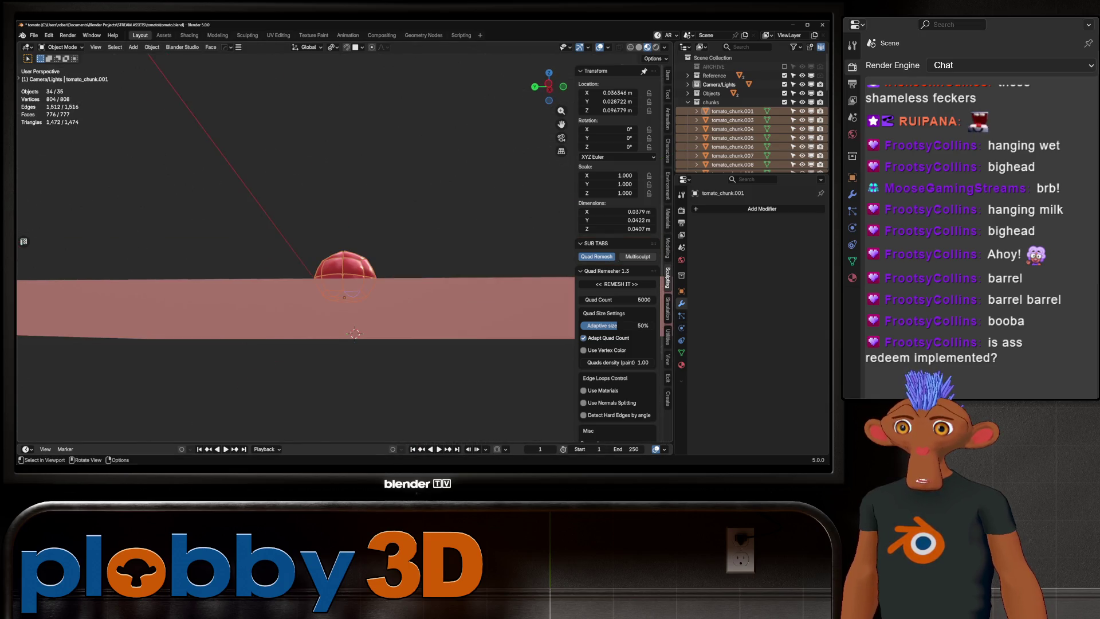
{"action": "middle_click_drag", "start_coordinate": [354, 333], "coordinate": [355, 358]}
{"action": "key", "text": "space"}
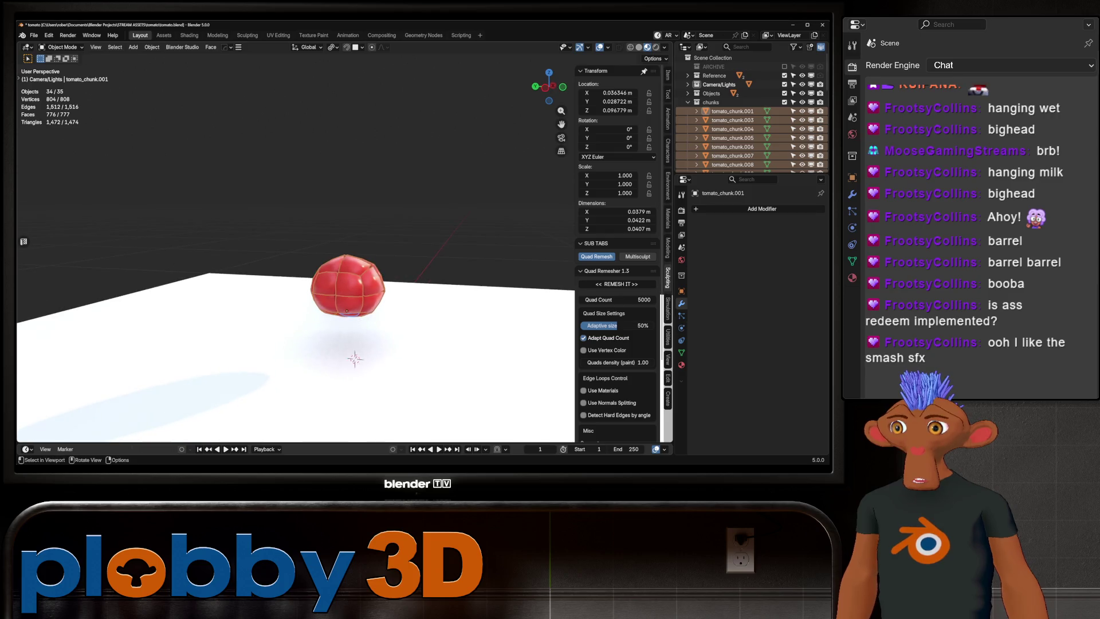
{"action": "key", "text": "space"}
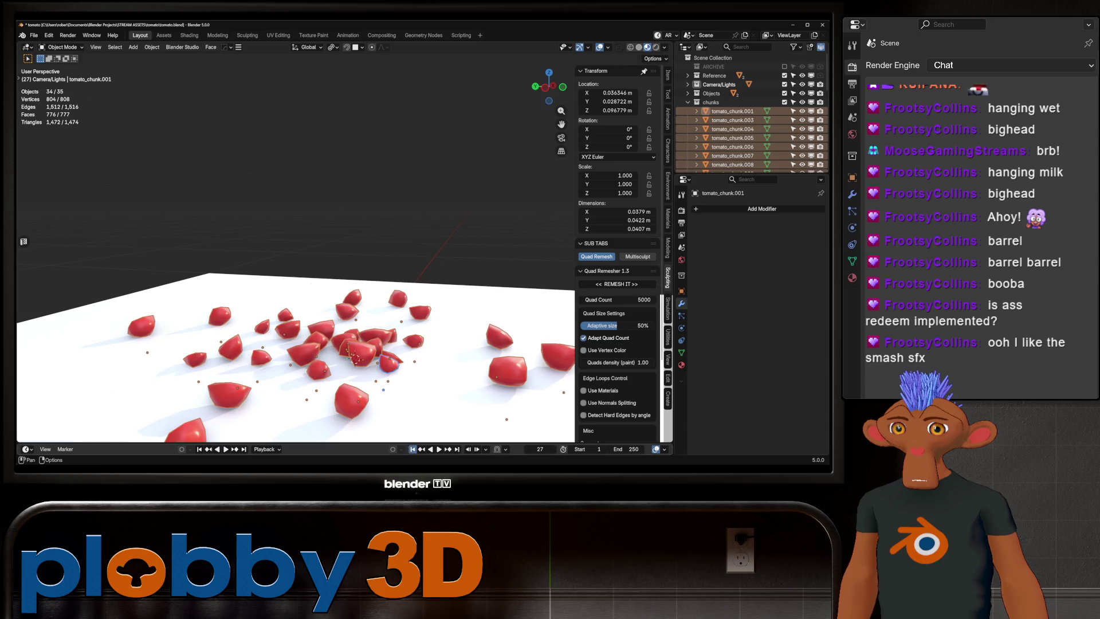
{"action": "key", "text": "shift+Left"}
{"action": "middle_click_drag", "start_coordinate": [355, 358], "coordinate": [337, 270]}
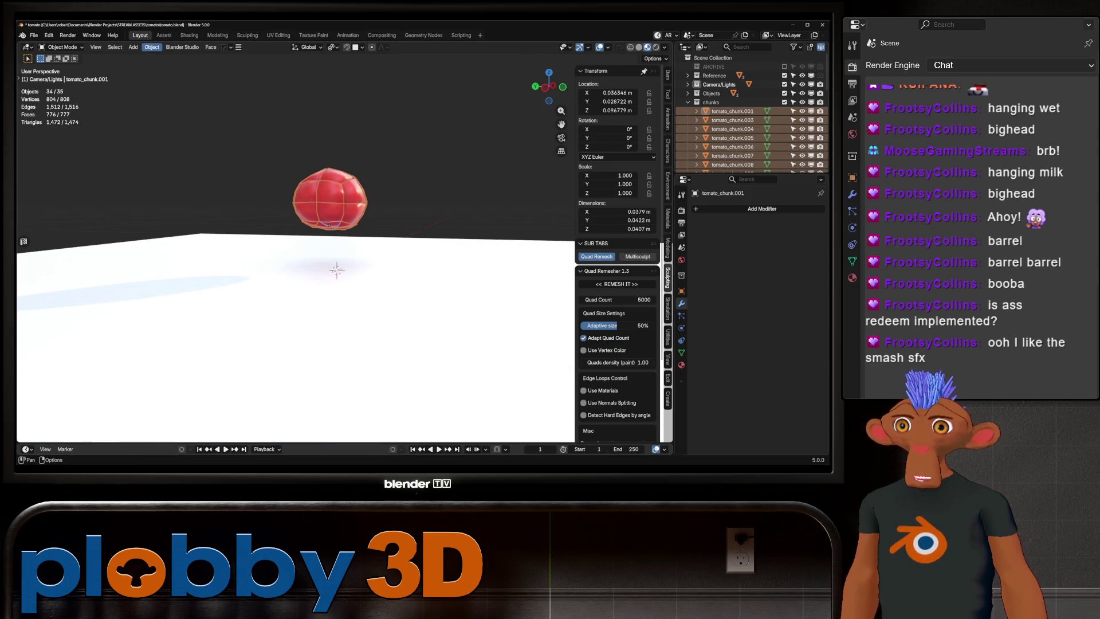
- Delete the white floor object and replay the simulation without it
{"action": "left_click", "coordinate": [152, 47]}
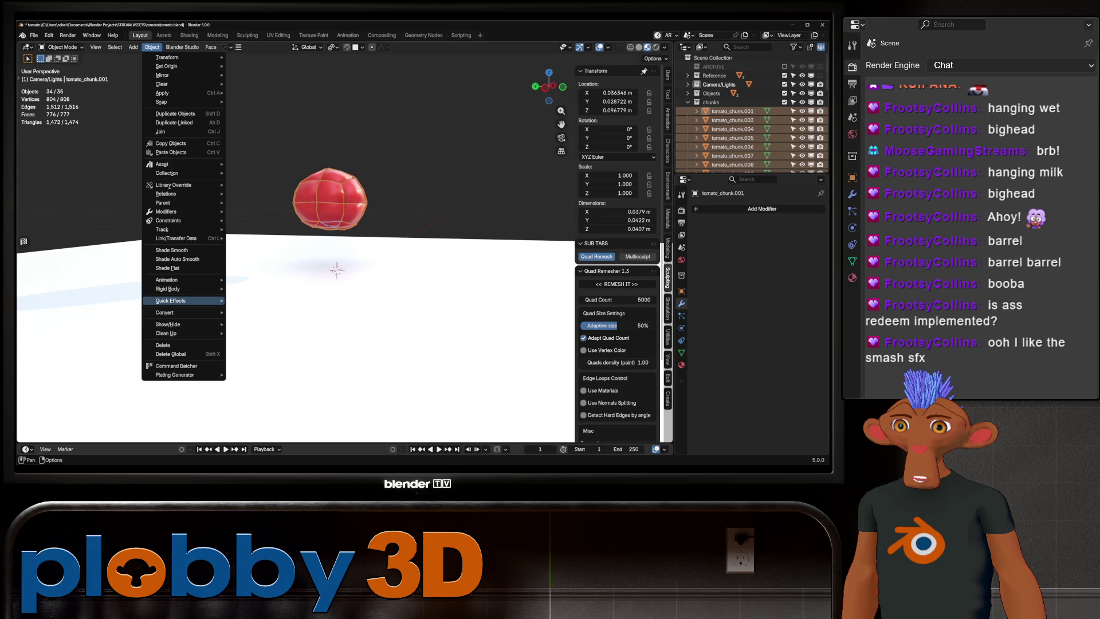
{"action": "mouse_move", "coordinate": [167, 289]}
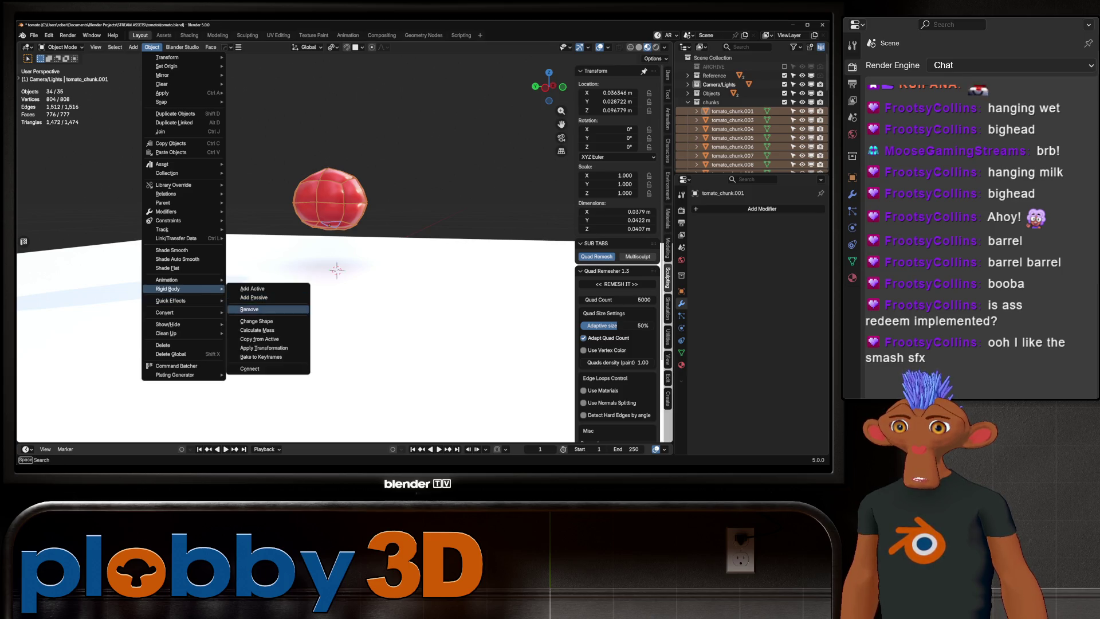
{"action": "left_click", "coordinate": [253, 309]}
{"action": "key", "text": "Delete"}
{"action": "key", "text": "space"}
{"action": "key", "text": "space"}
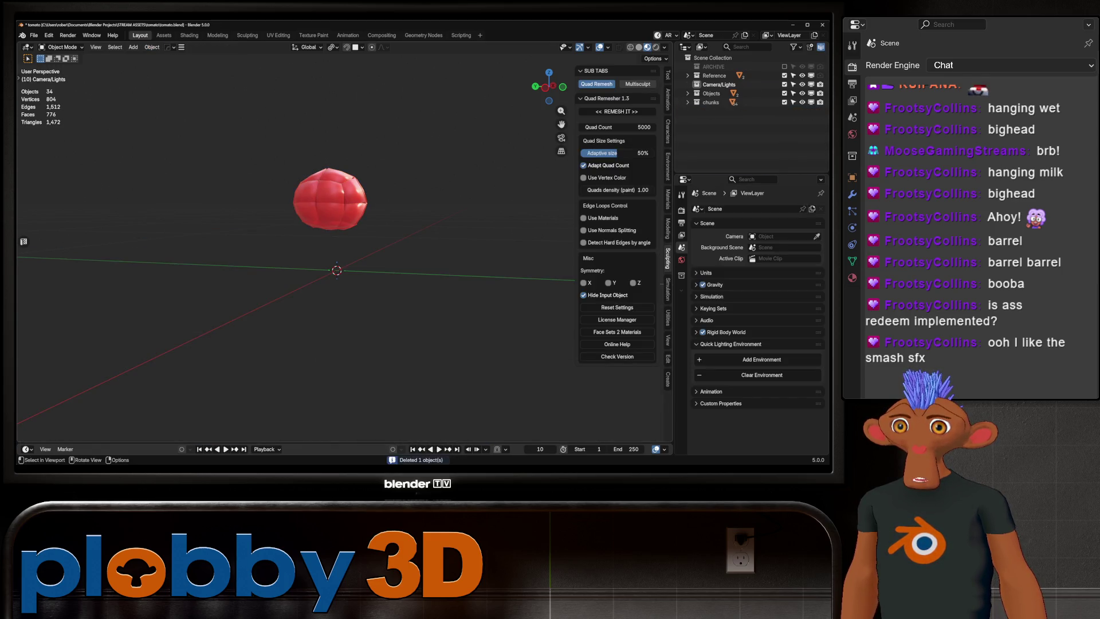
{"action": "middle_click_drag", "start_coordinate": [344, 258], "coordinate": [378, 284]}
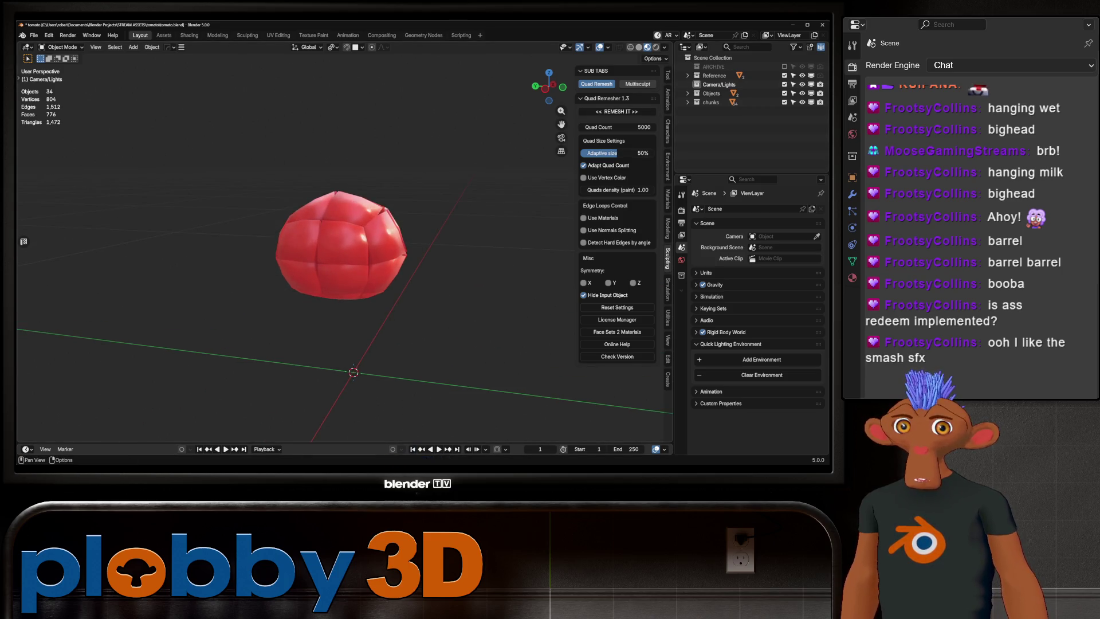
- Unhide the stem Cube.002 in the Outliner's Objects collection and select it
{"action": "left_click", "coordinate": [688, 102]}
{"action": "left_click", "coordinate": [687, 93]}
{"action": "left_click", "coordinate": [802, 111]}
{"action": "scroll", "coordinate": [361, 275], "scroll_direction": "up", "scroll_amount": 3}
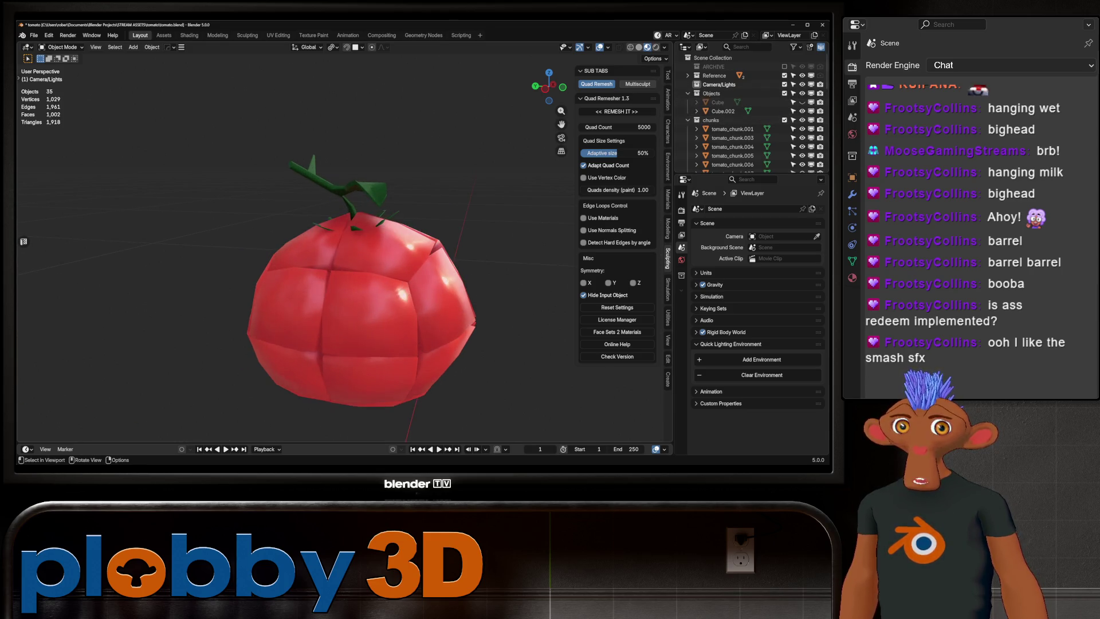
{"action": "left_click", "coordinate": [723, 111]}
- Select the top tomato chunks and pick their top-centre vertices in Edit Mode
{"action": "left_click", "coordinate": [358, 373]}
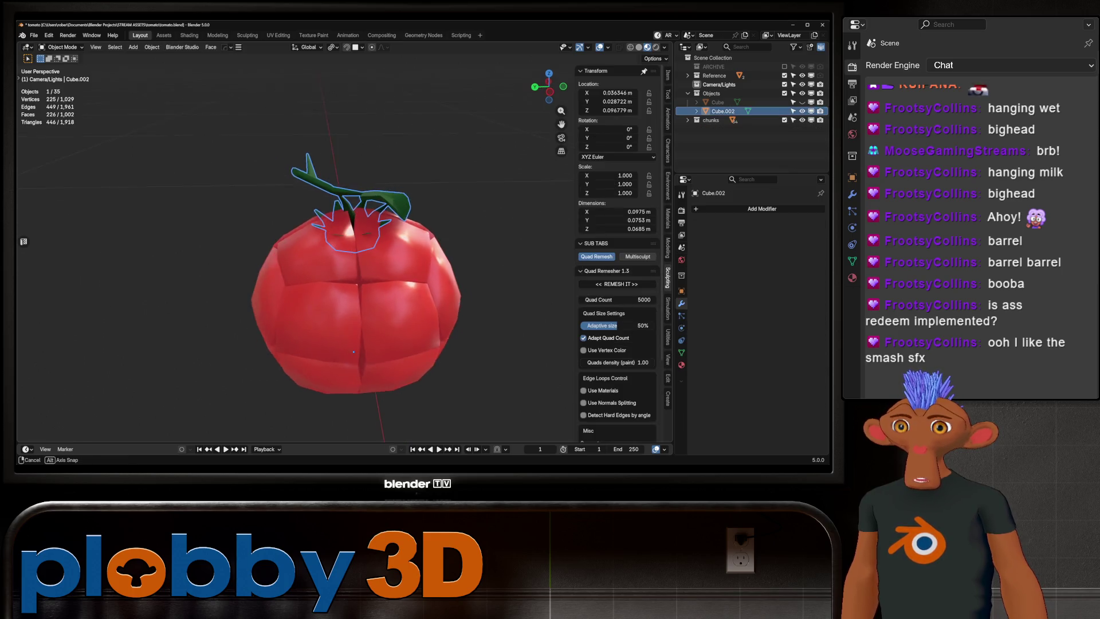
{"action": "mouse_move", "coordinate": [358, 373]}
{"action": "middle_mouse_down"}
{"action": "mouse_move", "coordinate": [353, 404]}
{"action": "mouse_move", "coordinate": [336, 336]}
{"action": "mouse_move", "coordinate": [336, 362]}
{"action": "middle_mouse_up"}
{"action": "left_click", "coordinate": [335, 335], "text": "shift"}
{"action": "key", "text": "Tab"}
{"action": "left_click", "coordinate": [315, 233], "text": "shift"}
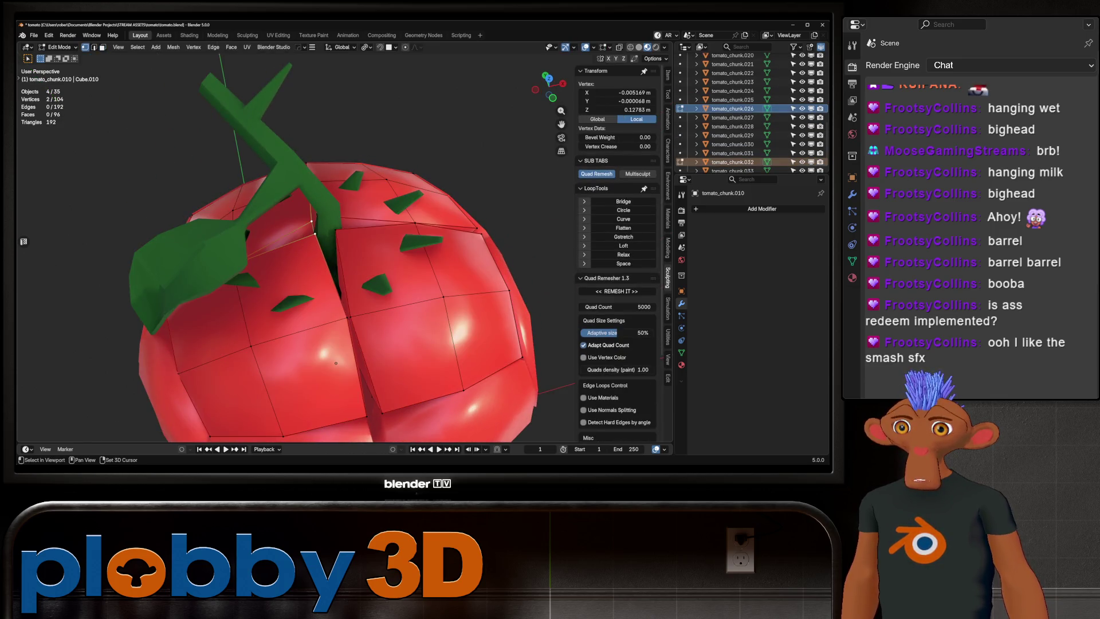
{"action": "left_click", "coordinate": [398, 219], "text": "shift"}
{"action": "middle_click_drag", "start_coordinate": [399, 219], "coordinate": [321, 416]}
{"action": "scroll", "coordinate": [329, 406], "scroll_direction": "down", "scroll_amount": 3}
- Pull the top-centre vertices about 3 cm down along Z with proportional editing, then leave Edit Mode
{"action": "key", "text": "g"}
{"action": "key", "text": "z"}
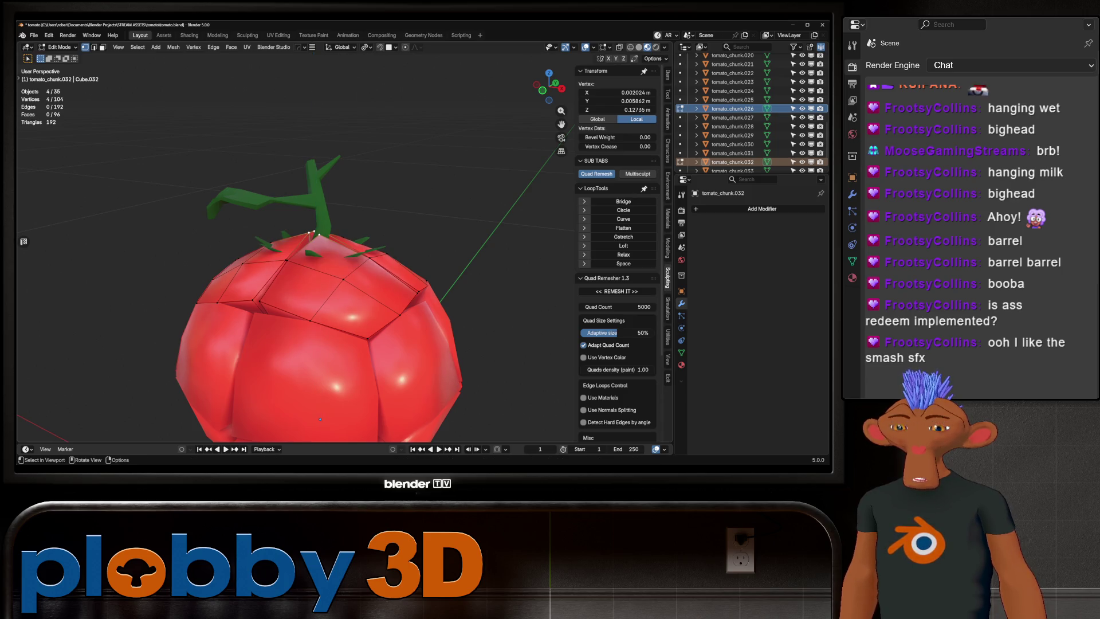
{"action": "key", "text": "o"}
{"action": "scroll", "coordinate": [319, 419], "scroll_direction": "down", "scroll_amount": 12}
{"action": "scroll", "coordinate": [319, 419], "scroll_direction": "up", "scroll_amount": 5}
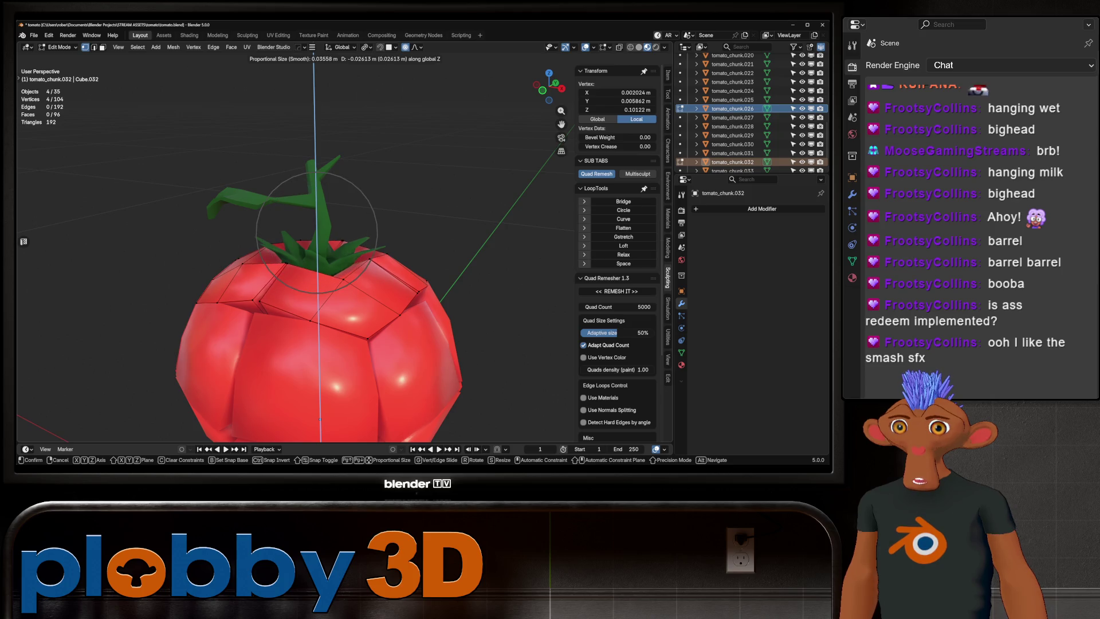
{"action": "scroll", "coordinate": [319, 419], "scroll_direction": "down", "scroll_amount": 6}
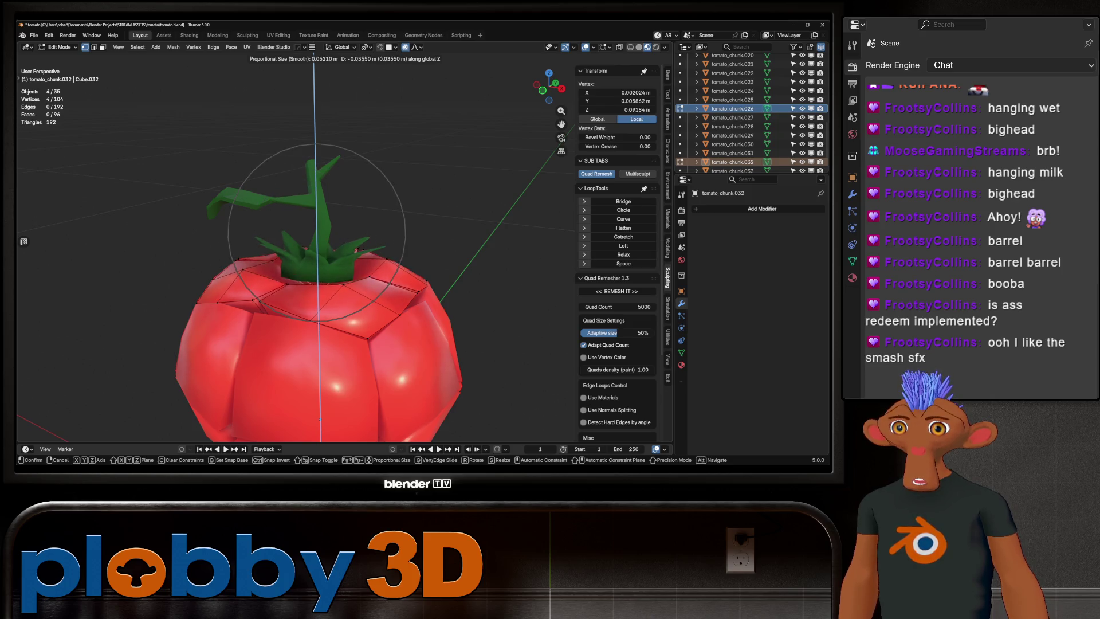
{"action": "left_click", "coordinate": [320, 420]}
{"action": "scroll", "coordinate": [313, 366], "scroll_direction": "down", "scroll_amount": 4}
{"action": "mouse_move", "coordinate": [313, 344]}
{"action": "middle_mouse_down"}
{"action": "mouse_move", "coordinate": [301, 253]}
{"action": "mouse_move", "coordinate": [319, 276]}
{"action": "middle_mouse_up"}
{"action": "key", "text": "Tab"}
{"action": "scroll", "coordinate": [303, 286], "scroll_direction": "down", "scroll_amount": 3}
{"action": "scroll", "coordinate": [320, 276], "scroll_direction": "up", "scroll_amount": 6}
{"action": "left_click", "coordinate": [315, 166]}
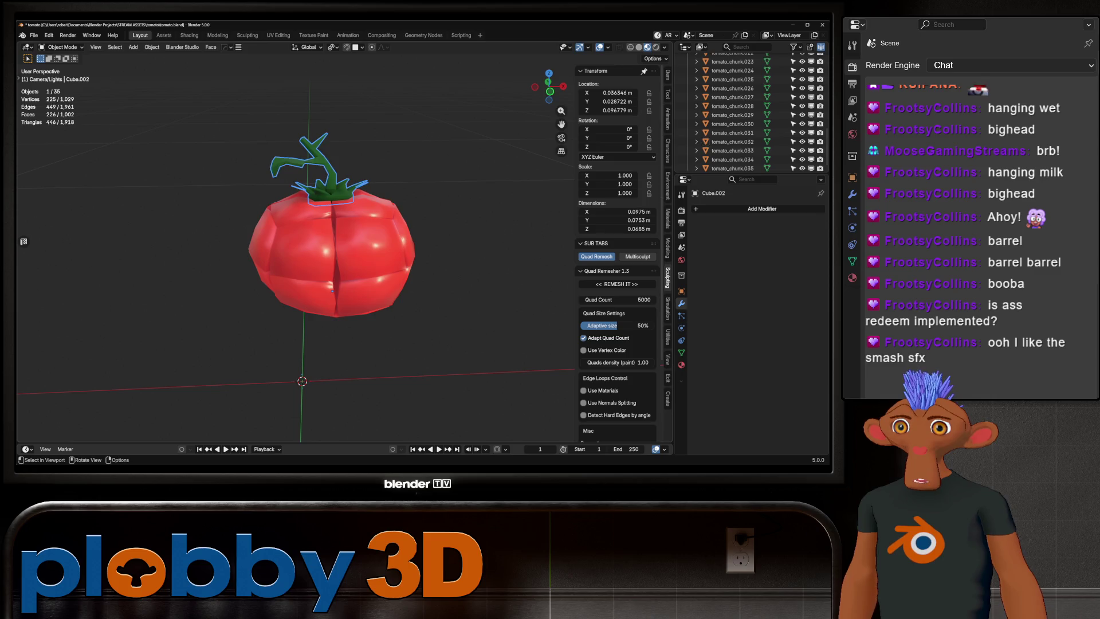
- Rename Cube.002 to tomato_stem, move it into chunks, and rename Cube to tomato
{"action": "double_click", "coordinate": [723, 111]}
{"action": "type", "text": "tomato_stem"}
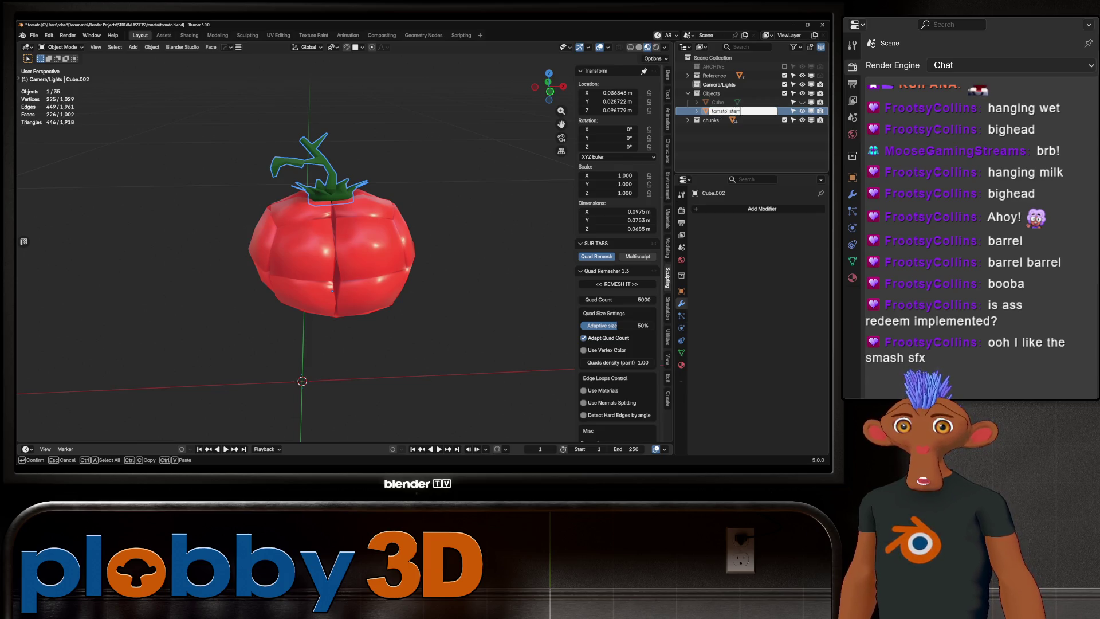
{"action": "key", "text": "Return"}
{"action": "left_click_drag", "start_coordinate": [726, 112], "coordinate": [710, 121]}
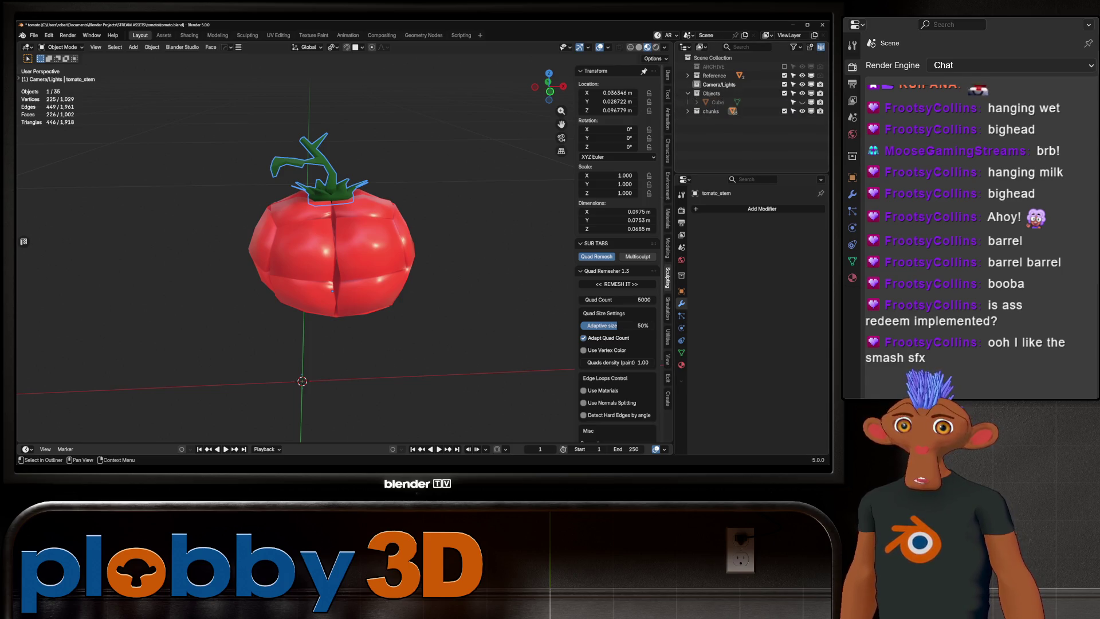
{"action": "double_click", "coordinate": [717, 102]}
{"action": "type", "text": "tomato"}
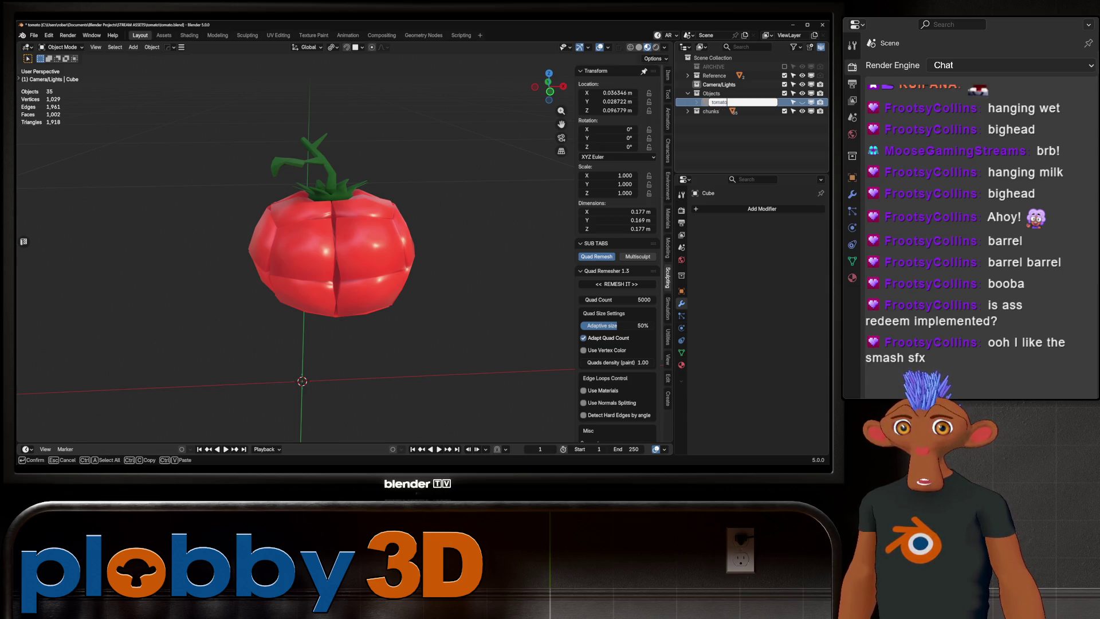
{"action": "key", "text": "Return"}
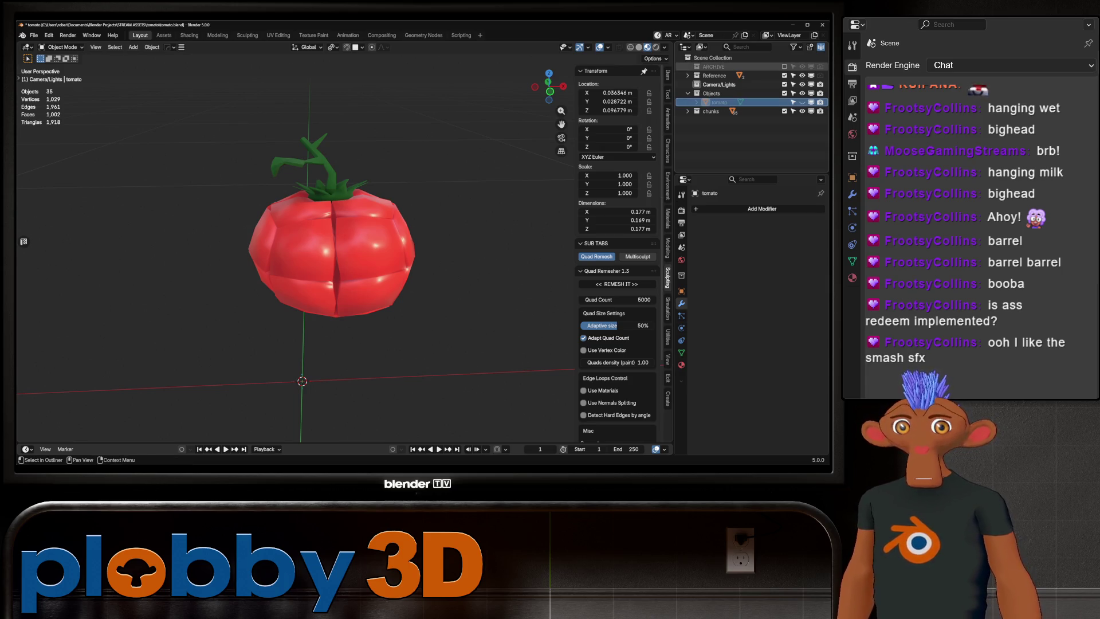
- Hide the chunks collection and inspect the whole tomato's material slots, including outline_cycles
{"action": "left_click", "coordinate": [802, 111]}
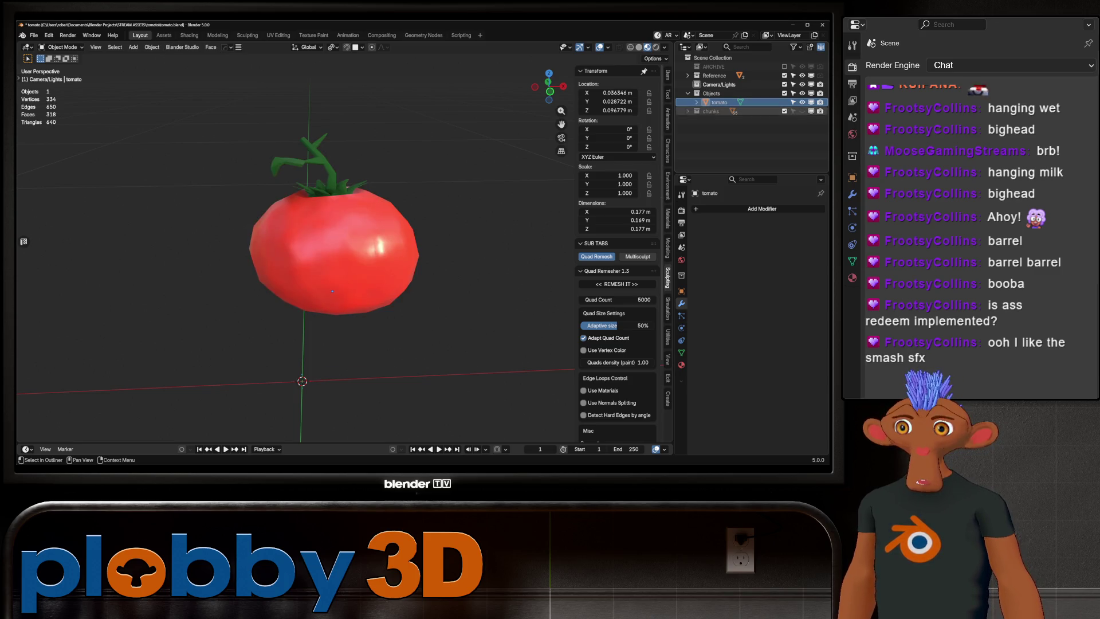
{"action": "left_click", "coordinate": [332, 258]}
{"action": "mouse_move", "coordinate": [332, 258]}
{"action": "middle_mouse_down"}
{"action": "mouse_move", "coordinate": [367, 321]}
{"action": "mouse_move", "coordinate": [379, 252]}
{"action": "mouse_move", "coordinate": [366, 281]}
{"action": "mouse_move", "coordinate": [378, 261]}
{"action": "mouse_move", "coordinate": [390, 264]}
{"action": "mouse_move", "coordinate": [378, 269]}
{"action": "middle_mouse_up"}
{"action": "left_click", "coordinate": [681, 365]}
{"action": "left_click", "coordinate": [722, 237]}
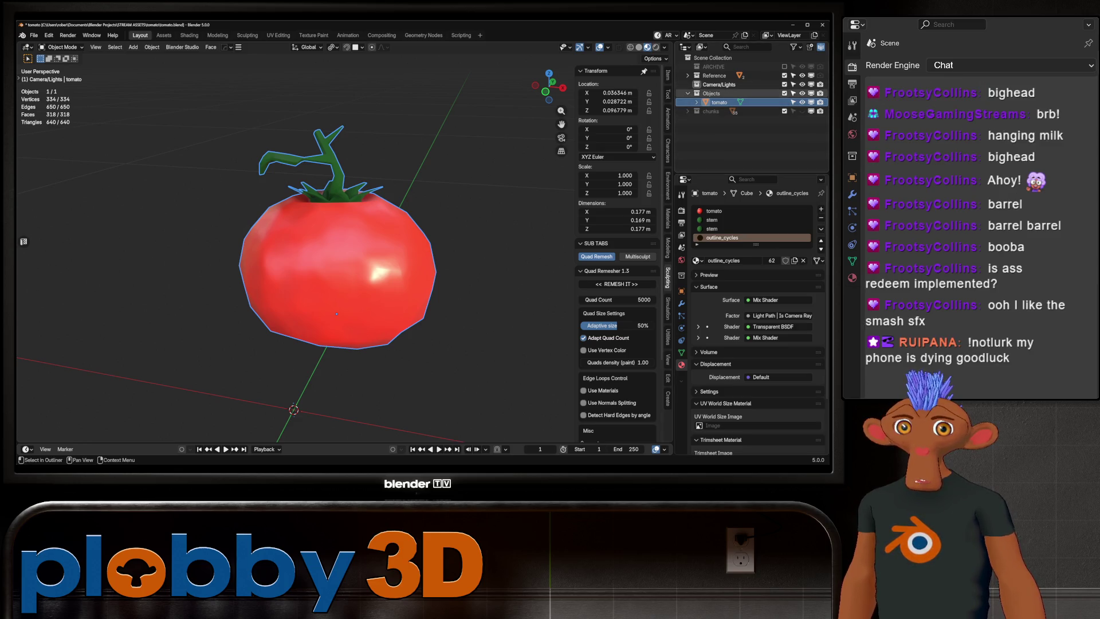
- Hide the Objects collection and make the chunks collection visible again
{"action": "left_click", "coordinate": [802, 93]}
{"action": "left_click", "coordinate": [710, 111]}
{"action": "left_click", "coordinate": [688, 111]}
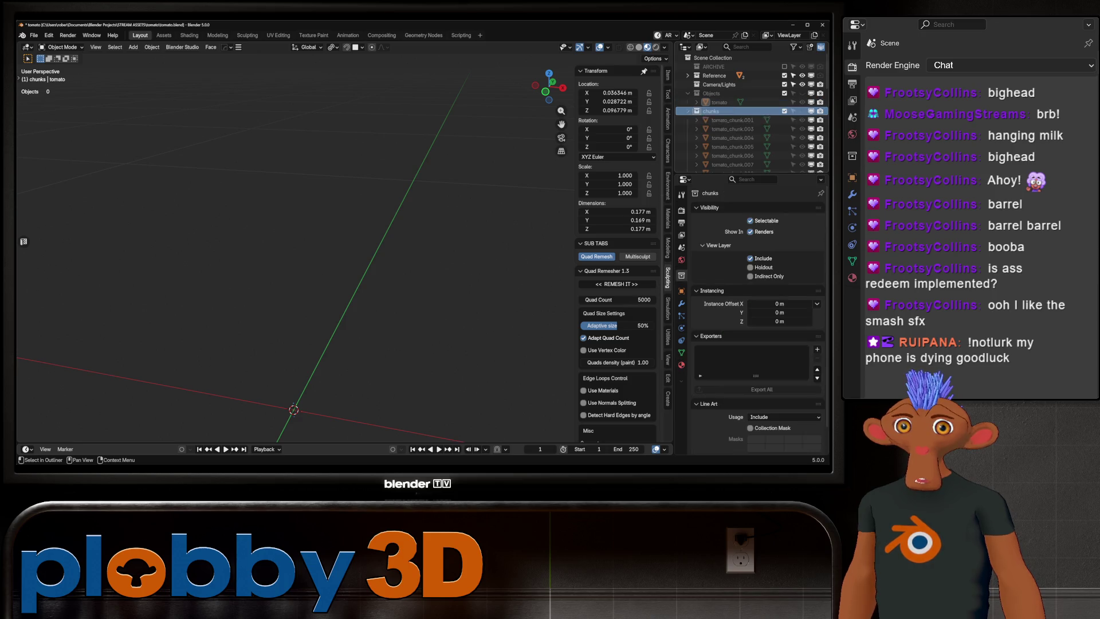
{"action": "left_click", "coordinate": [732, 120]}
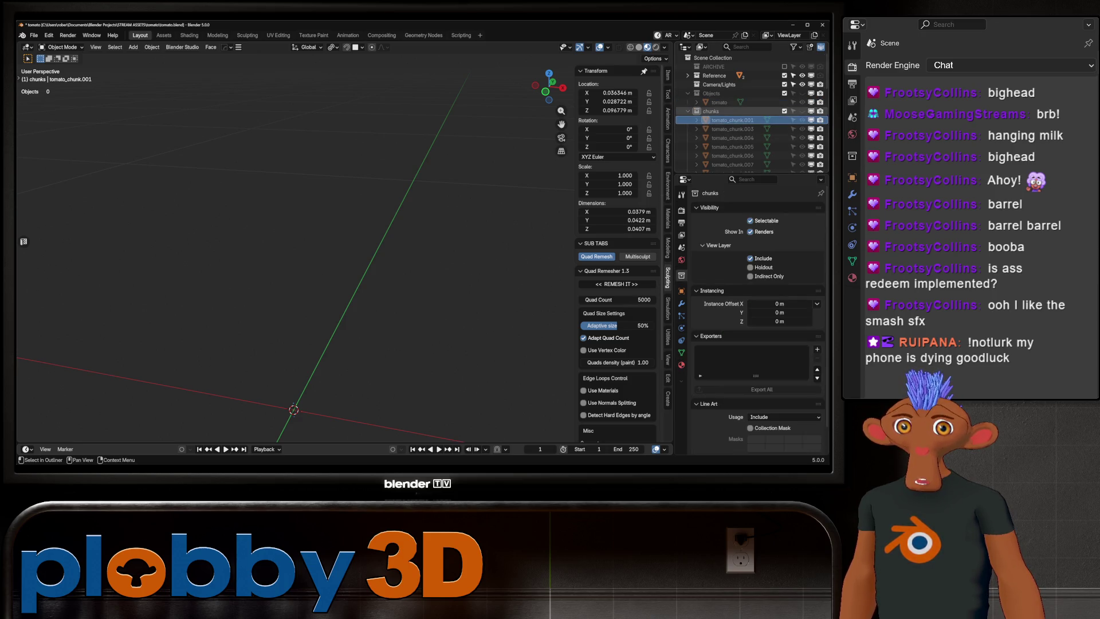
{"action": "left_click", "coordinate": [802, 111]}
{"action": "scroll", "coordinate": [732, 147], "scroll_direction": "down", "scroll_amount": 10}
- Trim tomato_chunk.027's material slots to just tomato, removing outline_cycles and both stem slots
{"action": "left_click", "coordinate": [732, 108]}
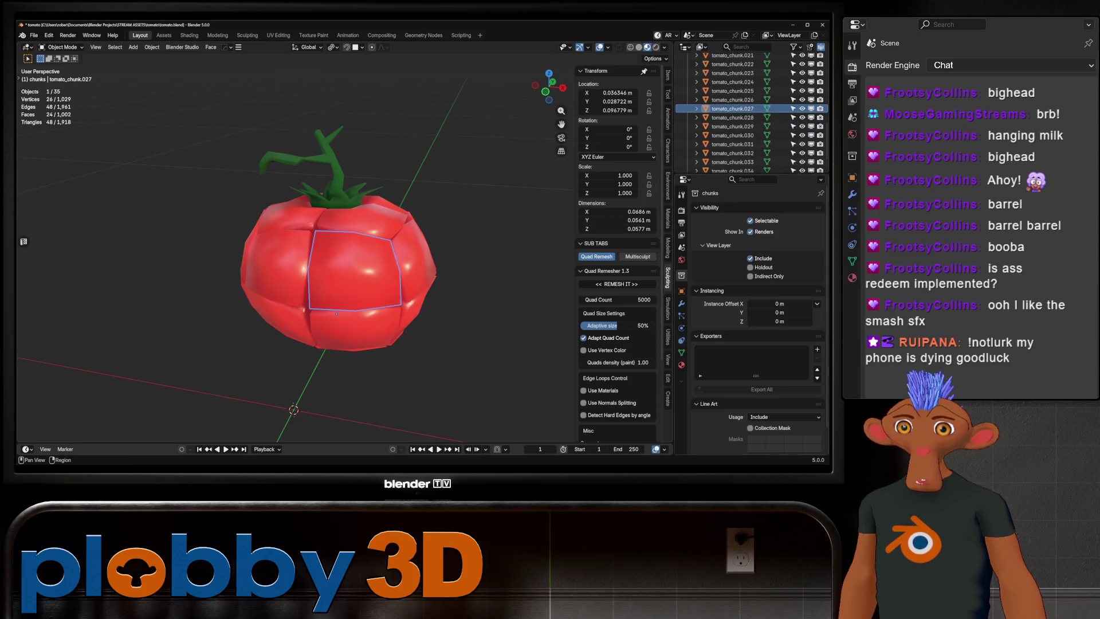
{"action": "left_click", "coordinate": [682, 364]}
{"action": "left_click", "coordinate": [722, 237]}
{"action": "left_click", "coordinate": [821, 218]}
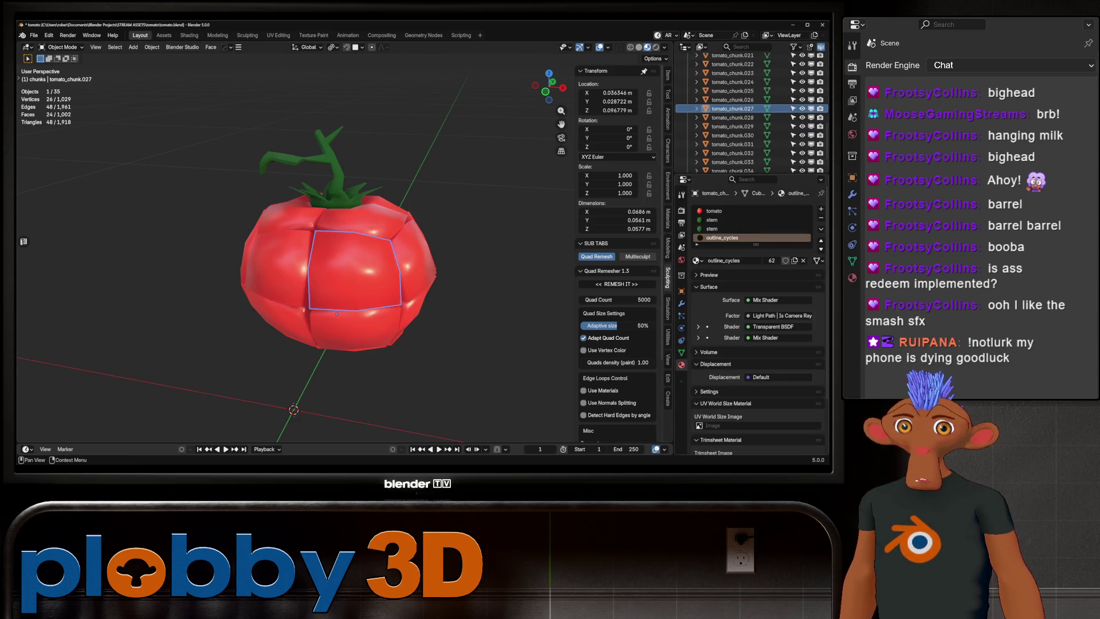
{"action": "left_click", "coordinate": [712, 229]}
{"action": "left_click", "coordinate": [821, 218]}
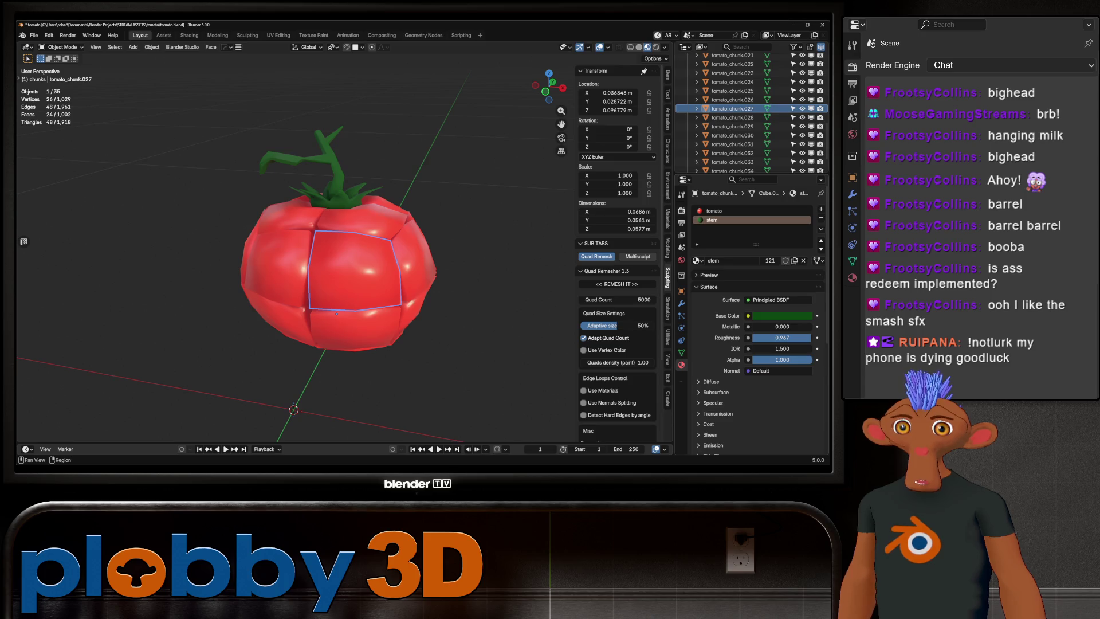
{"action": "left_click", "coordinate": [821, 218]}
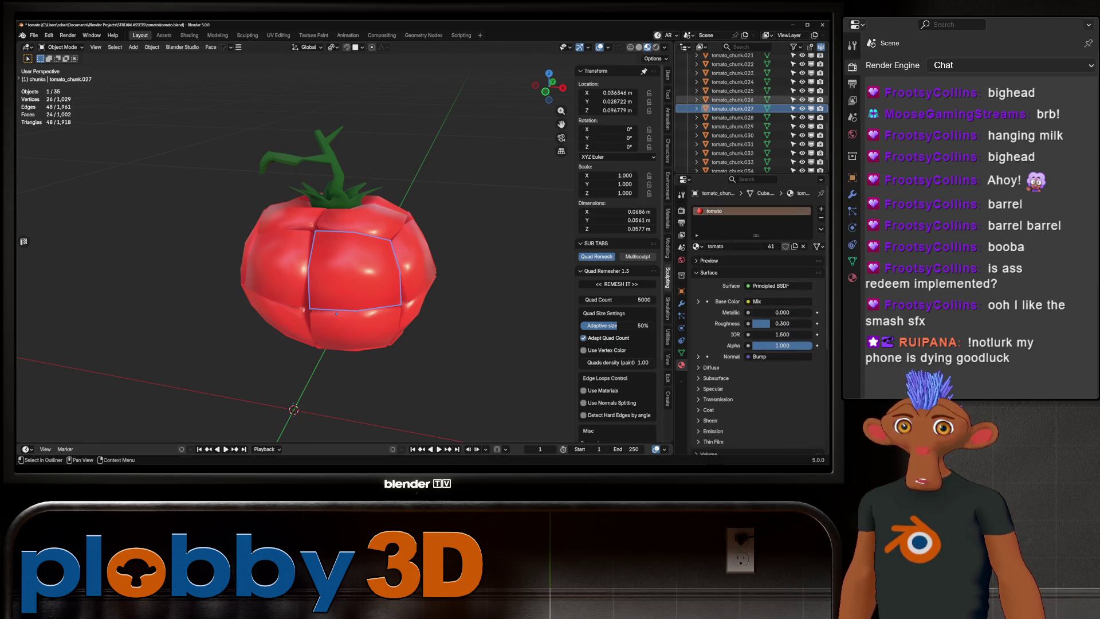
- Link tomato_chunk.027's materials to all chunks tomato_chunk.001 through tomato_chunk.035
{"action": "scroll", "coordinate": [733, 103], "scroll_direction": "up", "scroll_amount": 6}
{"action": "scroll", "coordinate": [733, 103], "scroll_direction": "up", "scroll_amount": 5}
{"action": "left_click", "coordinate": [733, 111]}
{"action": "scroll", "coordinate": [733, 110], "scroll_direction": "down", "scroll_amount": 10}
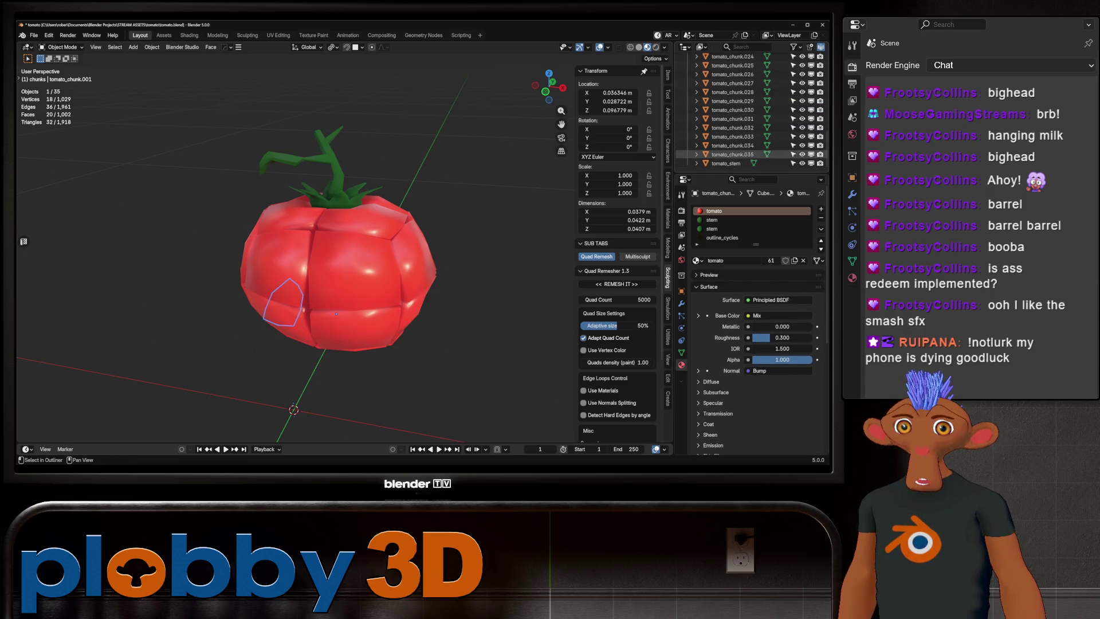
{"action": "left_click", "coordinate": [733, 154], "text": "shift"}
{"action": "scroll", "coordinate": [733, 127], "scroll_direction": "up", "scroll_amount": 3}
{"action": "left_click", "coordinate": [733, 136], "text": "ctrl"}
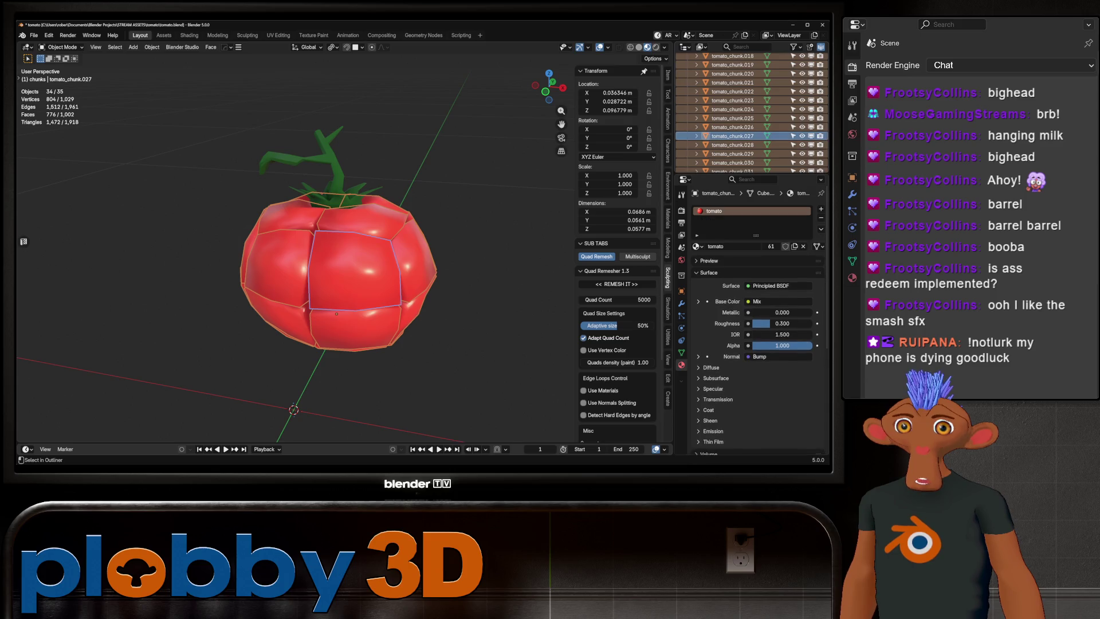
{"action": "key", "text": "ctrl+l"}
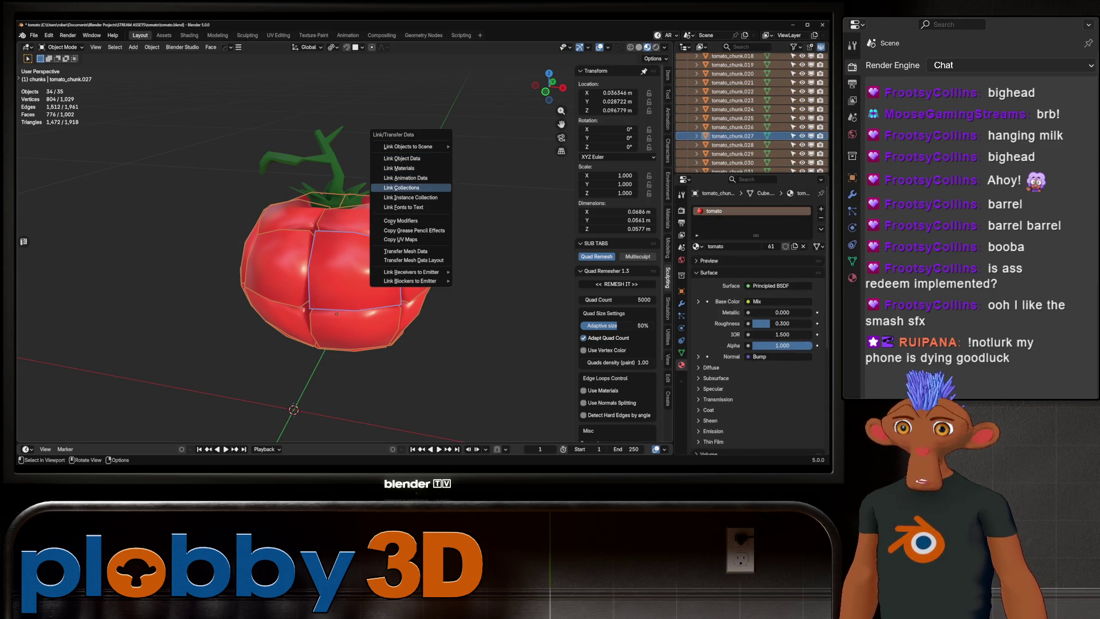
{"action": "left_click", "coordinate": [399, 167]}
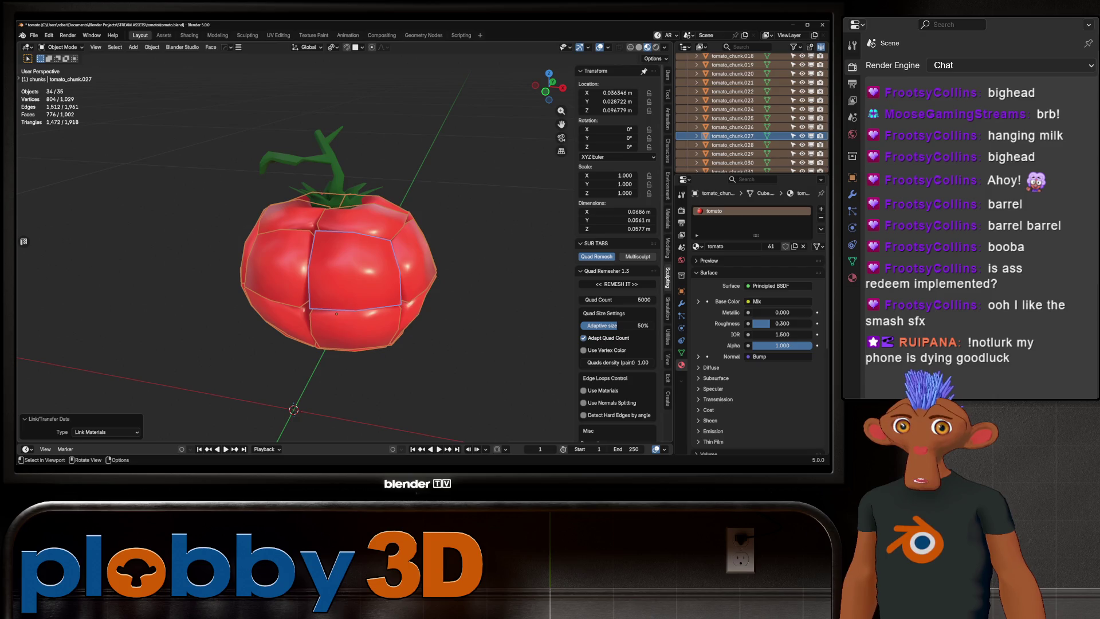
- Select all 35 chunks with tomato_chunk.001 as the active object
{"action": "left_click", "coordinate": [732, 126]}
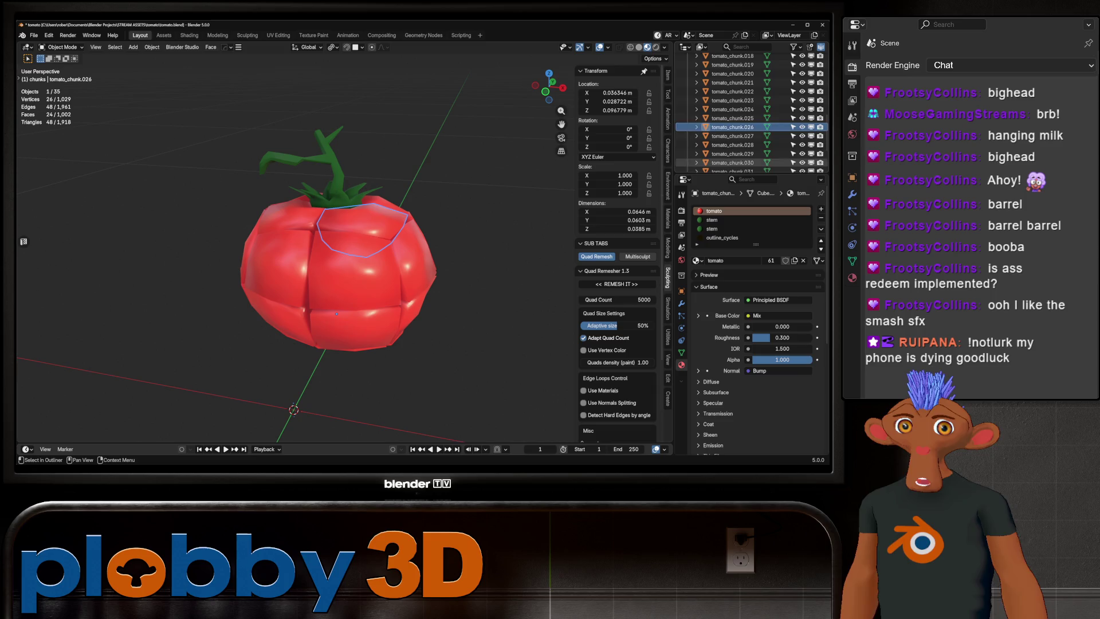
{"action": "scroll", "coordinate": [734, 125], "scroll_direction": "up", "scroll_amount": 6}
{"action": "scroll", "coordinate": [733, 125], "scroll_direction": "up", "scroll_amount": 5}
{"action": "left_click", "coordinate": [732, 110]}
{"action": "scroll", "coordinate": [732, 115], "scroll_direction": "down", "scroll_amount": 10}
{"action": "key", "text": "a"}
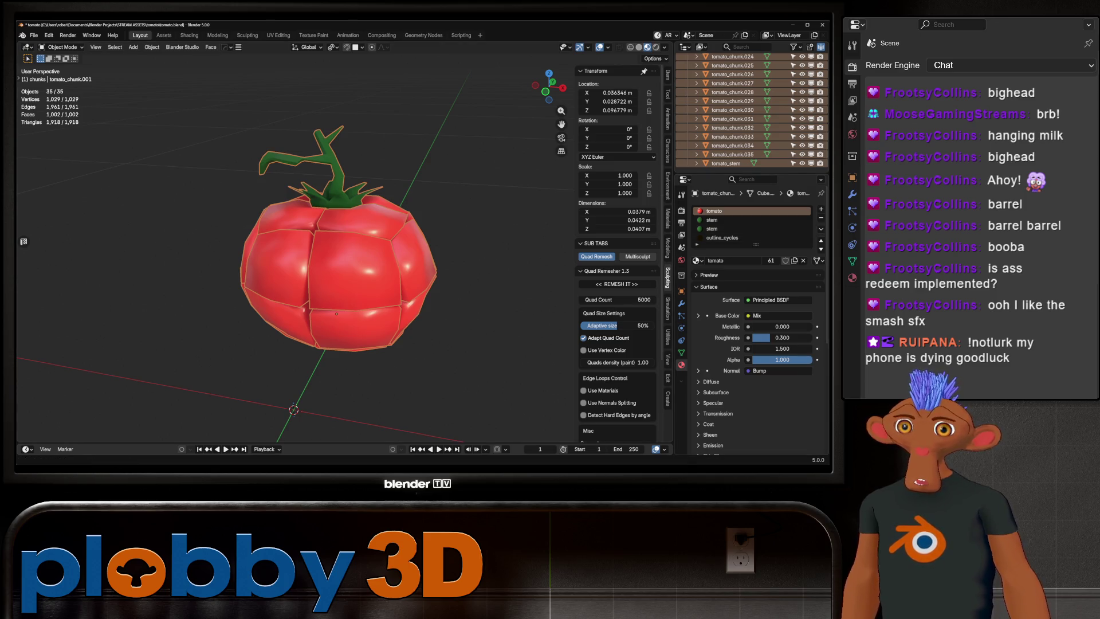
{"action": "right_click", "coordinate": [337, 313]}
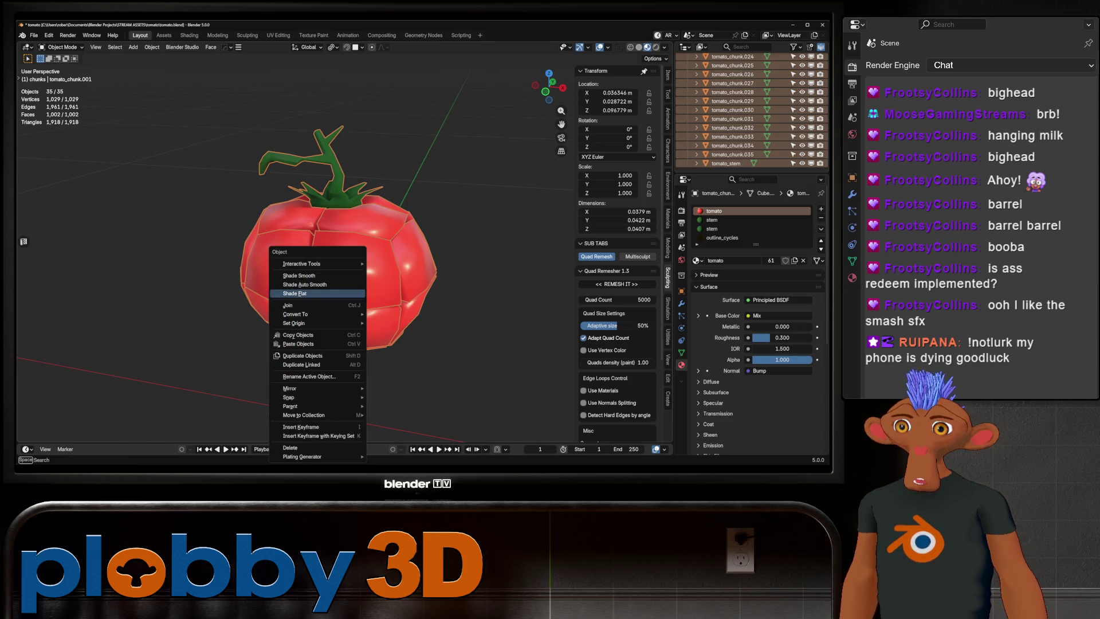
- Search F3 for 'remove all' and run Remove All Materials on the selected chunks
{"action": "mouse_move", "coordinate": [321, 263]}
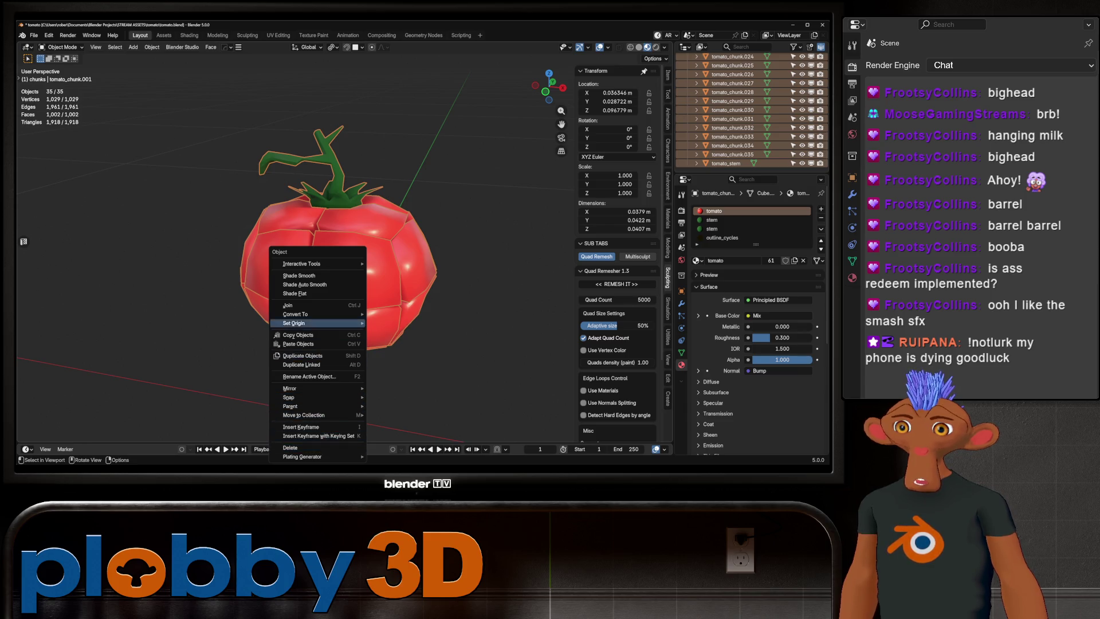
{"action": "key", "text": "Escape"}
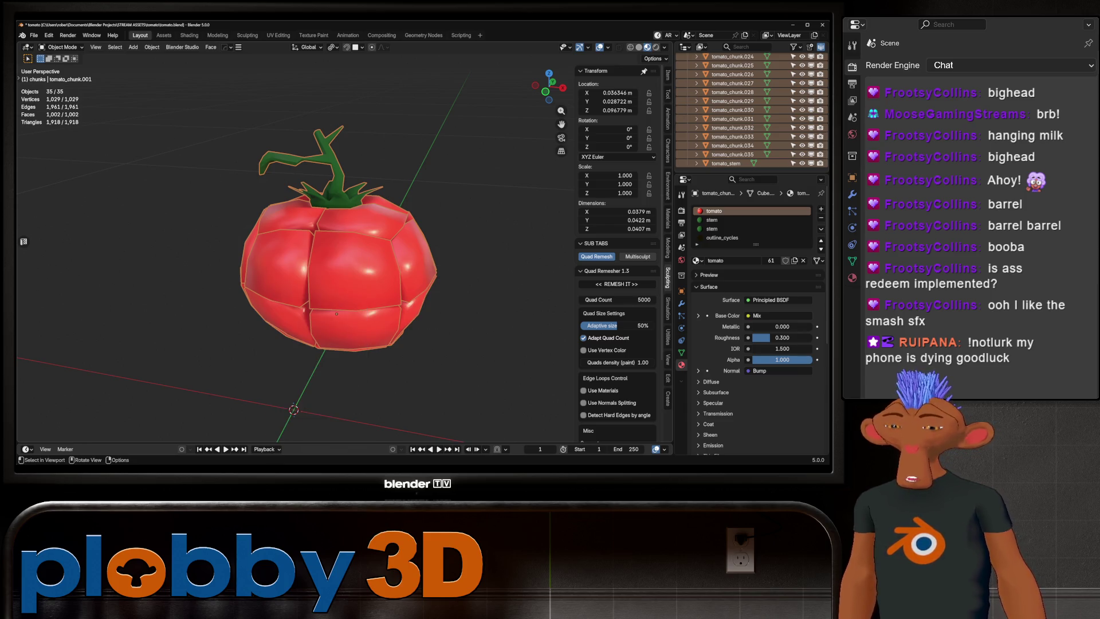
{"action": "key", "text": "F2"}
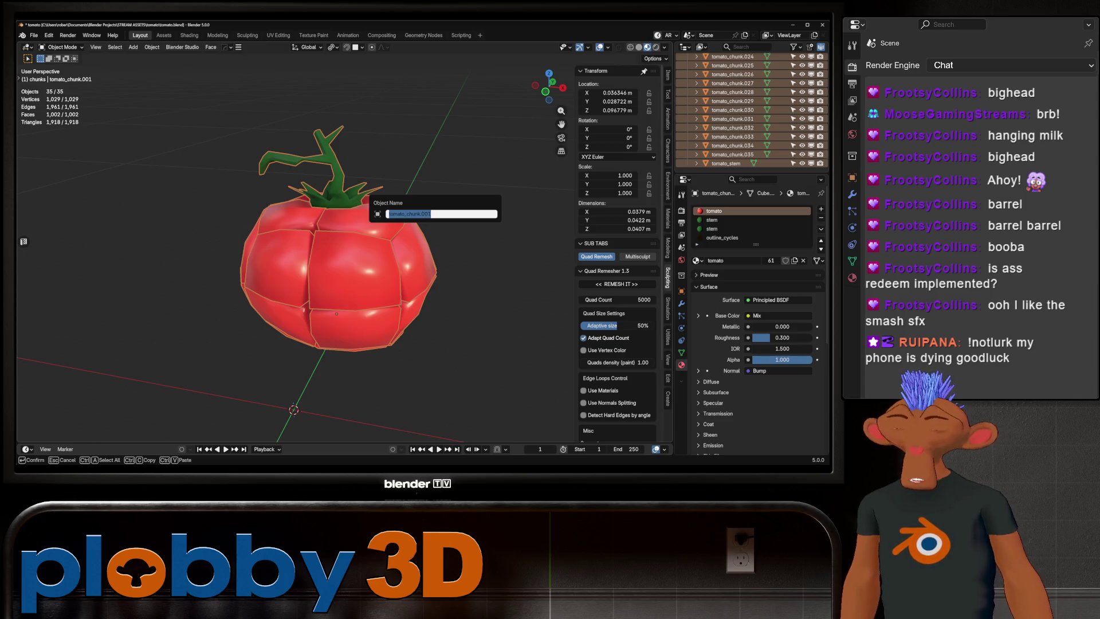
{"action": "key", "text": "Escape"}
{"action": "key", "text": "F3"}
{"action": "type", "text": "material"}
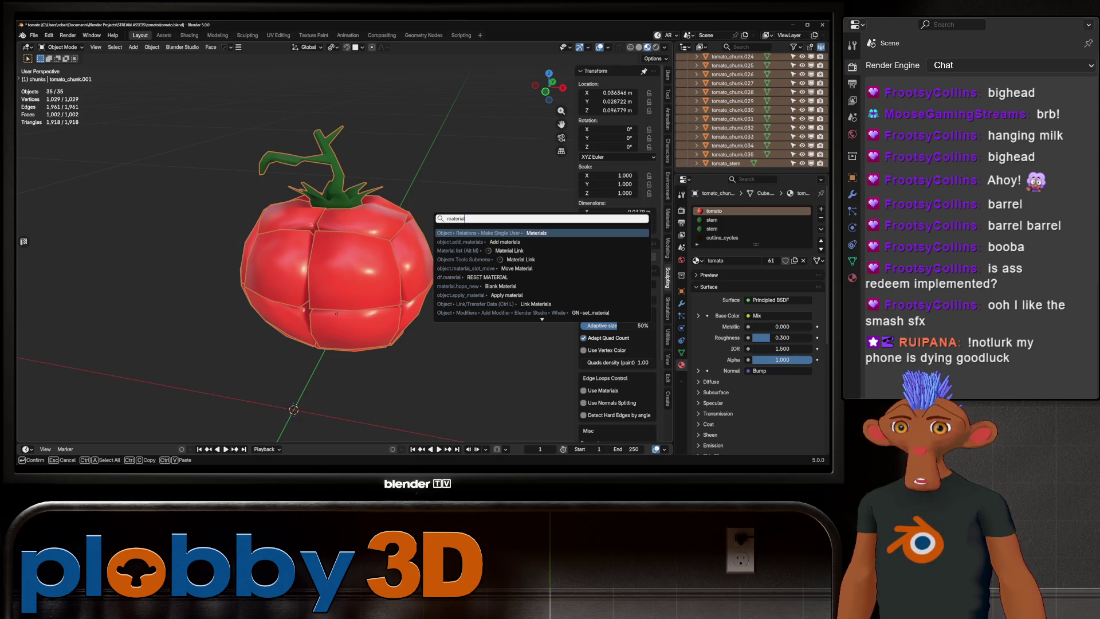
{"action": "key", "text": "BackSpace"}
{"action": "key", "text": "BackSpace"}
{"action": "key", "text": "BackSpace"}
{"action": "type", "text": "remove all"}
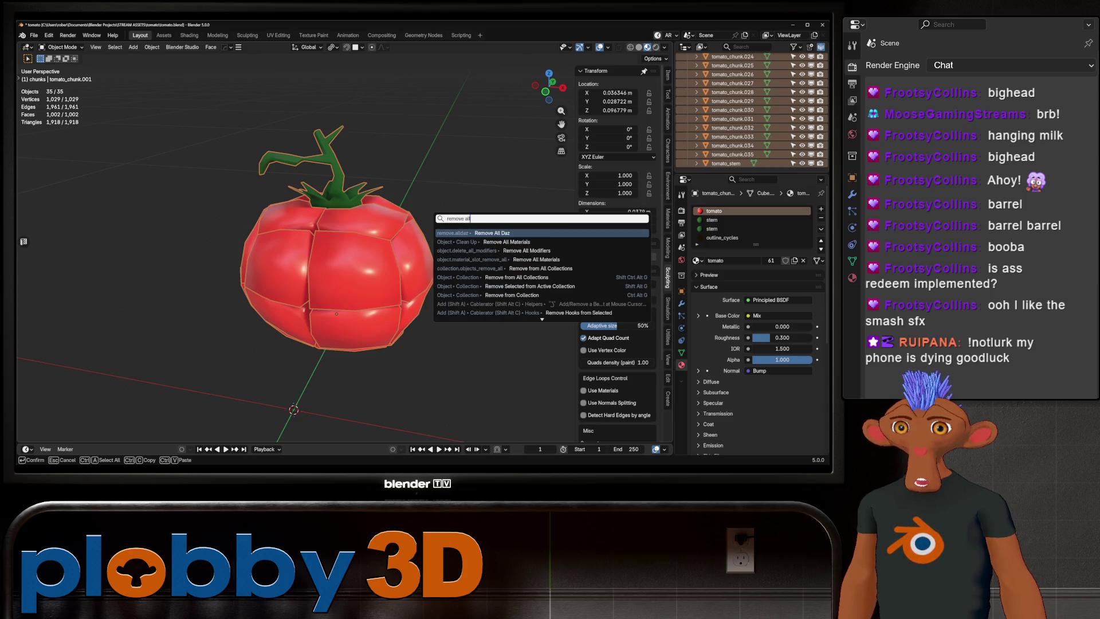
{"action": "left_click", "coordinate": [508, 242]}
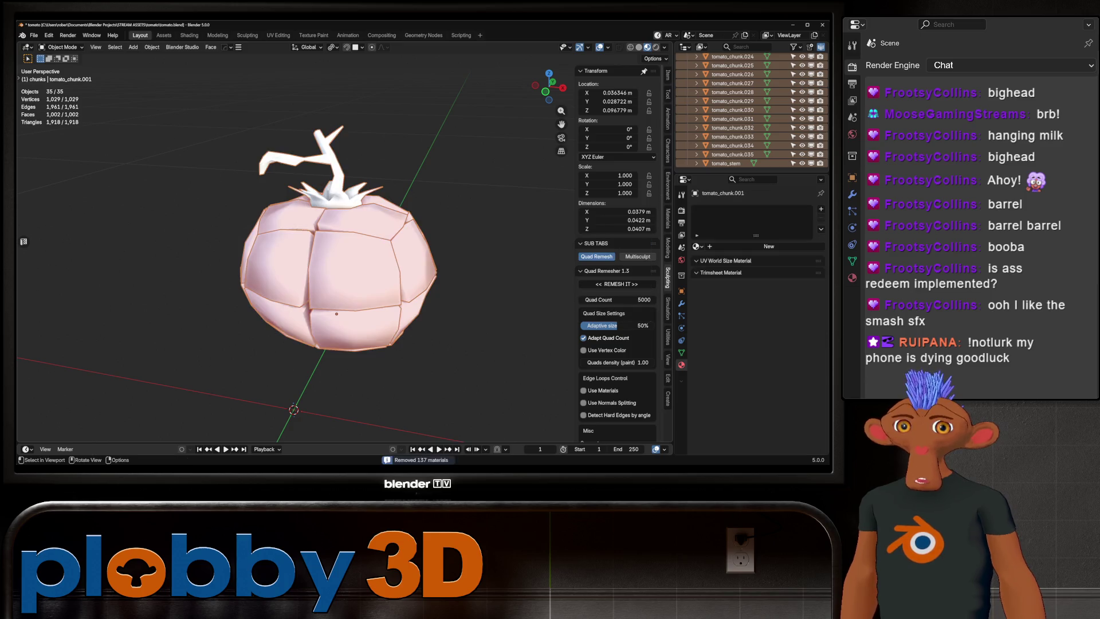
{"action": "mouse_move", "coordinate": [336, 313]}
{"action": "middle_mouse_down"}
{"action": "mouse_move", "coordinate": [338, 298]}
{"action": "mouse_move", "coordinate": [336, 315]}
{"action": "middle_mouse_up"}
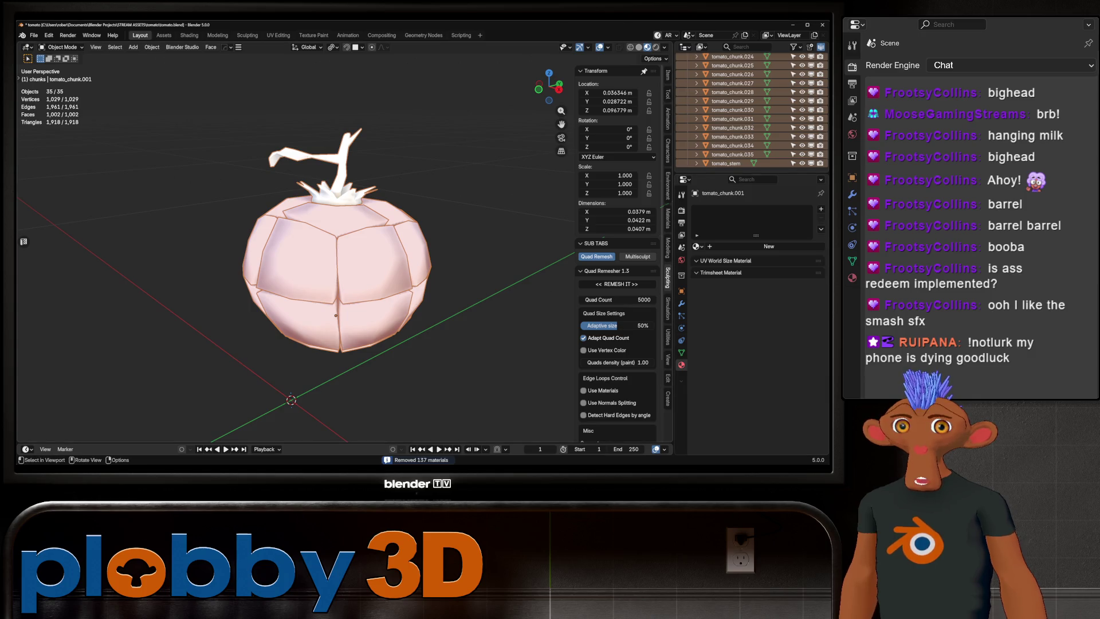
- Assign the existing tomato material to tomato_chunk.001
{"action": "left_click", "coordinate": [336, 315]}
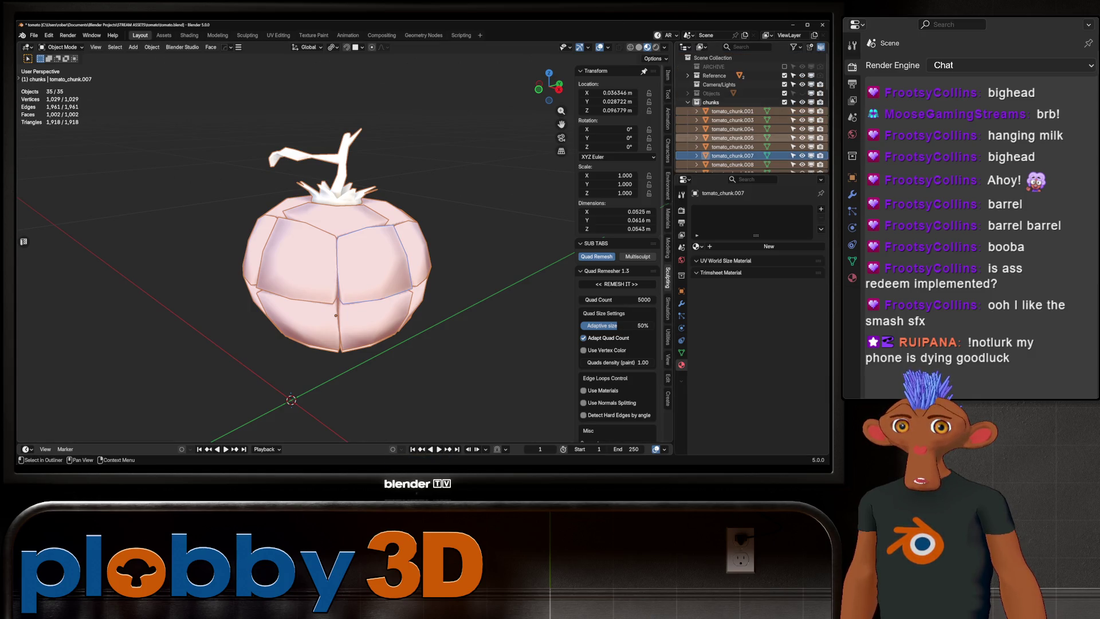
{"action": "left_click", "coordinate": [784, 93]}
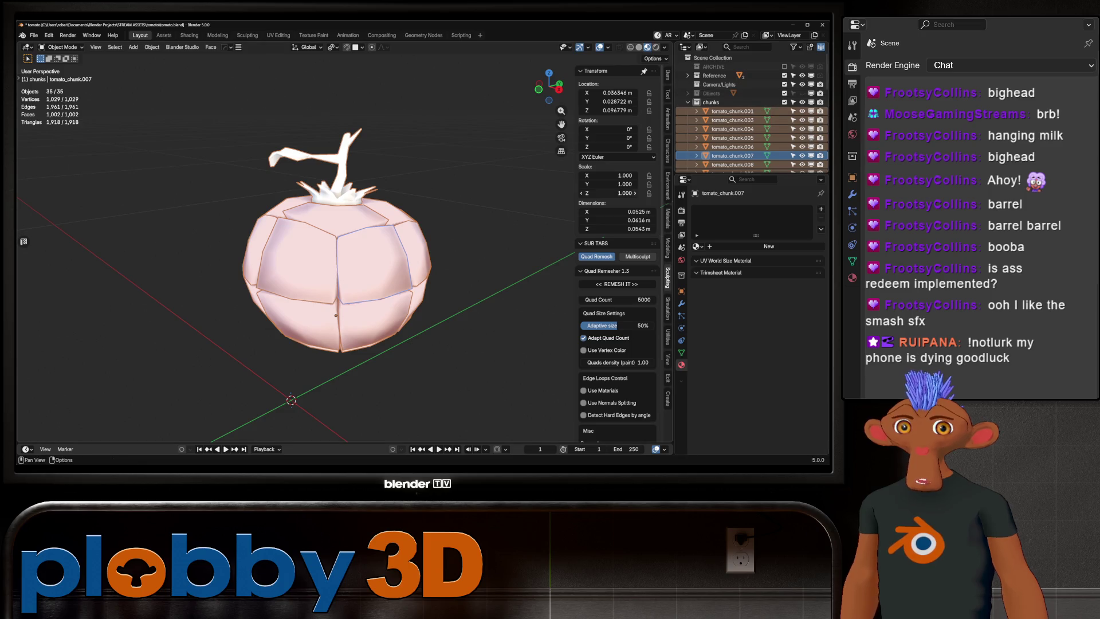
{"action": "left_click", "coordinate": [733, 111]}
{"action": "left_click", "coordinate": [697, 246]}
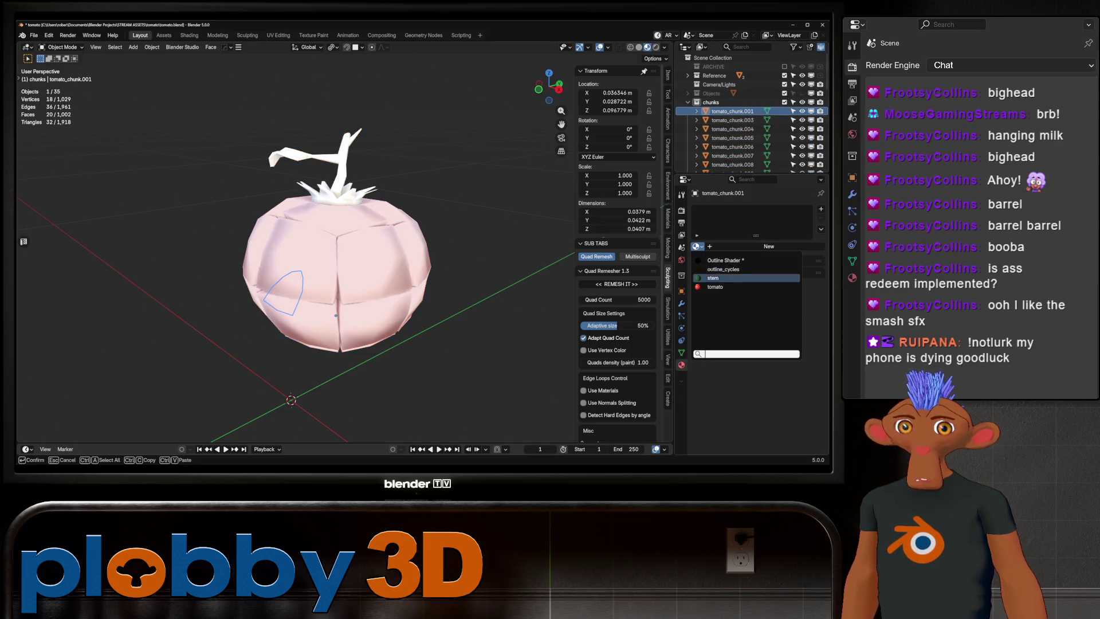
{"action": "left_click", "coordinate": [723, 278]}
- Box-select all the chunks around the tomato and bring up the Link/Transfer Data options
{"action": "middle_click_drag", "start_coordinate": [343, 257], "coordinate": [355, 252]}
{"action": "left_click_drag", "start_coordinate": [210, 102], "coordinate": [423, 405]}
{"action": "key", "text": "ctrl+l"}
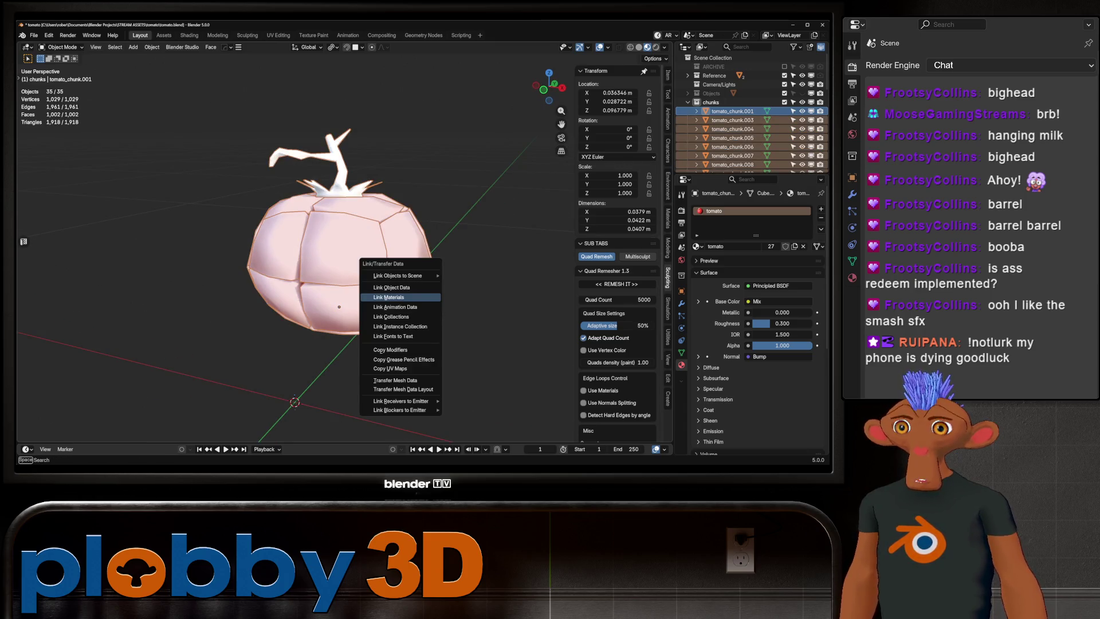
- Link the tomato material to all chunks and give tomato_stem the stem material
{"action": "left_click", "coordinate": [401, 299]}
{"action": "left_click", "coordinate": [343, 172]}
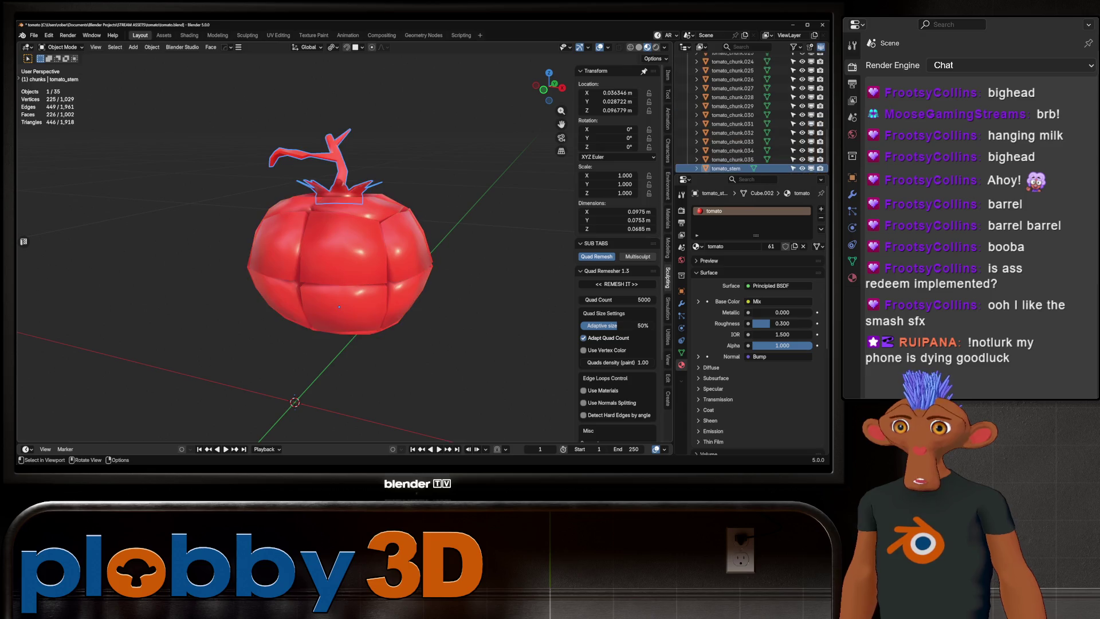
{"action": "left_click", "coordinate": [697, 246]}
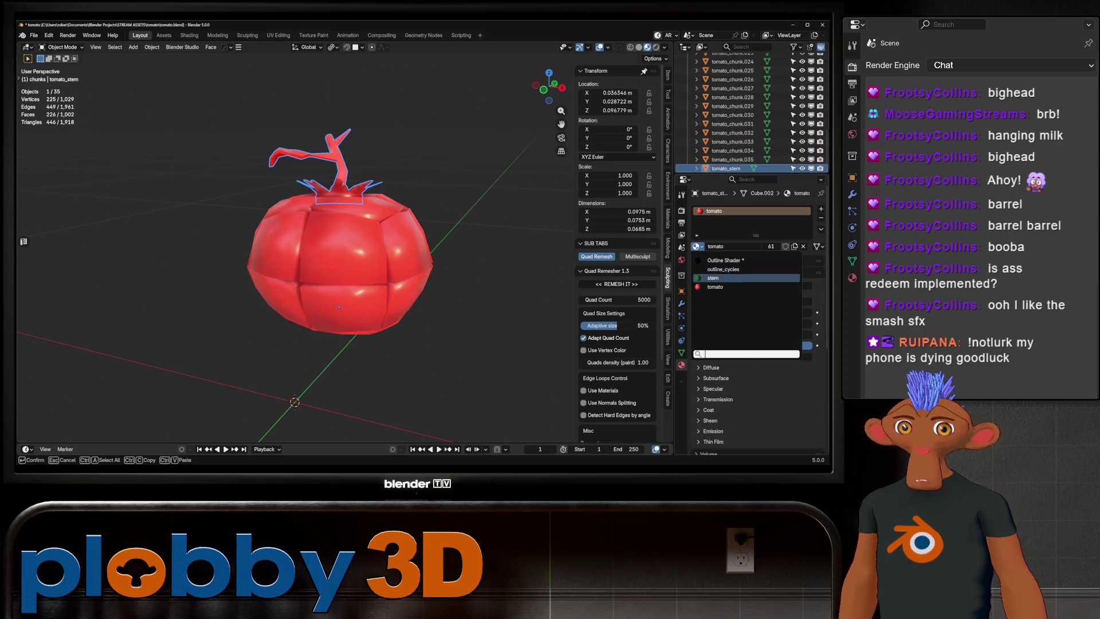
{"action": "left_click", "coordinate": [722, 278]}
{"action": "key", "text": "alt+a"}
- Save incrementally as tomato1.blend, then grab tomato_chunk.027 to move it
{"action": "key", "text": "ctrl+alt+s"}
{"action": "mouse_move", "coordinate": [339, 307]}
{"action": "middle_mouse_down"}
{"action": "mouse_move", "coordinate": [359, 292]}
{"action": "mouse_move", "coordinate": [287, 395]}
{"action": "middle_mouse_up"}
{"action": "scroll", "coordinate": [275, 412], "scroll_direction": "up", "scroll_amount": 5}
{"action": "left_click", "coordinate": [265, 430]}
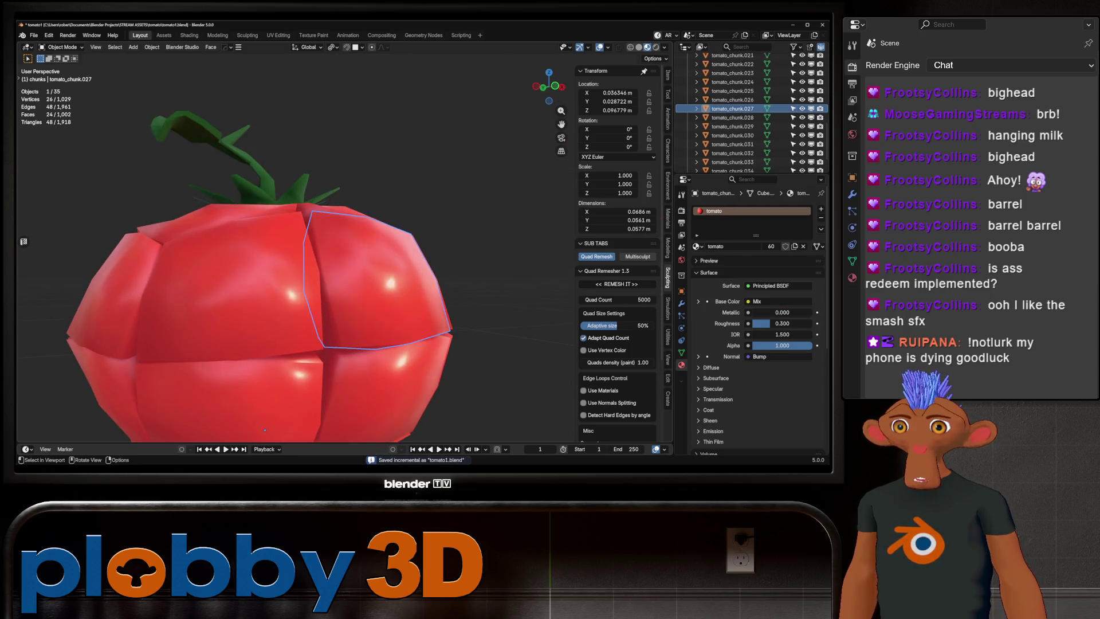
{"action": "scroll", "coordinate": [265, 430], "scroll_direction": "down", "scroll_amount": 5}
{"action": "key", "text": "g"}
{"action": "middle_click_drag", "start_coordinate": [344, 298], "coordinate": [390, 282]}
{"action": "scroll", "coordinate": [751, 114], "scroll_direction": "up", "scroll_amount": 10}
- Exclude the chunks collection and include Objects so the intact tomato shows, then select it
{"action": "left_click", "coordinate": [687, 102]}
{"action": "left_click", "coordinate": [784, 102]}
{"action": "left_click", "coordinate": [784, 92]}
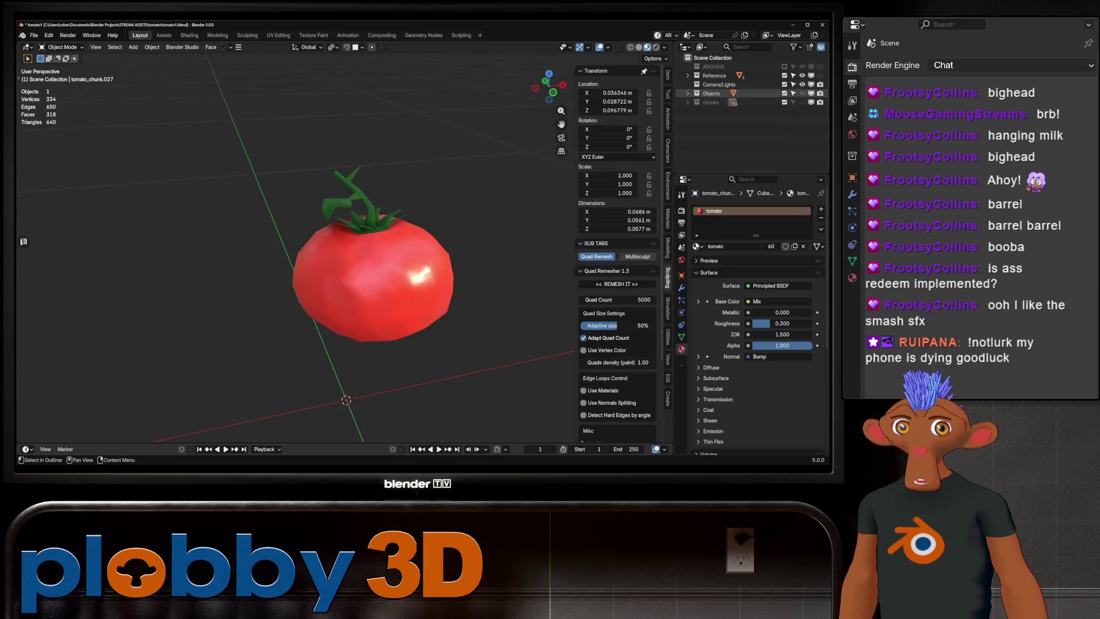
{"action": "left_click", "coordinate": [687, 92]}
{"action": "left_click", "coordinate": [719, 102]}
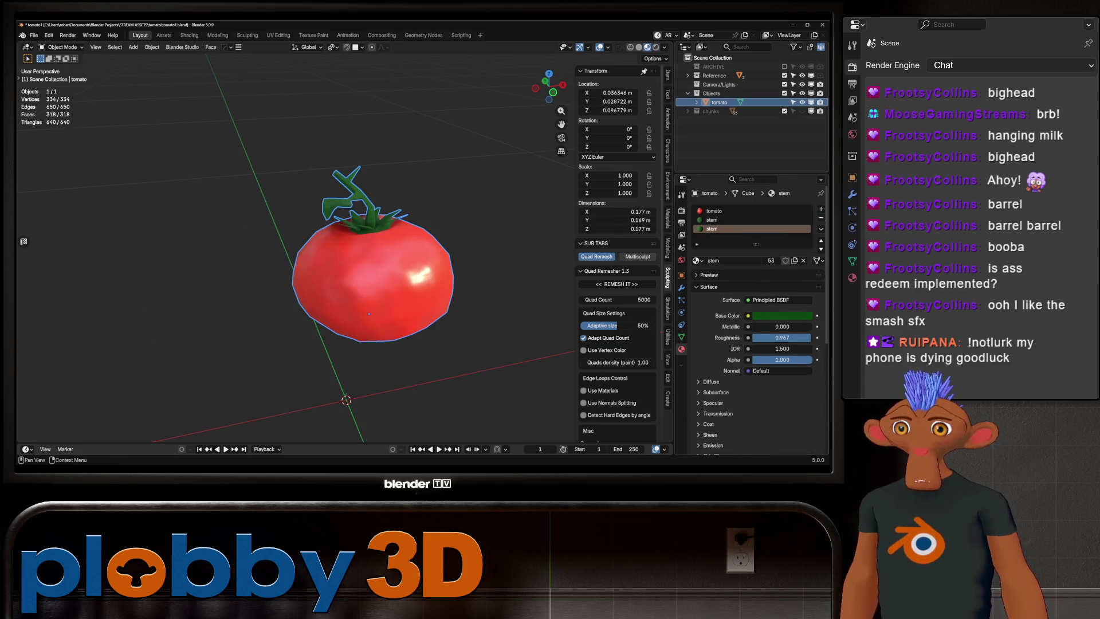
- Remove the tomato's duplicate stem material slot, save the file, and frame the view on the stem
{"action": "left_click", "coordinate": [821, 218]}
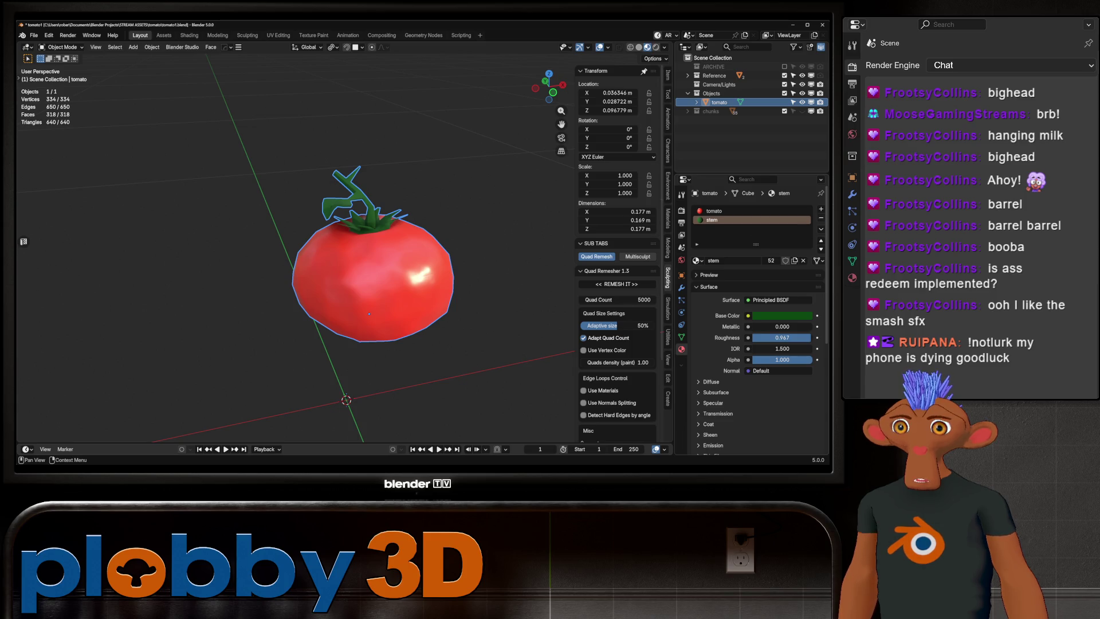
{"action": "key", "text": "alt+a"}
{"action": "key", "text": "ctrl+s"}
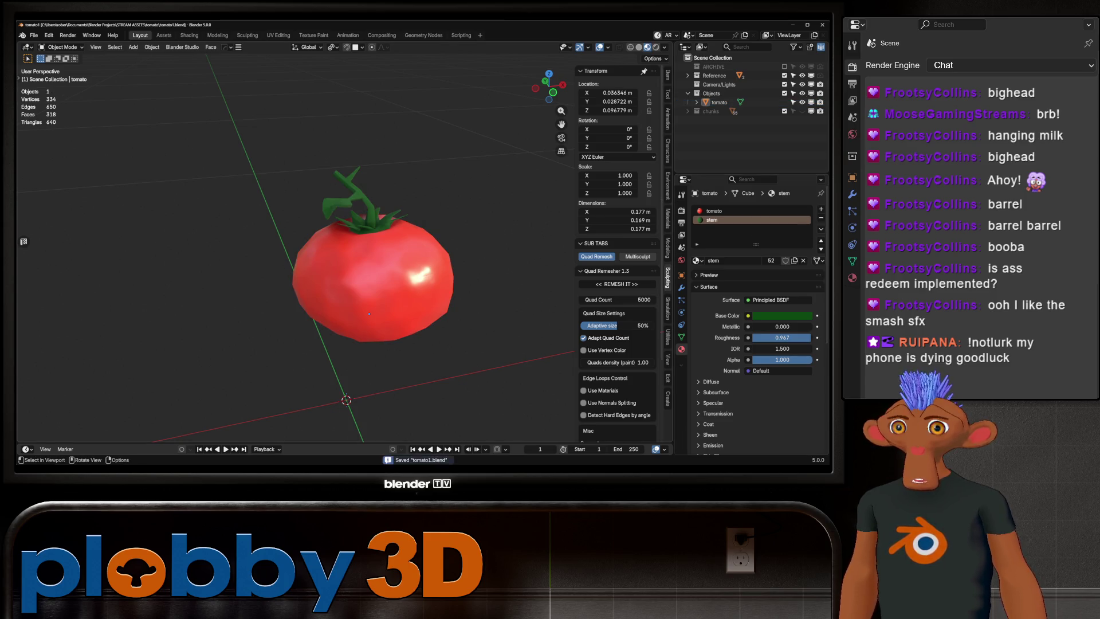
{"action": "middle_click_drag", "start_coordinate": [373, 258], "coordinate": [401, 252]}
{"action": "left_click", "coordinate": [396, 270]}
{"action": "key", "text": "KP_Decimal"}
{"action": "mouse_move", "coordinate": [395, 330]}
{"action": "middle_mouse_down"}
{"action": "mouse_move", "coordinate": [348, 361]}
{"action": "mouse_move", "coordinate": [366, 392]}
{"action": "middle_mouse_up"}
{"action": "scroll", "coordinate": [347, 361], "scroll_direction": "up", "scroll_amount": 5}
{"action": "scroll", "coordinate": [365, 392], "scroll_direction": "down", "scroll_amount": 4}
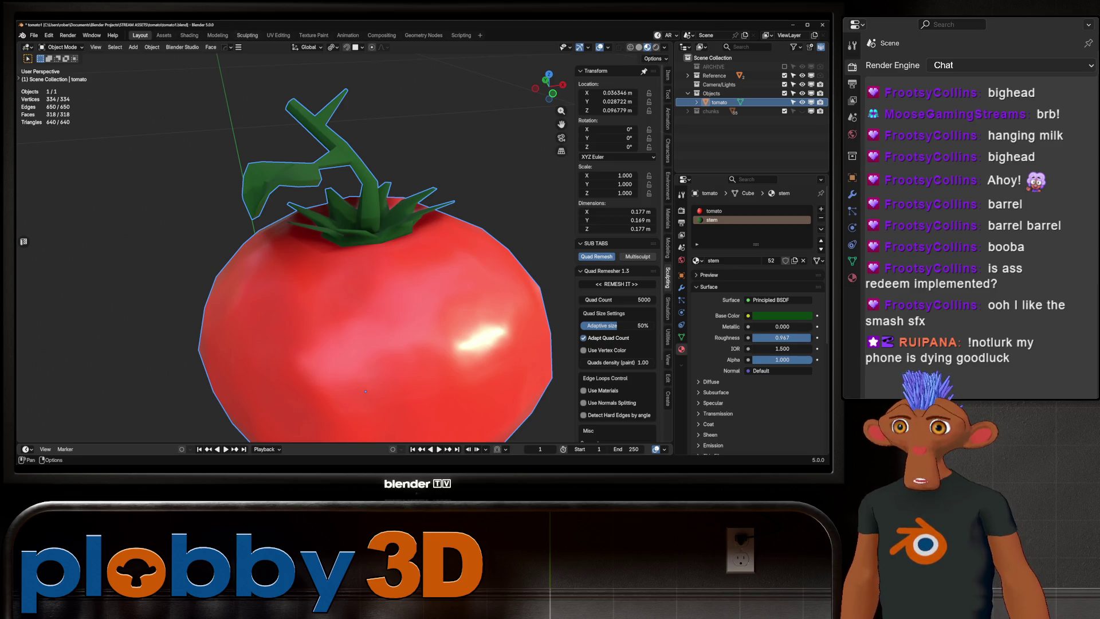
{"action": "left_click", "coordinate": [279, 35]}
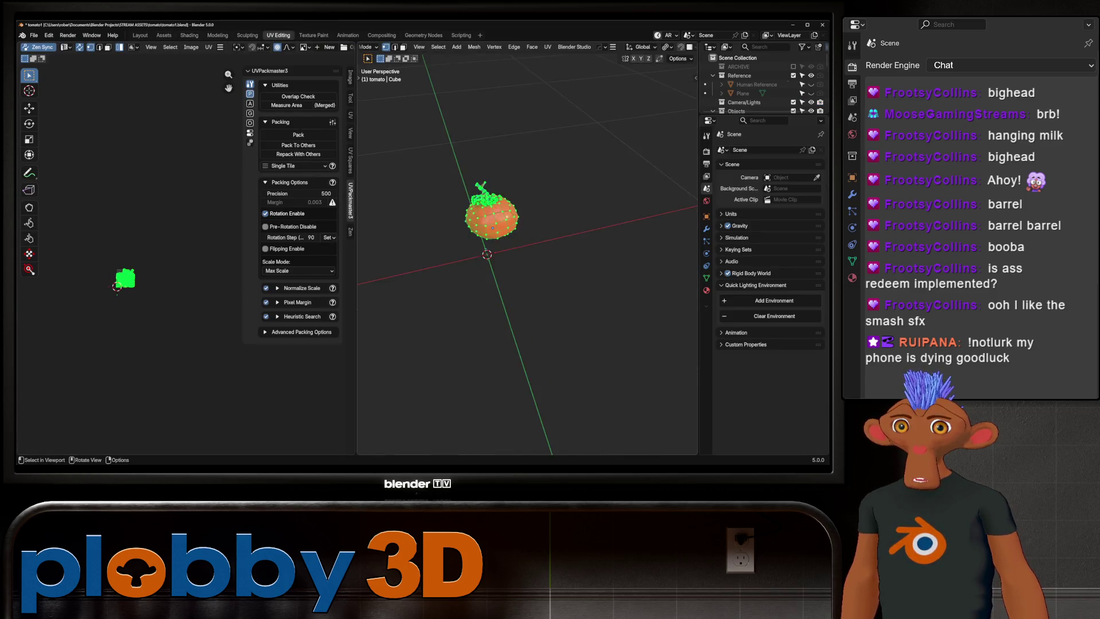
- Show the tomato material's node tree in the Shading workspace and fit it in view
{"action": "left_click", "coordinate": [189, 35]}
{"action": "scroll", "coordinate": [367, 160], "scroll_direction": "up", "scroll_amount": 5}
{"action": "key", "text": "Tab"}
{"action": "left_click", "coordinate": [390, 172]}
{"action": "key", "text": "Tab"}
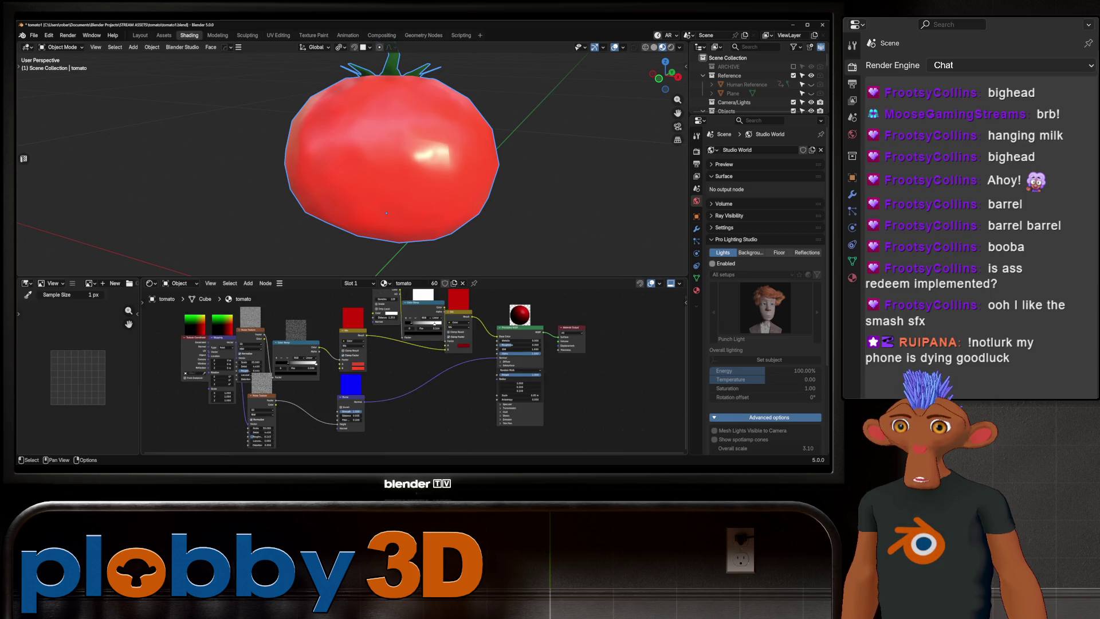
{"action": "key", "text": "Home"}
{"action": "scroll", "coordinate": [447, 349], "scroll_direction": "up", "scroll_amount": 3}
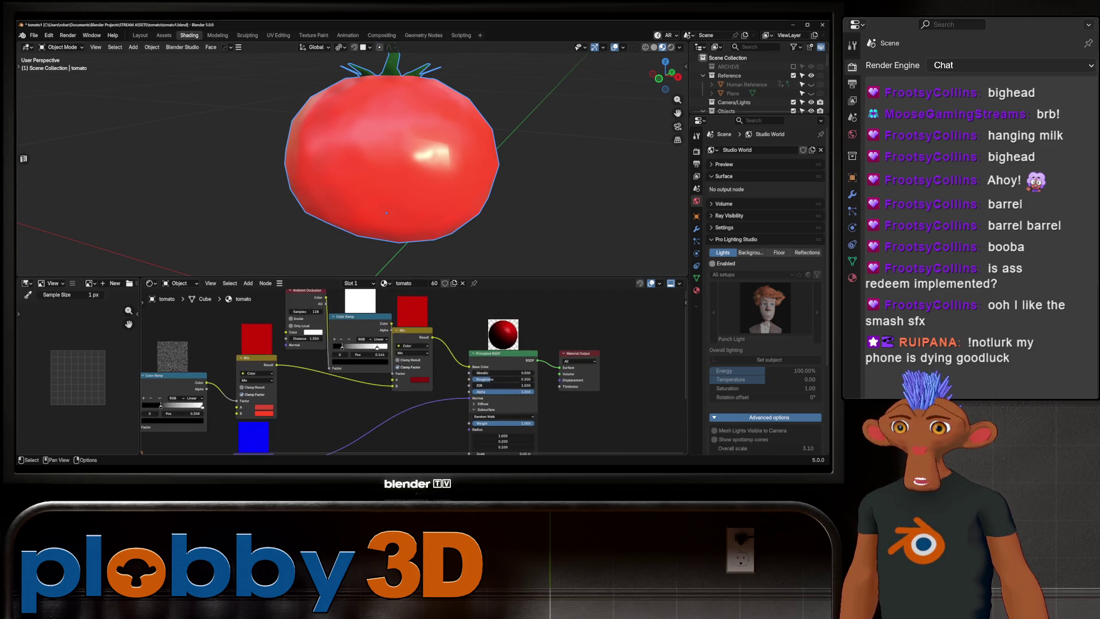
{"action": "mouse_move", "coordinate": [390, 172]}
{"action": "middle_mouse_down"}
{"action": "mouse_move", "coordinate": [401, 184]}
{"action": "mouse_move", "coordinate": [379, 189]}
{"action": "mouse_move", "coordinate": [372, 172]}
{"action": "mouse_move", "coordinate": [390, 172]}
{"action": "middle_mouse_up"}
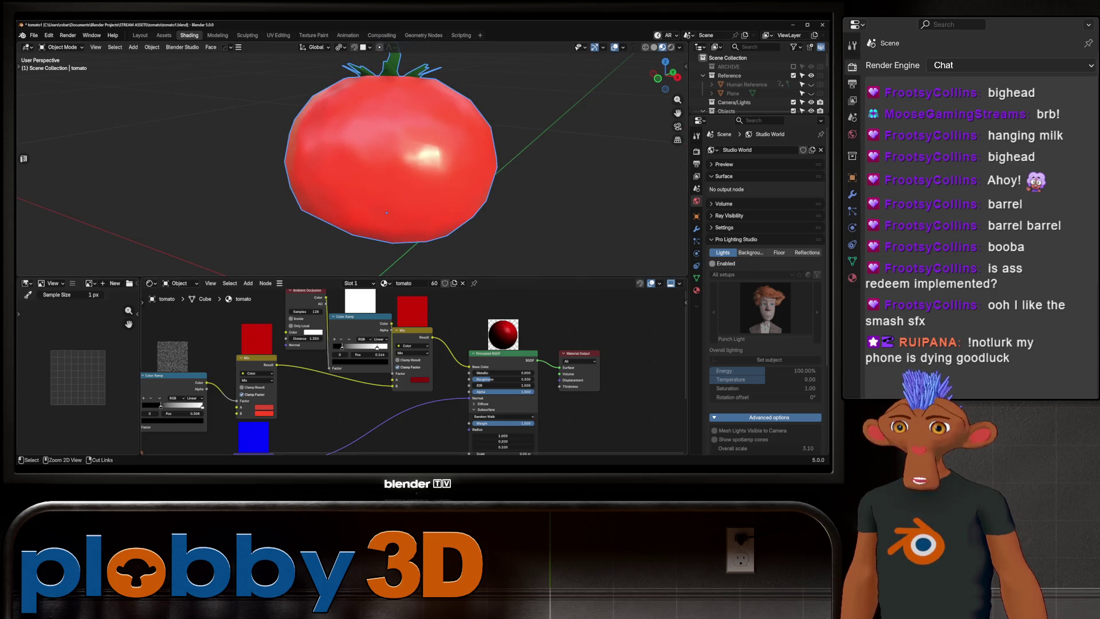
- Cut the link into the Principled BSDF Base Color input, leaving a plain base colour
{"action": "right_click_drag", "start_coordinate": [447, 338], "coordinate": [456, 364], "text": "ctrl"}
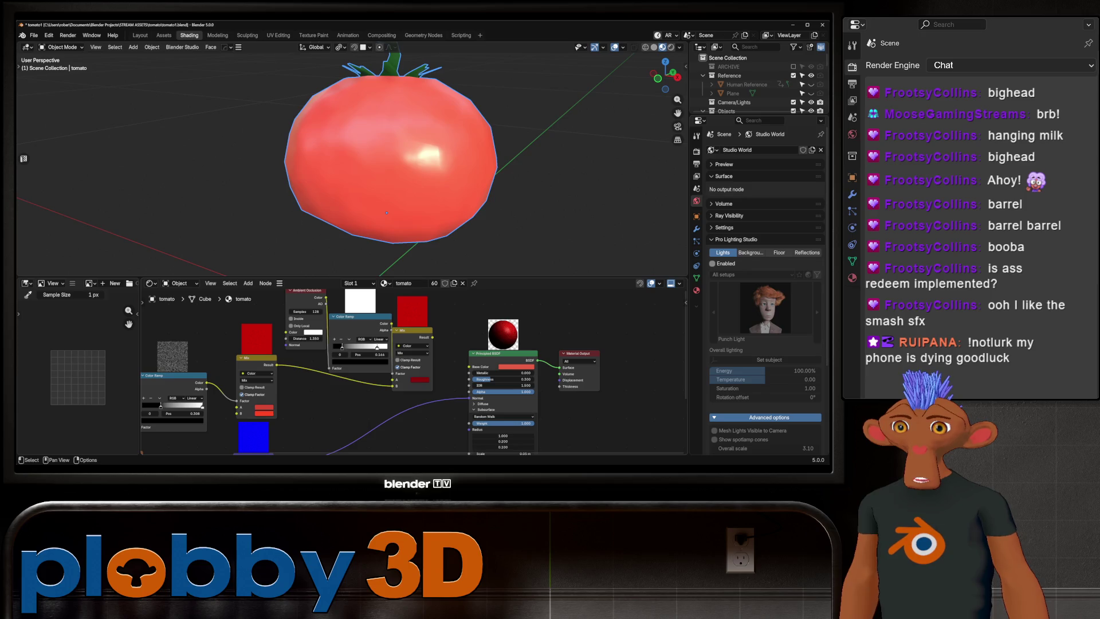
{"action": "mouse_move", "coordinate": [401, 171]}
{"action": "middle_mouse_down"}
{"action": "mouse_move", "coordinate": [412, 161]}
{"action": "mouse_move", "coordinate": [396, 160]}
{"action": "middle_mouse_up"}
{"action": "scroll", "coordinate": [401, 172], "scroll_direction": "down", "scroll_amount": 3}
{"action": "scroll", "coordinate": [401, 172], "scroll_direction": "up", "scroll_amount": 2}
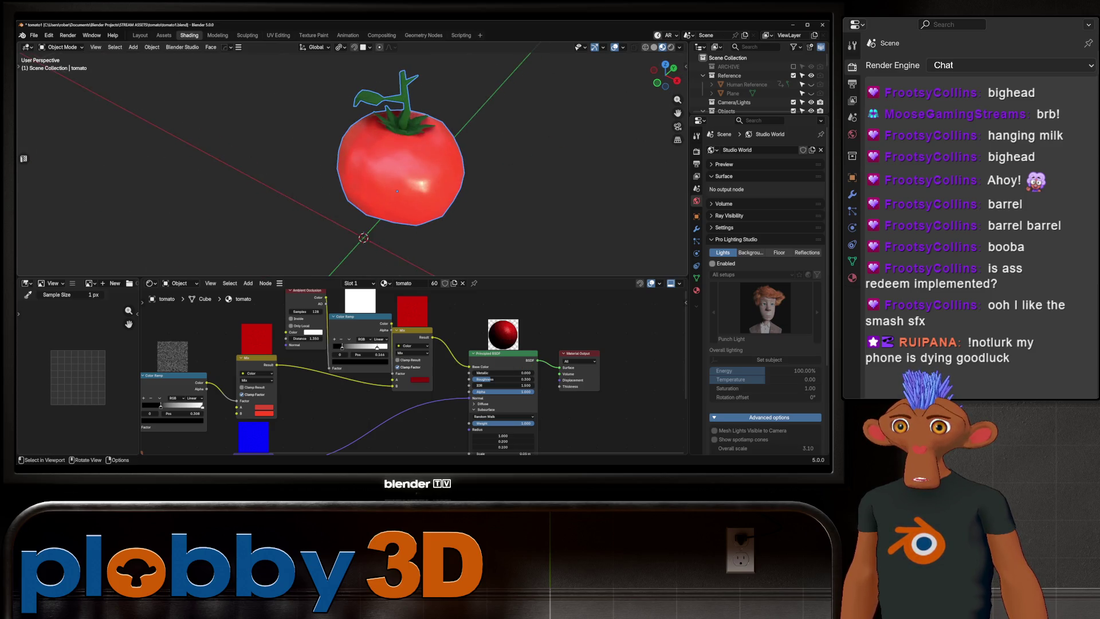
{"action": "scroll", "coordinate": [401, 171], "scroll_direction": "up", "scroll_amount": 4}
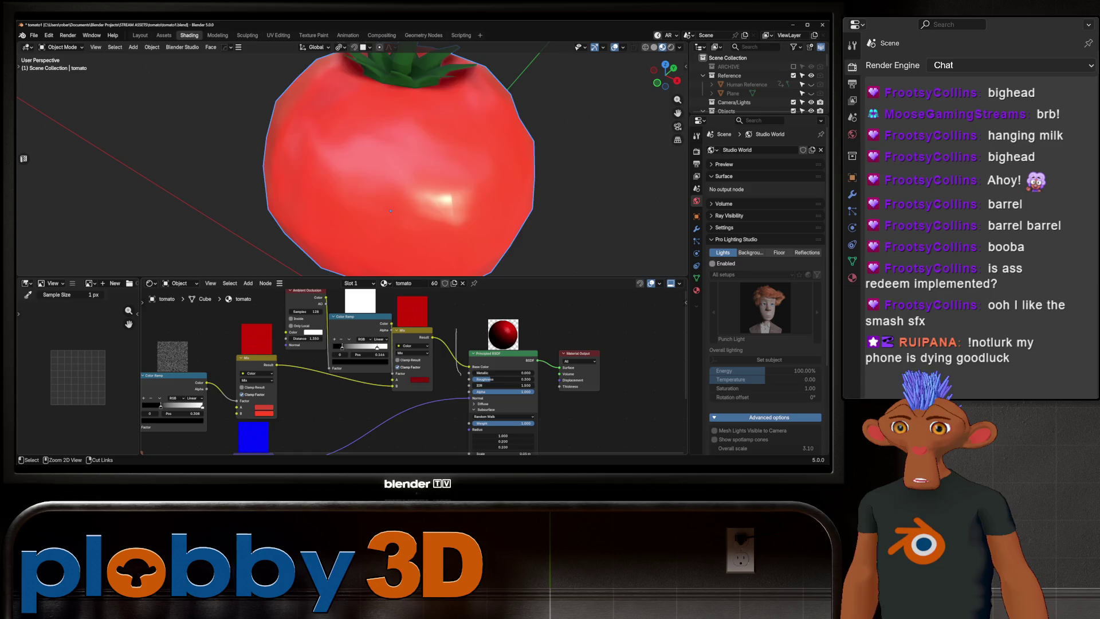
{"action": "left_click", "coordinate": [516, 366]}
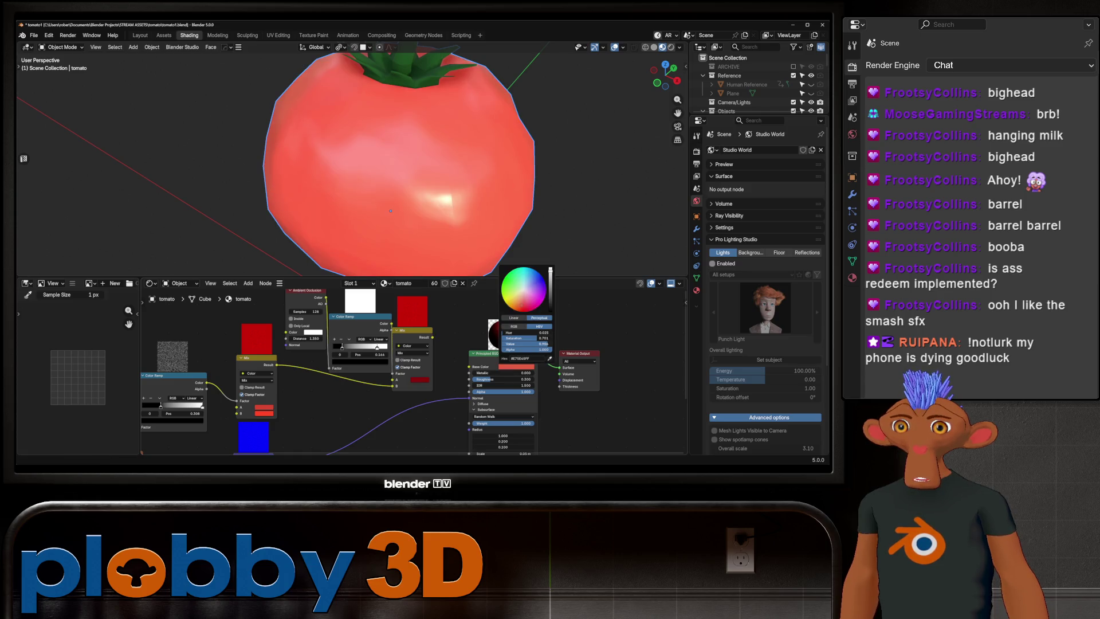
- Adjust the tomato's base colour to a deeper, more saturated red, then zoom out on the tomato
{"action": "left_click_drag", "start_coordinate": [543, 344], "coordinate": [530, 344]}
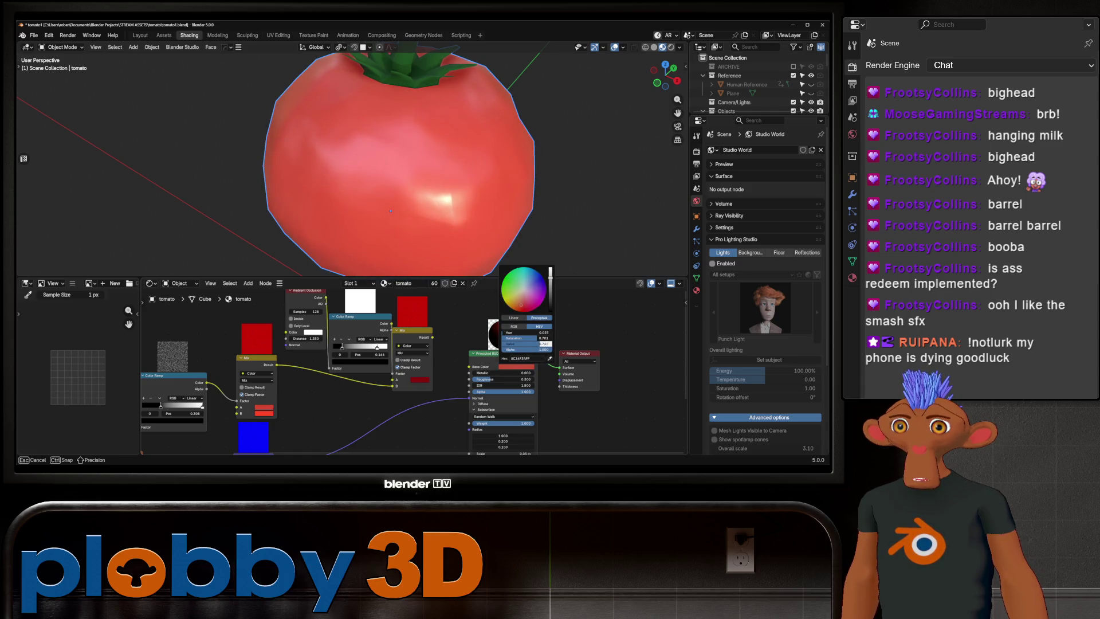
{"action": "scroll", "coordinate": [401, 172], "scroll_direction": "down", "scroll_amount": 5}
{"action": "middle_click_drag", "start_coordinate": [401, 172], "coordinate": [458, 189]}
{"action": "scroll", "coordinate": [458, 189], "scroll_direction": "up", "scroll_amount": 3}
{"action": "left_click", "coordinate": [516, 366]}
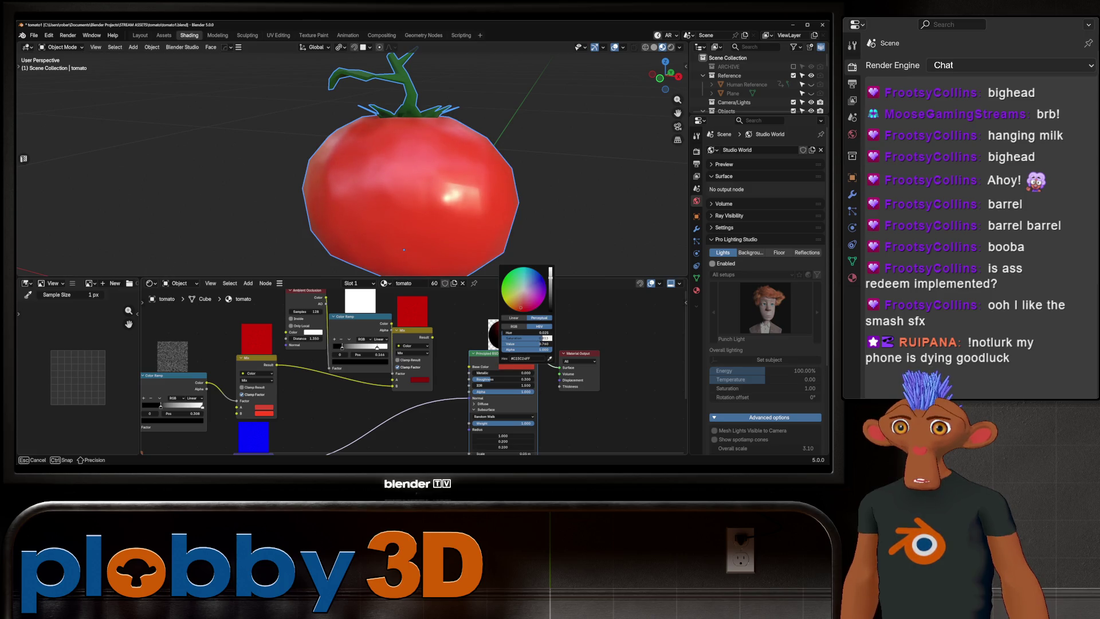
{"action": "left_click_drag", "start_coordinate": [543, 338], "coordinate": [545, 338]}
{"action": "scroll", "coordinate": [447, 172], "scroll_direction": "down", "scroll_amount": 4}
{"action": "middle_click_drag", "start_coordinate": [447, 172], "coordinate": [449, 238]}
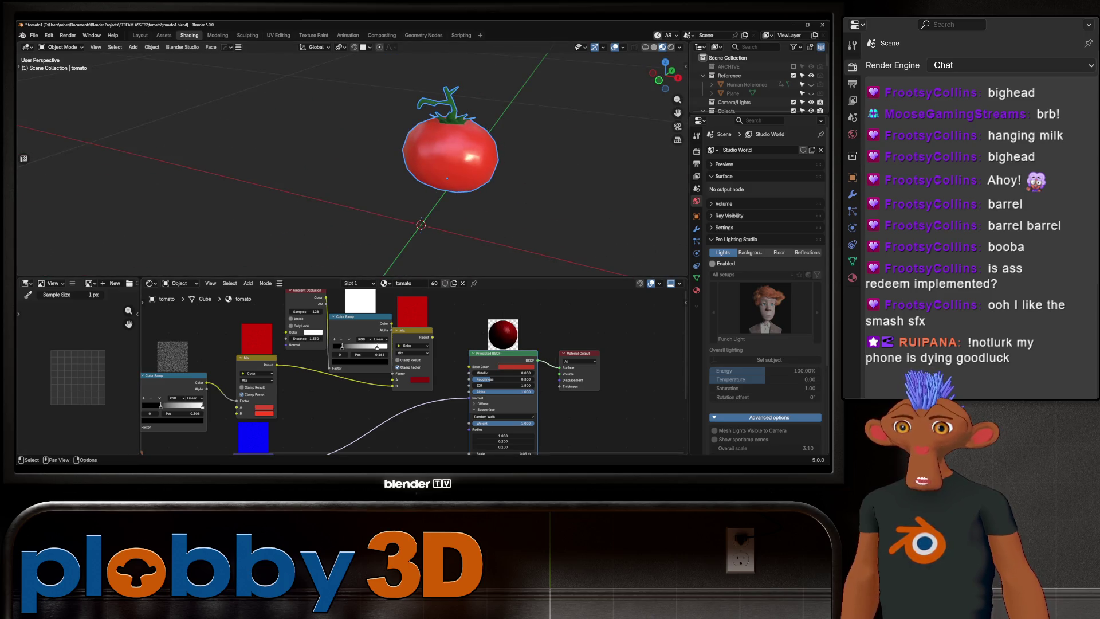
{"action": "scroll", "coordinate": [428, 342], "scroll_direction": "down", "scroll_amount": 4}
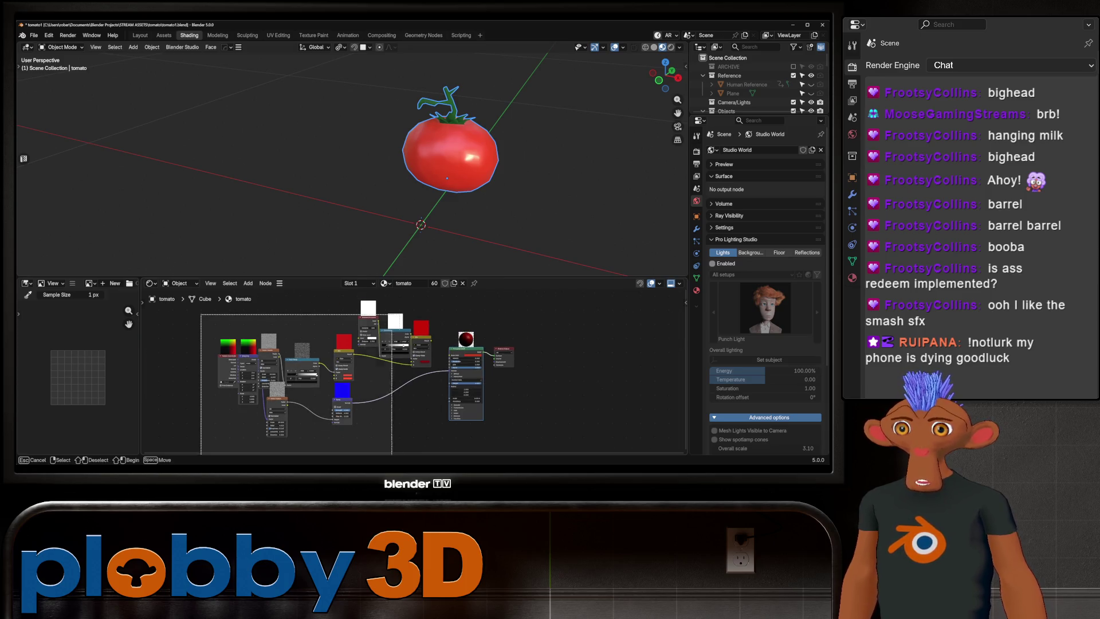
- Delete the extra shader nodes, leaving only the Principled BSDF and output on the red tomato
{"action": "key", "text": "Delete"}
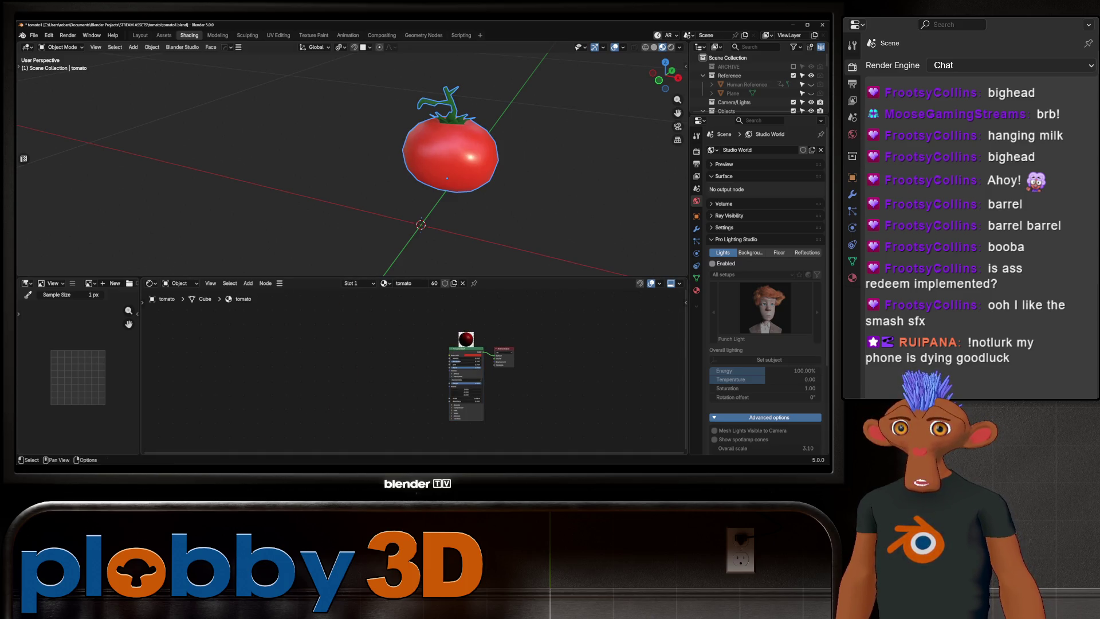
{"action": "mouse_move", "coordinate": [459, 172]}
{"action": "middle_mouse_down"}
{"action": "mouse_move", "coordinate": [475, 166]}
{"action": "mouse_move", "coordinate": [429, 183]}
{"action": "mouse_move", "coordinate": [413, 166]}
{"action": "mouse_move", "coordinate": [436, 166]}
{"action": "mouse_move", "coordinate": [424, 172]}
{"action": "middle_mouse_up"}
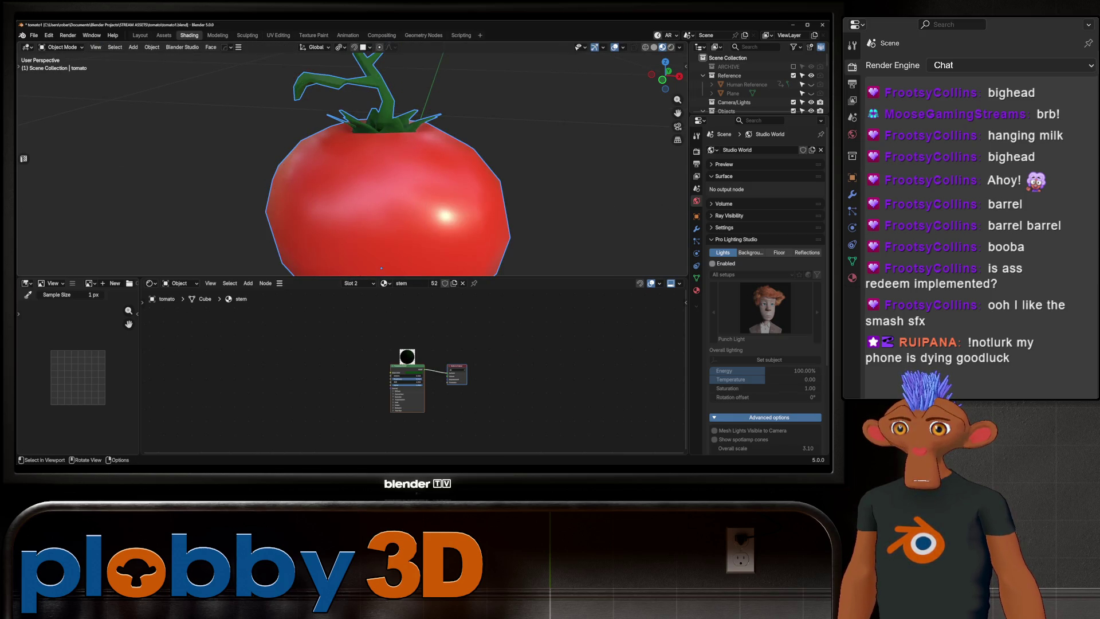
{"action": "scroll", "coordinate": [390, 172], "scroll_direction": "down", "scroll_amount": 3}
{"action": "mouse_move", "coordinate": [390, 172]}
{"action": "middle_mouse_down"}
{"action": "mouse_move", "coordinate": [401, 180]}
{"action": "mouse_move", "coordinate": [415, 166]}
{"action": "mouse_move", "coordinate": [401, 171]}
{"action": "middle_mouse_up"}
{"action": "scroll", "coordinate": [744, 86], "scroll_direction": "down", "scroll_amount": 15}
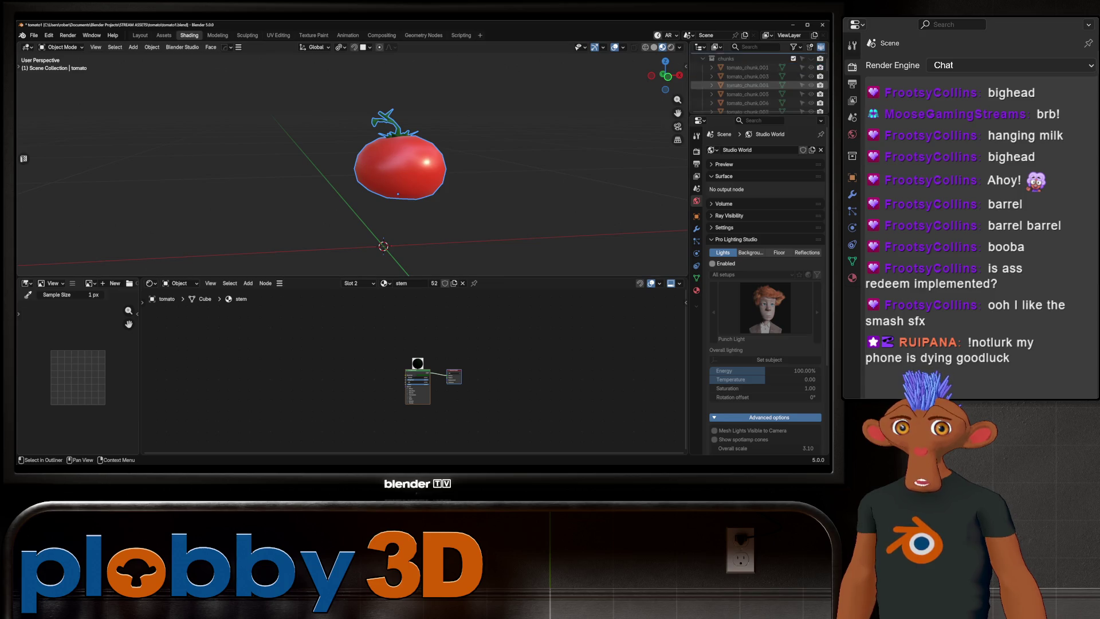
{"action": "scroll", "coordinate": [745, 86], "scroll_direction": "up", "scroll_amount": 15}
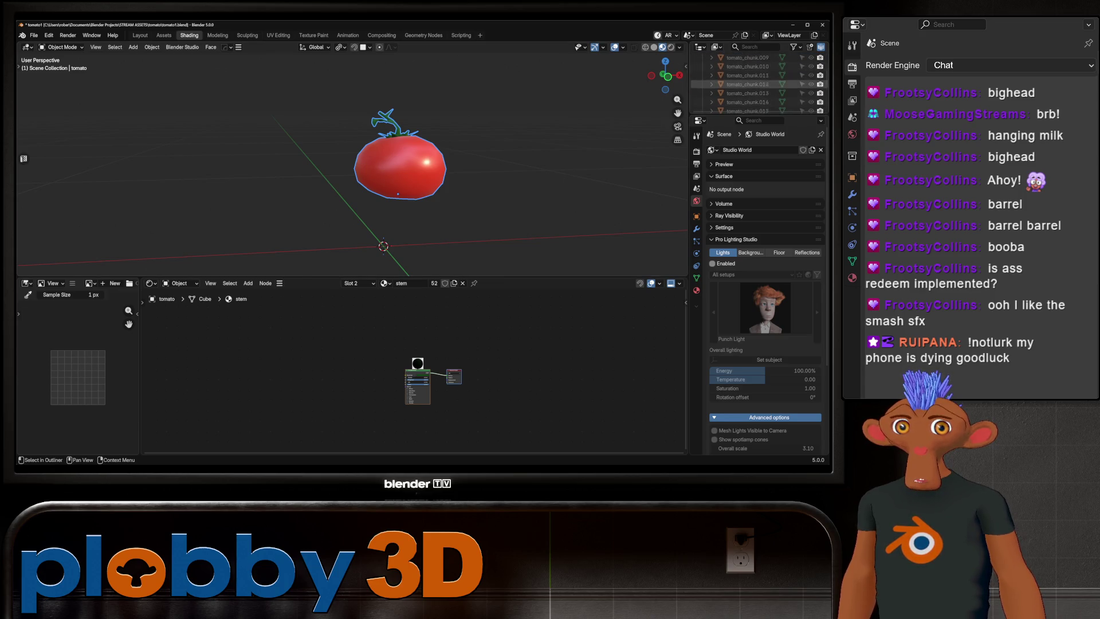
{"action": "middle_click_drag", "start_coordinate": [415, 172], "coordinate": [384, 184]}
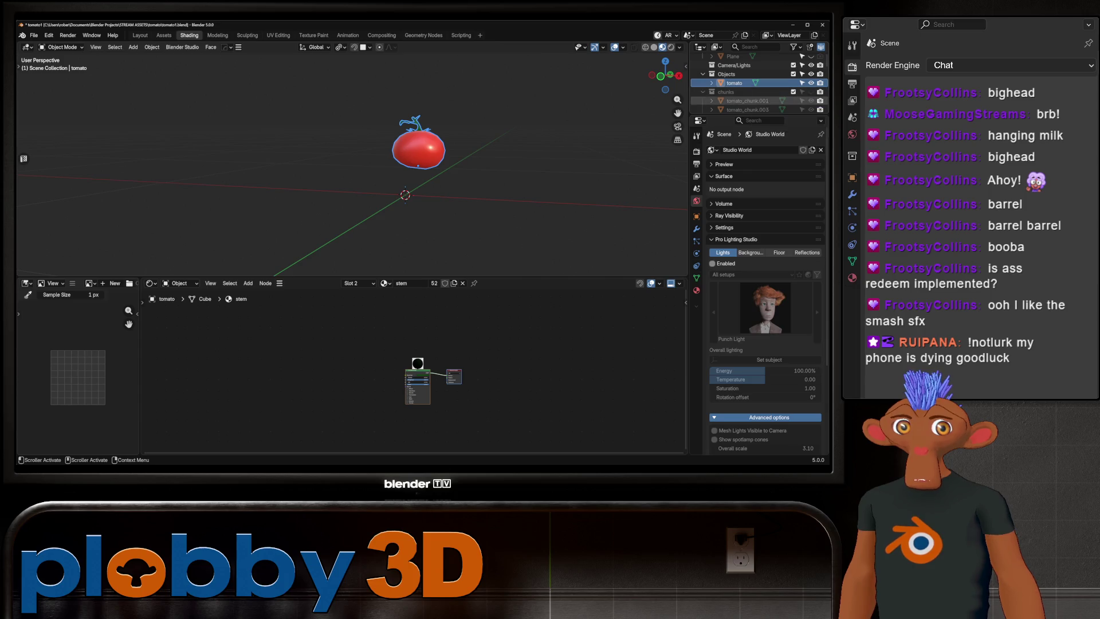
- Unhide the tomato chunks and snap them to the 3D cursor
{"action": "left_click", "coordinate": [811, 92]}
{"action": "left_click_drag", "start_coordinate": [373, 88], "coordinate": [480, 208]}
{"action": "key", "text": "q"}
{"action": "left_click", "coordinate": [471, 154]}
{"action": "scroll", "coordinate": [447, 172], "scroll_direction": "up", "scroll_amount": 3}
{"action": "mouse_move", "coordinate": [447, 172]}
{"action": "middle_mouse_down"}
{"action": "mouse_move", "coordinate": [366, 172]}
{"action": "mouse_move", "coordinate": [441, 171]}
{"action": "mouse_move", "coordinate": [429, 172]}
{"action": "middle_mouse_up"}
- Reset the chunks' origins with tomato_chunk.001 as the active object
{"action": "left_click", "coordinate": [748, 79], "text": "ctrl"}
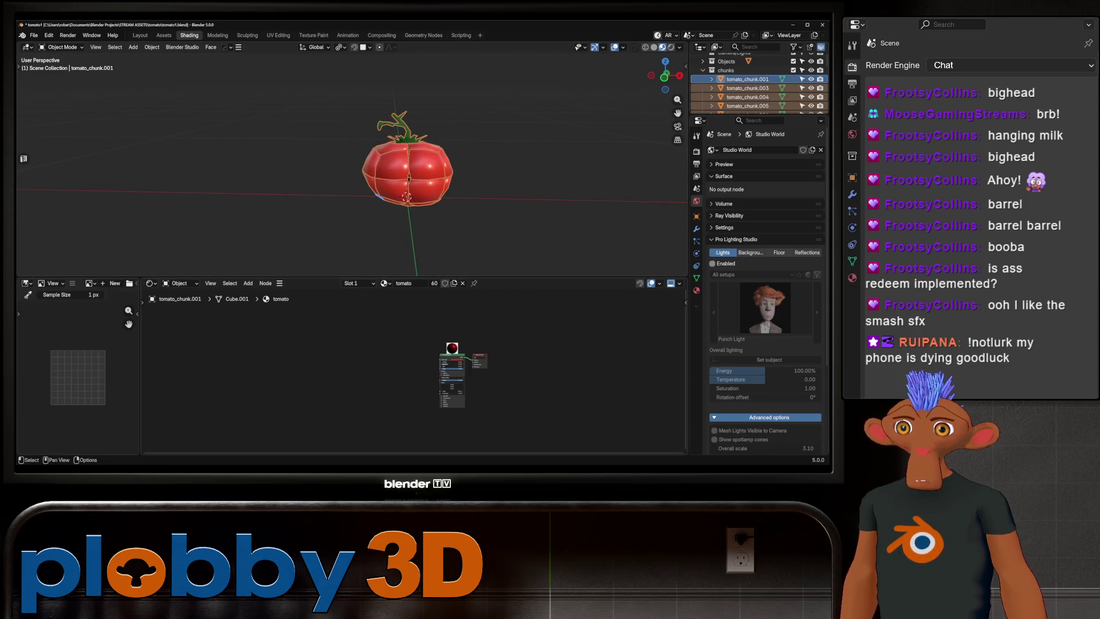
{"action": "right_click", "coordinate": [447, 167]}
{"action": "left_click", "coordinate": [458, 166]}
{"action": "middle_click_drag", "start_coordinate": [458, 167], "coordinate": [481, 172]}
{"action": "mouse_move", "coordinate": [413, 189]}
{"action": "middle_mouse_down"}
{"action": "mouse_move", "coordinate": [401, 189]}
{"action": "mouse_move", "coordinate": [429, 188]}
{"action": "mouse_move", "coordinate": [381, 195]}
{"action": "mouse_move", "coordinate": [424, 189]}
{"action": "mouse_move", "coordinate": [398, 197]}
{"action": "middle_mouse_up"}
{"action": "key", "text": "alt+a"}
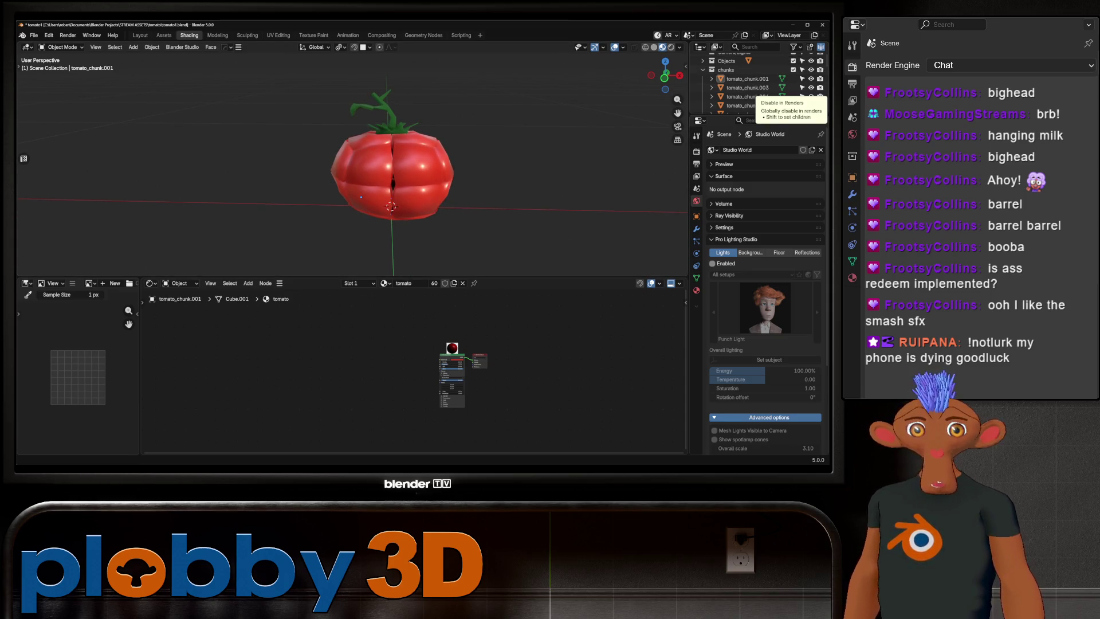
- Inspect the chunks' faces in Edit Mode with face selection, then return to Object Mode
{"action": "mouse_move", "coordinate": [392, 172]}
{"action": "middle_mouse_down"}
{"action": "mouse_move", "coordinate": [404, 172]}
{"action": "mouse_move", "coordinate": [395, 169]}
{"action": "middle_mouse_up"}
{"action": "mouse_move", "coordinate": [287, 78]}
{"action": "left_mouse_down"}
{"action": "mouse_move", "coordinate": [475, 215]}
{"action": "mouse_move", "coordinate": [481, 239]}
{"action": "left_mouse_up"}
{"action": "key", "text": "KP_Decimal"}
{"action": "key", "text": "Tab"}
{"action": "scroll", "coordinate": [257, 114], "scroll_direction": "up", "scroll_amount": 3}
{"action": "key", "text": "3"}
{"action": "key", "text": "alt+a"}
{"action": "scroll", "coordinate": [258, 72], "scroll_direction": "down", "scroll_amount": 5}
{"action": "mouse_move", "coordinate": [269, 109]}
{"action": "middle_mouse_down"}
{"action": "mouse_move", "coordinate": [299, 139]}
{"action": "mouse_move", "coordinate": [329, 138]}
{"action": "mouse_move", "coordinate": [355, 154]}
{"action": "middle_mouse_up"}
{"action": "scroll", "coordinate": [312, 145], "scroll_direction": "up", "scroll_amount": 2}
{"action": "scroll", "coordinate": [321, 148], "scroll_direction": "down", "scroll_amount": 4}
{"action": "key", "text": "Tab"}
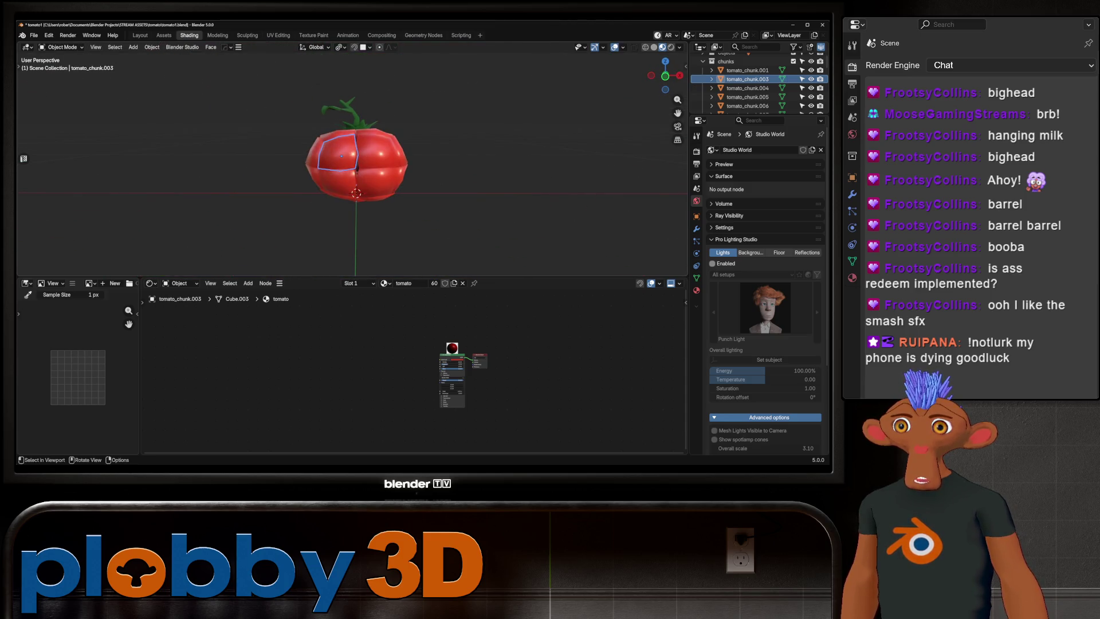
- Box-select all the tomato chunks
{"action": "left_click_drag", "start_coordinate": [271, 81], "coordinate": [500, 266]}
{"action": "mouse_move", "coordinate": [500, 266]}
{"action": "middle_mouse_down"}
{"action": "mouse_move", "coordinate": [453, 229]}
{"action": "mouse_move", "coordinate": [444, 207]}
{"action": "middle_mouse_up"}
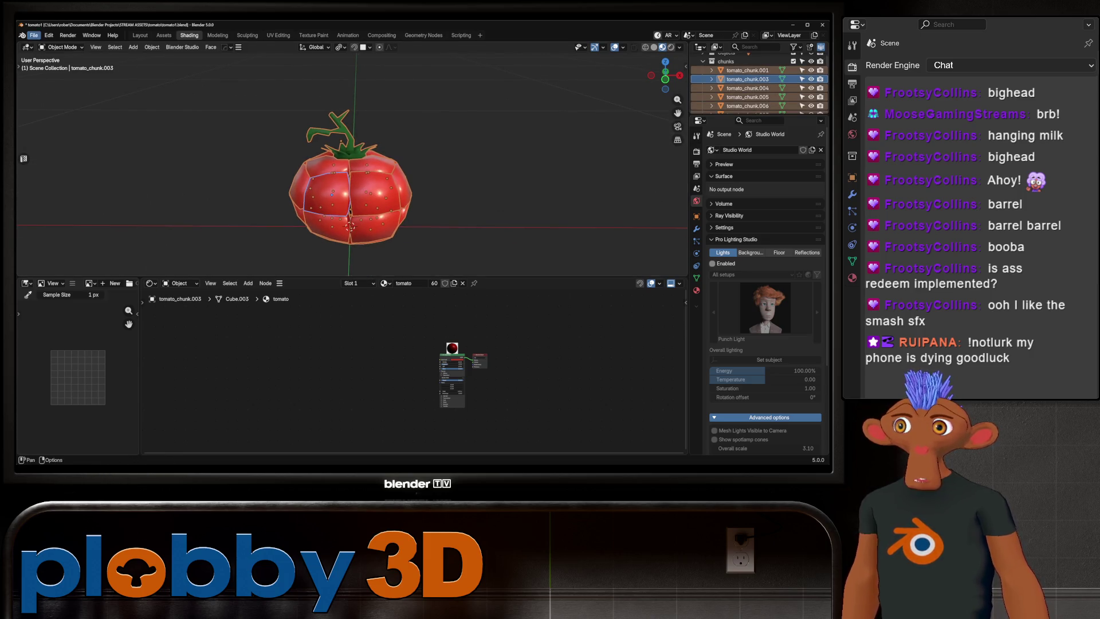
{"action": "left_click", "coordinate": [34, 35]}
- Export the selected chunks to the Desktop as tomato_fractured with the Better FBX Exporter
{"action": "mouse_move", "coordinate": [68, 170]}
{"action": "left_click", "coordinate": [172, 294]}
{"action": "left_click", "coordinate": [132, 196]}
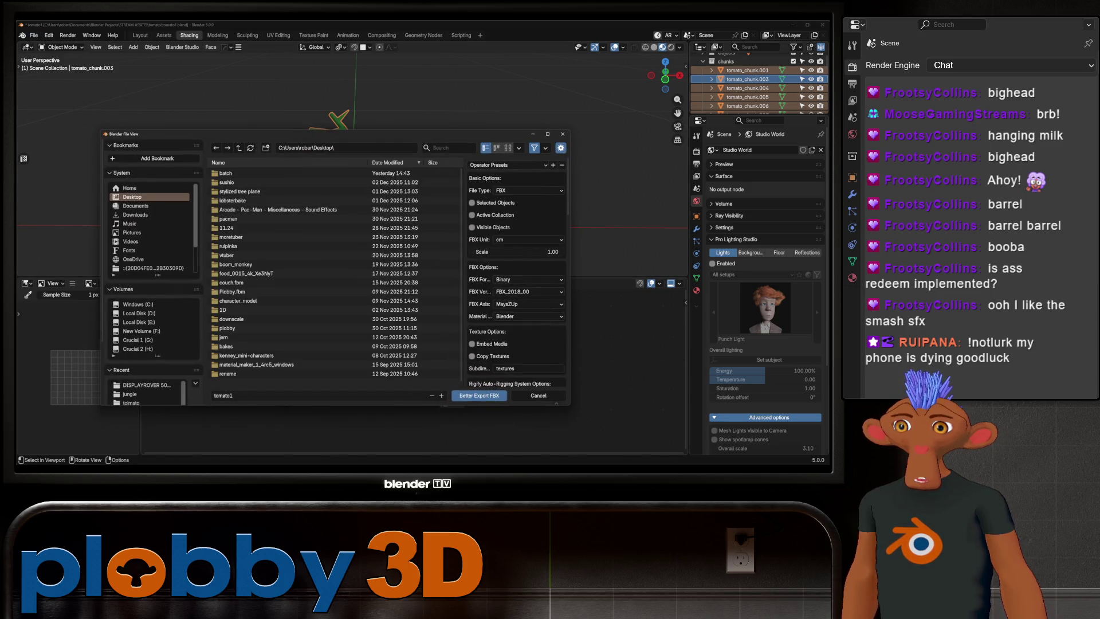
{"action": "left_click", "coordinate": [321, 395]}
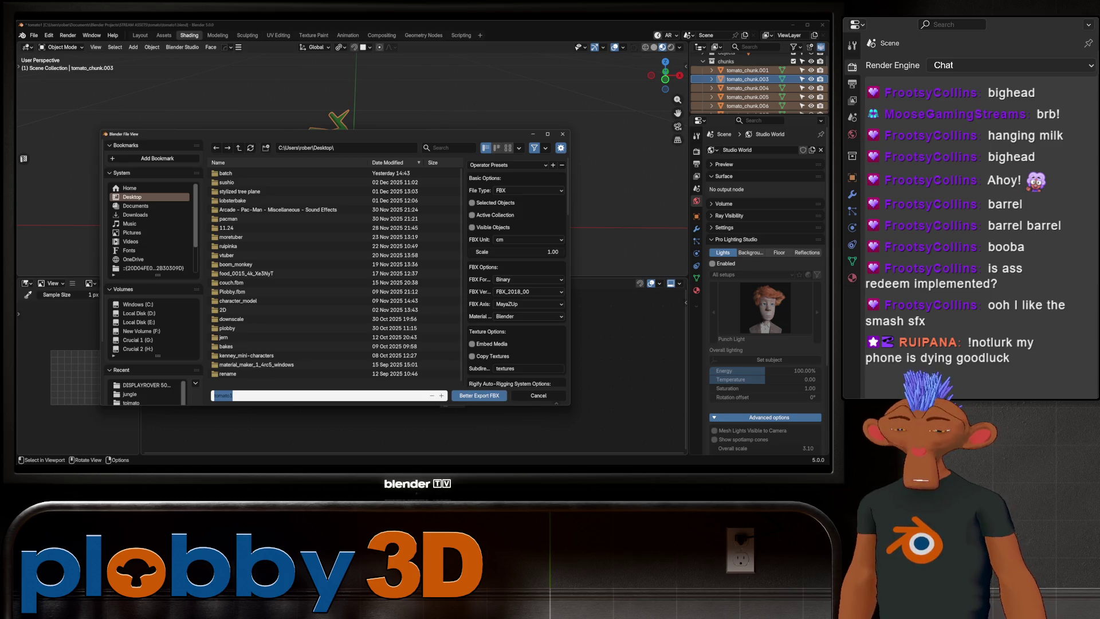
{"action": "key", "text": "BackSpace"}
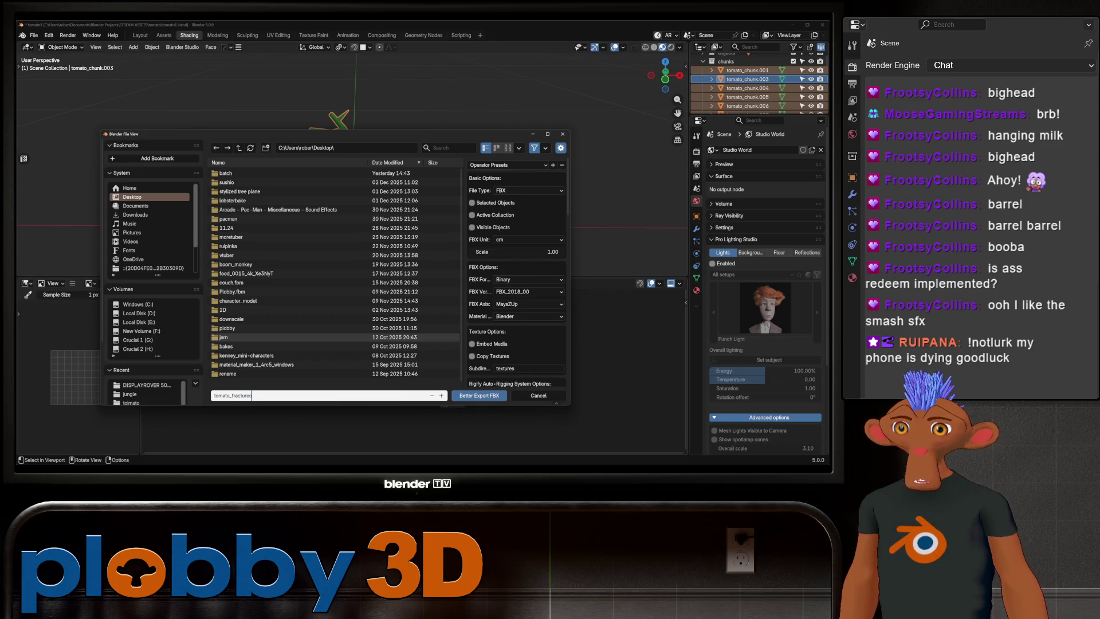
{"action": "key", "text": "Return"}
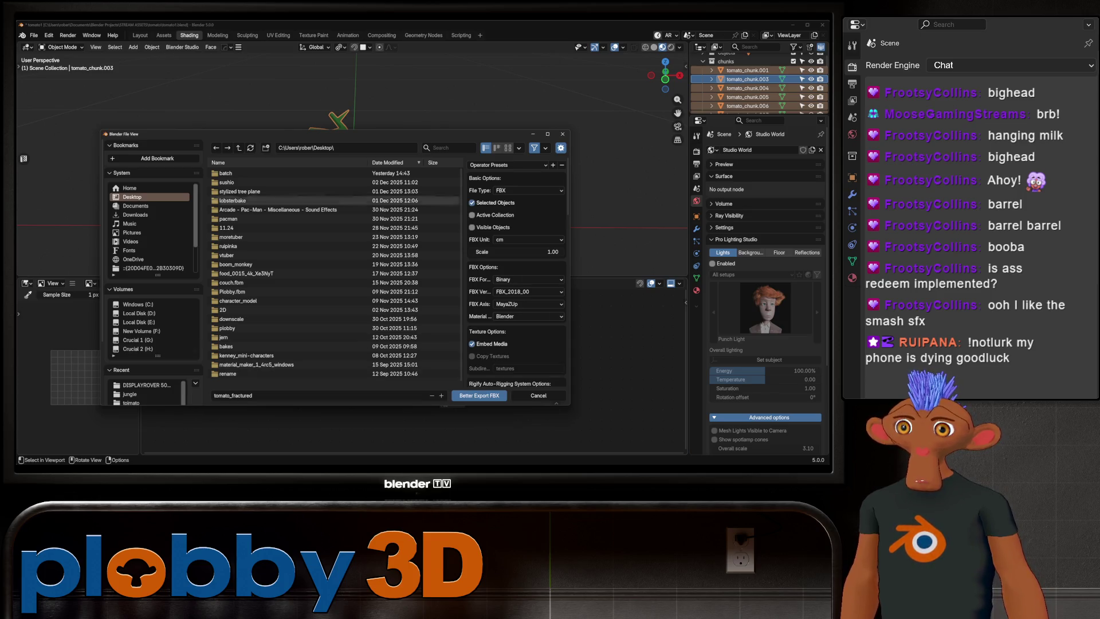
{"action": "left_click", "coordinate": [479, 395]}
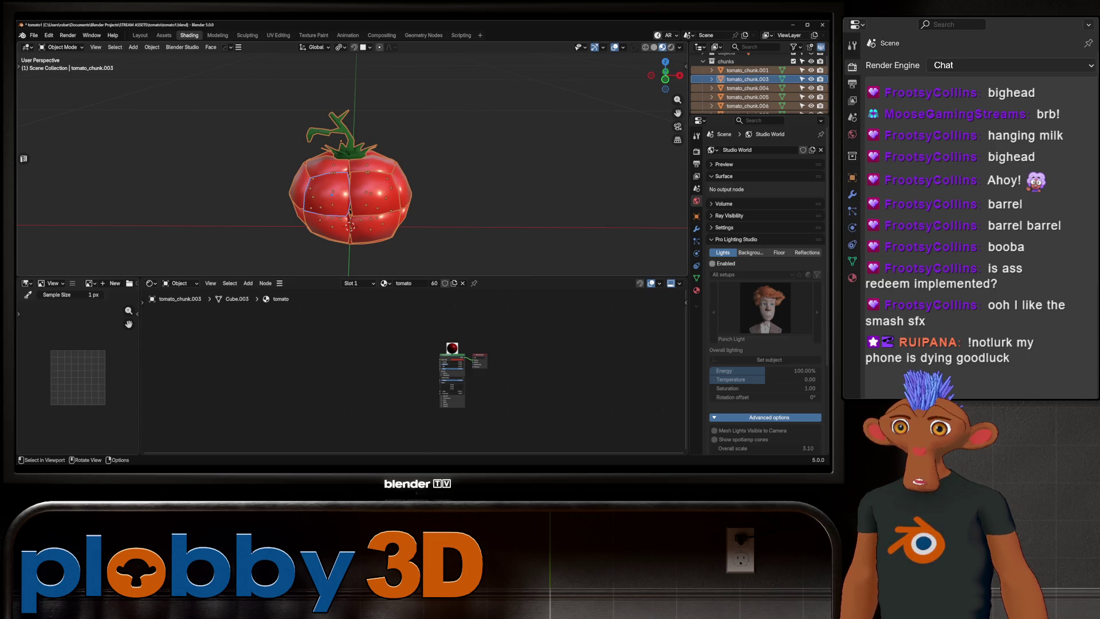
- Hide the chunks and unhide the Objects collection
{"action": "middle_click_drag", "start_coordinate": [401, 229], "coordinate": [516, 189]}
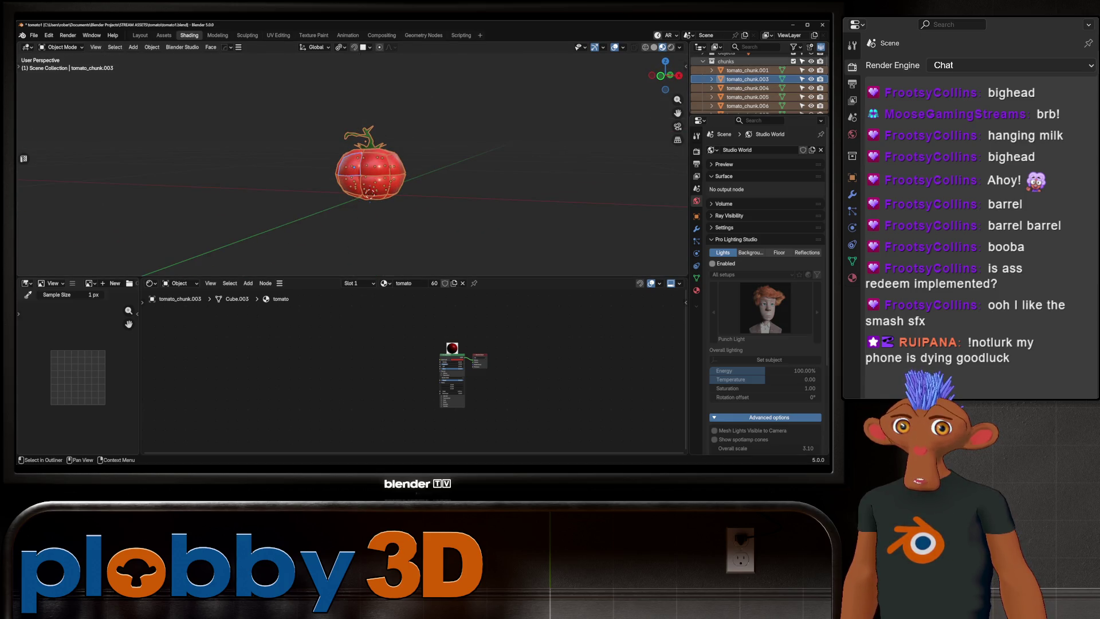
{"action": "key", "text": "h"}
{"action": "scroll", "coordinate": [759, 83], "scroll_direction": "up", "scroll_amount": 2}
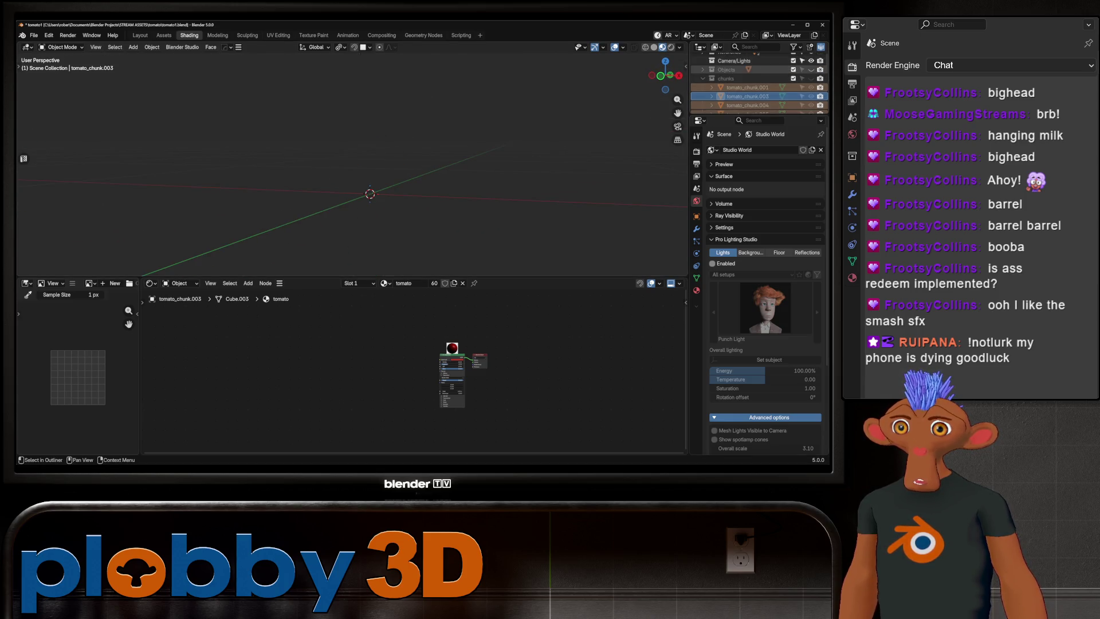
{"action": "left_click", "coordinate": [811, 69]}
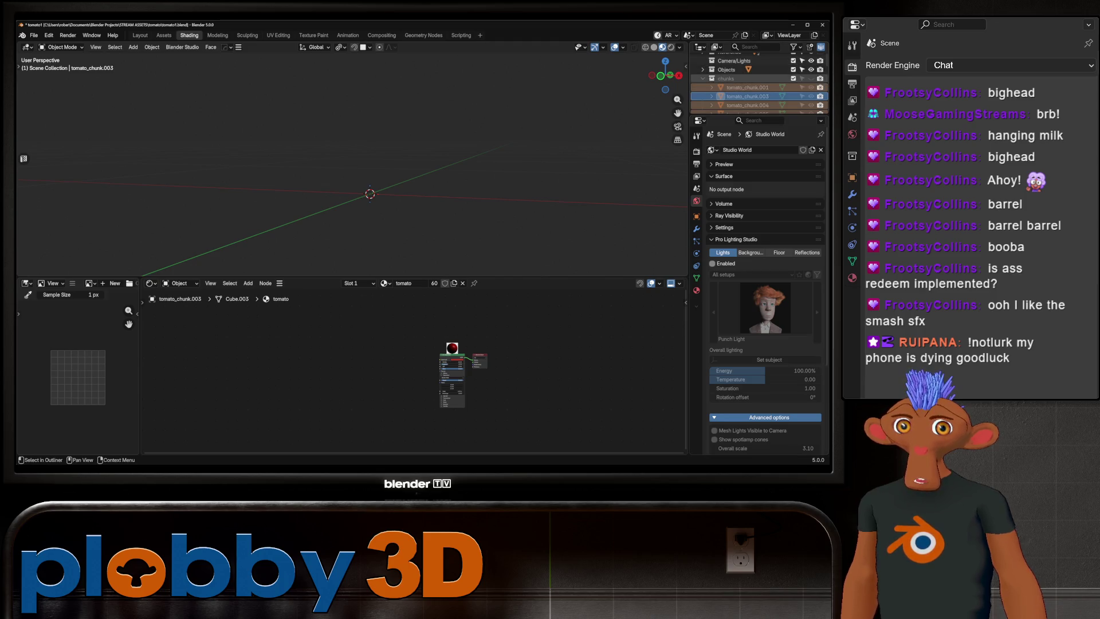
- Unhide and select the whole tomato object in the Objects collection
{"action": "scroll", "coordinate": [759, 84], "scroll_direction": "up", "scroll_amount": 2}
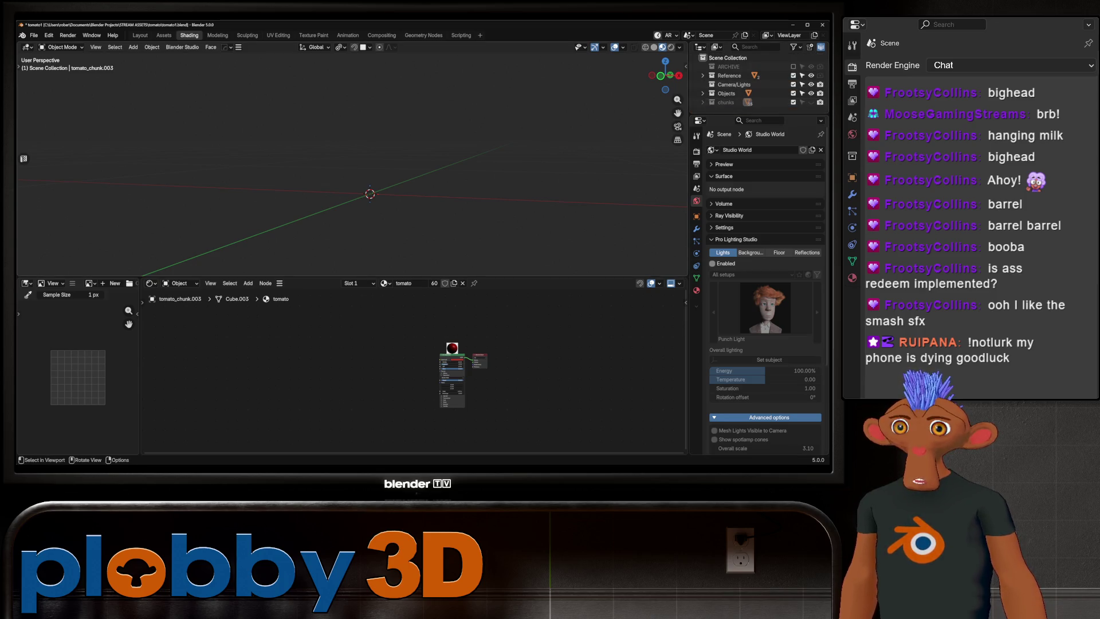
{"action": "left_click", "coordinate": [703, 94]}
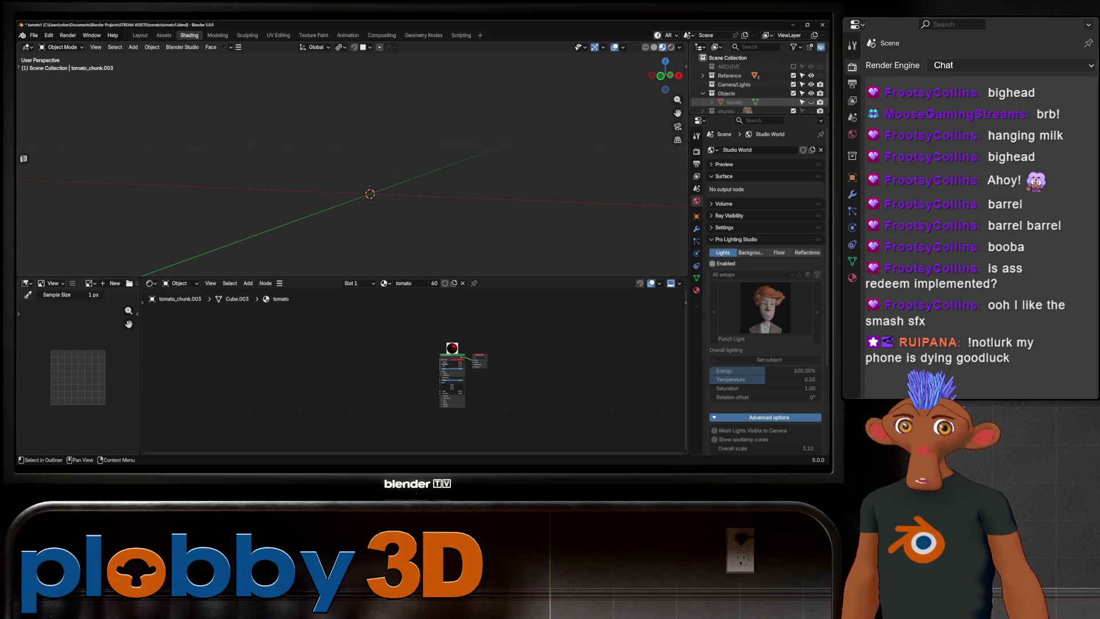
{"action": "left_click", "coordinate": [810, 102]}
{"action": "left_click", "coordinate": [734, 102]}
{"action": "mouse_move", "coordinate": [435, 218]}
{"action": "middle_mouse_down"}
{"action": "mouse_move", "coordinate": [423, 189]}
{"action": "mouse_move", "coordinate": [378, 160]}
{"action": "mouse_move", "coordinate": [376, 178]}
{"action": "mouse_move", "coordinate": [352, 186]}
{"action": "mouse_move", "coordinate": [372, 167]}
{"action": "middle_mouse_up"}
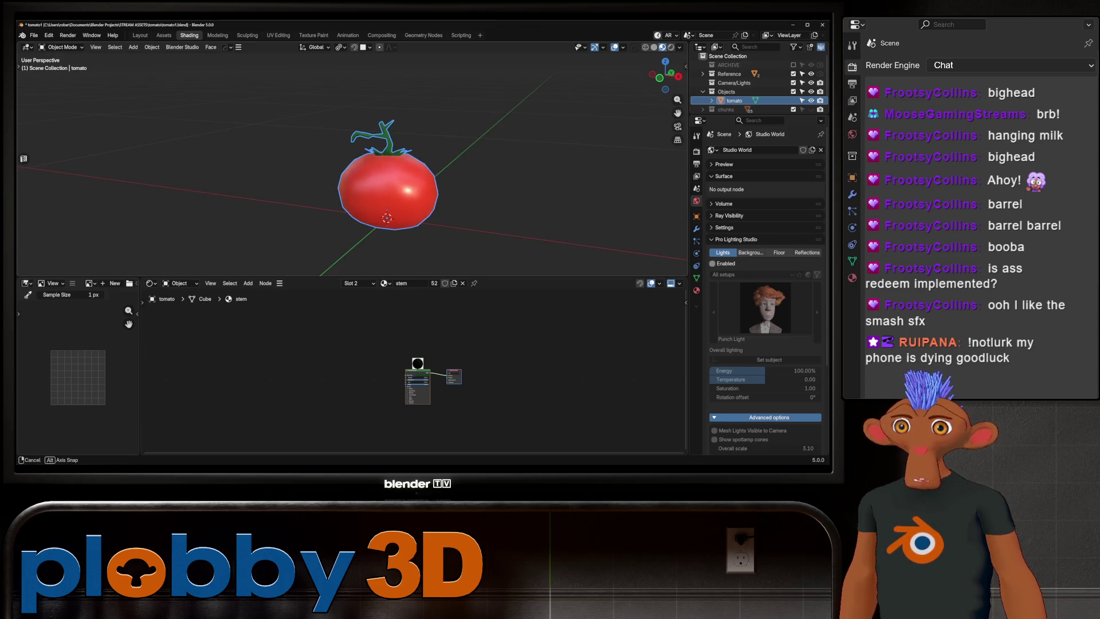
- Export the tomato to the Desktop as its own FBX and save tomato1.blend
{"action": "left_click", "coordinate": [34, 35]}
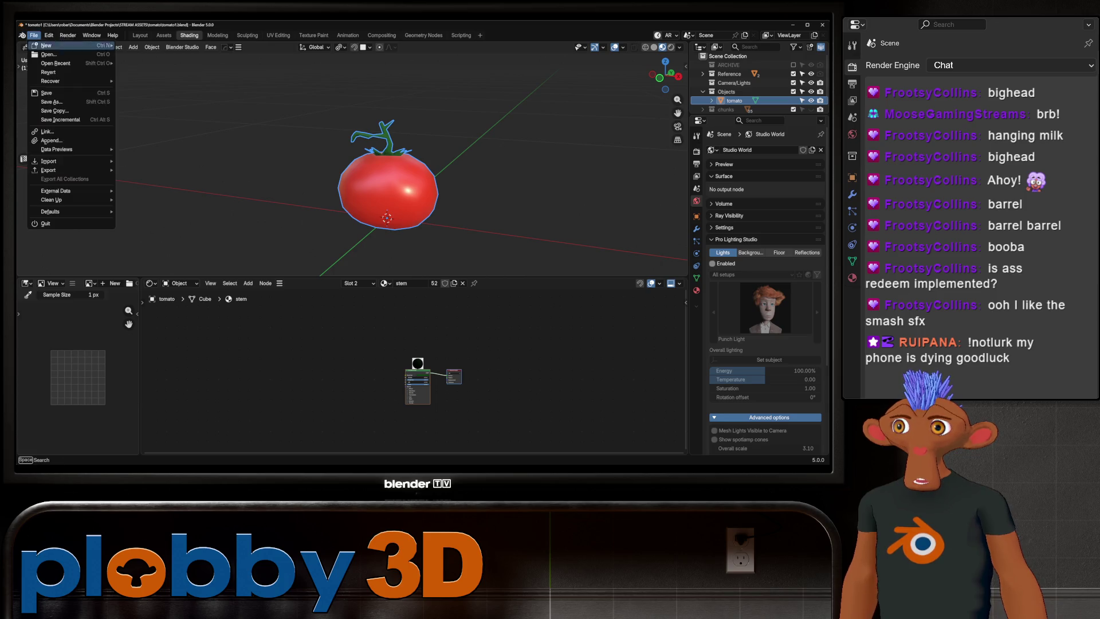
{"action": "mouse_move", "coordinate": [63, 170]}
{"action": "left_click", "coordinate": [172, 294]}
{"action": "left_click", "coordinate": [243, 383]}
{"action": "left_click", "coordinate": [252, 395]}
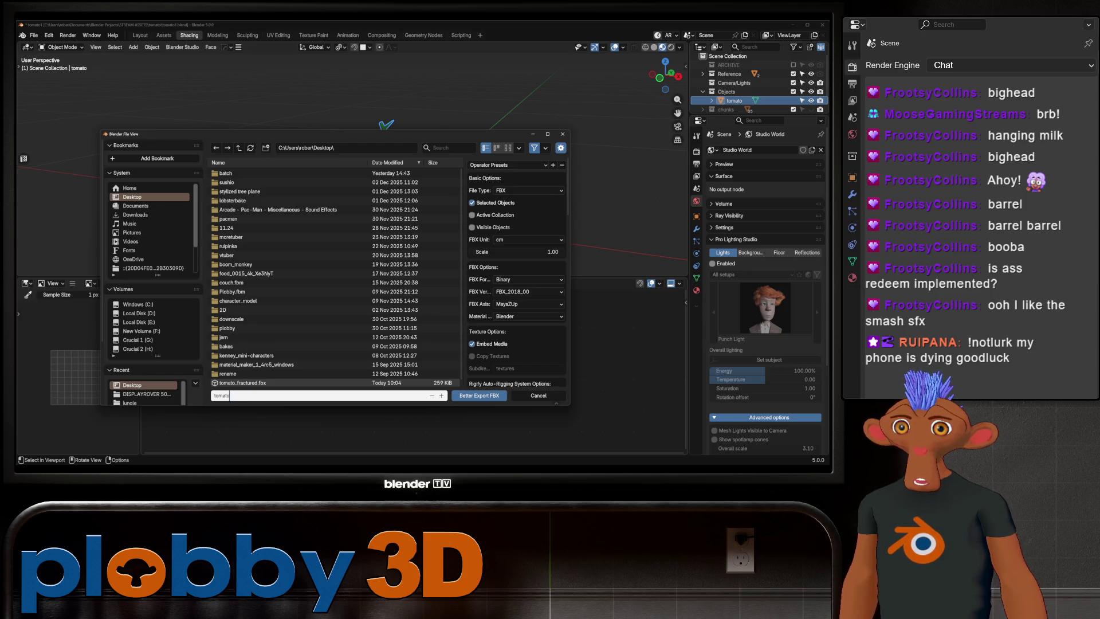
{"action": "left_click", "coordinate": [479, 395]}
{"action": "left_click", "coordinate": [479, 395]}
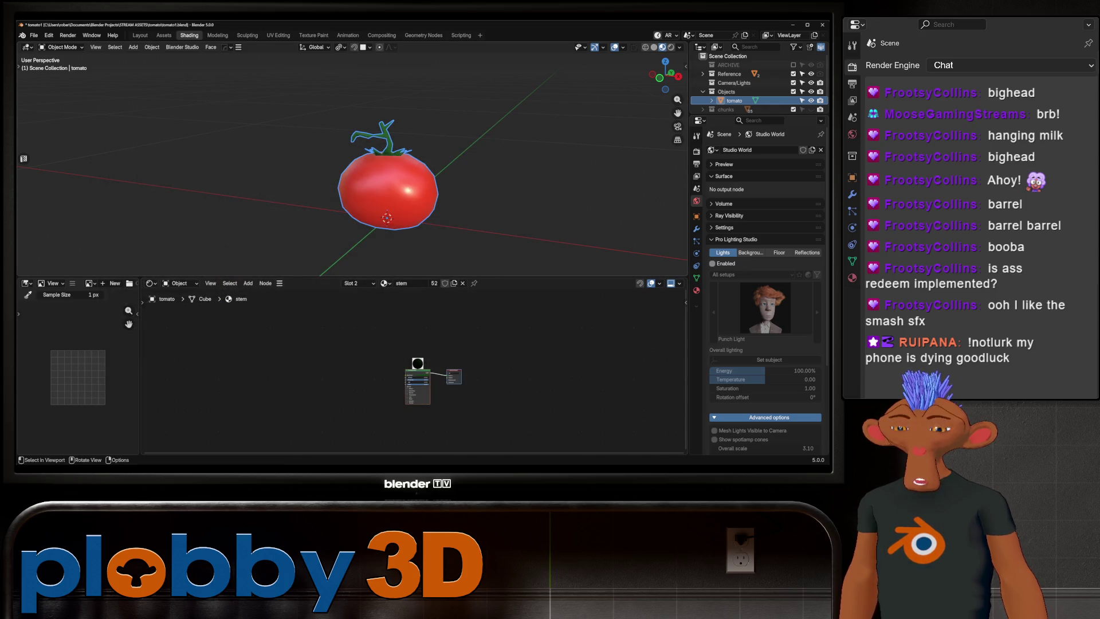
{"action": "key", "text": "ctrl+s"}
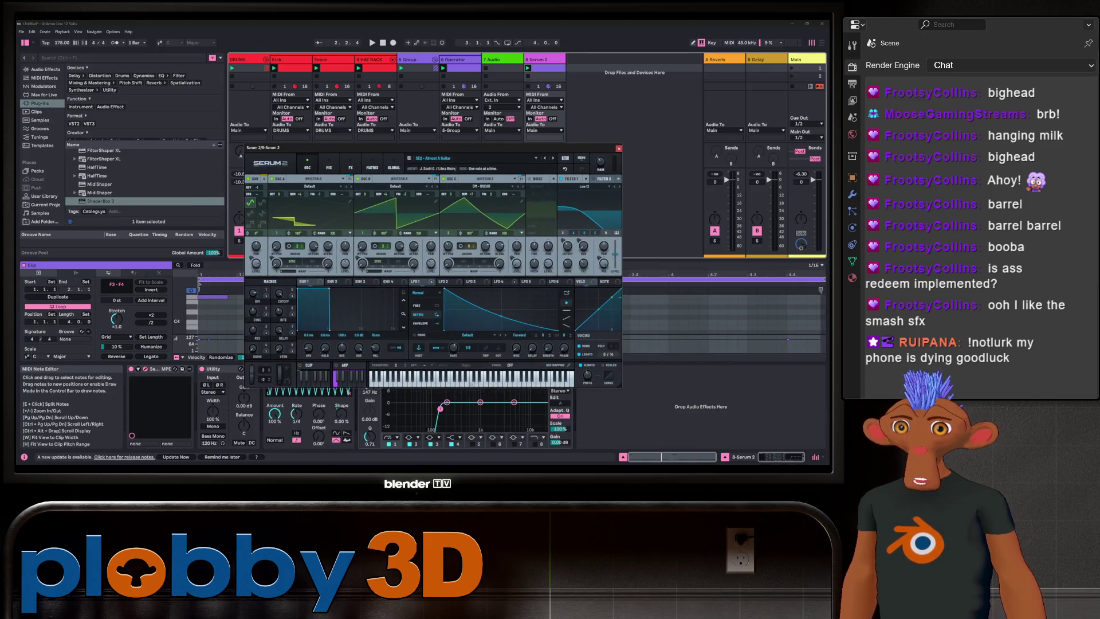
- Close the Serum window, then play and stop the Ableton set
{"action": "left_click", "coordinate": [619, 148]}
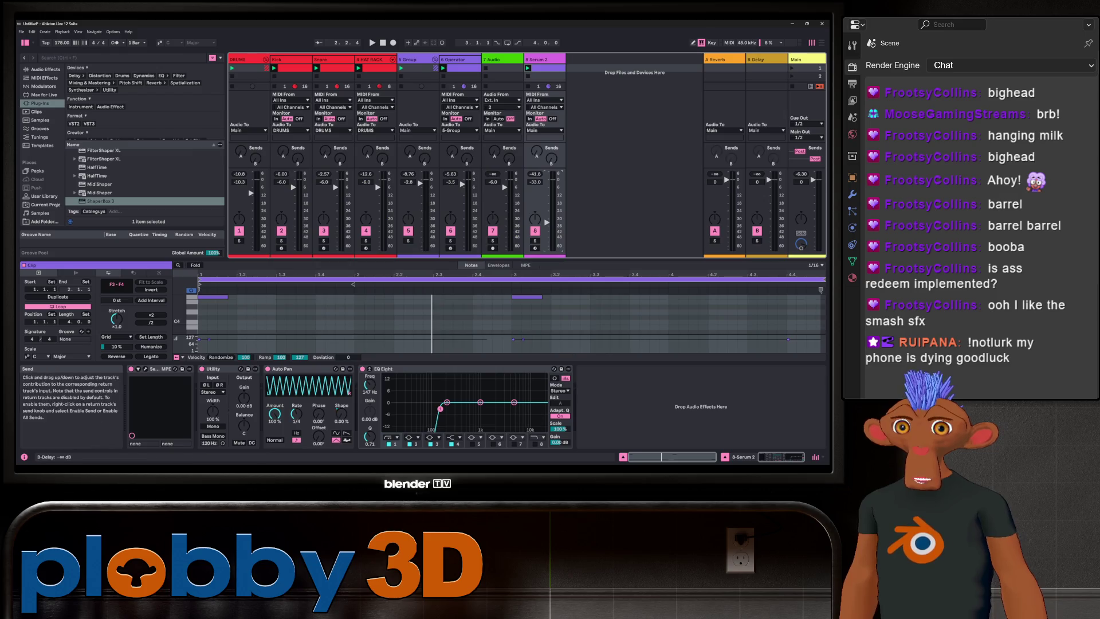
{"action": "key", "text": "space"}
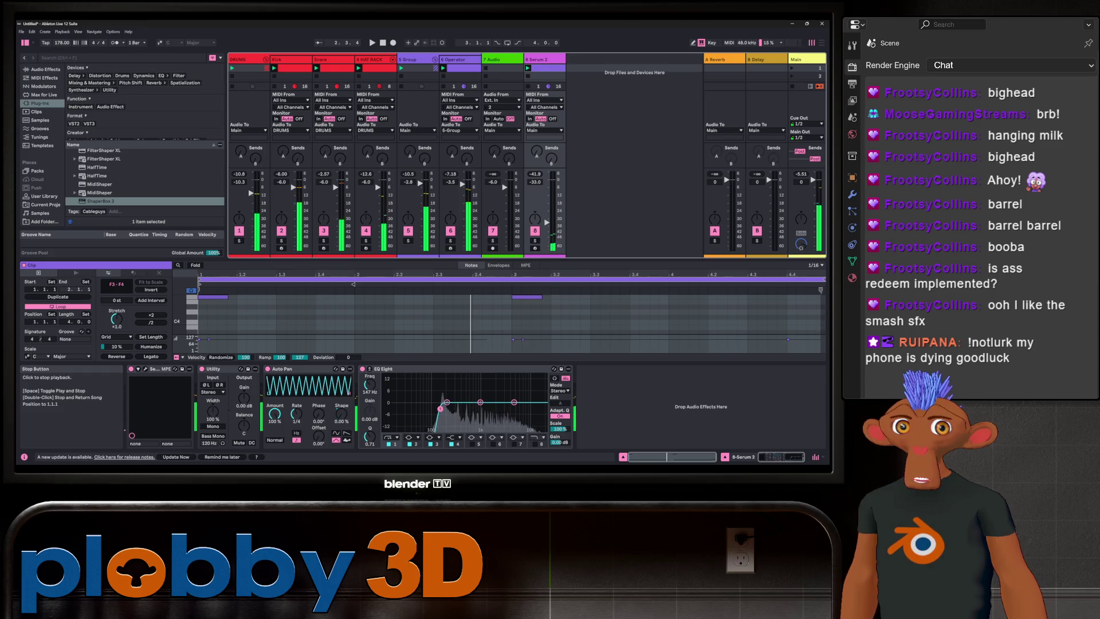
{"action": "left_click", "coordinate": [382, 42]}
- Quit Ableton Live, dismissing the save-changes prompt
{"action": "left_click", "coordinate": [822, 23]}
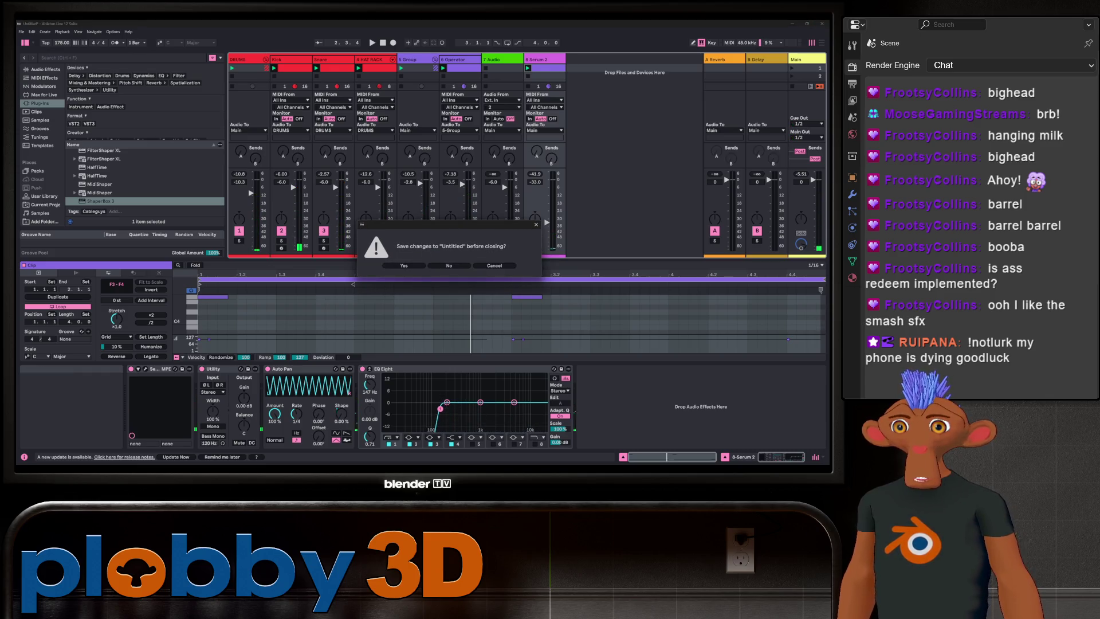
{"action": "key", "text": "Escape"}
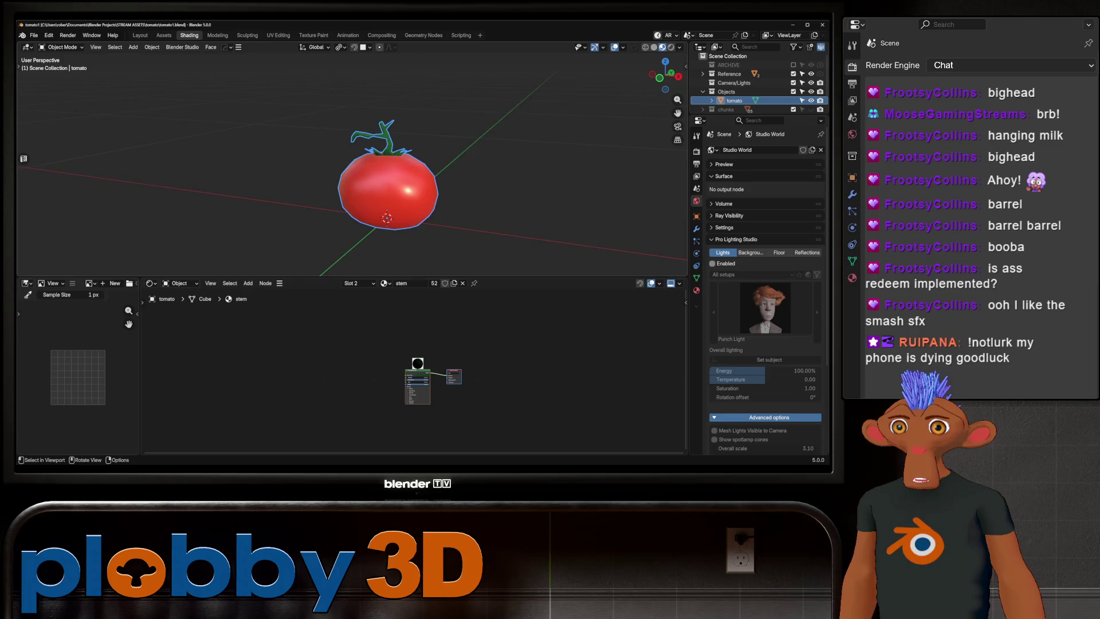
{"action": "scroll", "coordinate": [387, 172], "scroll_direction": "up", "scroll_amount": 3}
{"action": "scroll", "coordinate": [386, 172], "scroll_direction": "down", "scroll_amount": 3}
{"action": "scroll", "coordinate": [386, 172], "scroll_direction": "up", "scroll_amount": 3}
{"action": "scroll", "coordinate": [386, 171], "scroll_direction": "down", "scroll_amount": 3}
{"action": "mouse_move", "coordinate": [387, 172]}
{"action": "middle_mouse_down"}
{"action": "mouse_move", "coordinate": [416, 166]}
{"action": "mouse_move", "coordinate": [372, 169]}
{"action": "middle_mouse_up"}
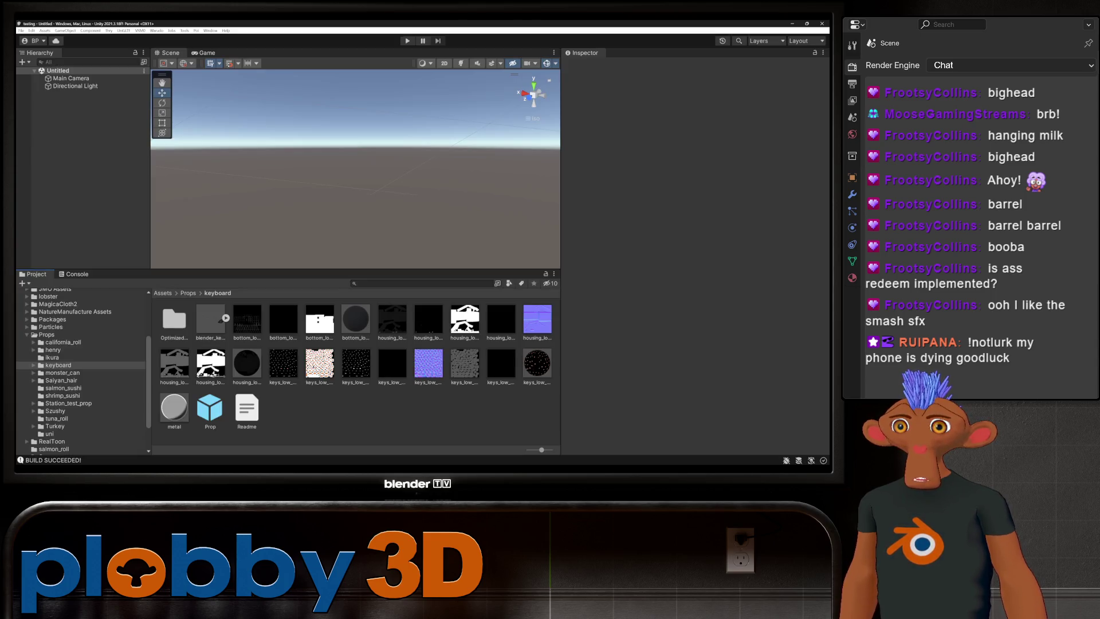
- Create a new Warudo mod named tomato
{"action": "left_click", "coordinate": [156, 30]}
{"action": "left_click", "coordinate": [171, 38]}
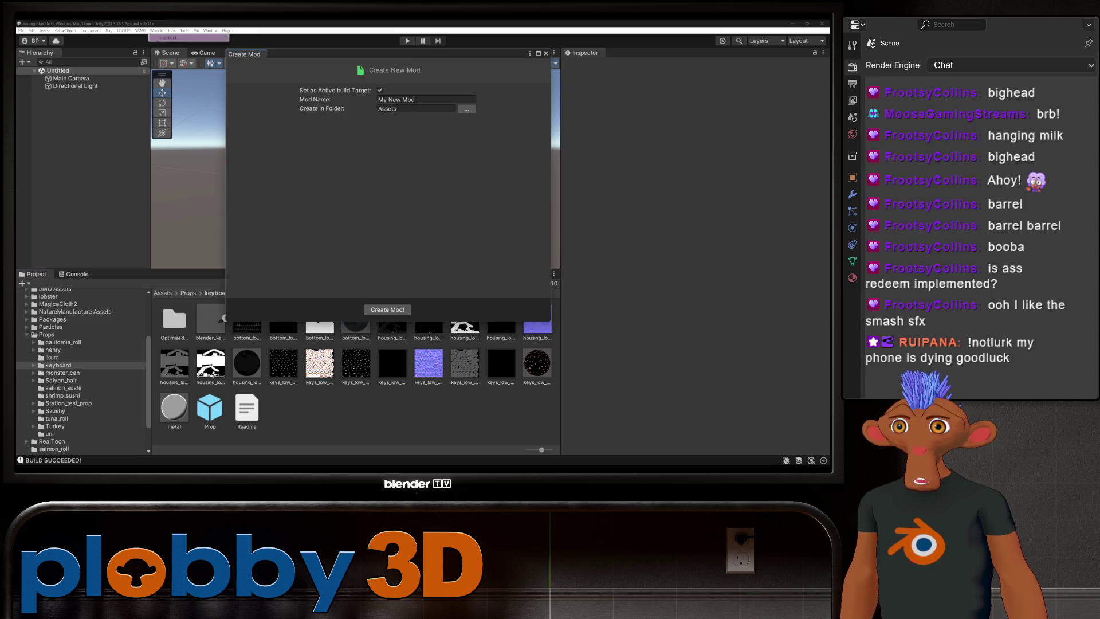
{"action": "left_click", "coordinate": [425, 99]}
{"action": "type", "text": "tamo"}
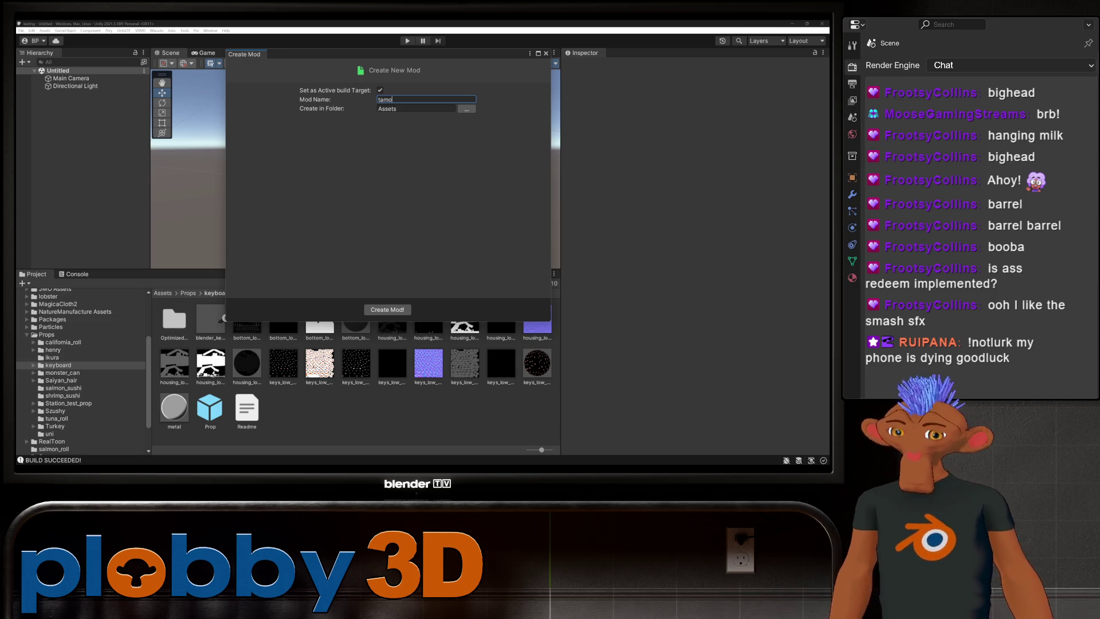
{"action": "key", "text": "BackSpace"}
{"action": "key", "text": "BackSpace"}
{"action": "key", "text": "BackSpace"}
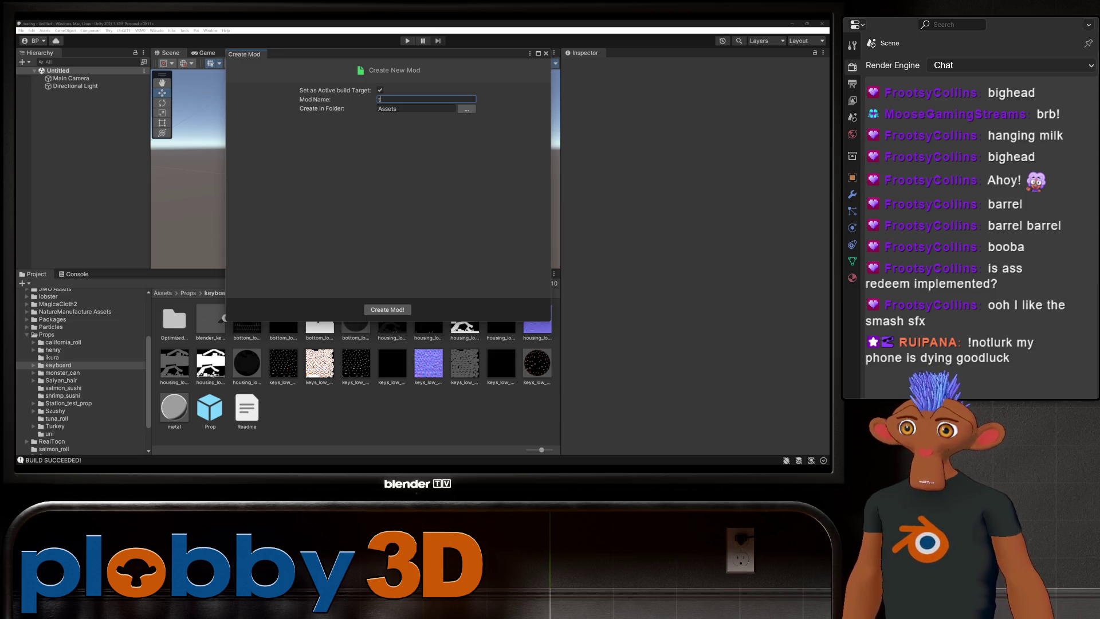
{"action": "type", "text": "omato"}
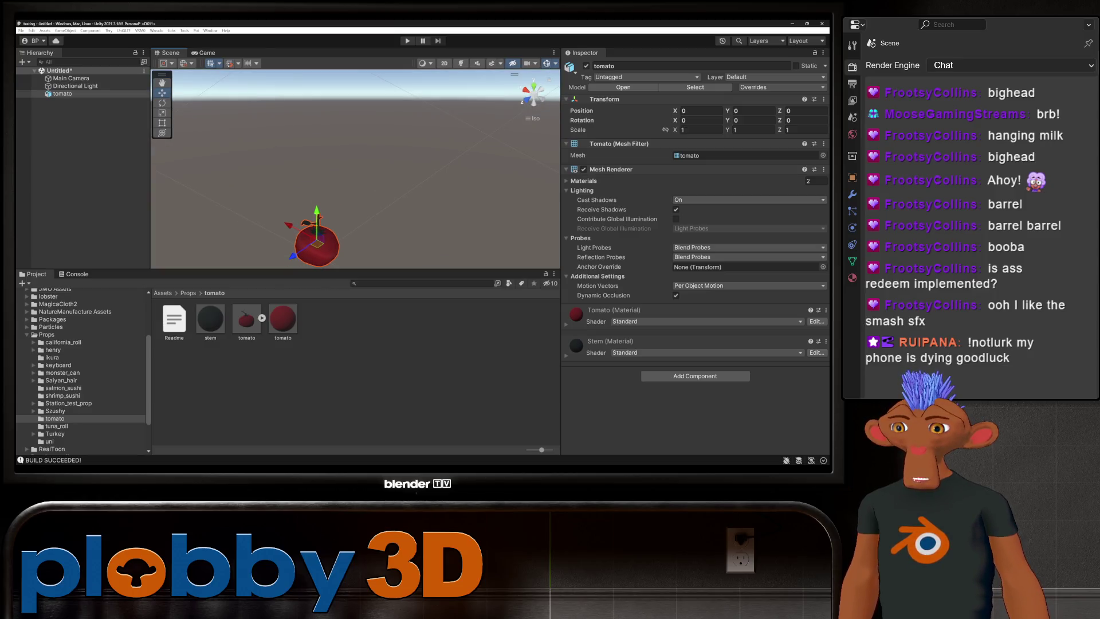
- Frame the tomato in the Scene view and select the Tomato material in the Project panel
{"action": "mouse_move", "coordinate": [316, 241]}
{"action": "middle_mouse_down"}
{"action": "mouse_move", "coordinate": [523, 103]}
{"action": "mouse_move", "coordinate": [384, 168]}
{"action": "mouse_move", "coordinate": [400, 177]}
{"action": "mouse_move", "coordinate": [304, 195]}
{"action": "middle_mouse_up"}
{"action": "right_click_drag", "start_coordinate": [344, 189], "coordinate": [304, 169]}
{"action": "middle_click_drag", "start_coordinate": [393, 183], "coordinate": [362, 174]}
{"action": "left_click", "coordinate": [283, 318]}
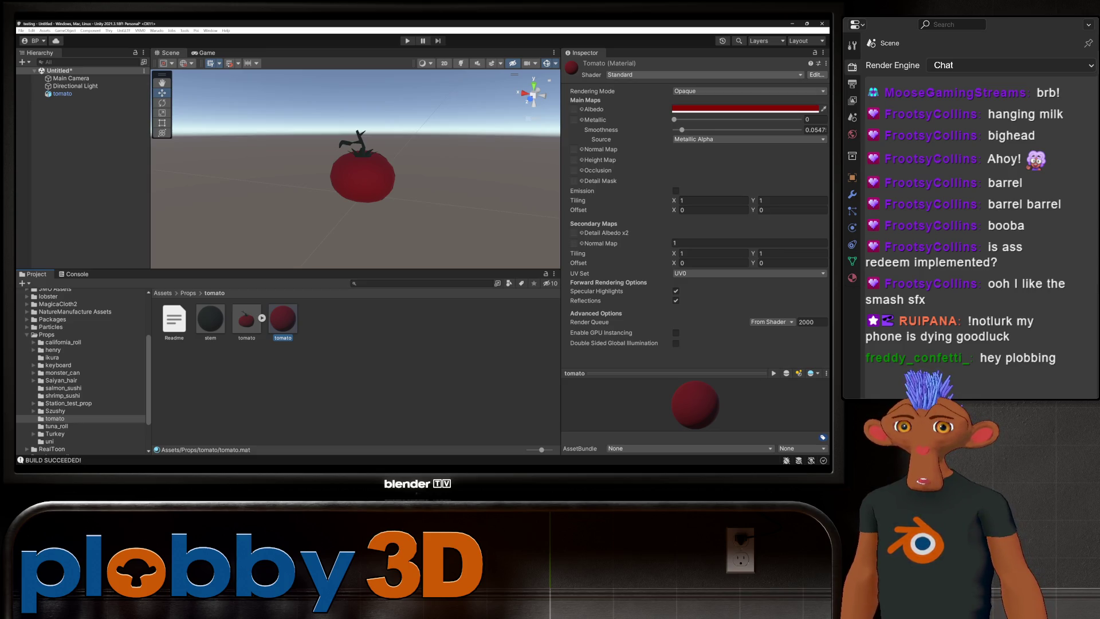
- Set the Tomato material's shader to .poiyomi/Poiyomi Pro
{"action": "left_click", "coordinate": [704, 75]}
{"action": "key", "text": "Up"}
{"action": "key", "text": "Right"}
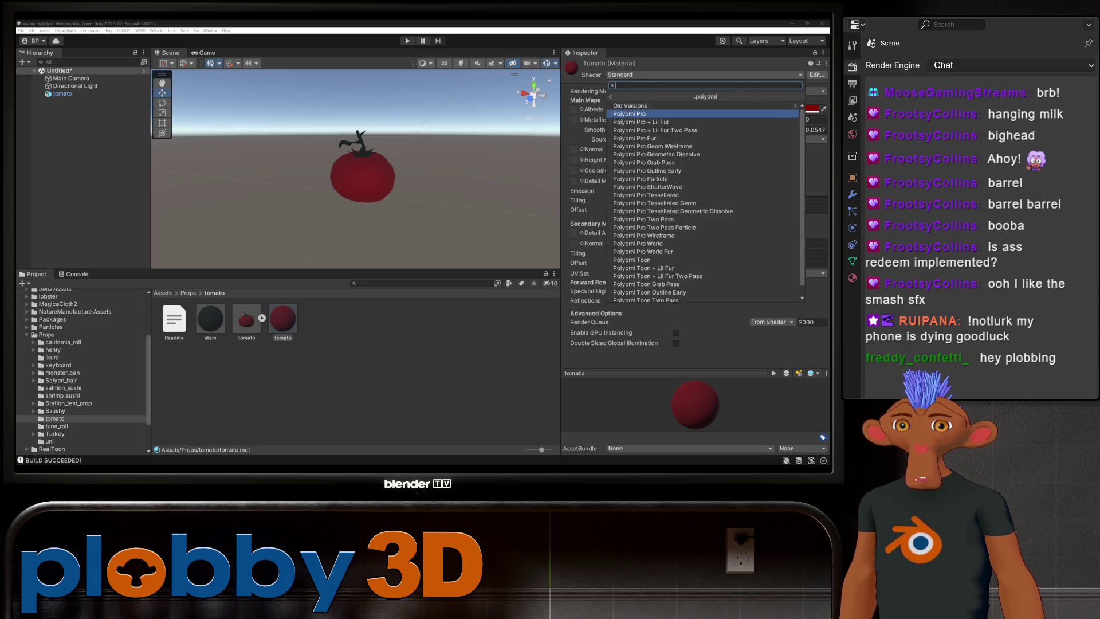
{"action": "key", "text": "Return"}
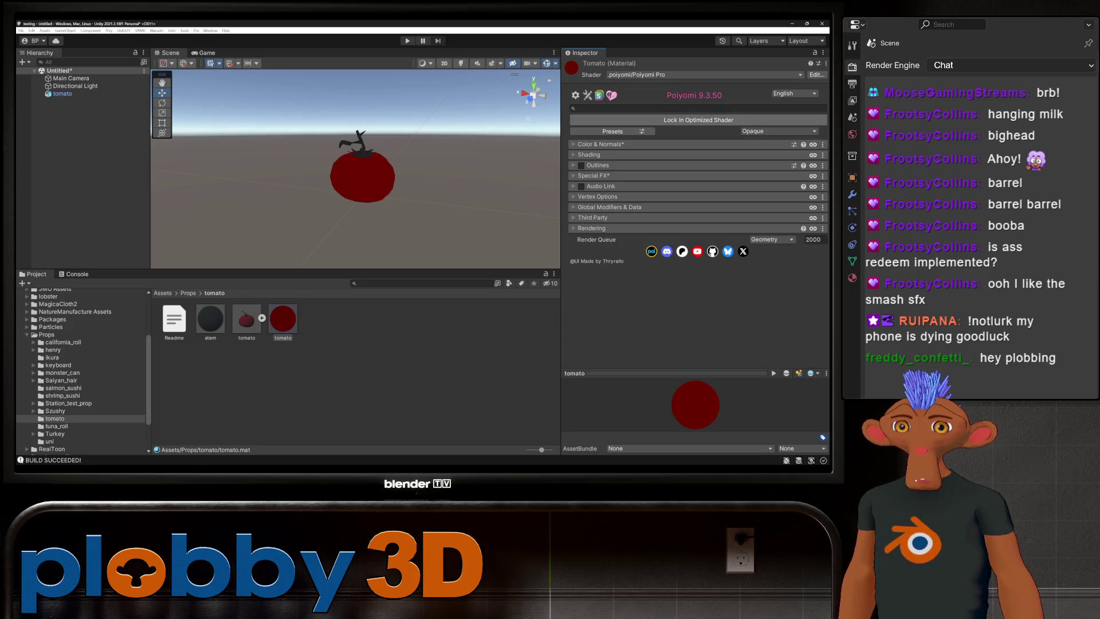
- Apply the QuickToon preset from Teeh's Quick Shading Models
{"action": "left_click", "coordinate": [613, 131]}
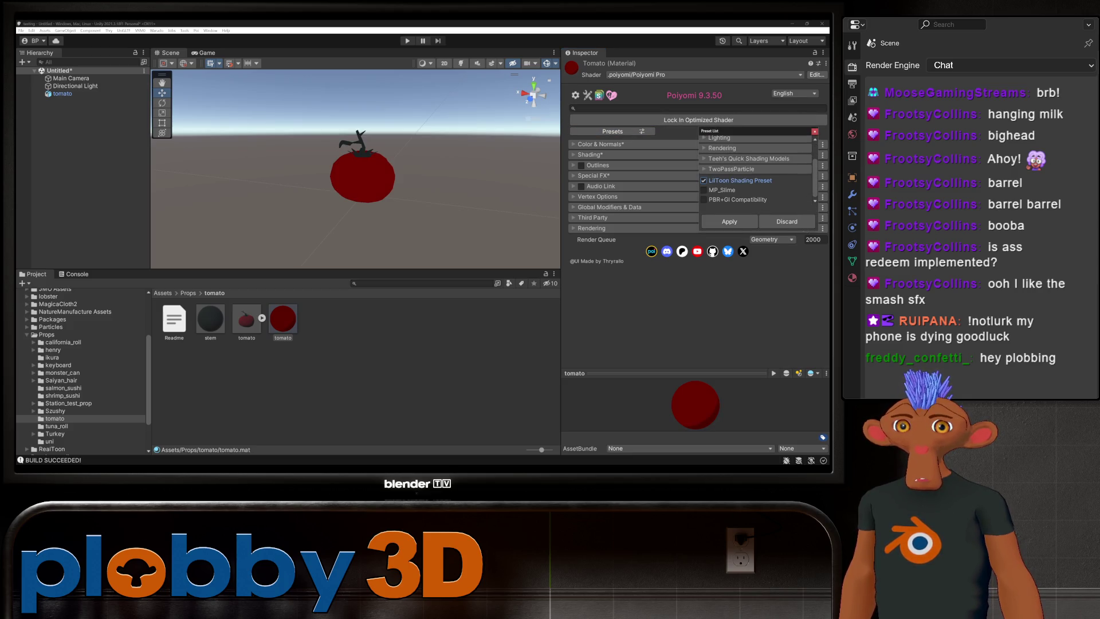
{"action": "left_click", "coordinate": [739, 159]}
{"action": "left_click", "coordinate": [710, 149]}
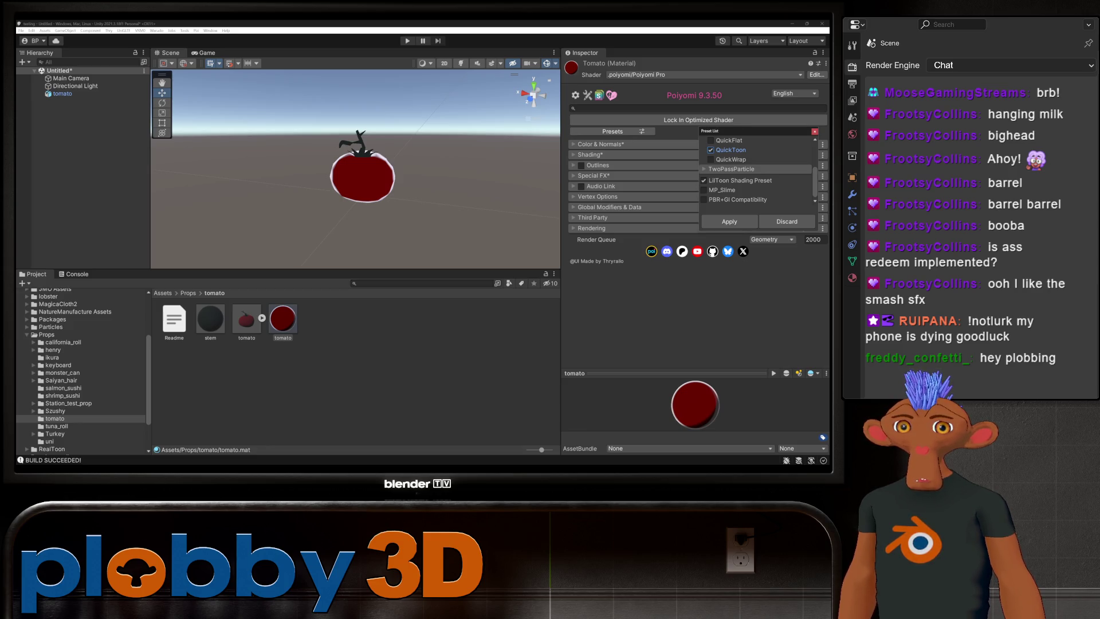
{"action": "left_click", "coordinate": [729, 221]}
{"action": "left_click", "coordinate": [590, 154]}
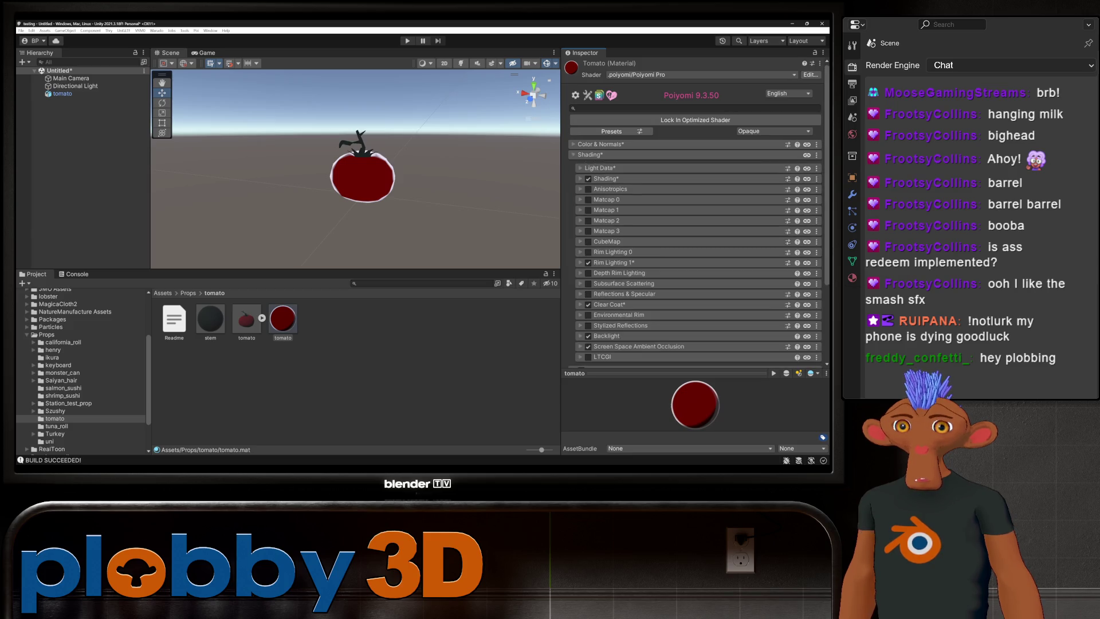
- Set Shadow Layer 1 Color to red
{"action": "left_click", "coordinate": [601, 178]}
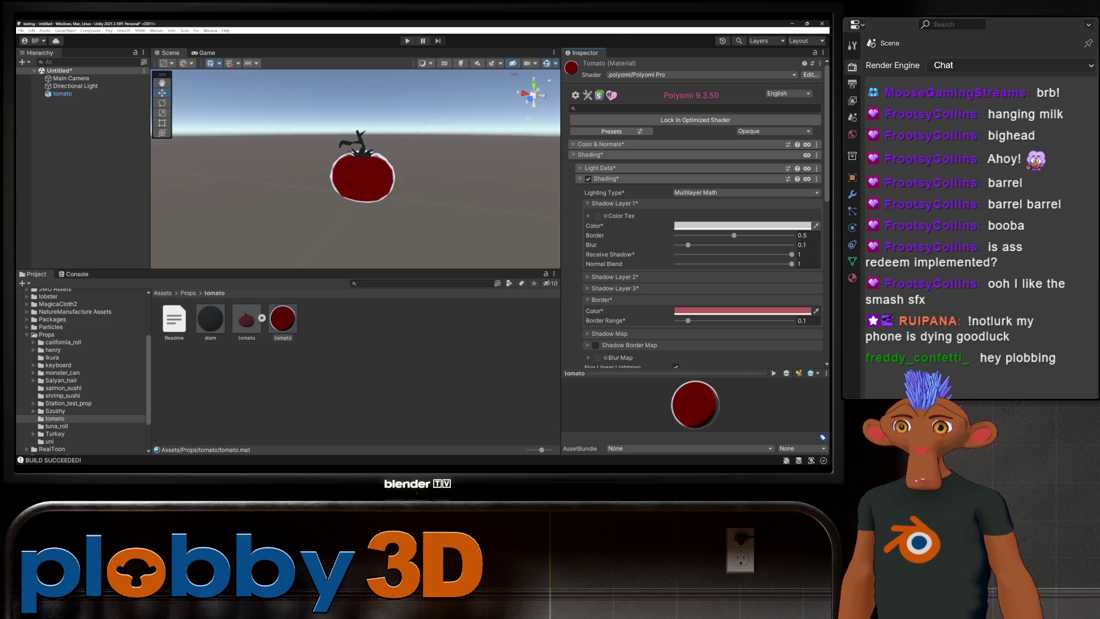
{"action": "left_click", "coordinate": [742, 225]}
{"action": "left_click_drag", "start_coordinate": [727, 285], "coordinate": [770, 275]}
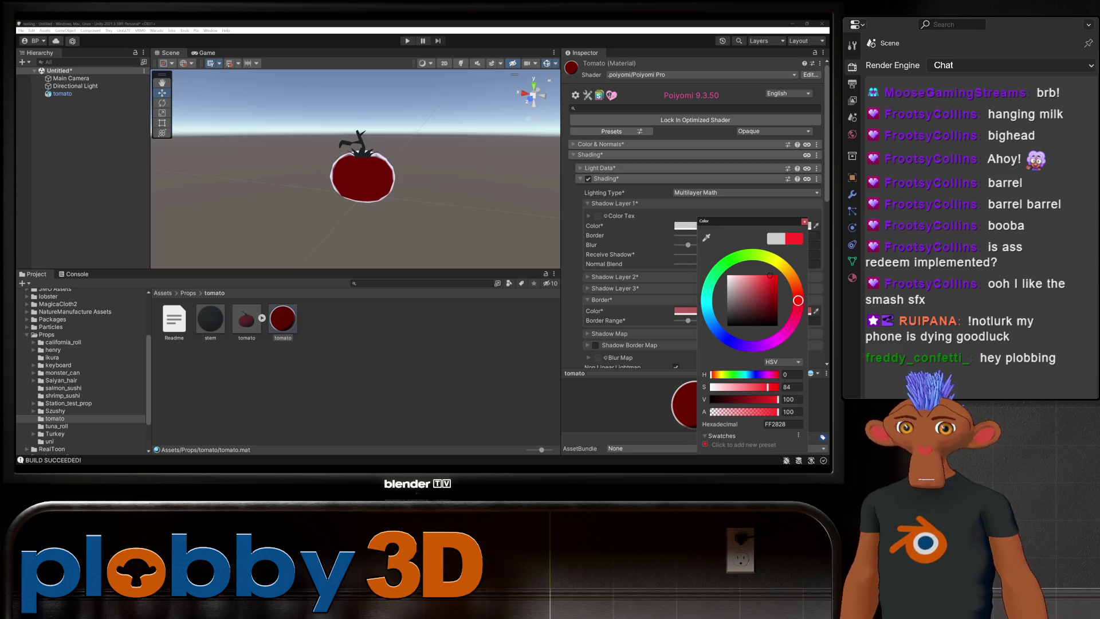
{"action": "key", "text": "Escape"}
{"action": "scroll", "coordinate": [696, 229], "scroll_direction": "down", "scroll_amount": 10}
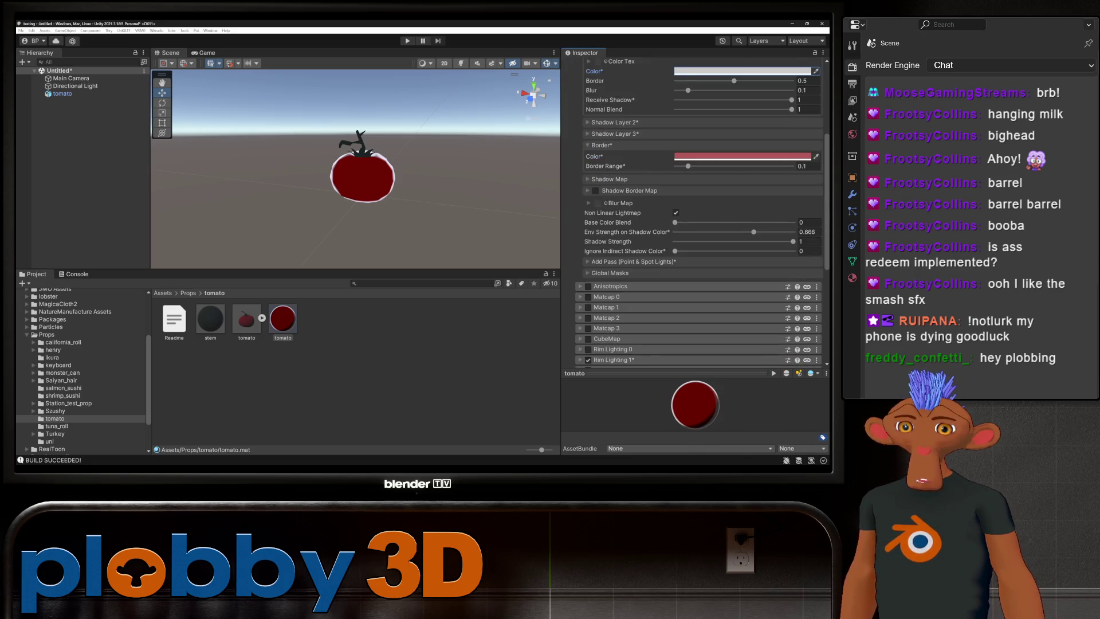
- Tint the Rim Lighting 1 colour red and check the tomato's rim
{"action": "left_click", "coordinate": [581, 257]}
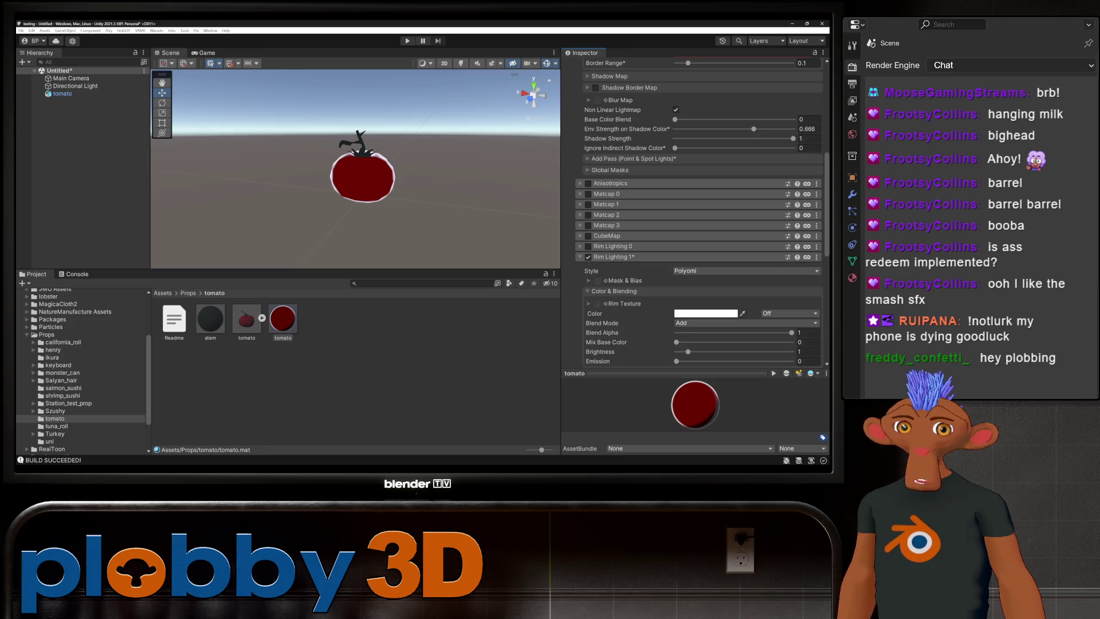
{"action": "left_click", "coordinate": [680, 314]}
{"action": "mouse_move", "coordinate": [717, 284]}
{"action": "left_mouse_down"}
{"action": "mouse_move", "coordinate": [739, 285]}
{"action": "mouse_move", "coordinate": [743, 315]}
{"action": "mouse_move", "coordinate": [758, 315]}
{"action": "mouse_move", "coordinate": [757, 290]}
{"action": "mouse_move", "coordinate": [786, 302]}
{"action": "mouse_move", "coordinate": [766, 297]}
{"action": "left_mouse_up"}
{"action": "mouse_move", "coordinate": [356, 172]}
{"action": "left_mouse_down", "text": "alt"}
{"action": "mouse_move", "coordinate": [379, 149]}
{"action": "mouse_move", "coordinate": [381, 169]}
{"action": "left_mouse_up", "text": "alt"}
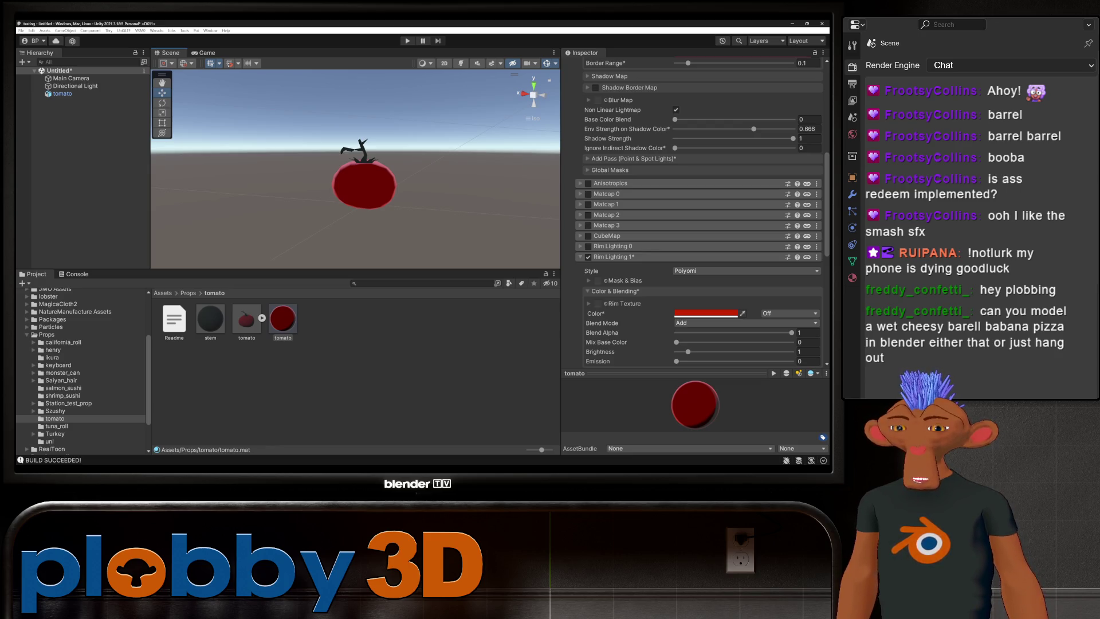
{"action": "mouse_move", "coordinate": [355, 171]}
{"action": "right_mouse_down"}
{"action": "mouse_move", "coordinate": [424, 158]}
{"action": "mouse_move", "coordinate": [385, 168]}
{"action": "right_mouse_up"}
{"action": "left_click", "coordinate": [580, 257]}
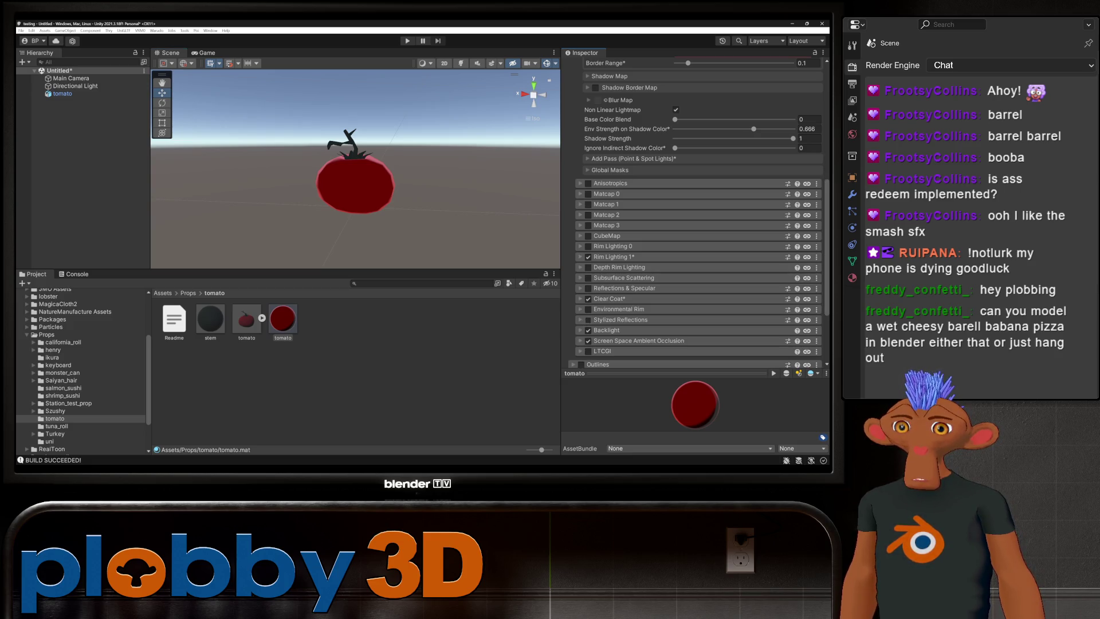
- Enable Stylized Reflections with a saturated red tint and a larger Layer 1 Size
{"action": "left_click", "coordinate": [587, 320]}
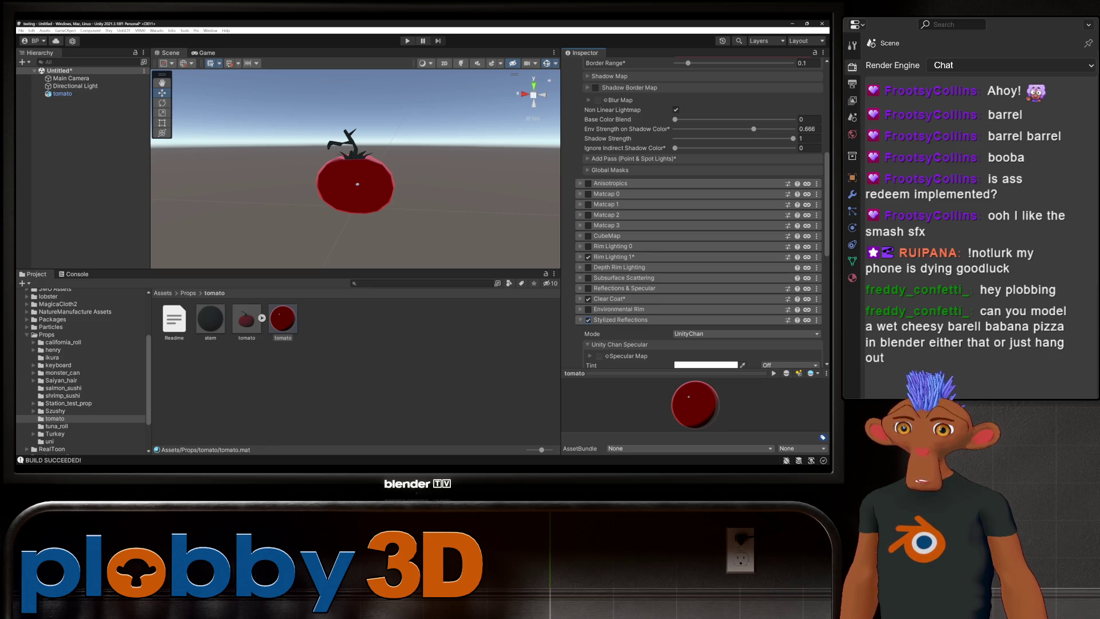
{"action": "scroll", "coordinate": [699, 229], "scroll_direction": "down", "scroll_amount": 5}
{"action": "left_click", "coordinate": [705, 262]}
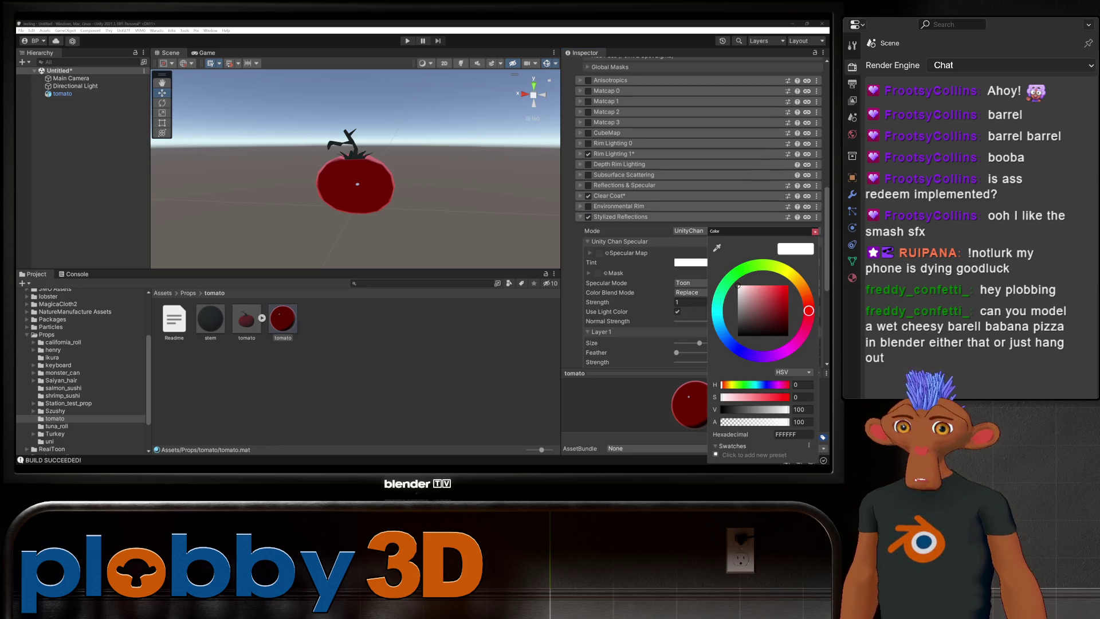
{"action": "left_click_drag", "start_coordinate": [808, 311], "coordinate": [808, 305]}
{"action": "left_click_drag", "start_coordinate": [739, 286], "coordinate": [782, 285]}
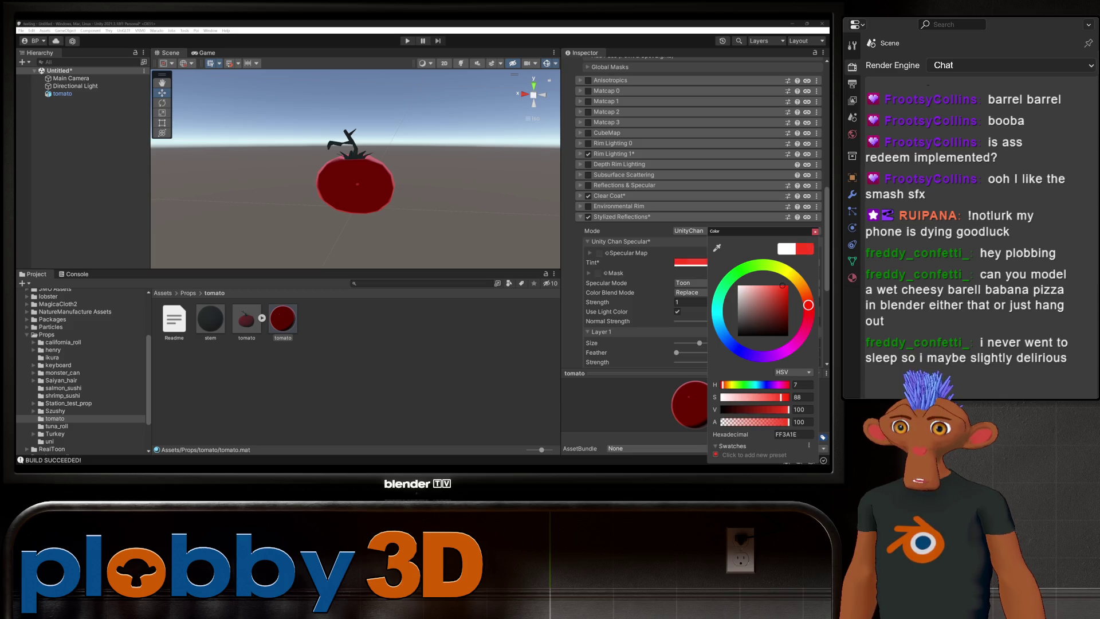
{"action": "left_click", "coordinate": [690, 302]}
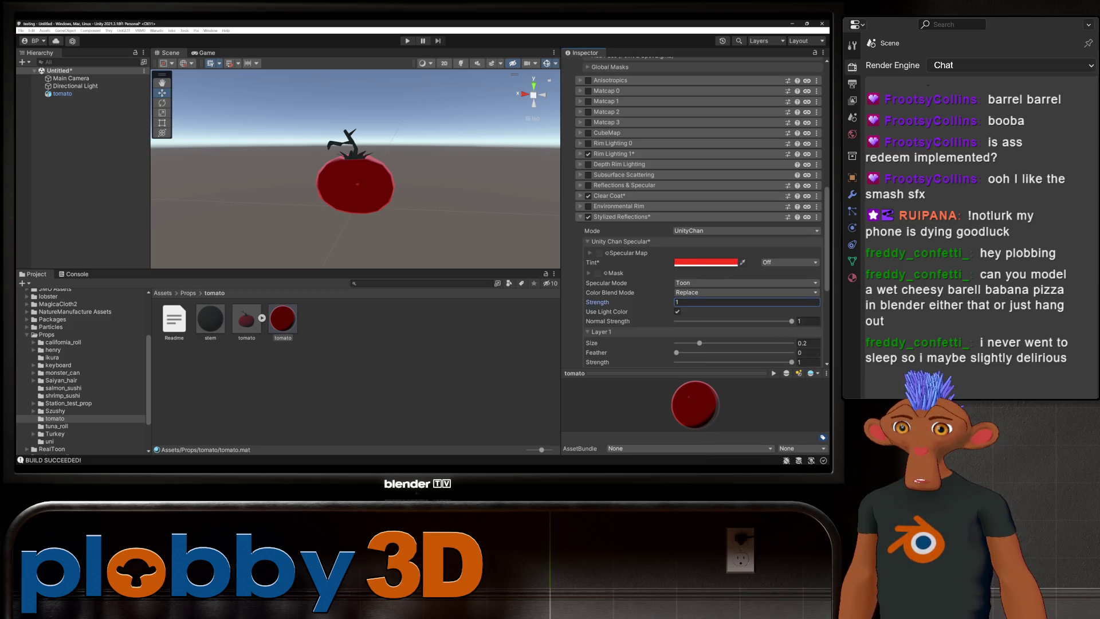
{"action": "mouse_move", "coordinate": [699, 342]}
{"action": "left_mouse_down"}
{"action": "mouse_move", "coordinate": [772, 342]}
{"action": "mouse_move", "coordinate": [760, 342]}
{"action": "left_mouse_up"}
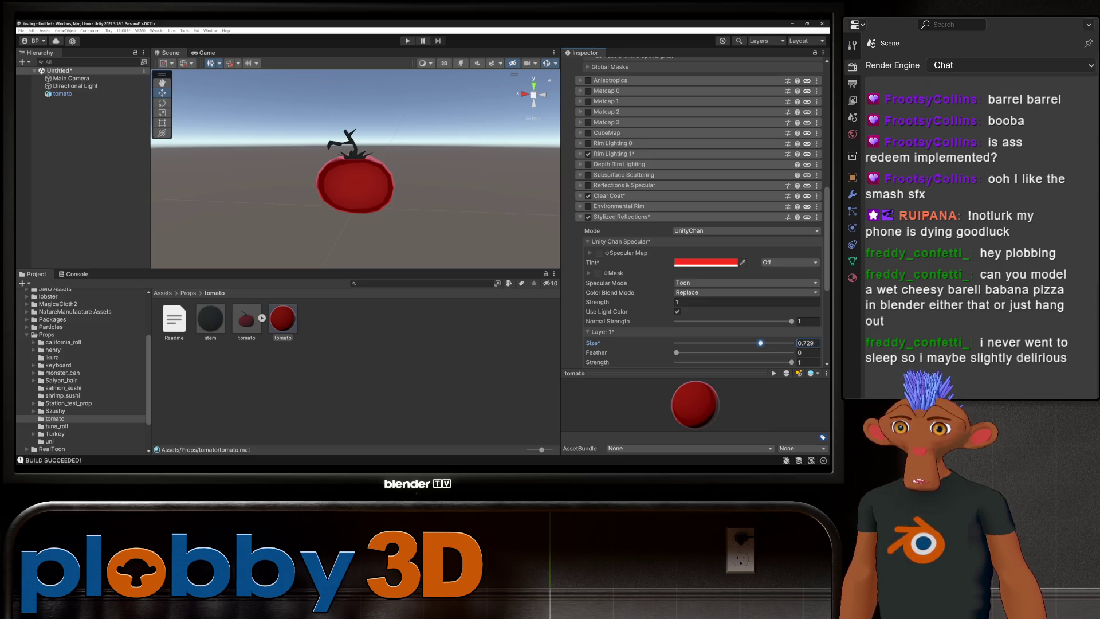
{"action": "right_click_drag", "start_coordinate": [355, 172], "coordinate": [395, 146]}
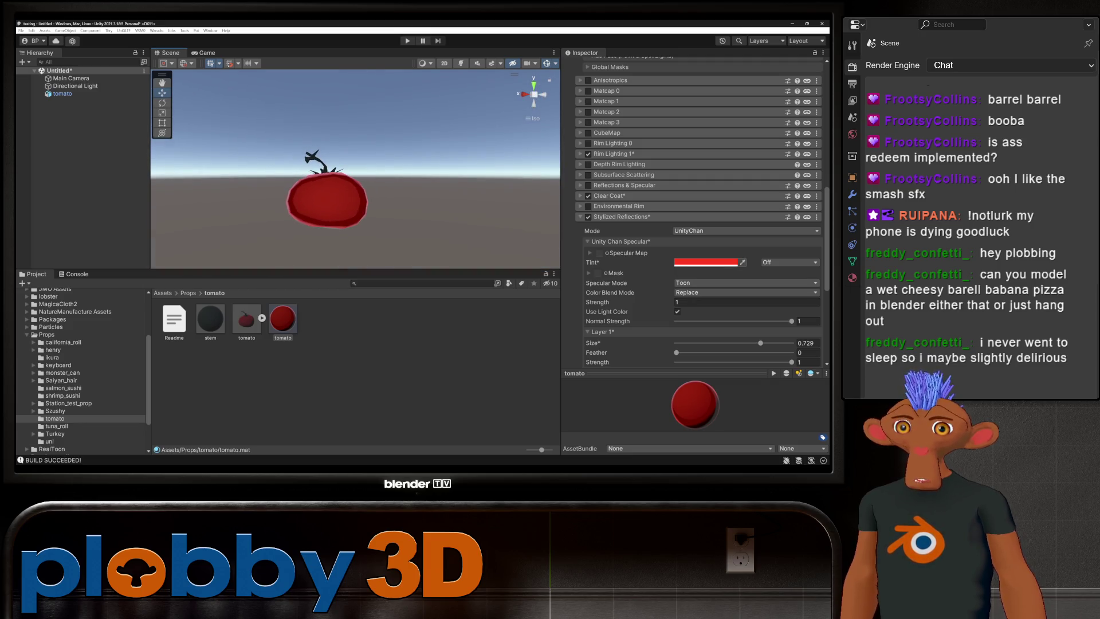
- Lighten the tint to pale pink, shrink Layer 1 Size to 0.319, then switch to Reflections & Specular
{"action": "left_click", "coordinate": [706, 262]}
{"action": "left_click_drag", "start_coordinate": [791, 286], "coordinate": [753, 287]}
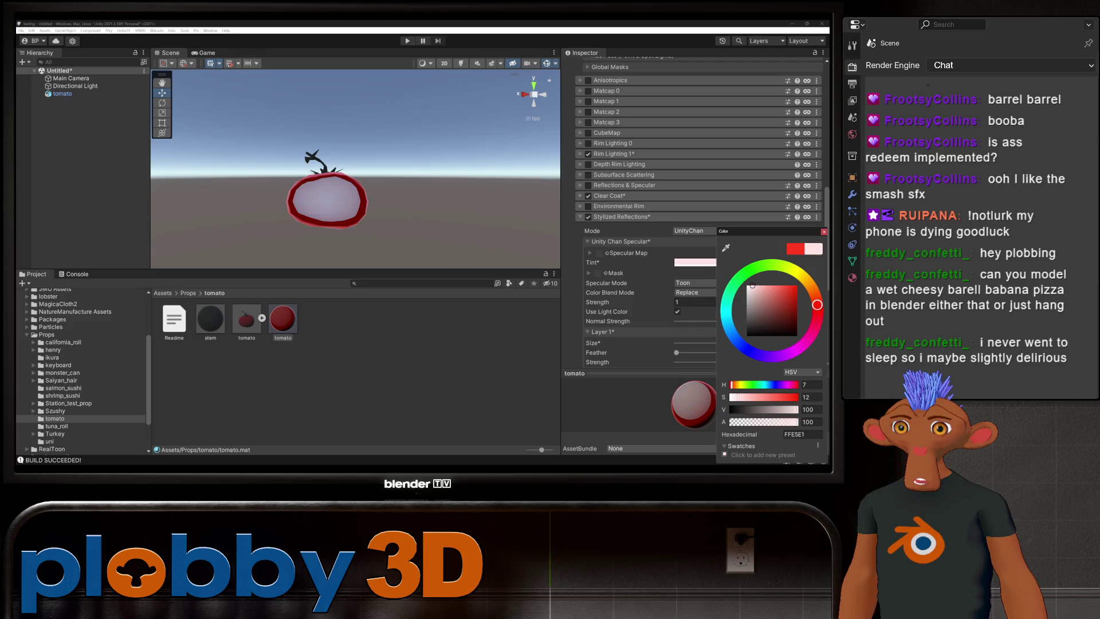
{"action": "left_click", "coordinate": [695, 302]}
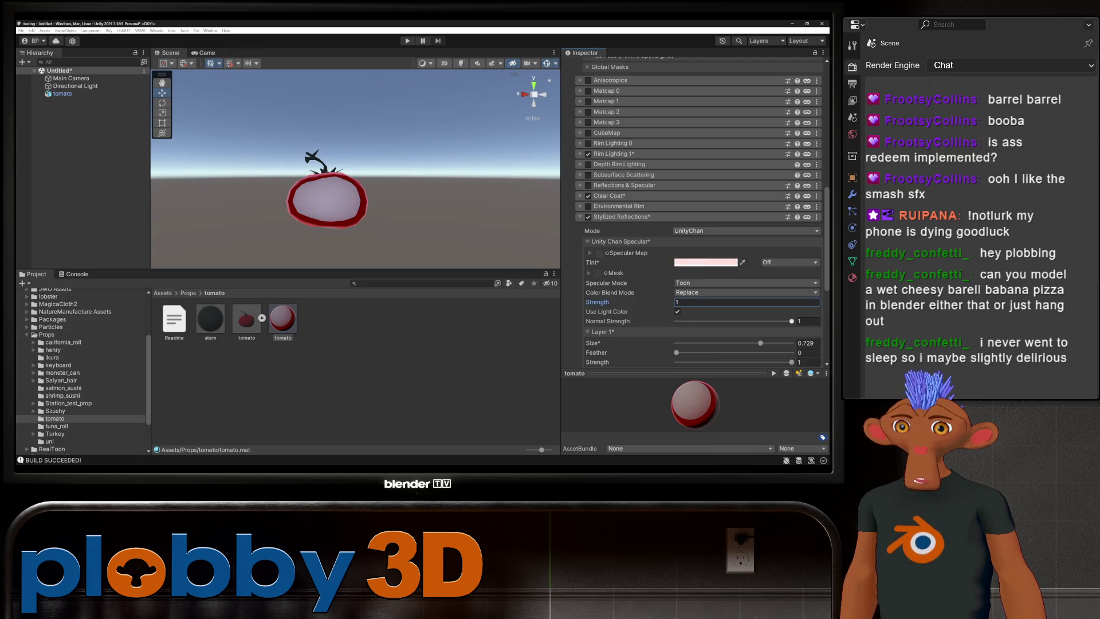
{"action": "left_click", "coordinate": [714, 343]}
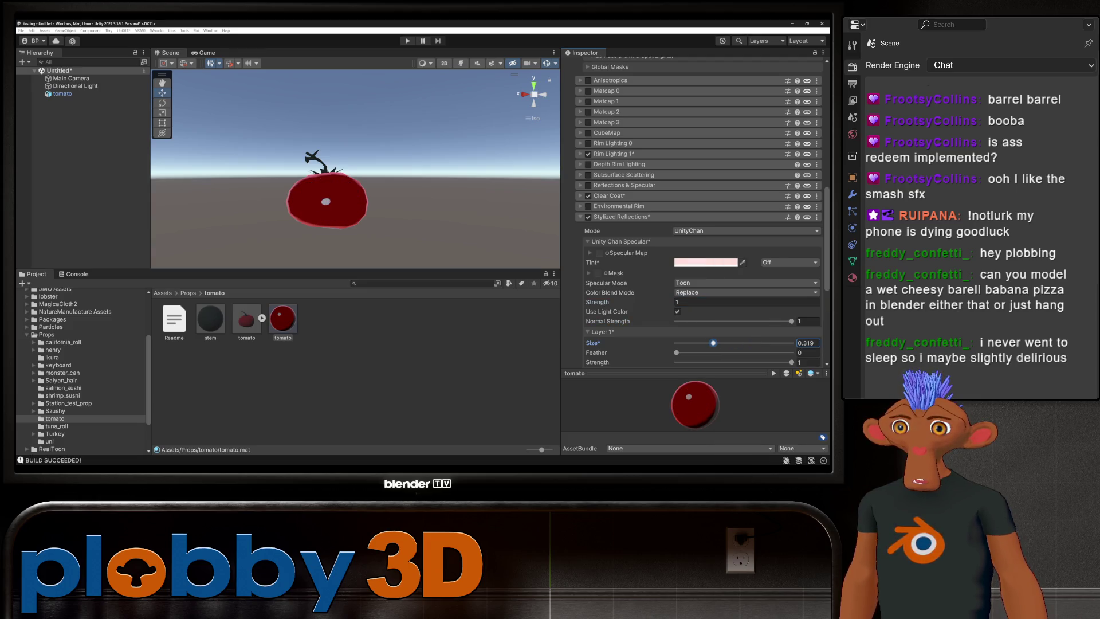
{"action": "left_click", "coordinate": [587, 216]}
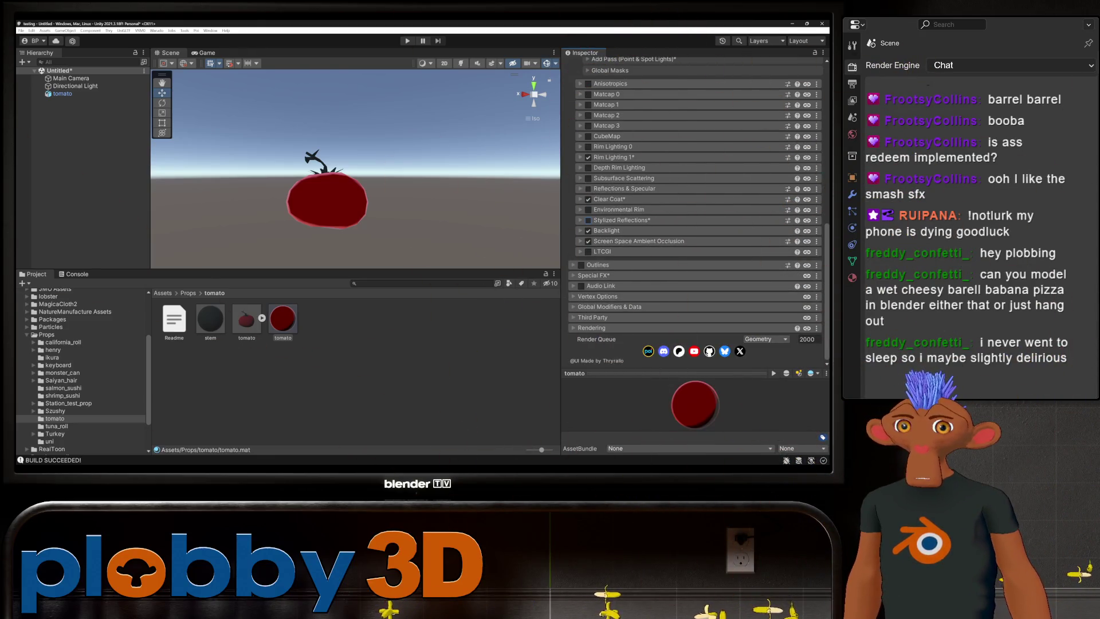
{"action": "left_click", "coordinate": [588, 189]}
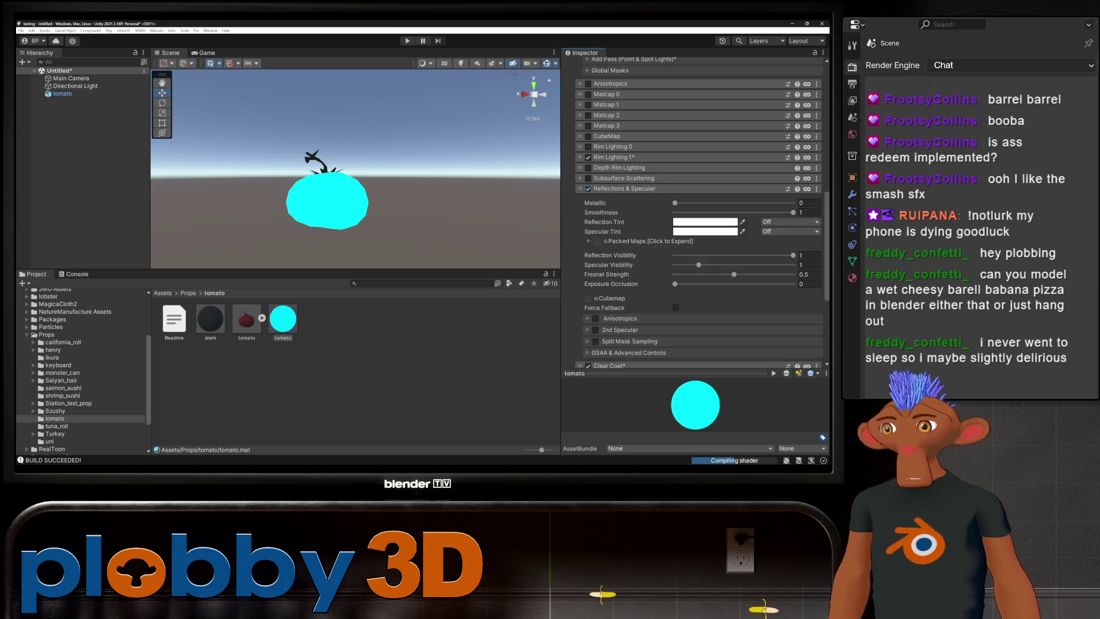
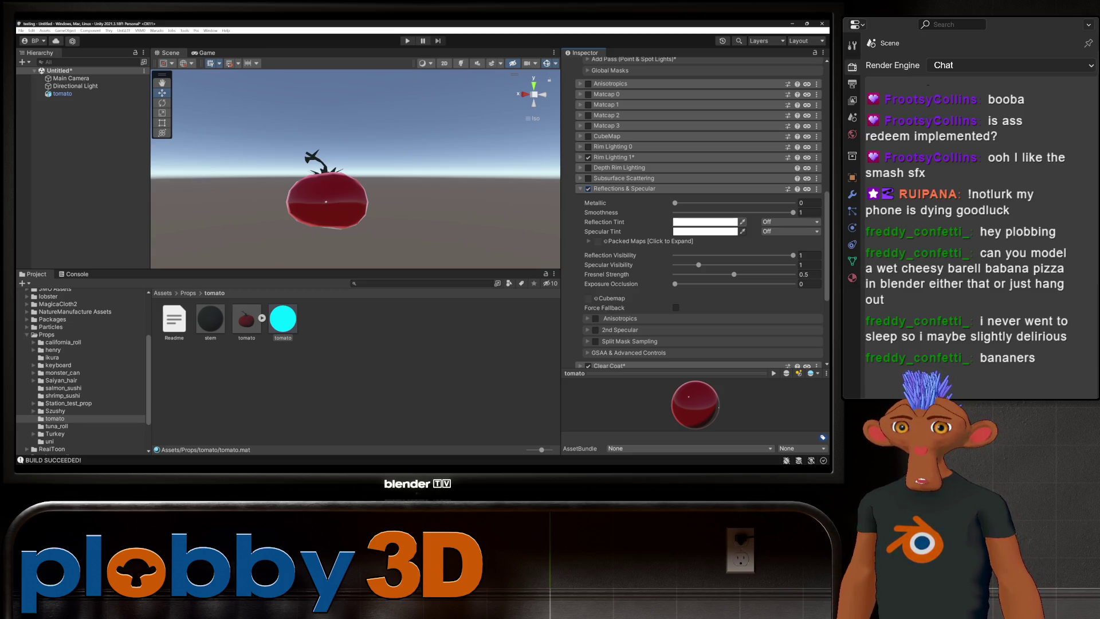
- Tint the tomato's reflections deep pink and its specular highlights red
{"action": "left_click", "coordinate": [704, 222]}
{"action": "left_click_drag", "start_coordinate": [717, 287], "coordinate": [723, 274]}
{"action": "left_click_drag", "start_coordinate": [722, 273], "coordinate": [725, 272]}
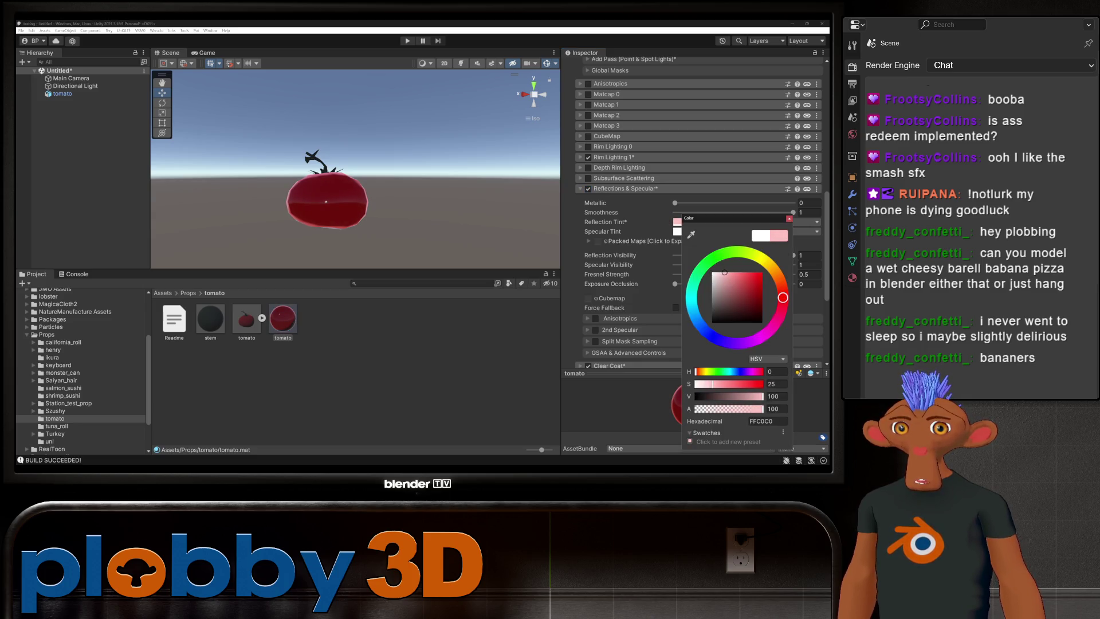
{"action": "left_click", "coordinate": [676, 231]}
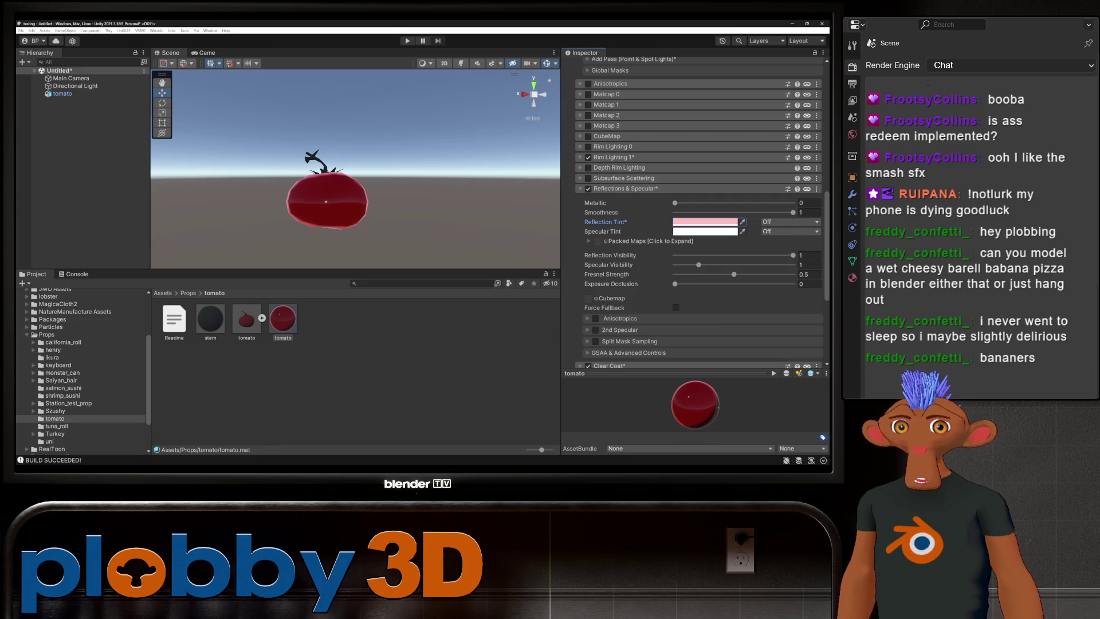
{"action": "left_click_drag", "start_coordinate": [713, 284], "coordinate": [747, 283]}
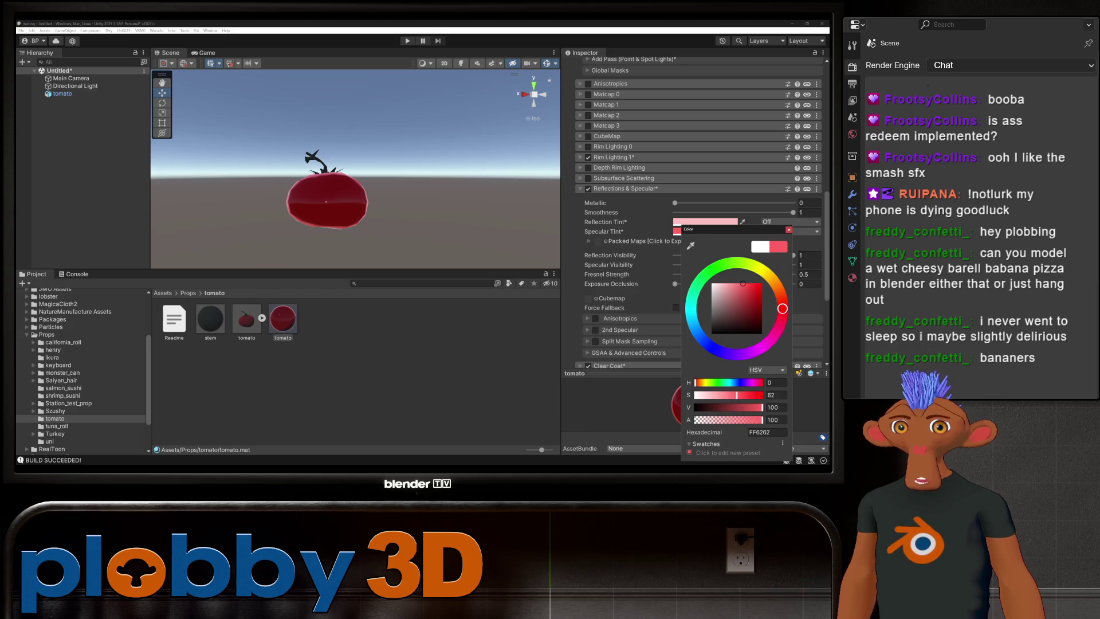
{"action": "left_click", "coordinate": [793, 255]}
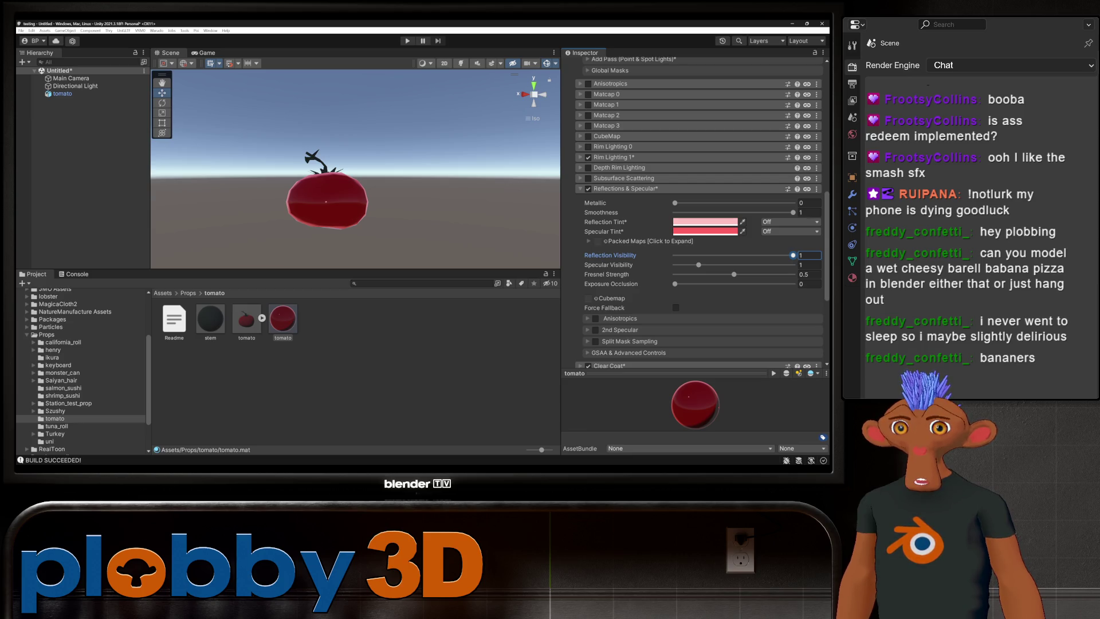
- Lower smoothness, and set reflection visibility to about 0.87 and specular visibility to 0.33
{"action": "mouse_move", "coordinate": [699, 264]}
{"action": "left_mouse_down"}
{"action": "mouse_move", "coordinate": [732, 265]}
{"action": "mouse_move", "coordinate": [687, 266]}
{"action": "mouse_move", "coordinate": [760, 274]}
{"action": "mouse_move", "coordinate": [695, 275]}
{"action": "mouse_move", "coordinate": [709, 274]}
{"action": "left_mouse_up"}
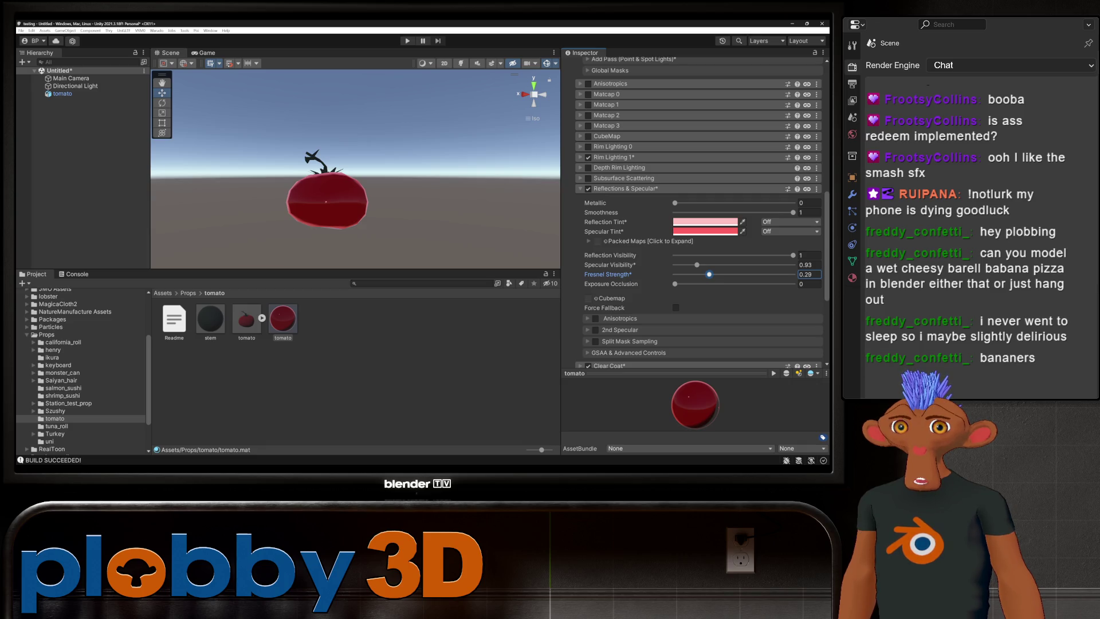
{"action": "mouse_move", "coordinate": [793, 213]}
{"action": "left_mouse_down"}
{"action": "mouse_move", "coordinate": [740, 213]}
{"action": "mouse_move", "coordinate": [765, 213]}
{"action": "mouse_move", "coordinate": [755, 213]}
{"action": "left_mouse_up"}
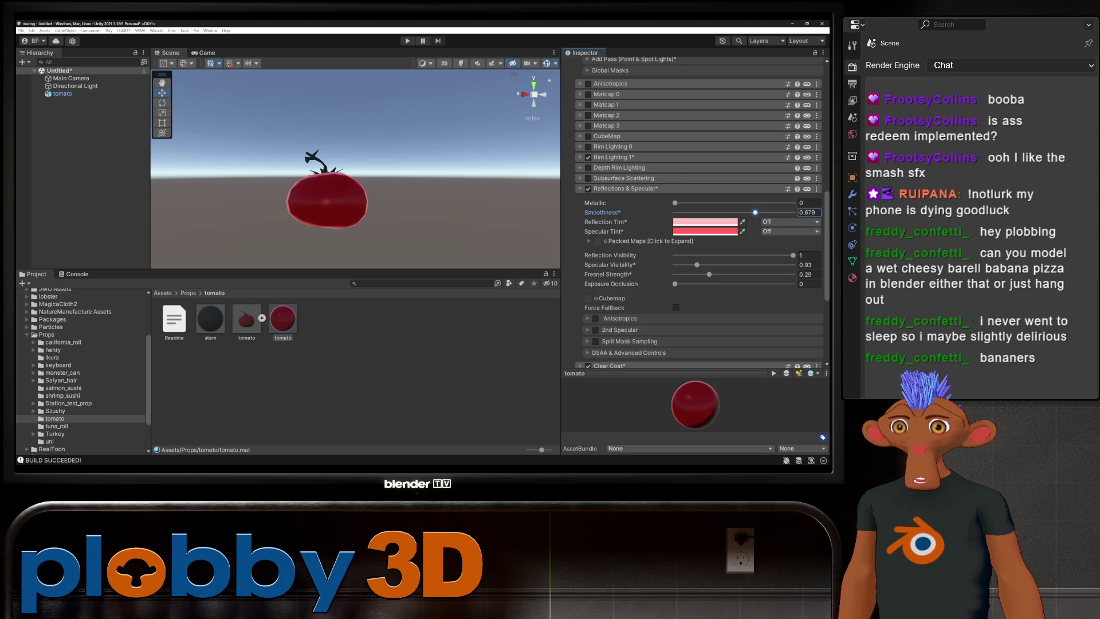
{"action": "mouse_move", "coordinate": [356, 171]}
{"action": "left_mouse_down", "text": "alt"}
{"action": "mouse_move", "coordinate": [390, 206]}
{"action": "mouse_move", "coordinate": [390, 138]}
{"action": "mouse_move", "coordinate": [406, 183]}
{"action": "mouse_move", "coordinate": [372, 184]}
{"action": "left_mouse_up", "text": "alt"}
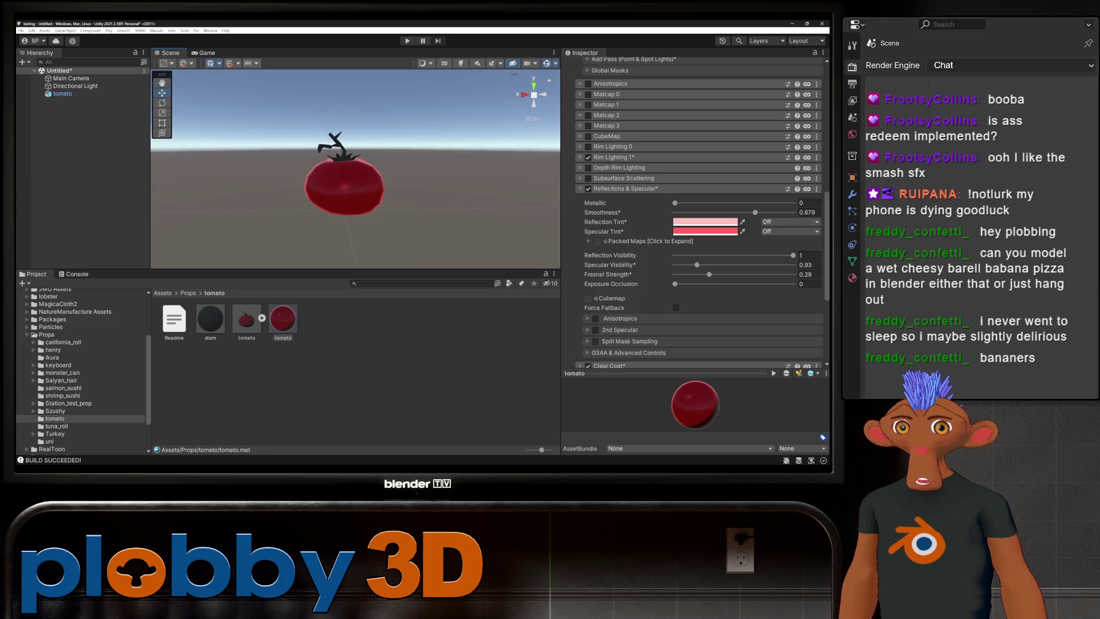
{"action": "mouse_move", "coordinate": [793, 255]}
{"action": "left_mouse_down"}
{"action": "mouse_move", "coordinate": [675, 255]}
{"action": "mouse_move", "coordinate": [778, 255]}
{"action": "left_mouse_up"}
{"action": "left_click_drag", "start_coordinate": [697, 265], "coordinate": [682, 265]}
{"action": "left_click_drag", "start_coordinate": [355, 189], "coordinate": [390, 189], "text": "alt"}
{"action": "left_click", "coordinate": [581, 189]}
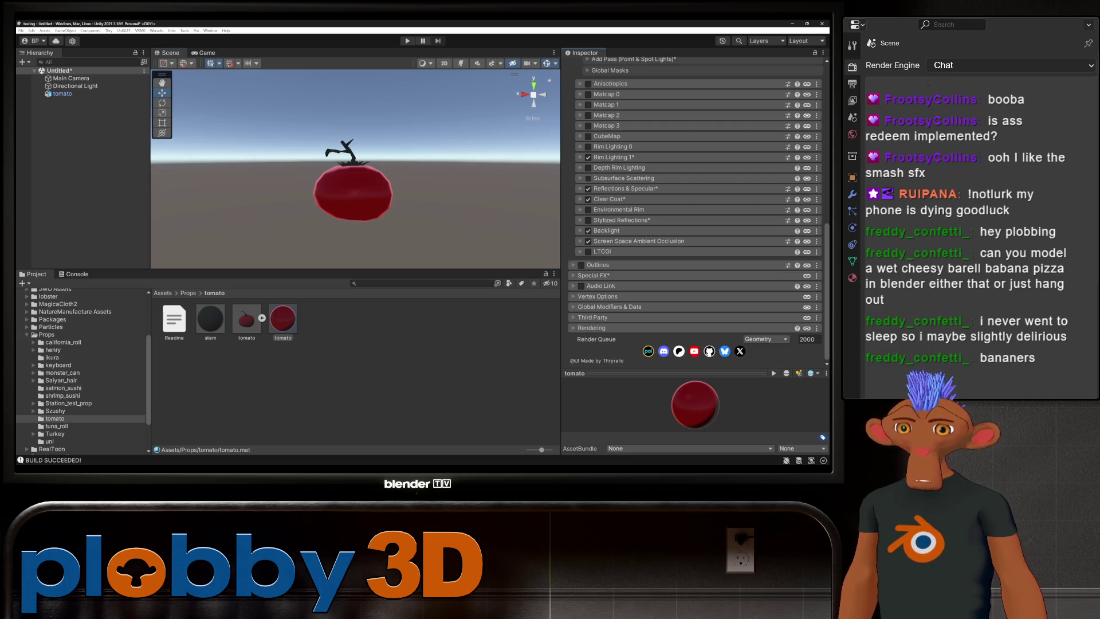
{"action": "left_click", "coordinate": [588, 178]}
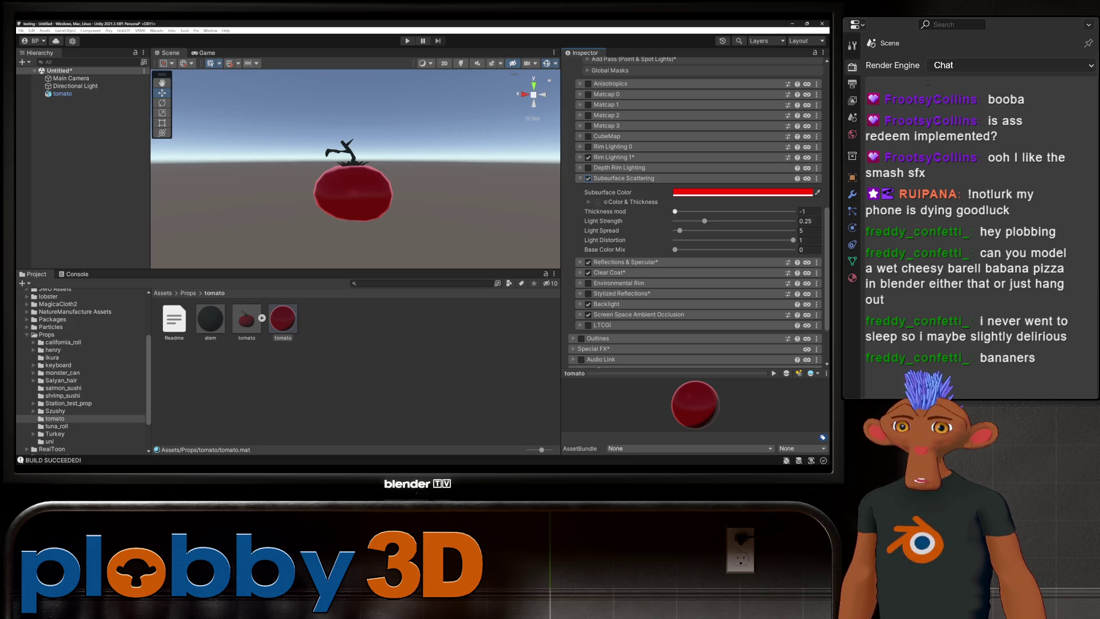
{"action": "mouse_move", "coordinate": [675, 211]}
{"action": "left_mouse_down"}
{"action": "mouse_move", "coordinate": [793, 211]}
{"action": "mouse_move", "coordinate": [674, 212]}
{"action": "left_mouse_up"}
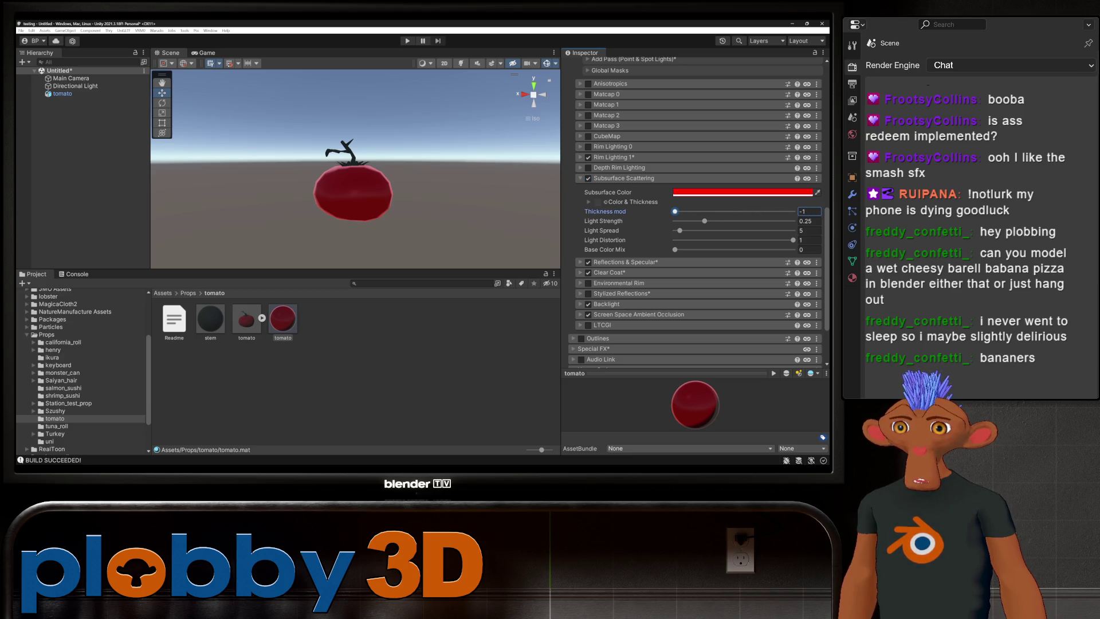
{"action": "mouse_move", "coordinate": [675, 249]}
{"action": "left_mouse_down"}
{"action": "mouse_move", "coordinate": [762, 249]}
{"action": "mouse_move", "coordinate": [675, 249]}
{"action": "left_mouse_up"}
{"action": "left_click", "coordinate": [630, 201]}
{"action": "left_click", "coordinate": [630, 201]}
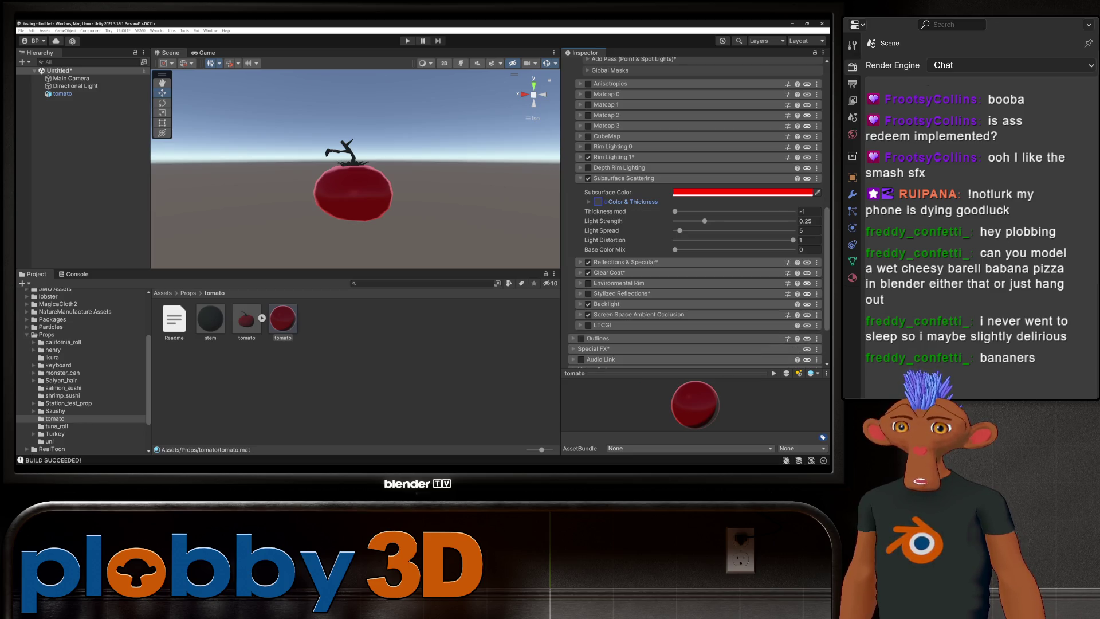
{"action": "left_click", "coordinate": [588, 178]}
{"action": "left_click", "coordinate": [624, 178]}
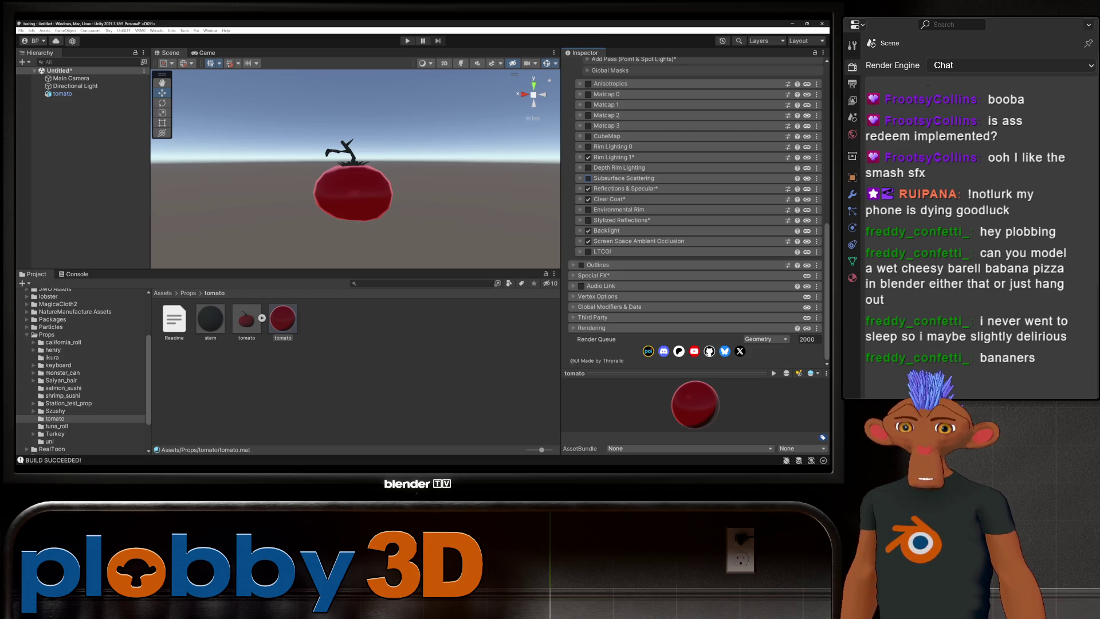
{"action": "left_click", "coordinate": [582, 264]}
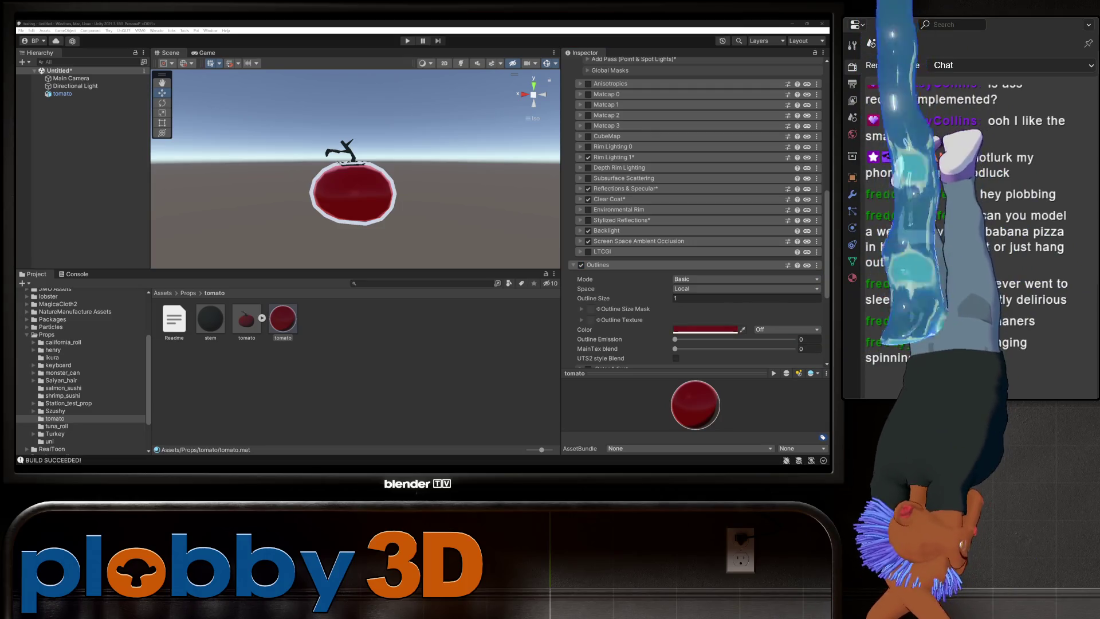
- Set the tomato outline colour to dark red (saturation 100, brightness 33) with outline size 0.26
{"action": "left_click", "coordinate": [706, 329]}
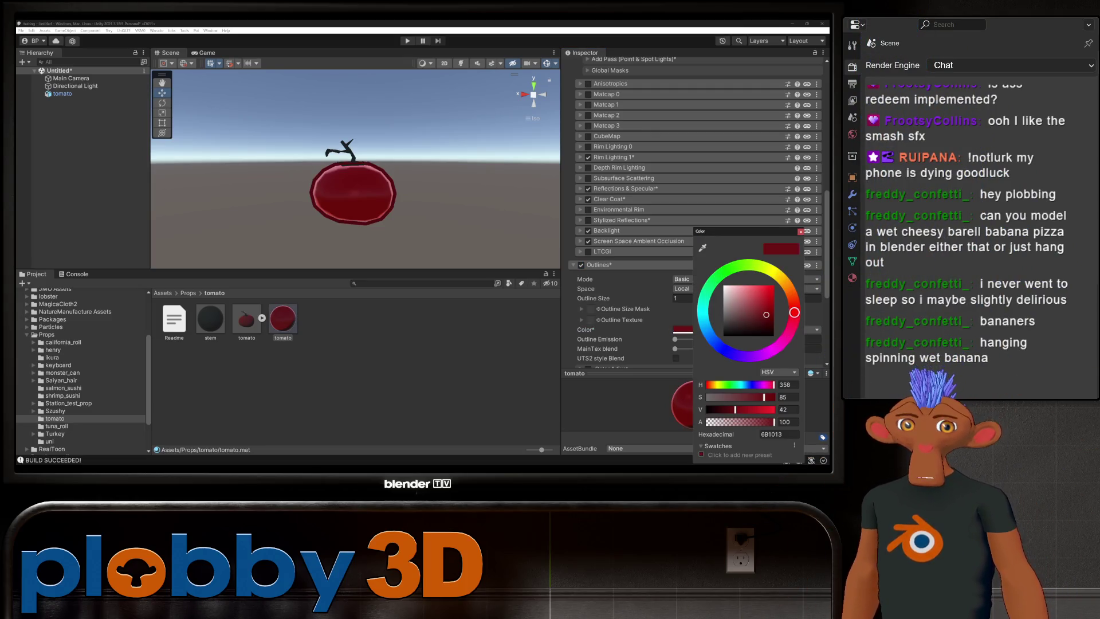
{"action": "left_click", "coordinate": [787, 397]}
{"action": "type", "text": "100"}
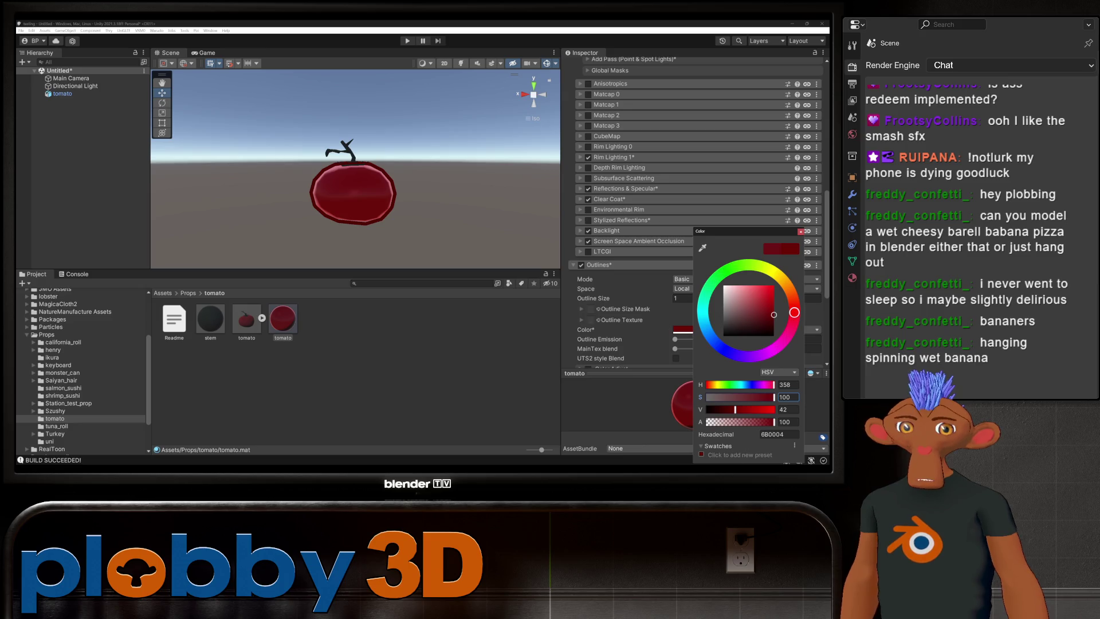
{"action": "left_click", "coordinate": [787, 409]}
{"action": "type", "text": "33"}
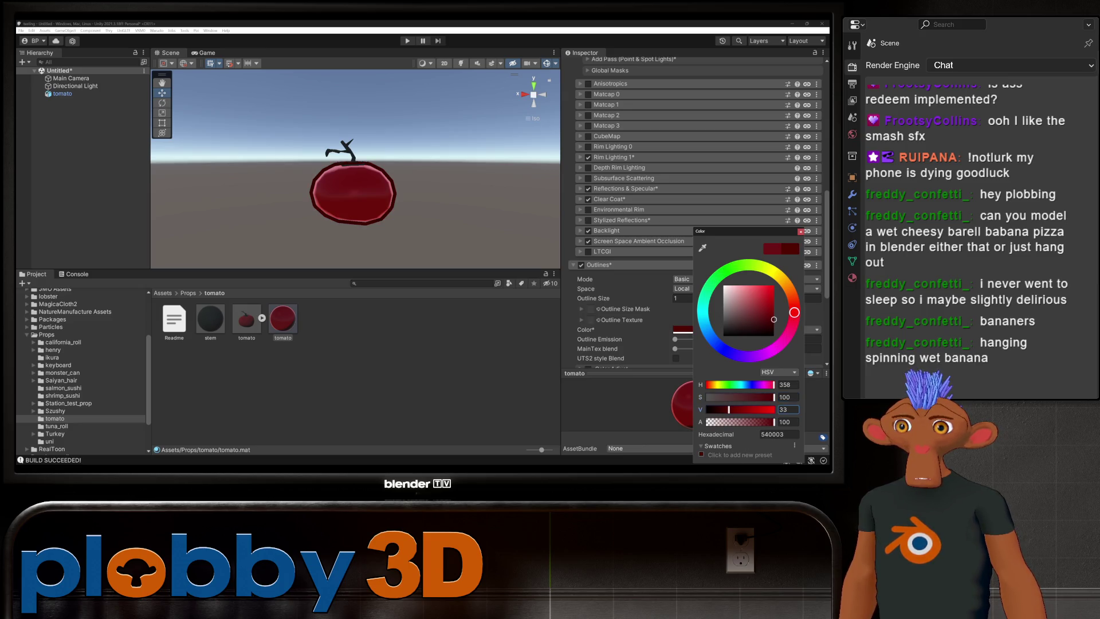
{"action": "left_click", "coordinate": [681, 298]}
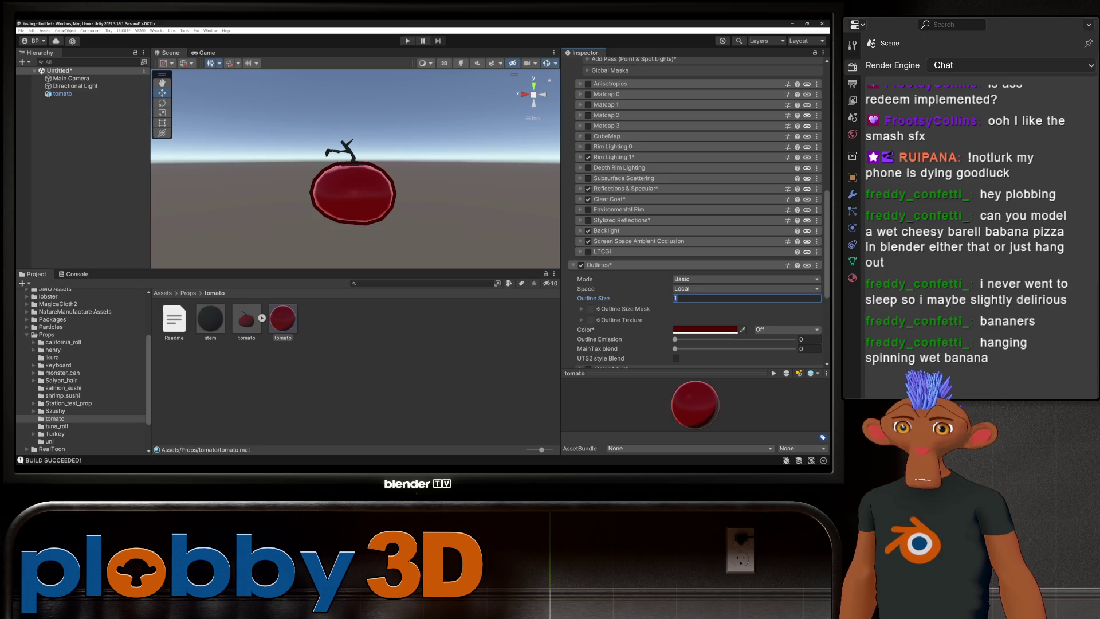
{"action": "type", "text": "0.26"}
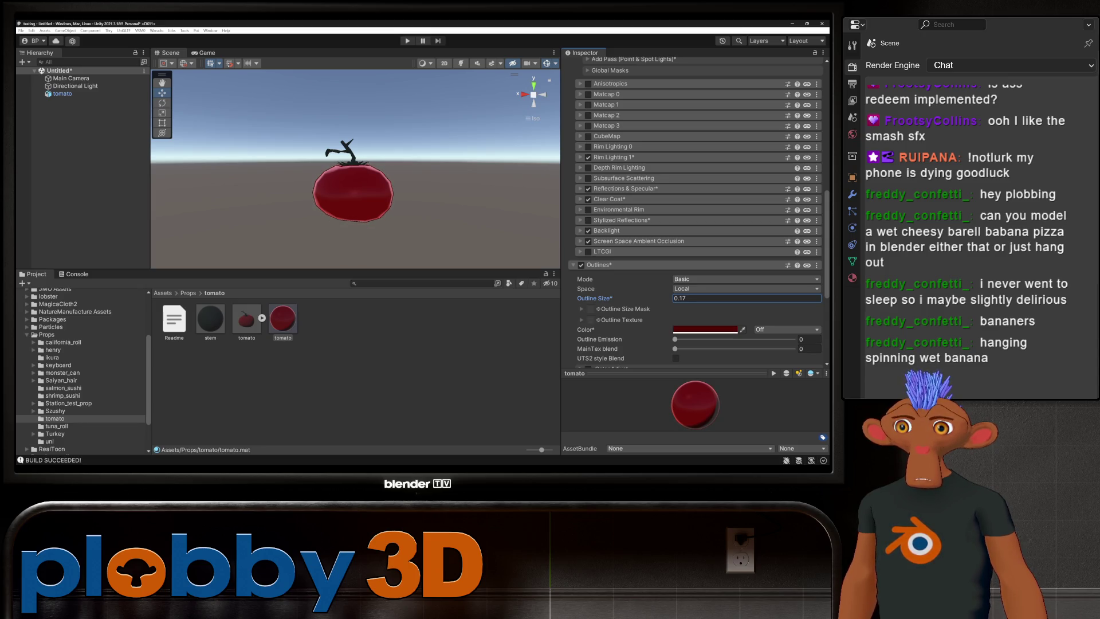
{"action": "left_click", "coordinate": [401, 389]}
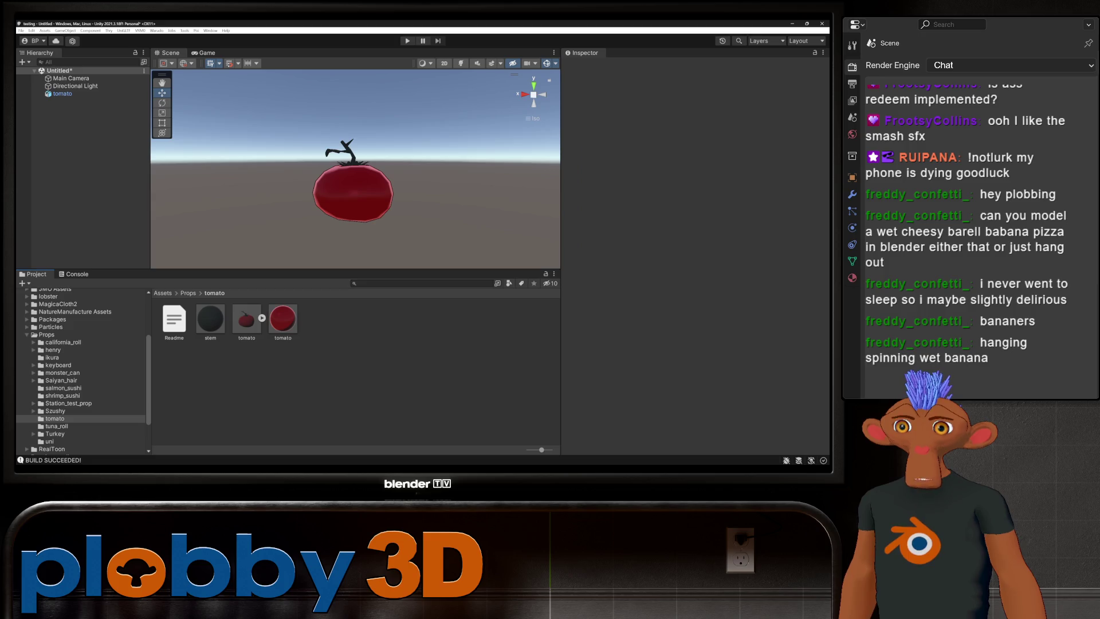
- Lock in the tomato material's optimized shader and switch the stem material to Poiyomi Pro
{"action": "left_click", "coordinate": [282, 319]}
{"action": "left_click", "coordinate": [695, 119]}
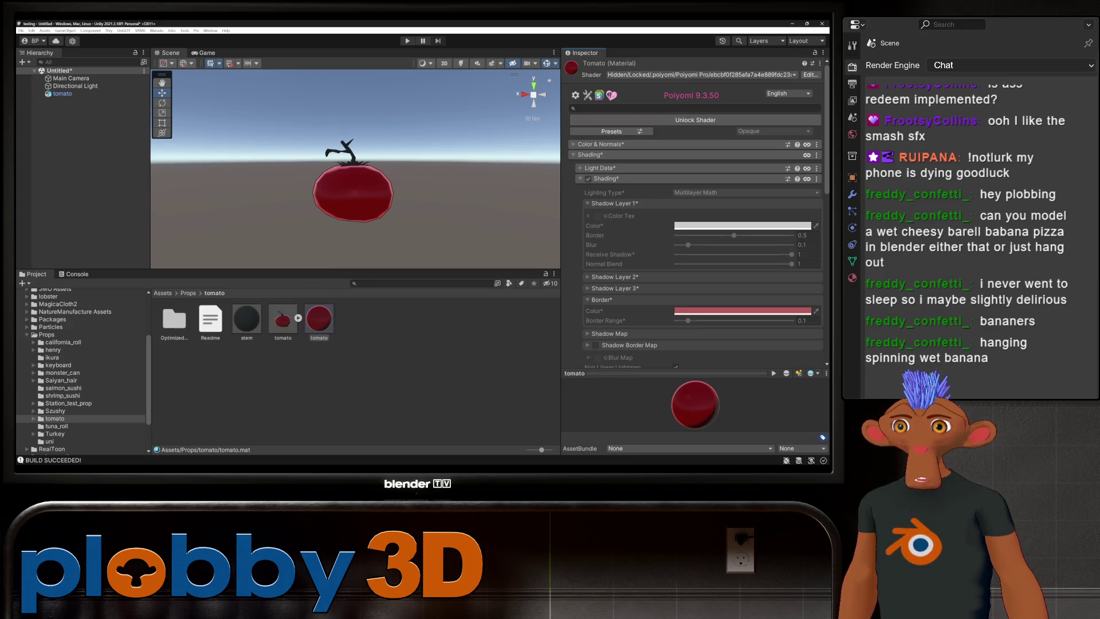
{"action": "left_click", "coordinate": [247, 319]}
{"action": "left_click", "coordinate": [745, 91]}
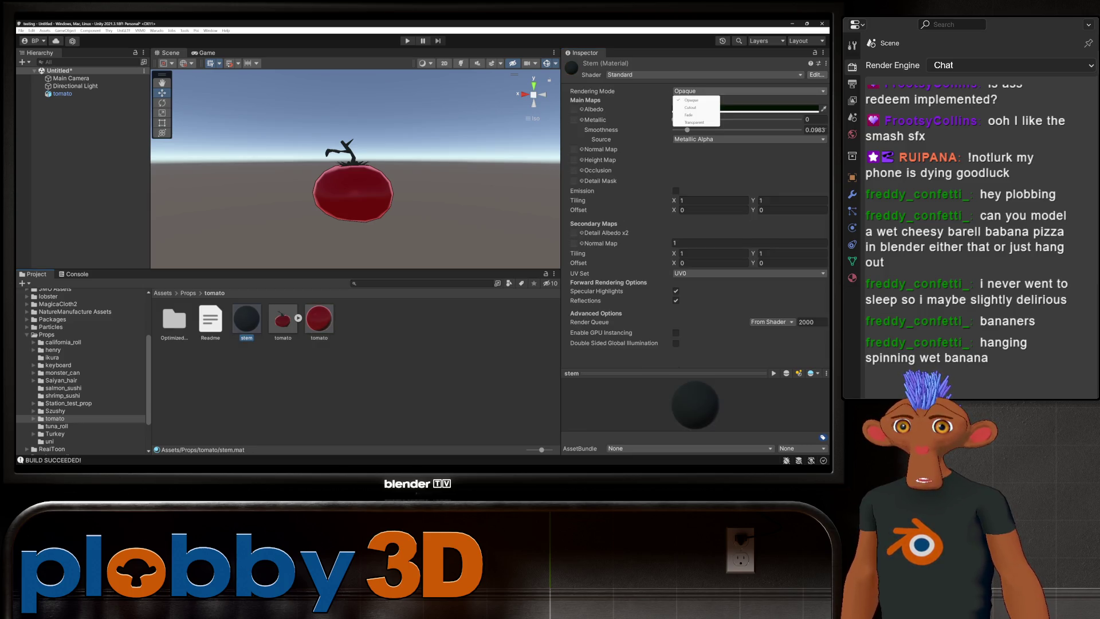
{"action": "left_click", "coordinate": [705, 75]}
{"action": "left_click", "coordinate": [739, 111]}
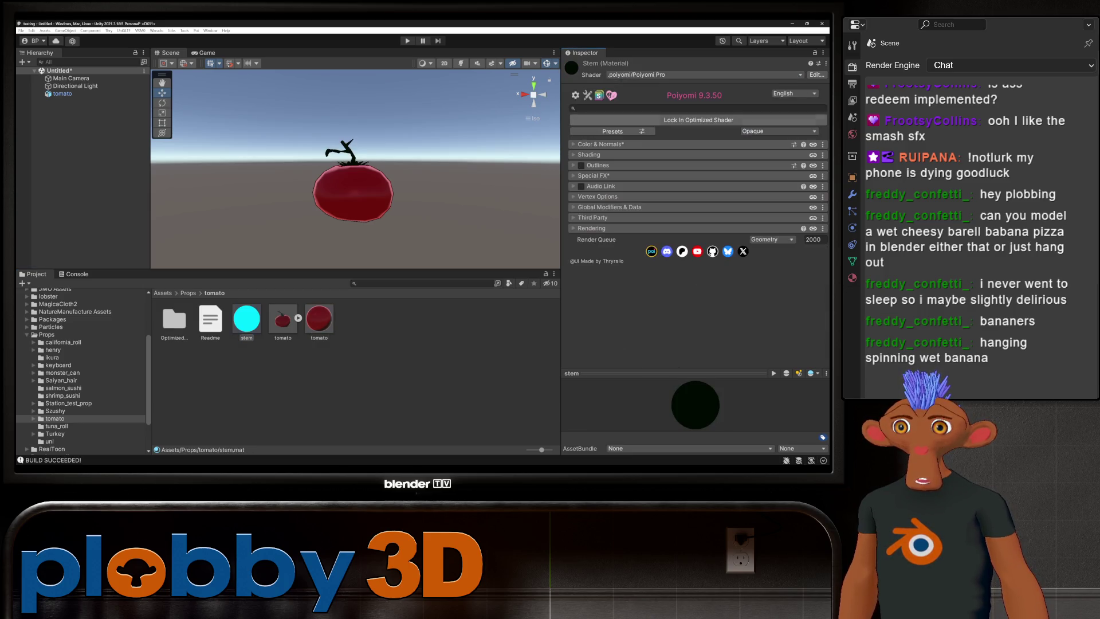
- Set the stem's main colour to a dark green with brightness 34
{"action": "left_click", "coordinate": [600, 144]}
{"action": "left_click", "coordinate": [685, 159]}
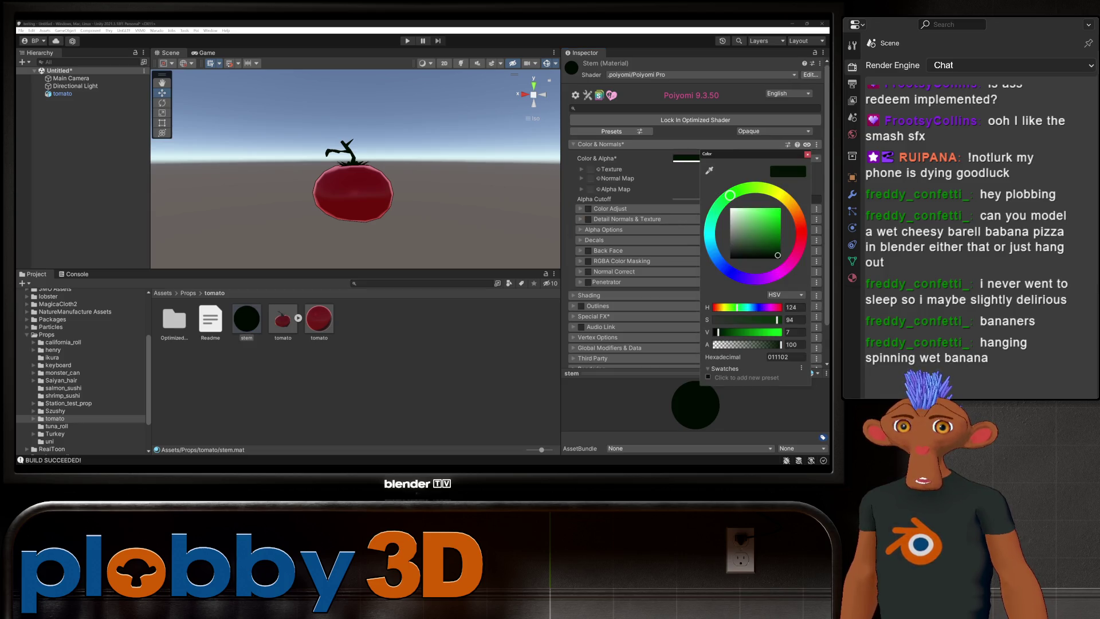
{"action": "left_click", "coordinate": [793, 332]}
{"action": "type", "text": "32"}
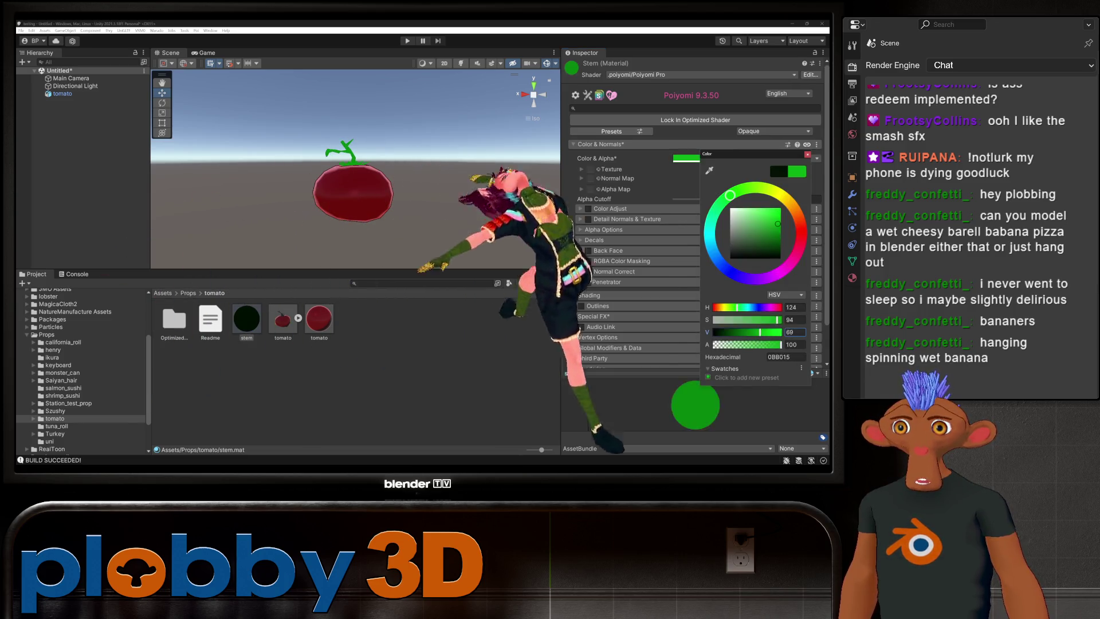
{"action": "key", "text": "BackSpace"}
{"action": "type", "text": "4"}
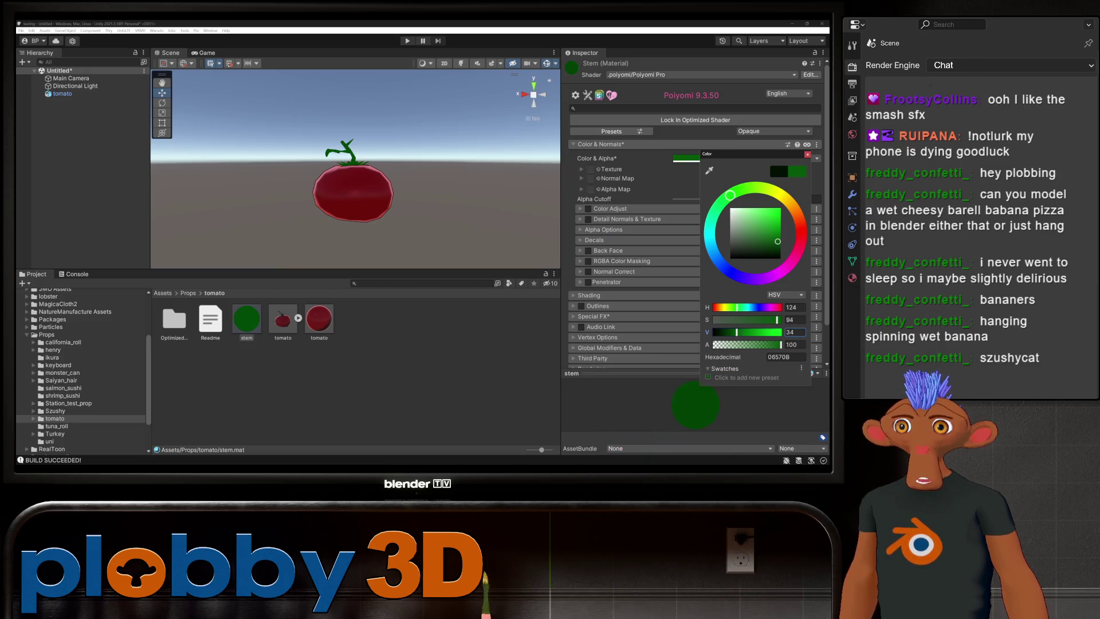
- Try the QuickToon preset from Teeh's Quick Shading Models on the stem and expand its shading settings
{"action": "left_click", "coordinate": [611, 131]}
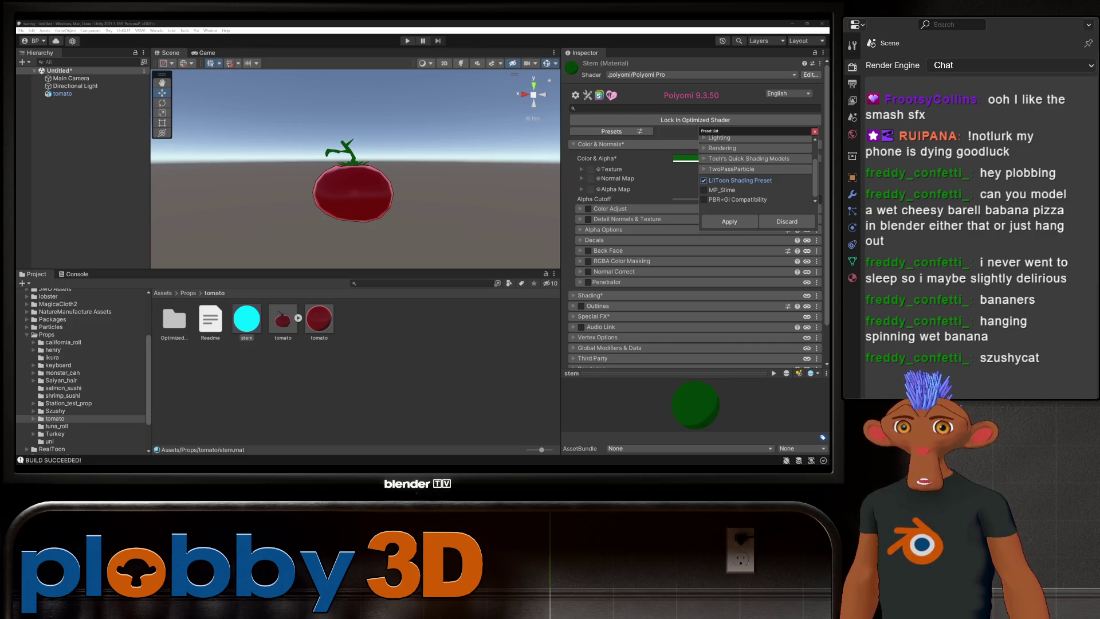
{"action": "left_click", "coordinate": [704, 159]}
{"action": "left_click", "coordinate": [711, 189]}
{"action": "left_click", "coordinate": [710, 199]}
{"action": "left_click", "coordinate": [710, 189]}
{"action": "key", "text": "Escape"}
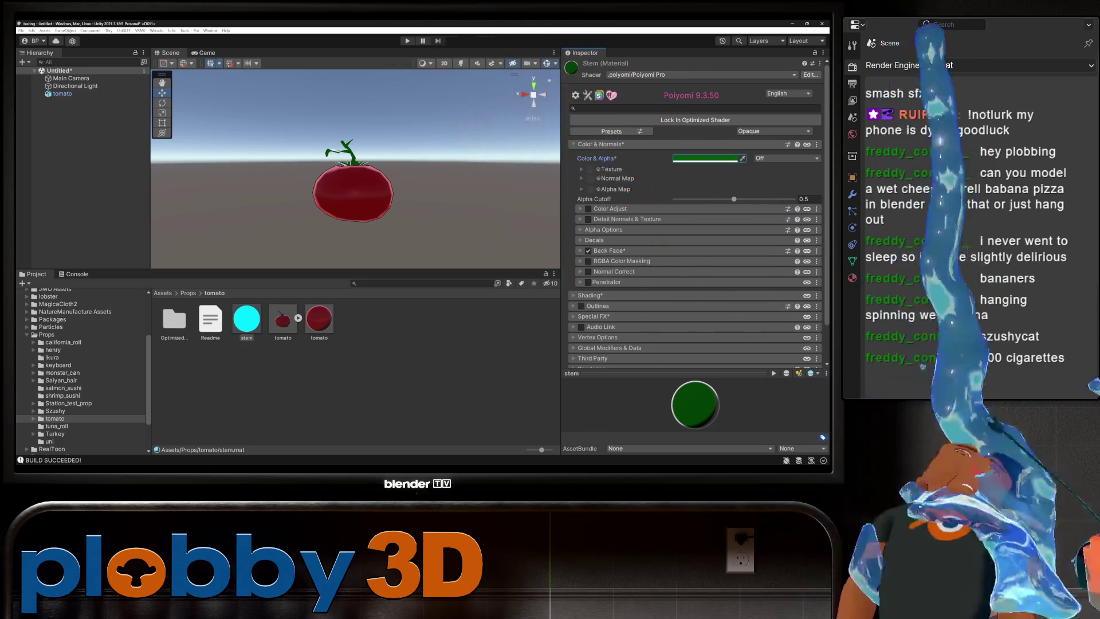
{"action": "left_click", "coordinate": [590, 295]}
{"action": "scroll", "coordinate": [693, 229], "scroll_direction": "down", "scroll_amount": 1}
- Enable Rim Lighting 1 on the stem material and pick its rim colour
{"action": "scroll", "coordinate": [693, 229], "scroll_direction": "down", "scroll_amount": 1}
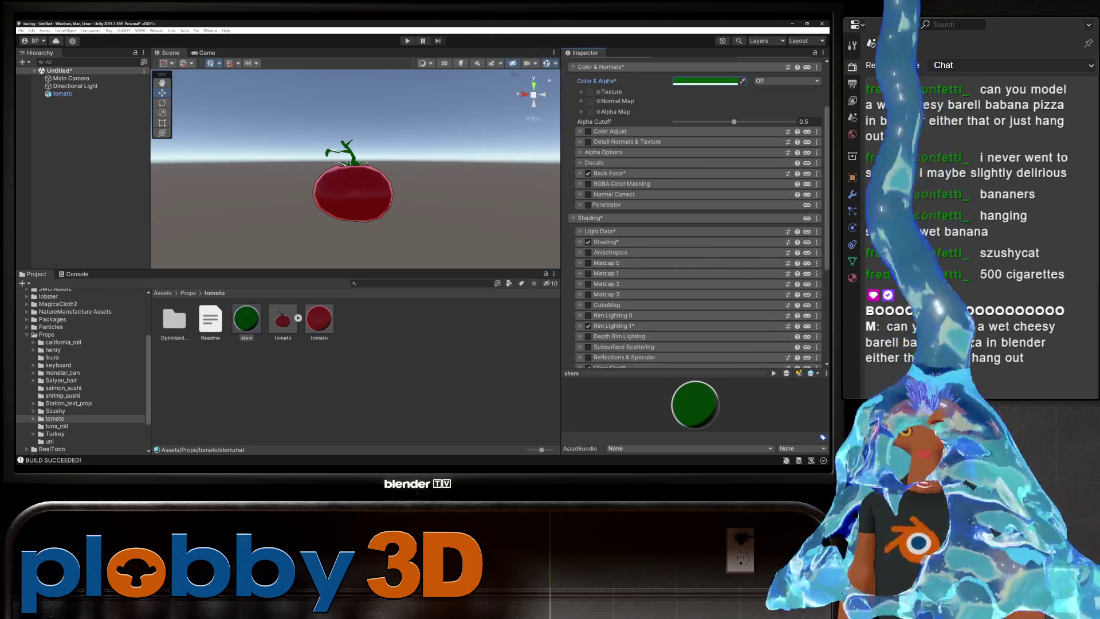
{"action": "left_click", "coordinate": [613, 323]}
{"action": "scroll", "coordinate": [693, 229], "scroll_direction": "down", "scroll_amount": 1}
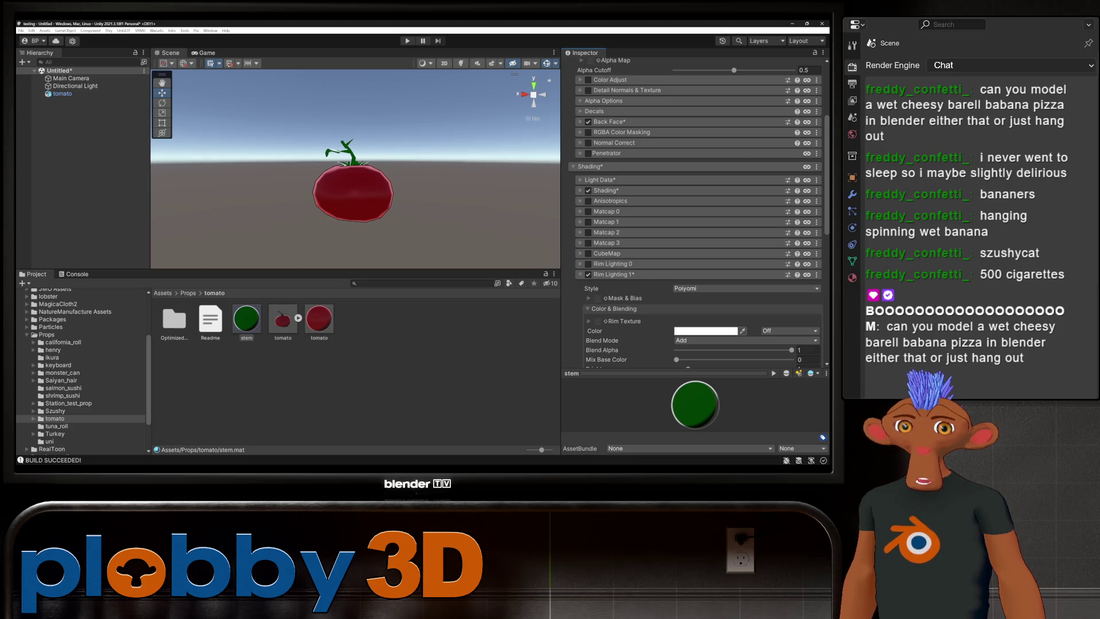
{"action": "left_click", "coordinate": [705, 330]}
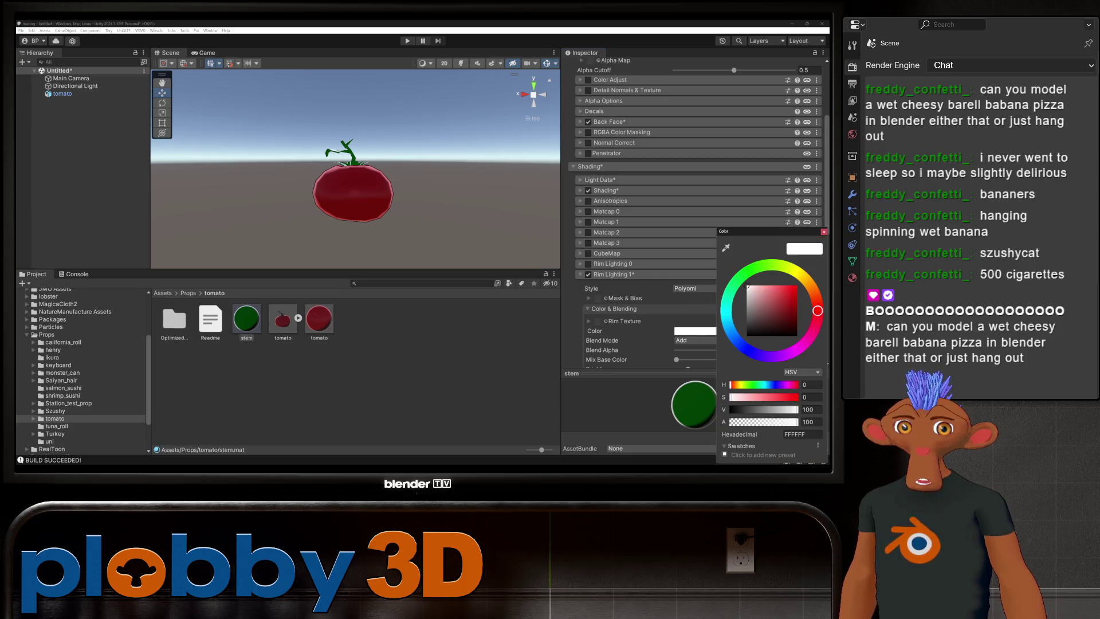
{"action": "left_click", "coordinate": [747, 273]}
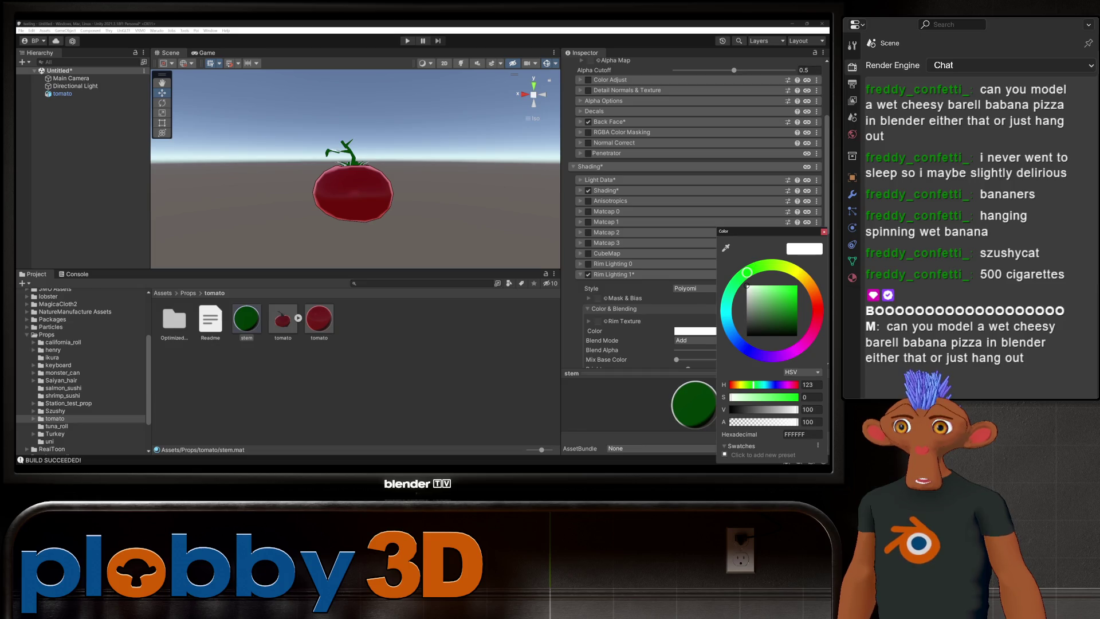
{"action": "mouse_move", "coordinate": [747, 286]}
{"action": "left_mouse_down"}
{"action": "mouse_move", "coordinate": [785, 291]}
{"action": "mouse_move", "coordinate": [793, 286]}
{"action": "mouse_move", "coordinate": [774, 287]}
{"action": "mouse_move", "coordinate": [755, 266]}
{"action": "mouse_move", "coordinate": [791, 268]}
{"action": "left_mouse_up"}
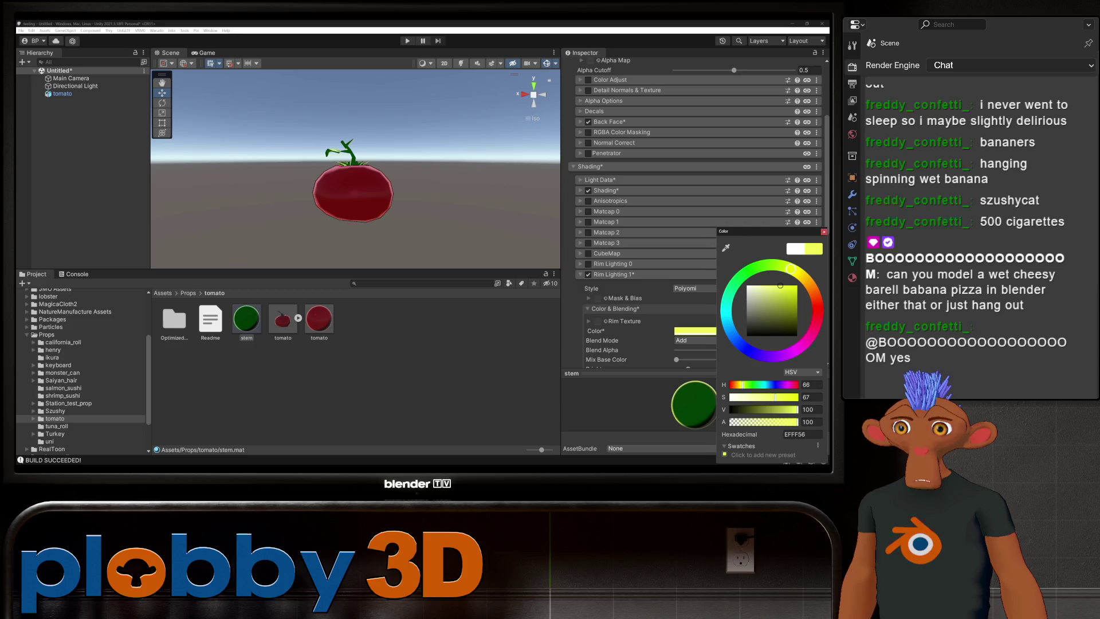
{"action": "key", "text": "Return"}
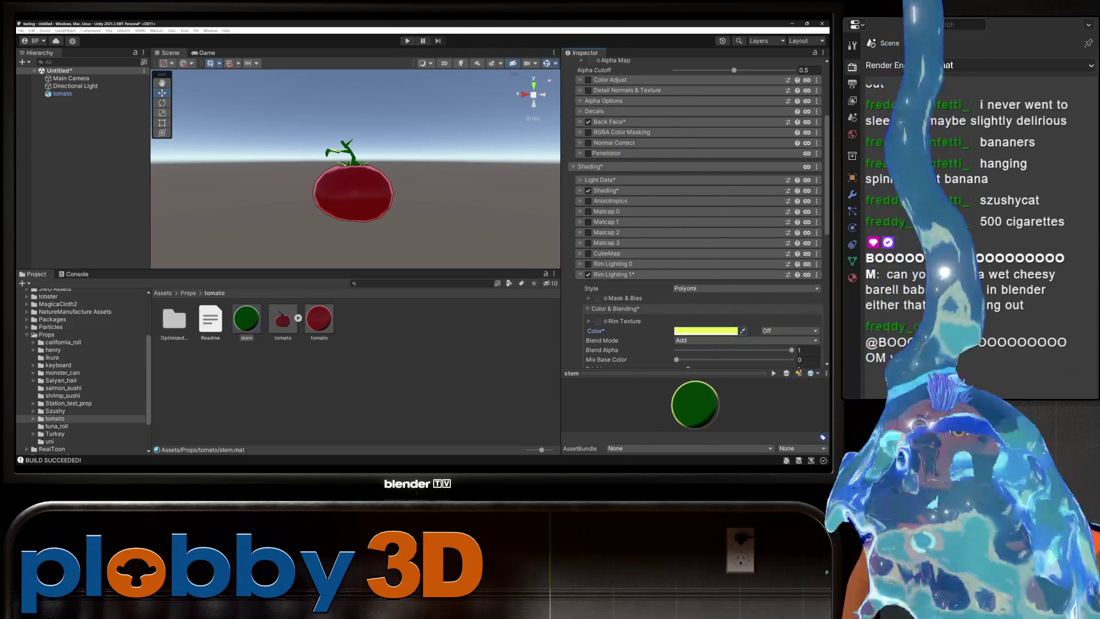
- Tick Outlines on the stem material
{"action": "scroll", "coordinate": [699, 212], "scroll_direction": "down", "scroll_amount": 5}
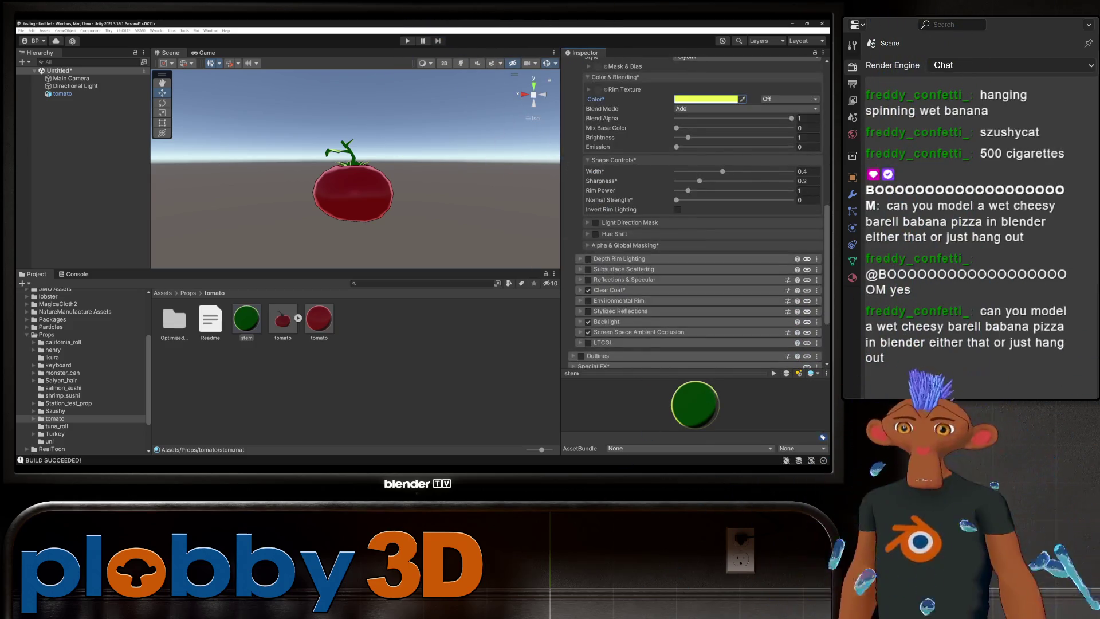
{"action": "left_click", "coordinate": [580, 356]}
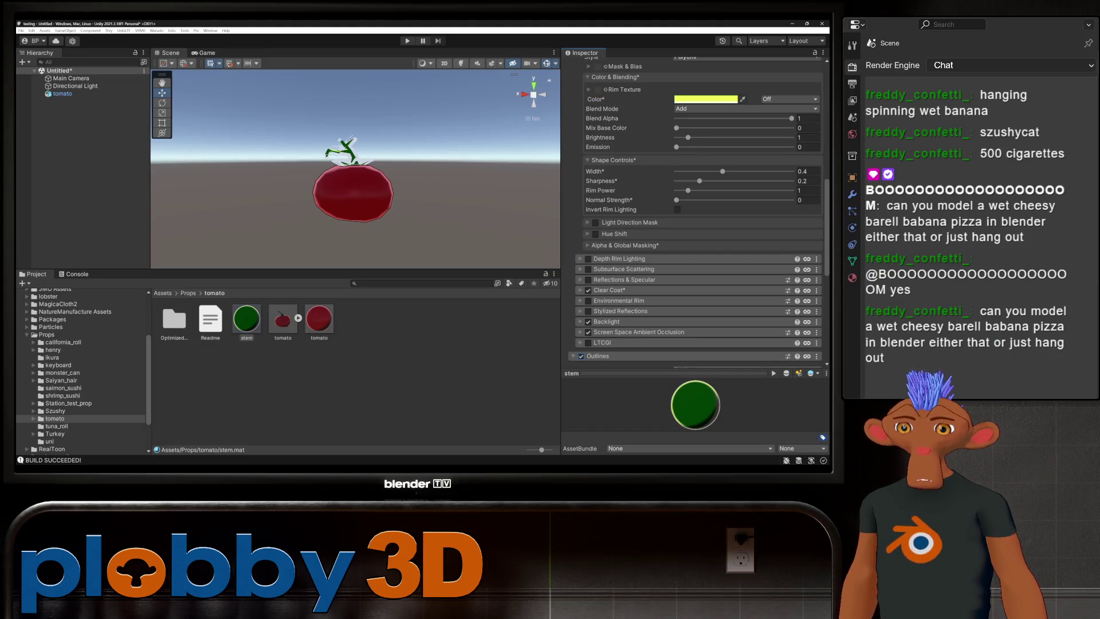
{"action": "scroll", "coordinate": [581, 355], "scroll_direction": "down", "scroll_amount": 2}
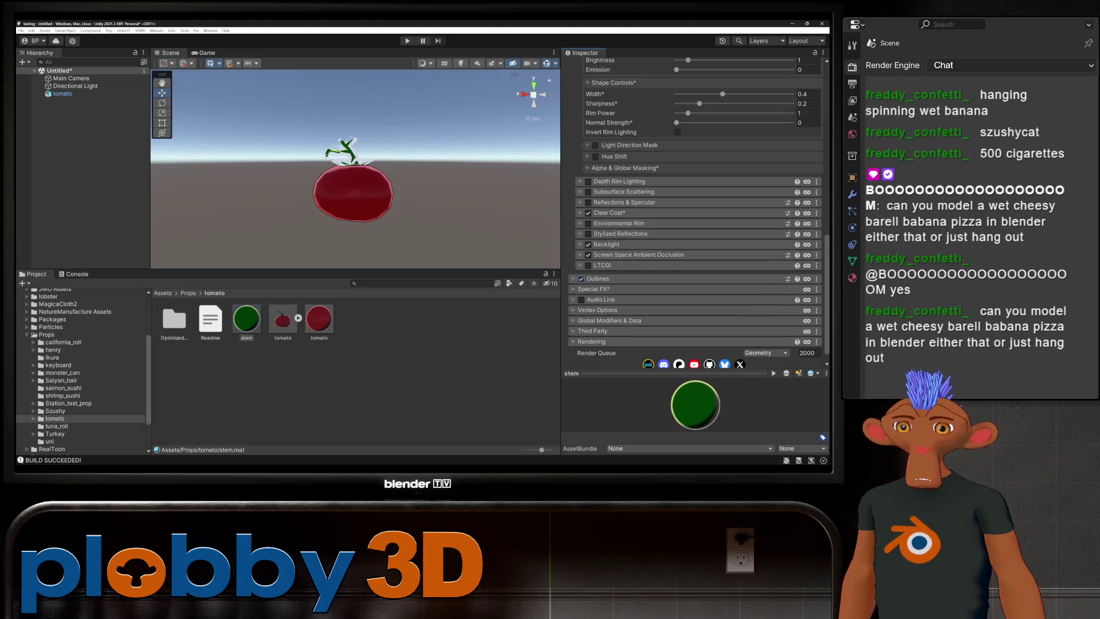
- Give the stem outline a green colour at saturation 100 and size 0.17
{"action": "left_click", "coordinate": [596, 279]}
{"action": "key", "text": "ctrl+v"}
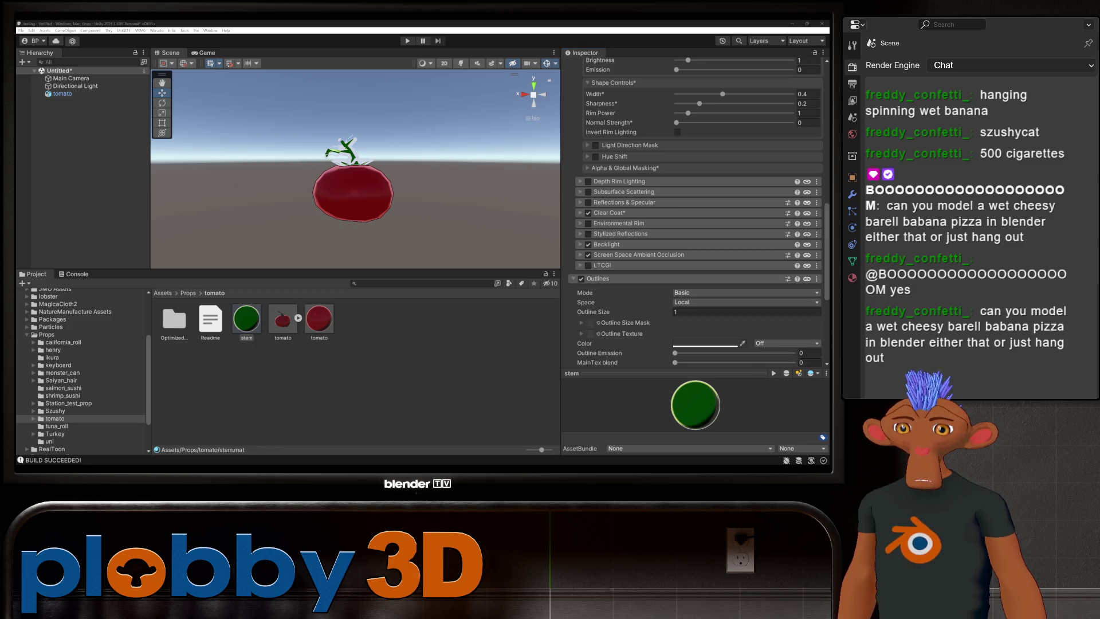
{"action": "left_click", "coordinate": [704, 344]}
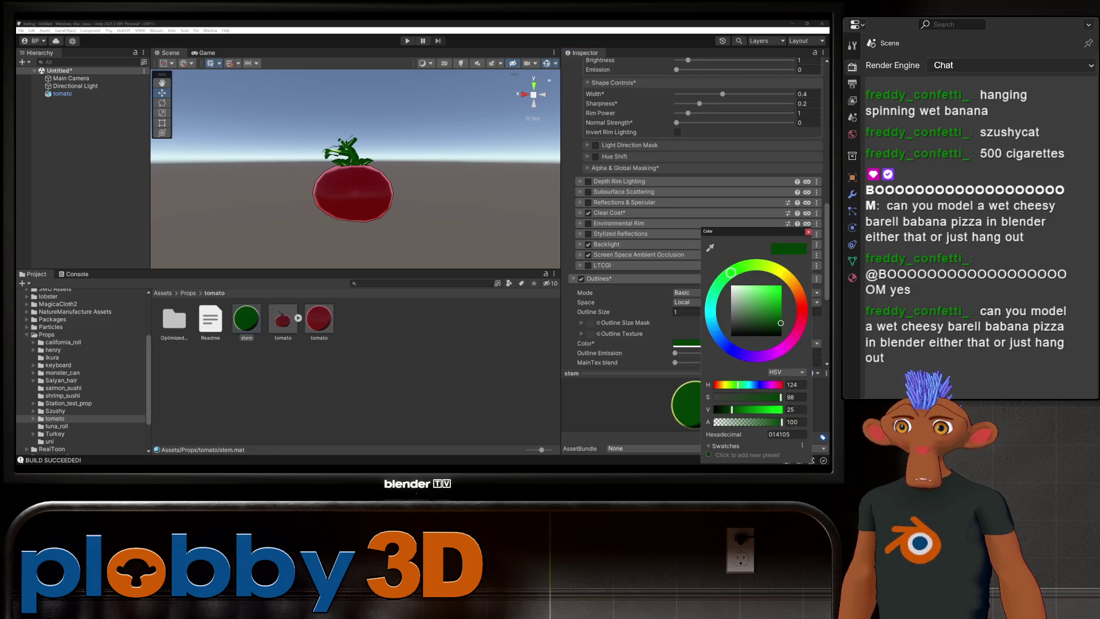
{"action": "type", "text": "100"}
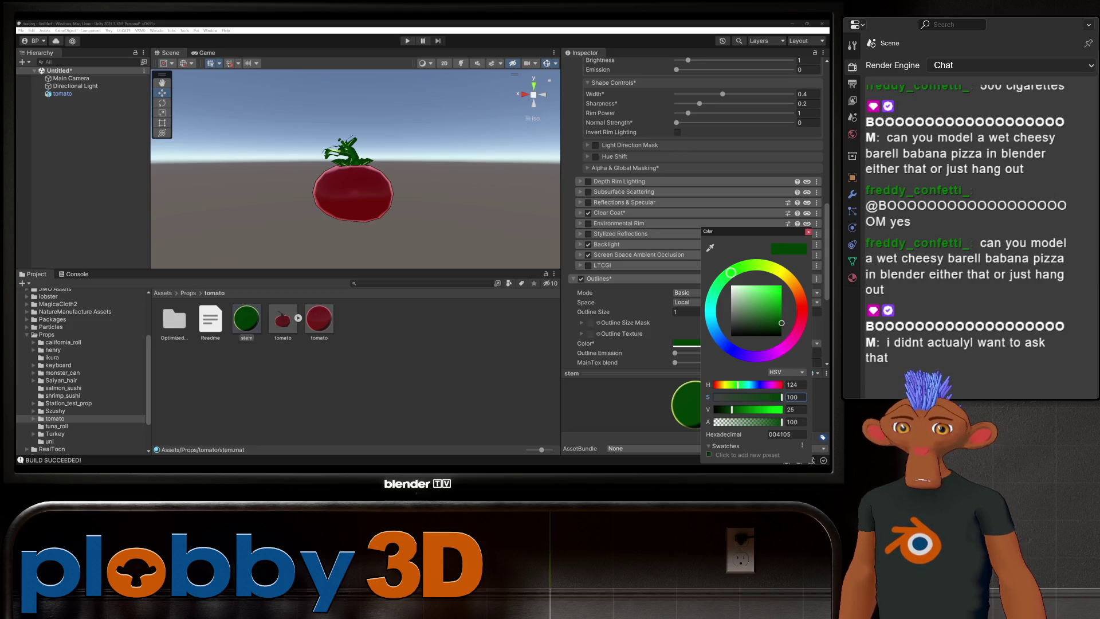
{"action": "key", "text": "Escape"}
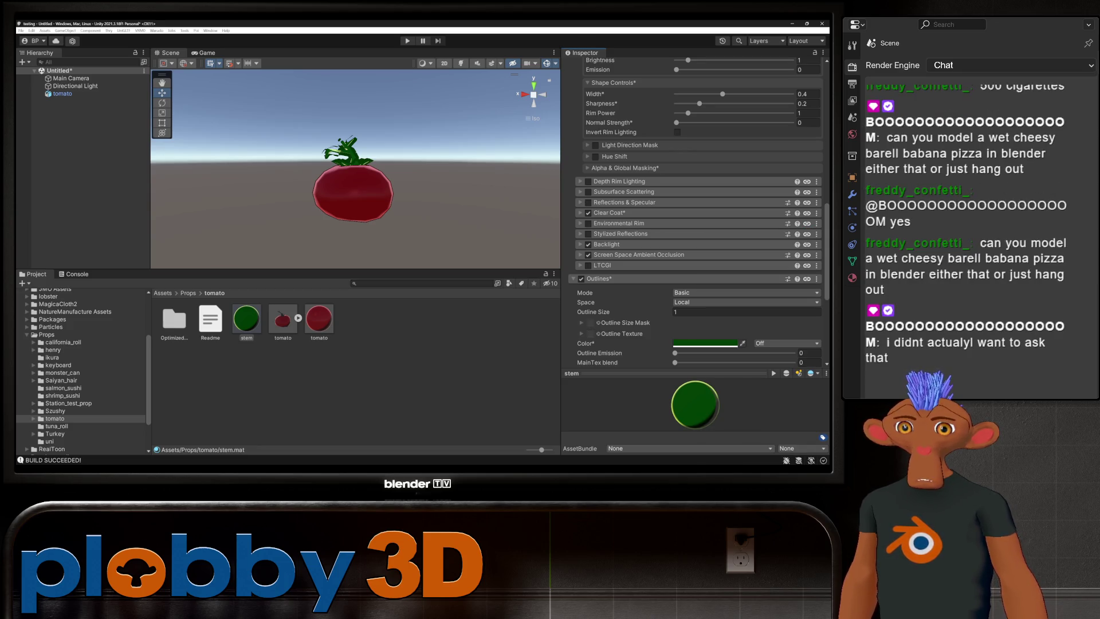
{"action": "left_click", "coordinate": [745, 312]}
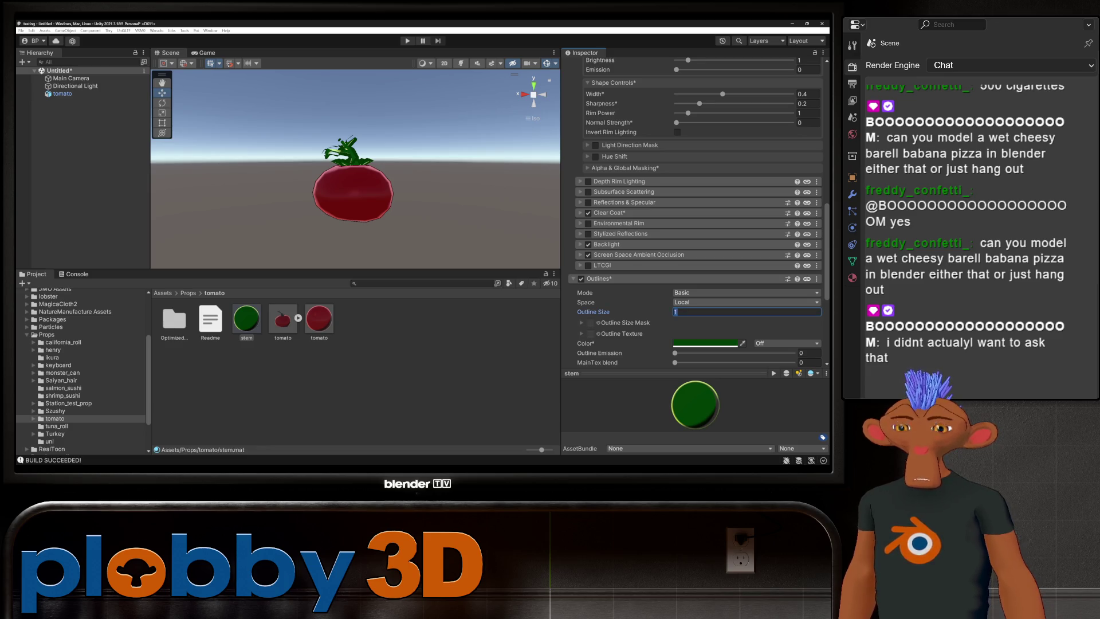
{"action": "type", "text": ".17"}
{"action": "key", "text": "Return"}
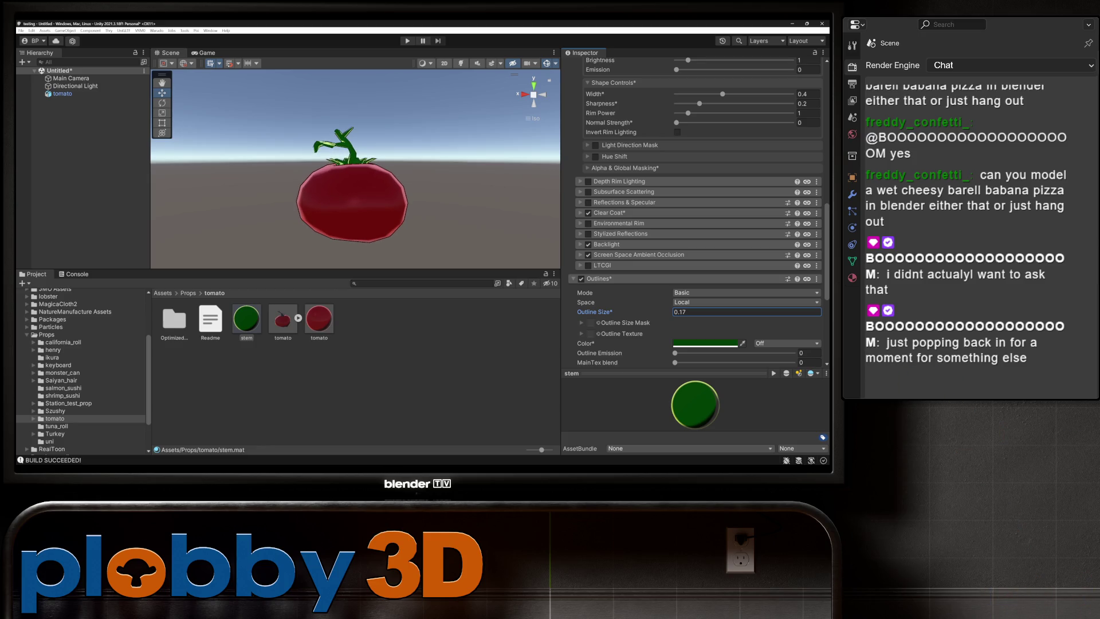
- Darken the stem outline to brightness 18, shrink it to size 0.1, and open the rim colour
{"action": "left_click", "coordinate": [705, 344]}
{"action": "left_click", "coordinate": [785, 409]}
{"action": "type", "text": "18"}
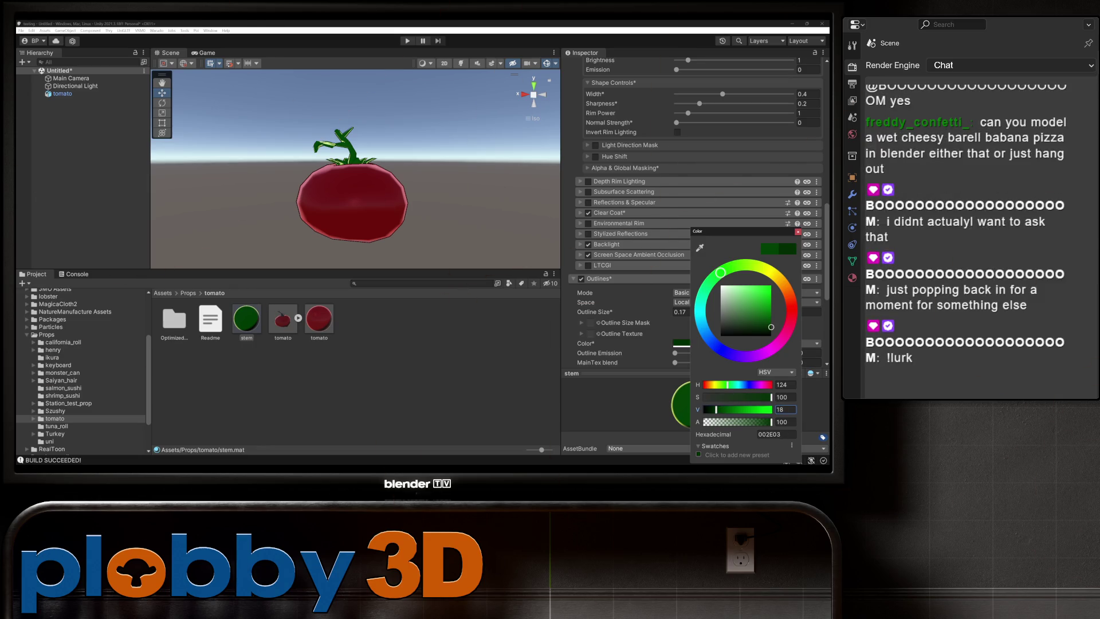
{"action": "left_click", "coordinate": [684, 311]}
{"action": "key", "text": "BackSpace"}
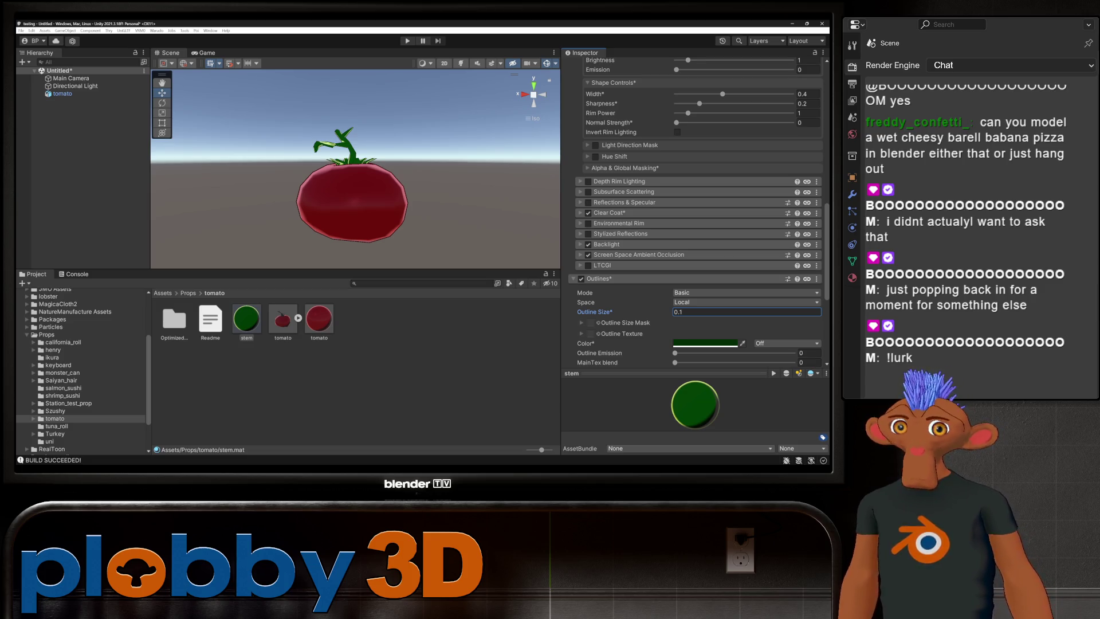
{"action": "mouse_move", "coordinate": [355, 189]}
{"action": "left_mouse_down", "text": "alt"}
{"action": "mouse_move", "coordinate": [321, 181]}
{"action": "mouse_move", "coordinate": [344, 218]}
{"action": "left_mouse_up", "text": "alt"}
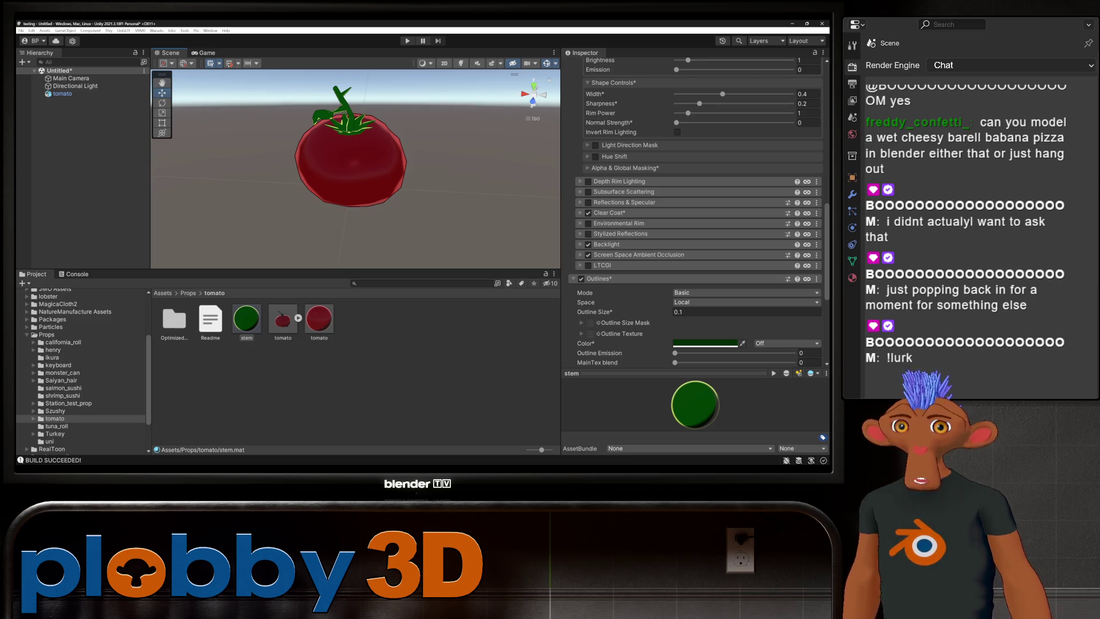
{"action": "scroll", "coordinate": [699, 212], "scroll_direction": "up", "scroll_amount": 5}
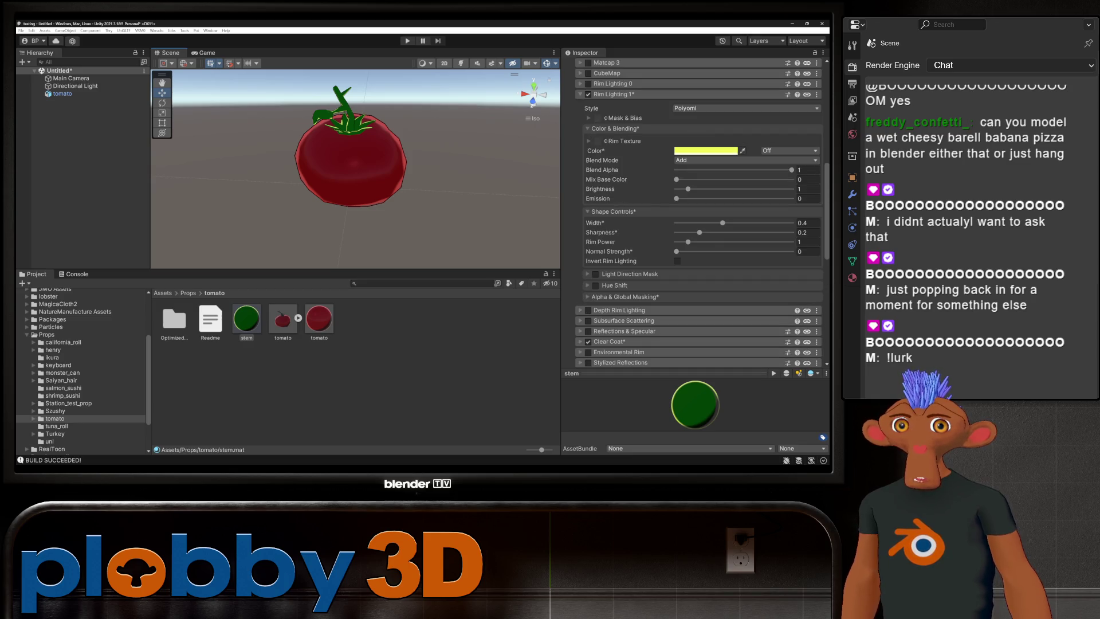
{"action": "left_click", "coordinate": [685, 151]}
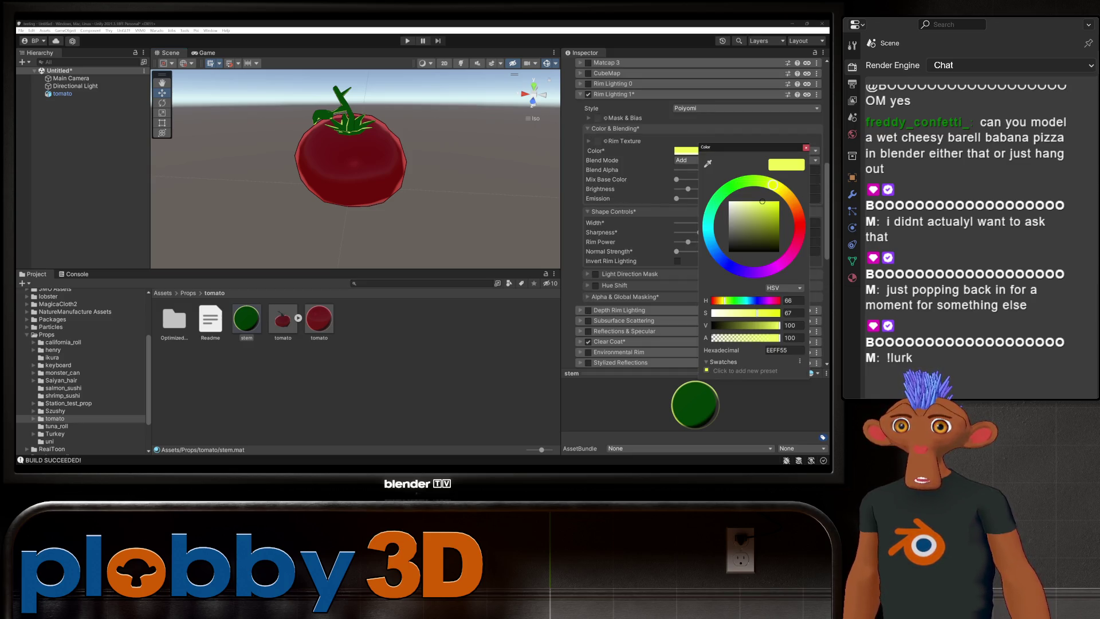
- Set the stem's rim colour brightness to 57 for an olive tone
{"action": "type", "text": "66"}
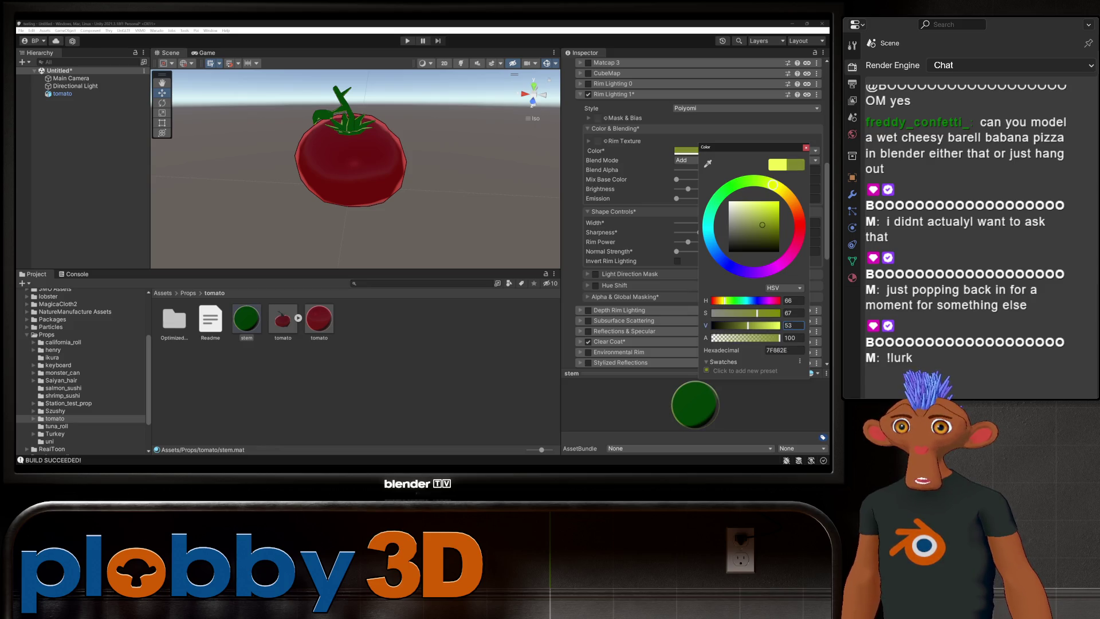
{"action": "key", "text": "BackSpace"}
{"action": "key", "text": "BackSpace"}
{"action": "type", "text": "57"}
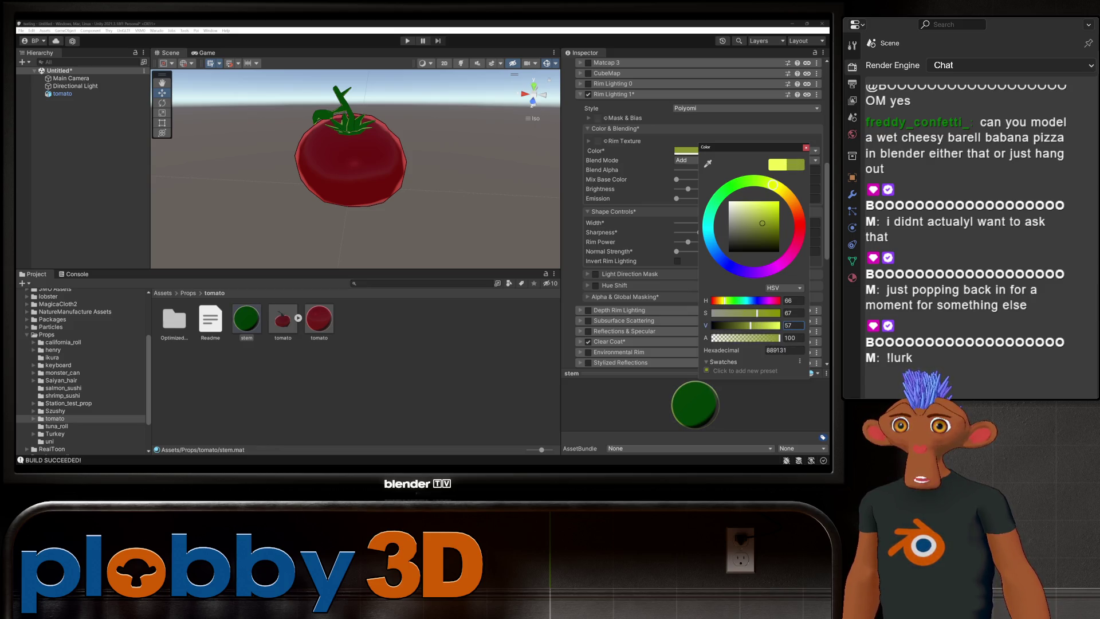
{"action": "key", "text": "Return"}
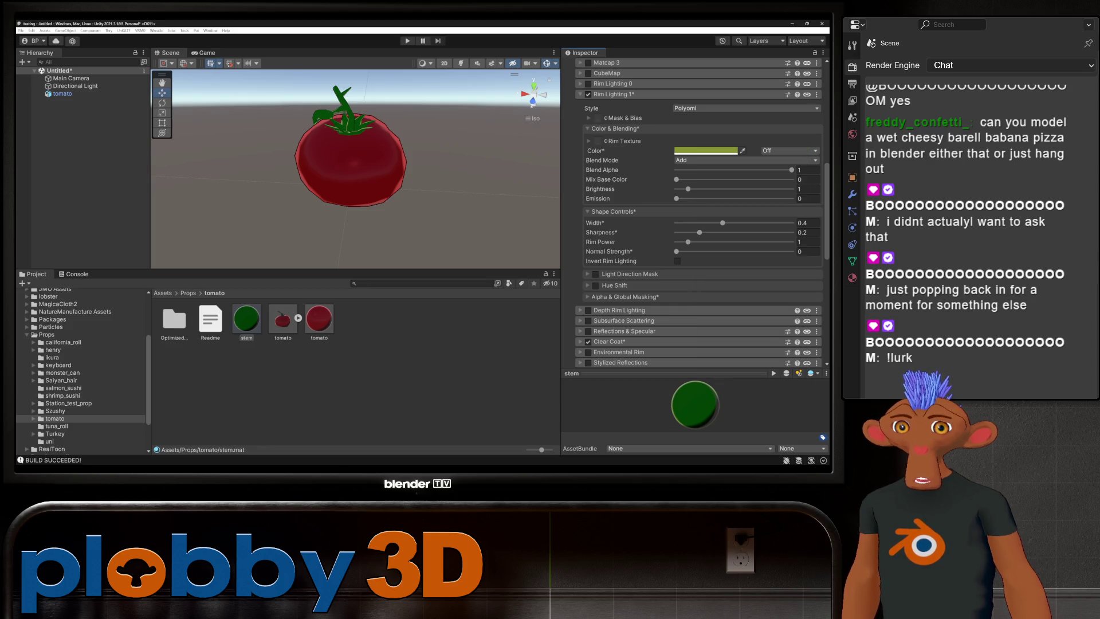
- Lock in the stem material's optimized Poiyomi shader
{"action": "scroll", "coordinate": [696, 212], "scroll_direction": "up", "scroll_amount": 12}
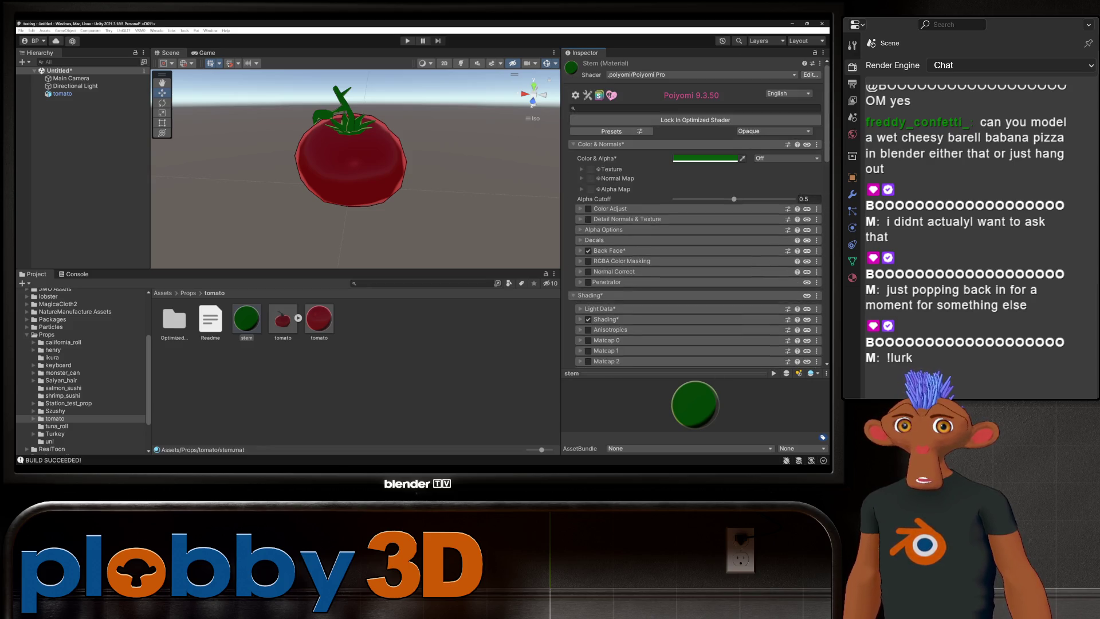
{"action": "left_click", "coordinate": [695, 120]}
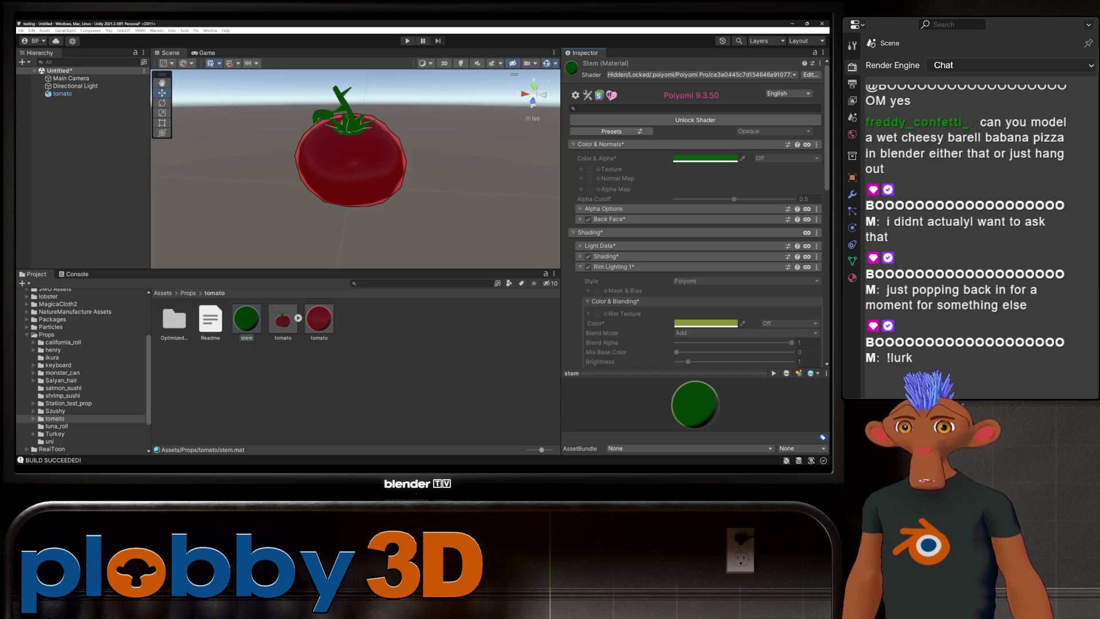
{"action": "mouse_move", "coordinate": [355, 172]}
{"action": "right_mouse_down"}
{"action": "mouse_move", "coordinate": [367, 160]}
{"action": "mouse_move", "coordinate": [344, 149]}
{"action": "mouse_move", "coordinate": [361, 144]}
{"action": "mouse_move", "coordinate": [355, 155]}
{"action": "right_mouse_up"}
{"action": "scroll", "coordinate": [349, 172], "scroll_direction": "down", "scroll_amount": 5}
{"action": "mouse_move", "coordinate": [350, 172]}
{"action": "left_mouse_down", "text": "alt"}
{"action": "mouse_move", "coordinate": [350, 201]}
{"action": "mouse_move", "coordinate": [349, 164]}
{"action": "left_mouse_up", "text": "alt"}
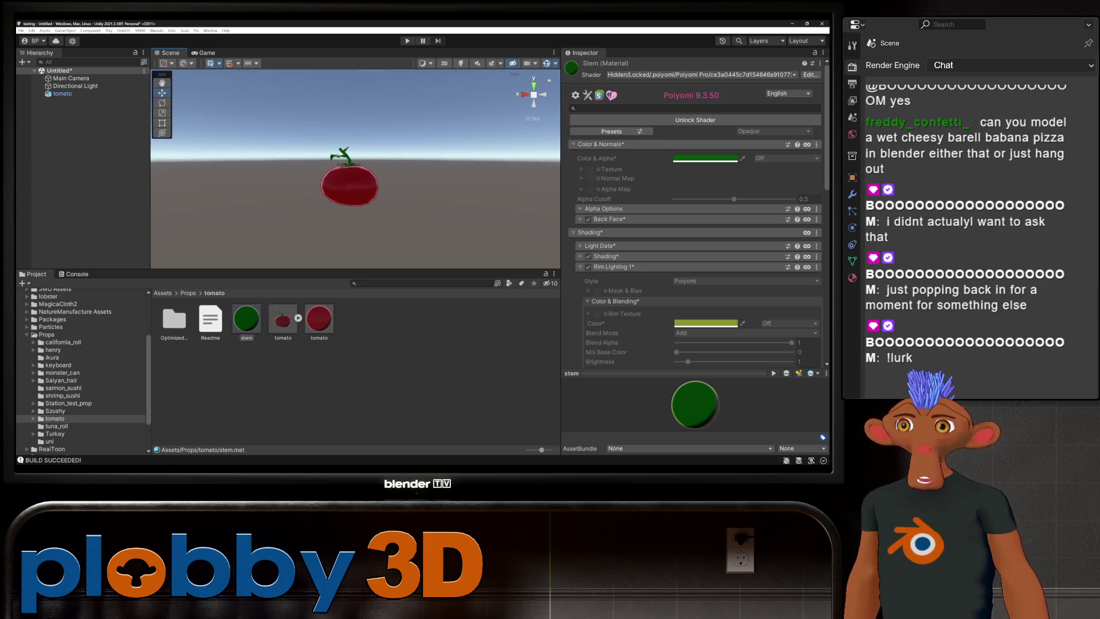
{"action": "right_click", "coordinate": [72, 95]}
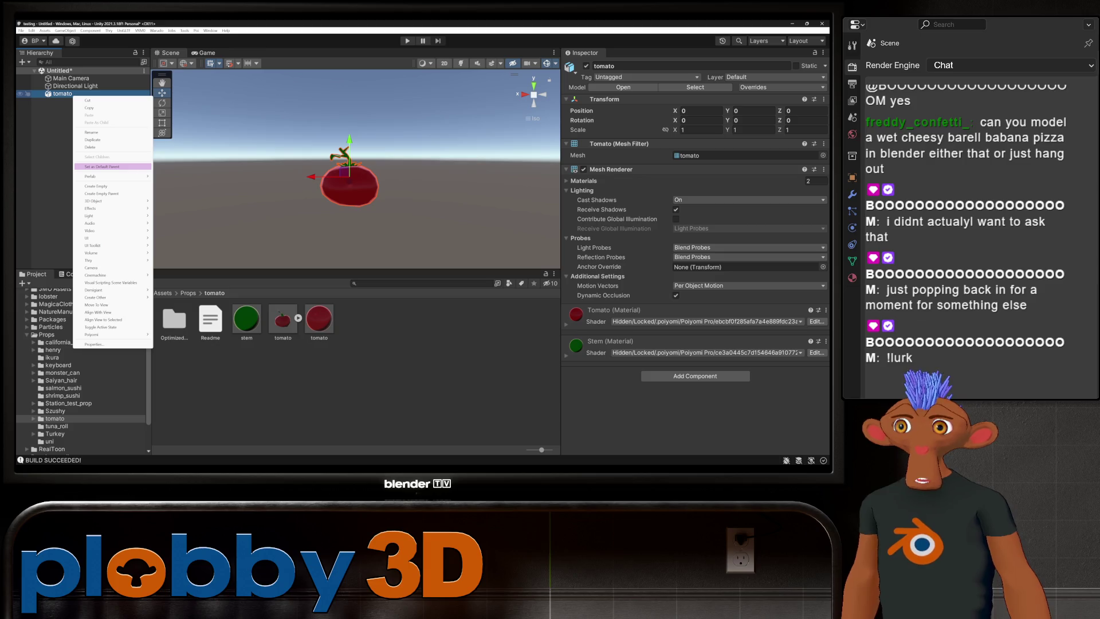
- Wrap the tomato in a new empty parent GameObject and add a Sphere Collider to the tomato
{"action": "left_click", "coordinate": [102, 193]}
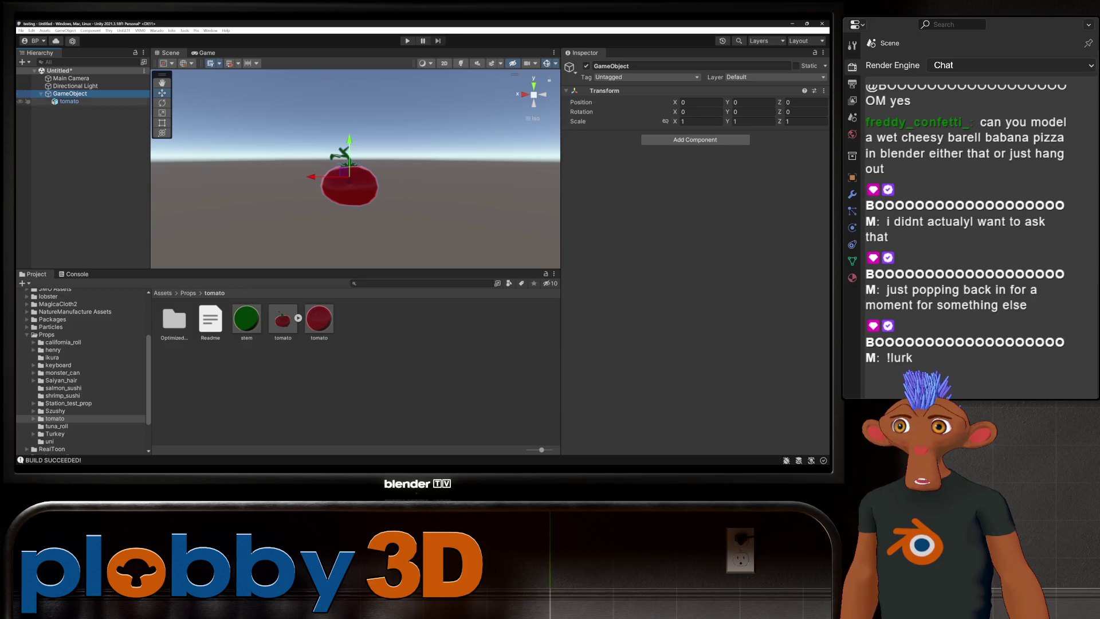
{"action": "left_click", "coordinate": [69, 101]}
{"action": "left_click", "coordinate": [695, 376]}
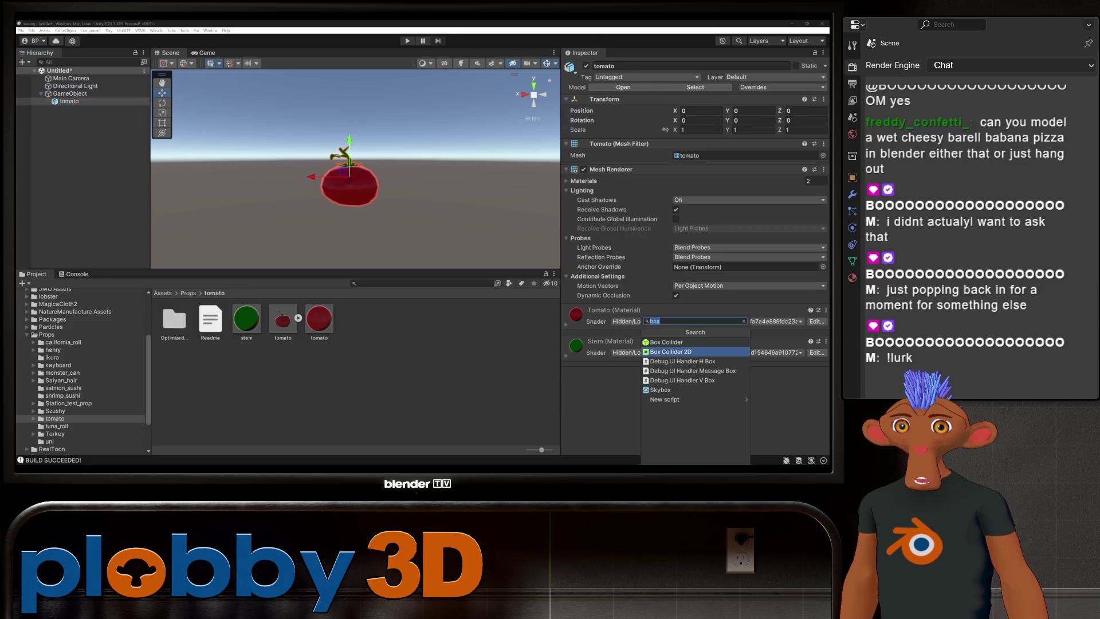
{"action": "type", "text": "boxsphe"}
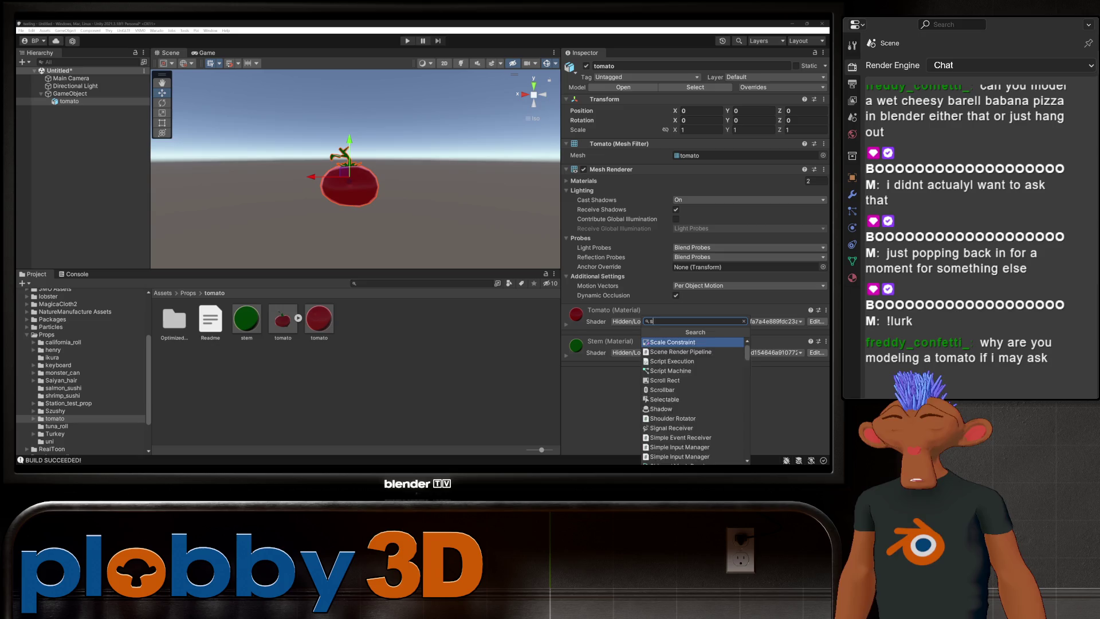
{"action": "key", "text": "Return"}
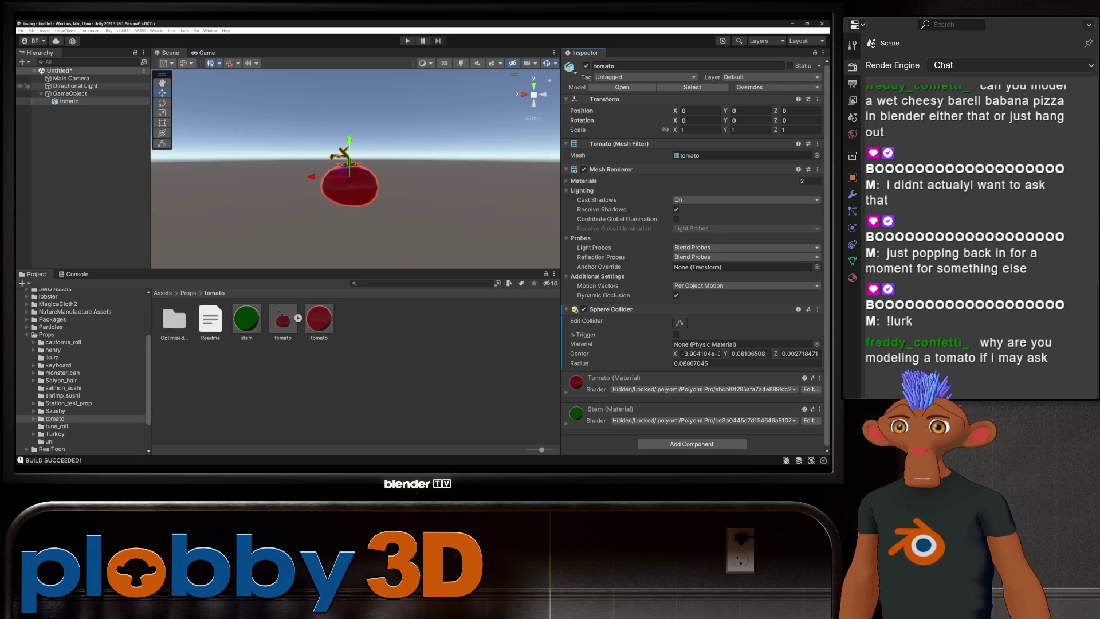
- Remove the Sphere Collider from the tomato again
{"action": "left_click", "coordinate": [70, 93]}
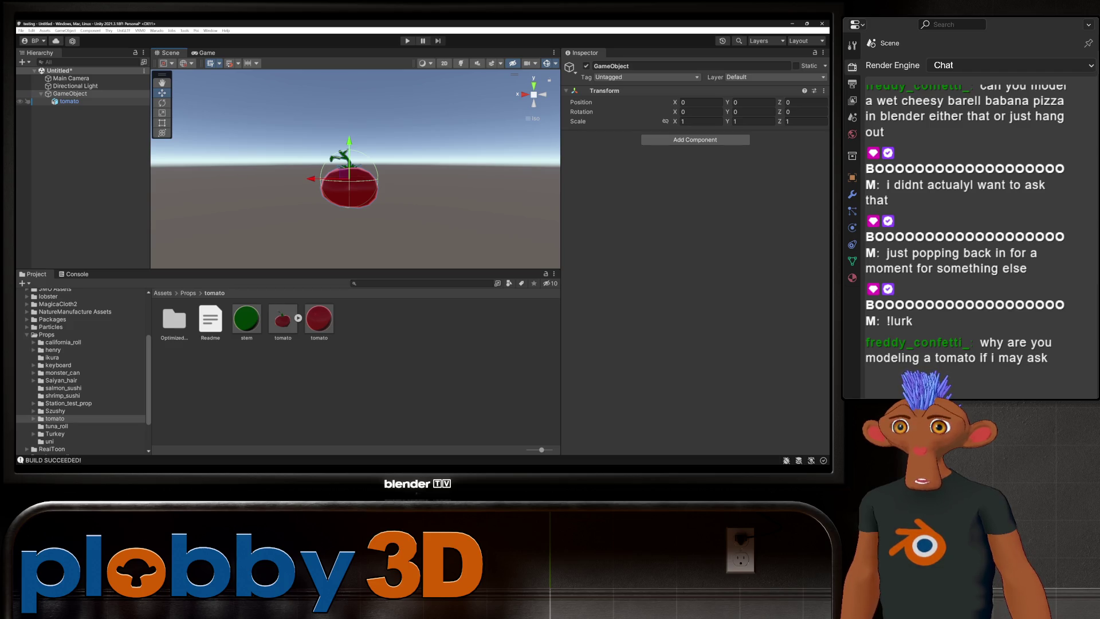
{"action": "left_click", "coordinate": [69, 101]}
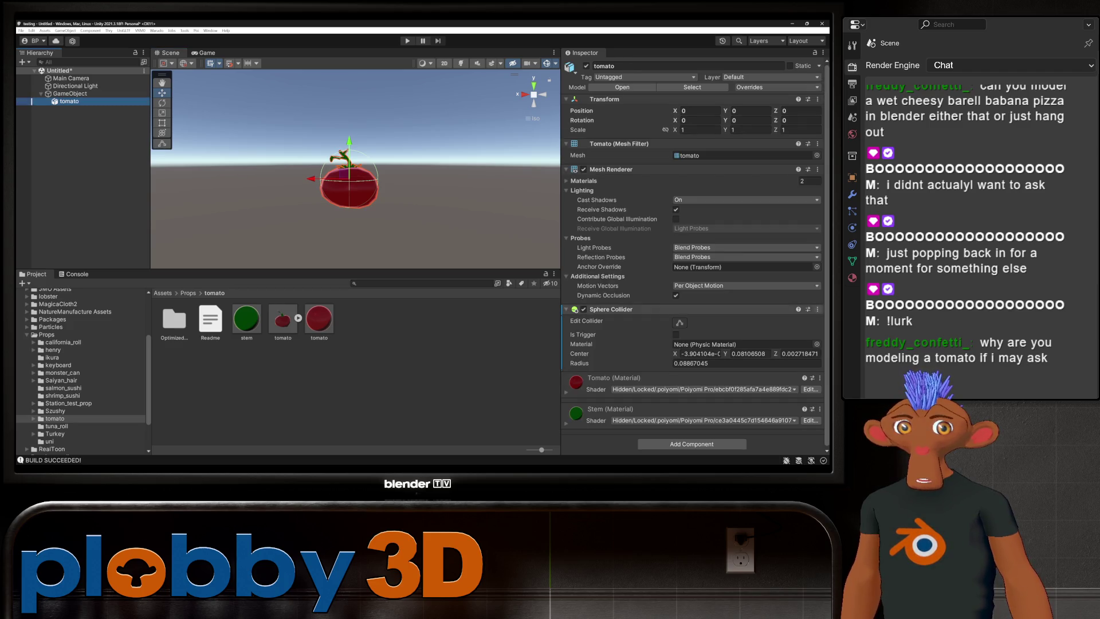
{"action": "left_click", "coordinate": [610, 309]}
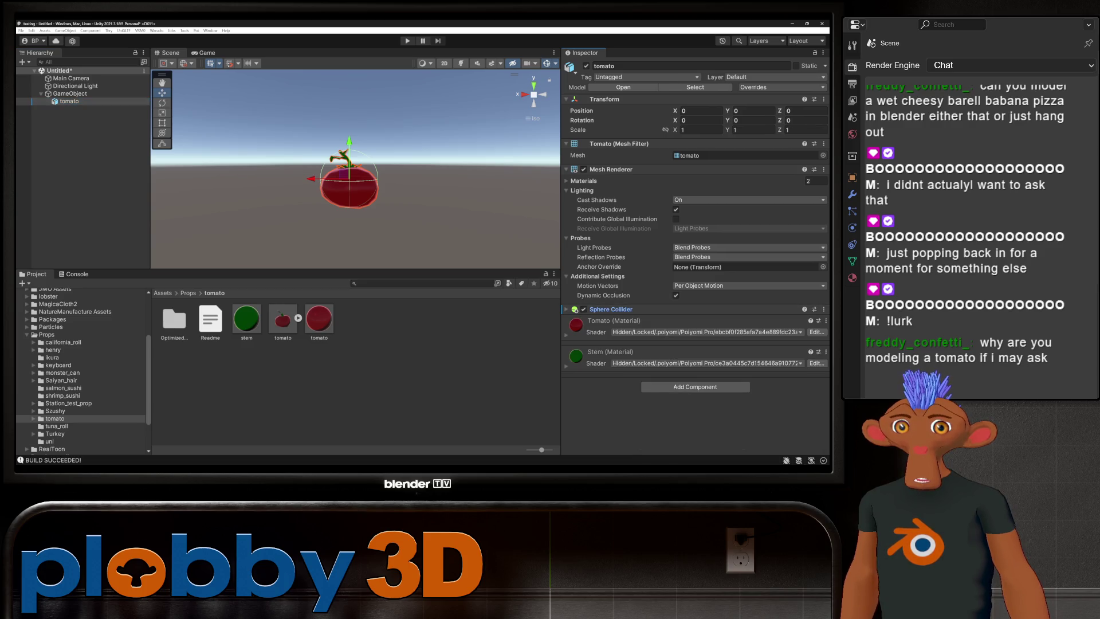
{"action": "left_click", "coordinate": [611, 309]}
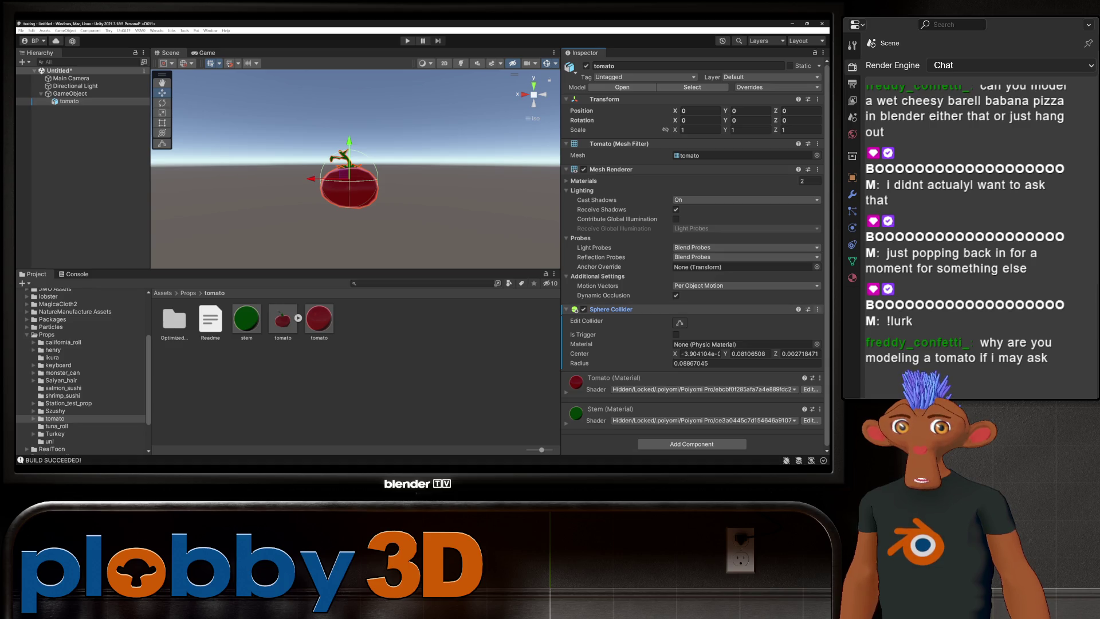
{"action": "left_click", "coordinate": [817, 309]}
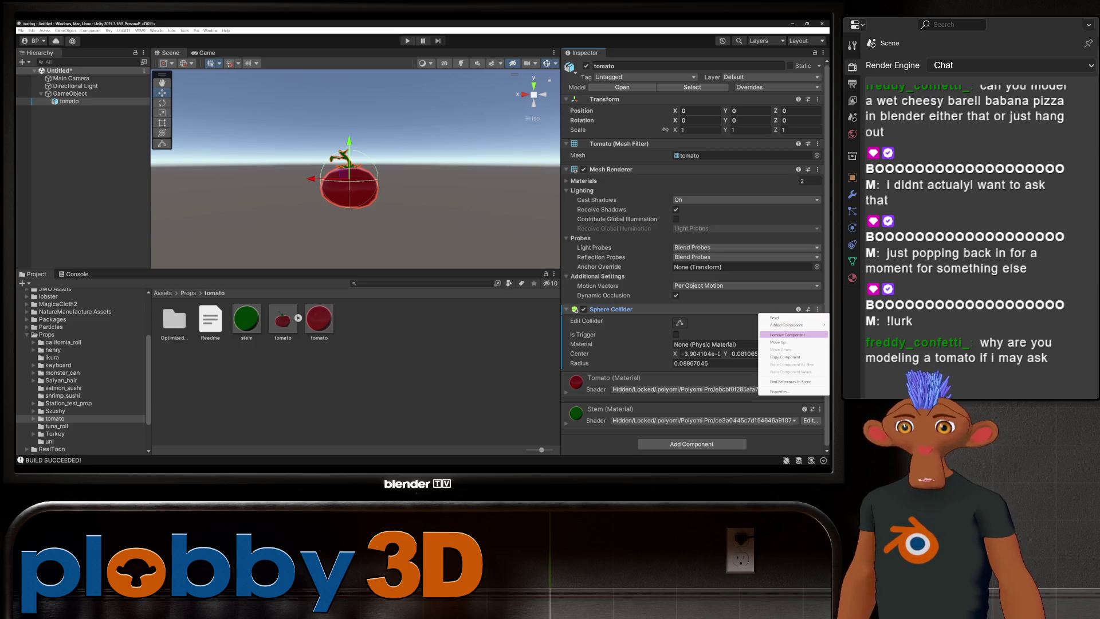
{"action": "left_click", "coordinate": [787, 335]}
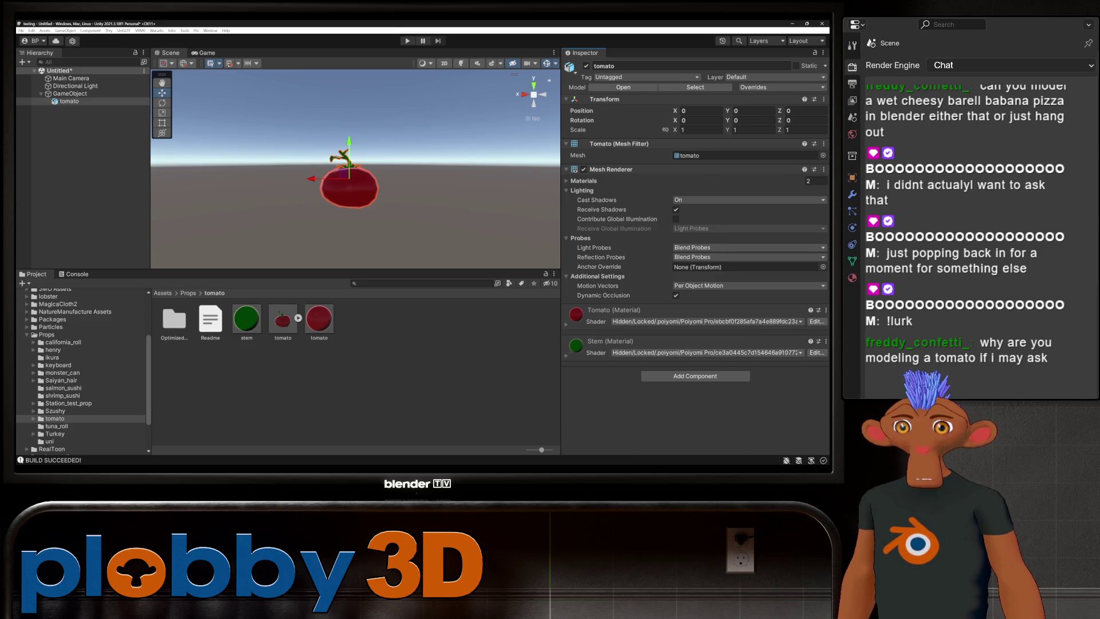
- Add a Capsule Collider to the tomato, try stretching it, then remove it
{"action": "left_click", "coordinate": [692, 375]}
{"action": "type", "text": "sphe"}
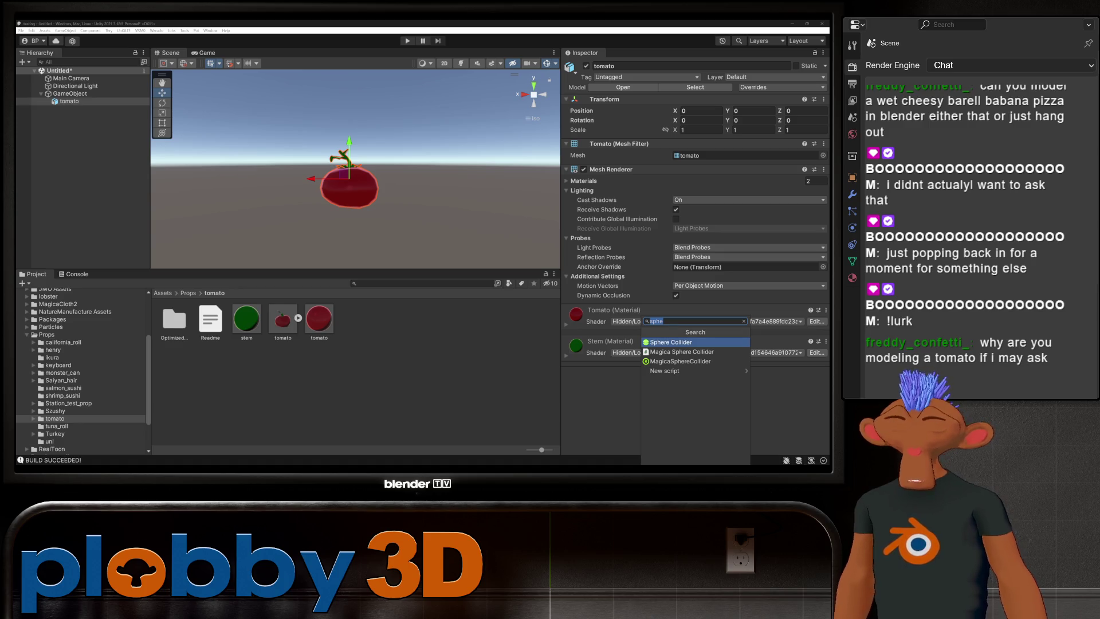
{"action": "type", "text": "ca"}
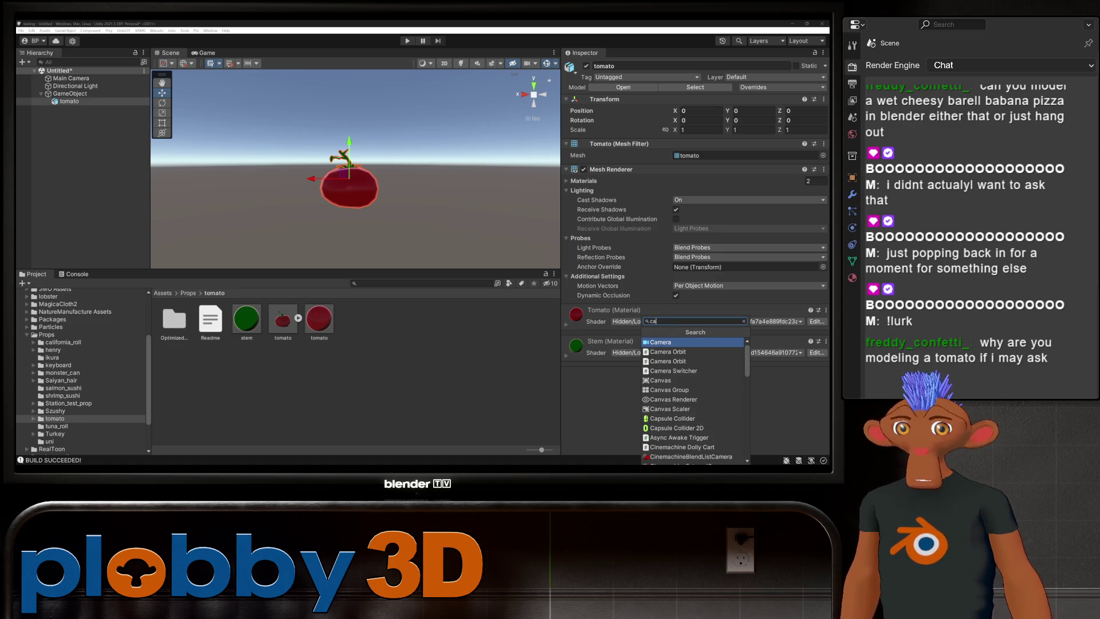
{"action": "type", "text": "p"}
{"action": "key", "text": "Escape"}
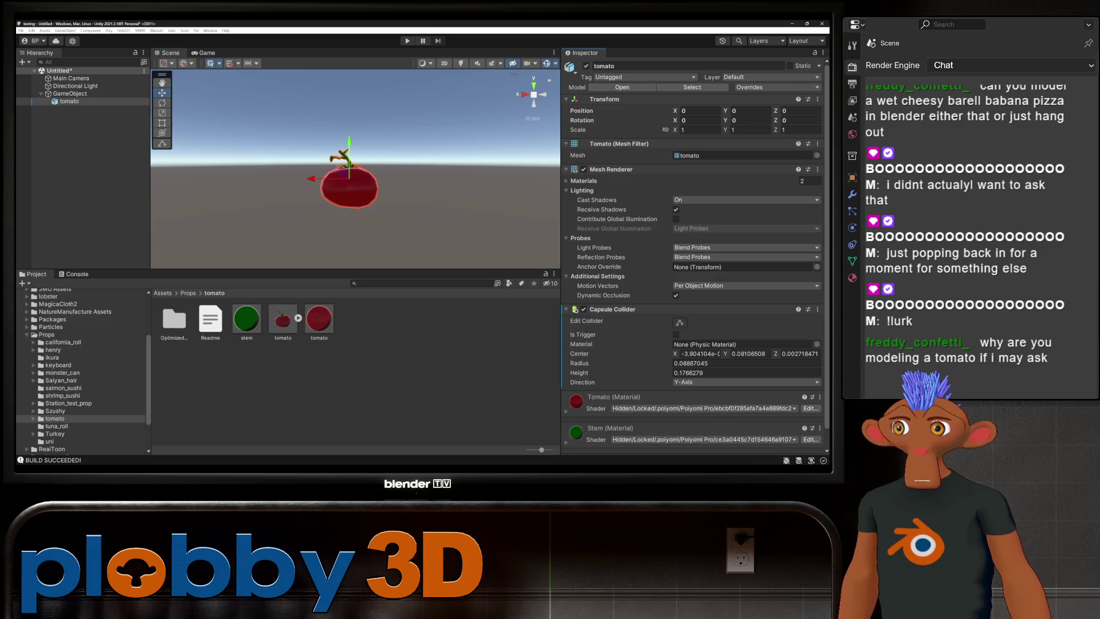
{"action": "left_click", "coordinate": [70, 93]}
{"action": "left_click", "coordinate": [69, 100]}
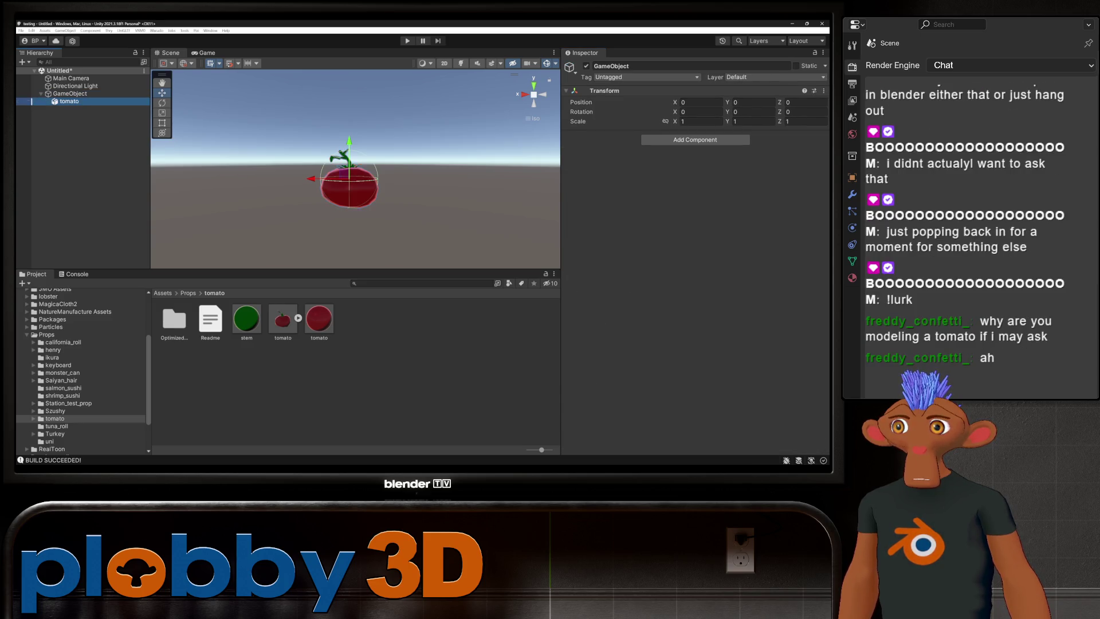
{"action": "left_click", "coordinate": [680, 322]}
{"action": "mouse_move", "coordinate": [349, 150]}
{"action": "left_mouse_down"}
{"action": "mouse_move", "coordinate": [349, 107]}
{"action": "mouse_move", "coordinate": [349, 150]}
{"action": "mouse_move", "coordinate": [349, 115]}
{"action": "mouse_move", "coordinate": [349, 126]}
{"action": "left_mouse_up"}
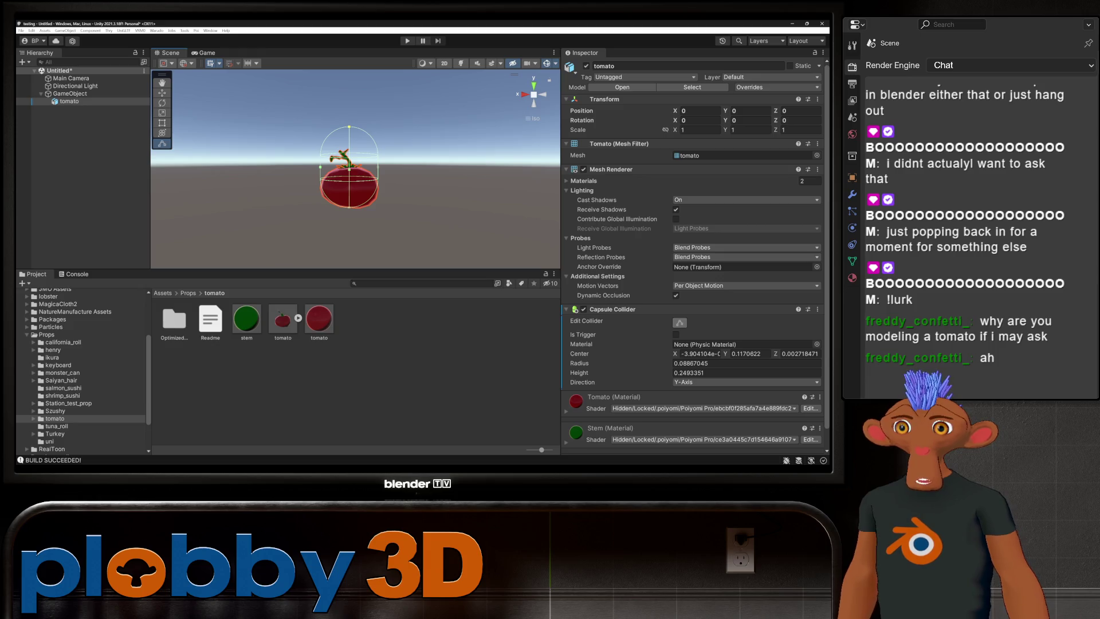
{"action": "key", "text": "ctrl+z"}
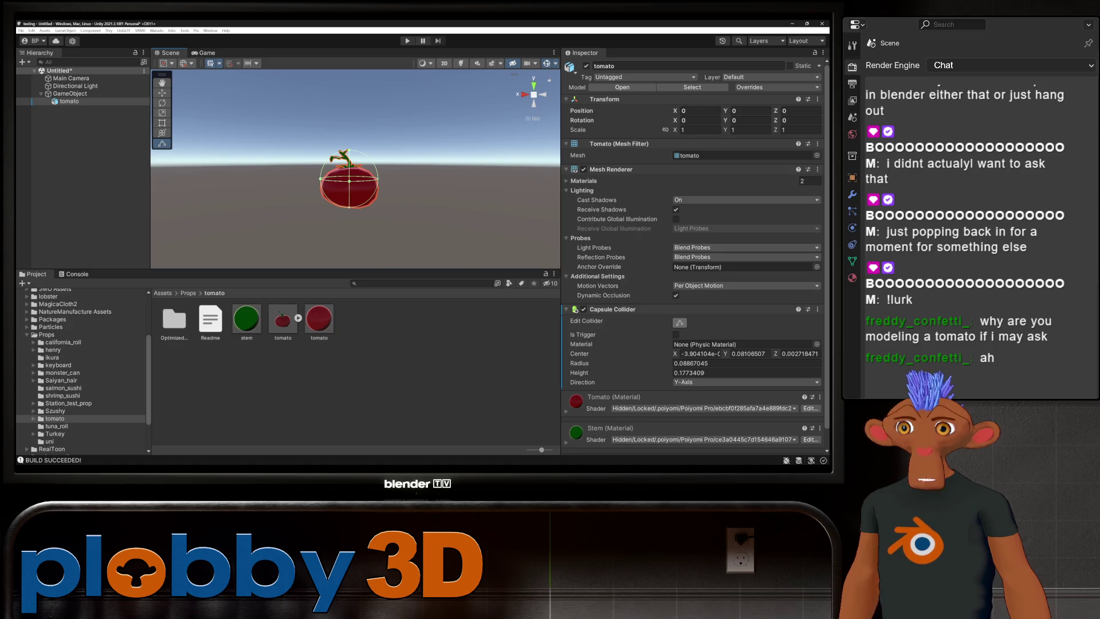
{"action": "left_click", "coordinate": [818, 308]}
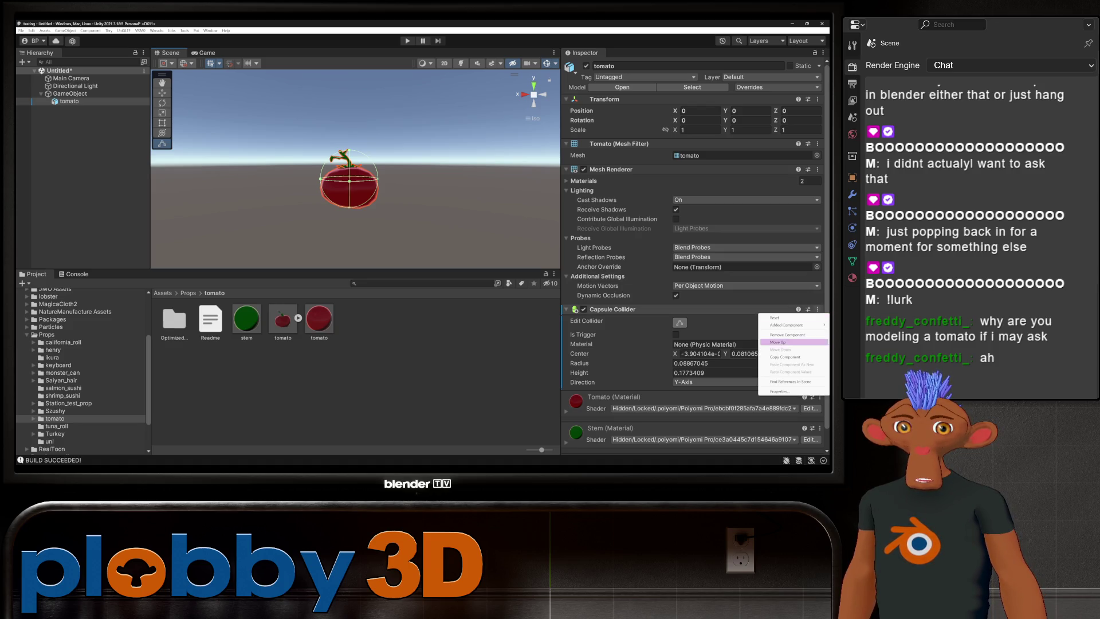
{"action": "left_click", "coordinate": [793, 335]}
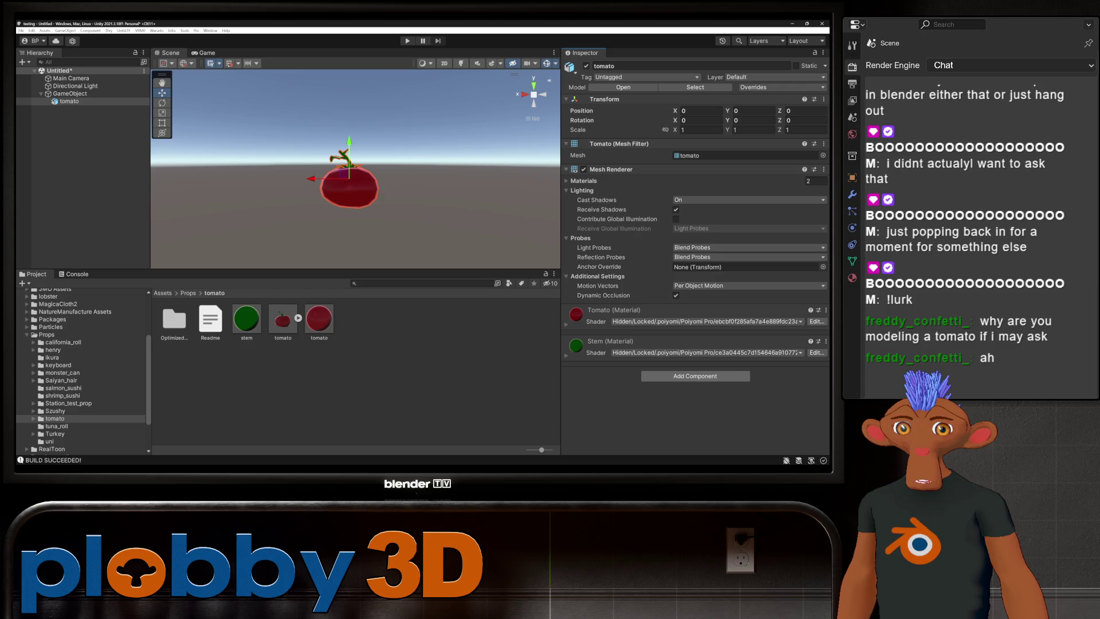
- Add a Box Collider and lower its top face to fit the tomato body (Y size 0.124)
{"action": "left_click", "coordinate": [695, 376]}
{"action": "type", "text": "box"}
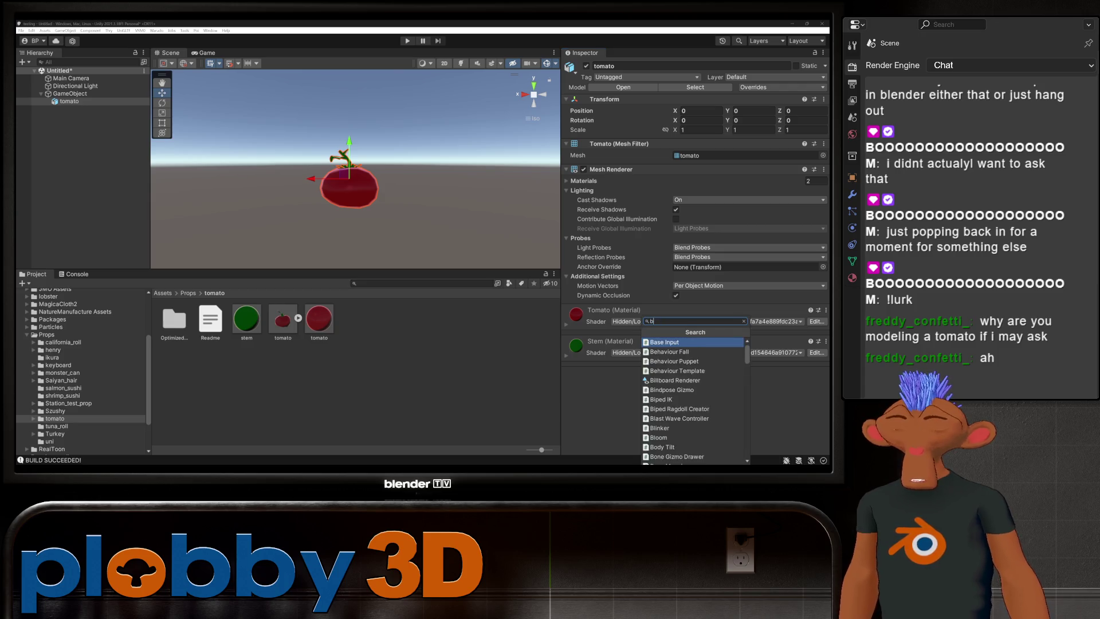
{"action": "key", "text": "Return"}
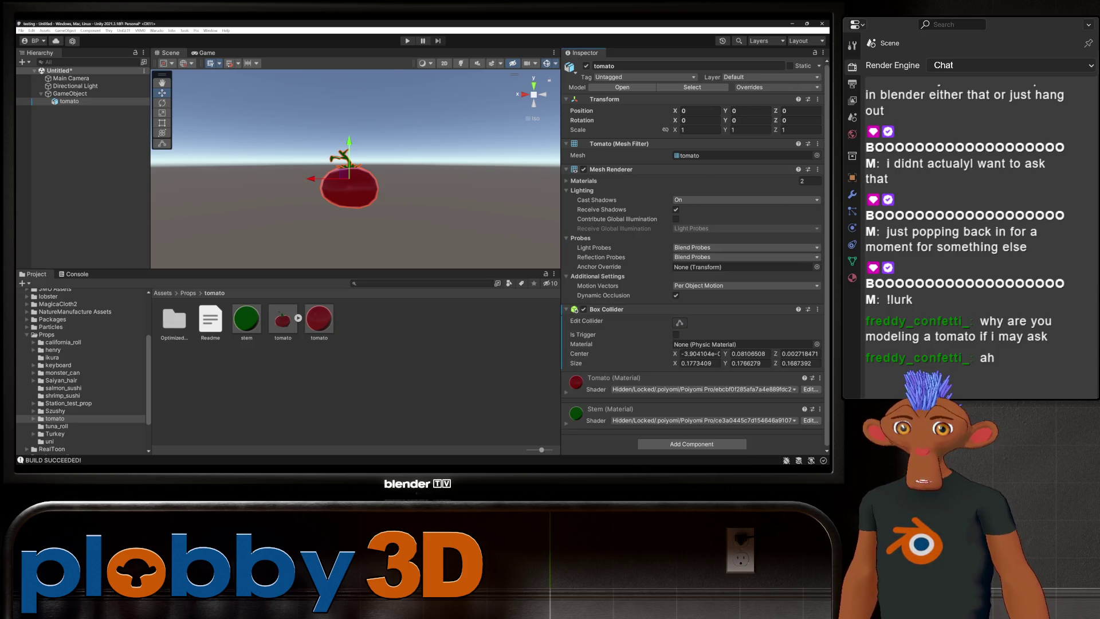
{"action": "left_click", "coordinate": [70, 94]}
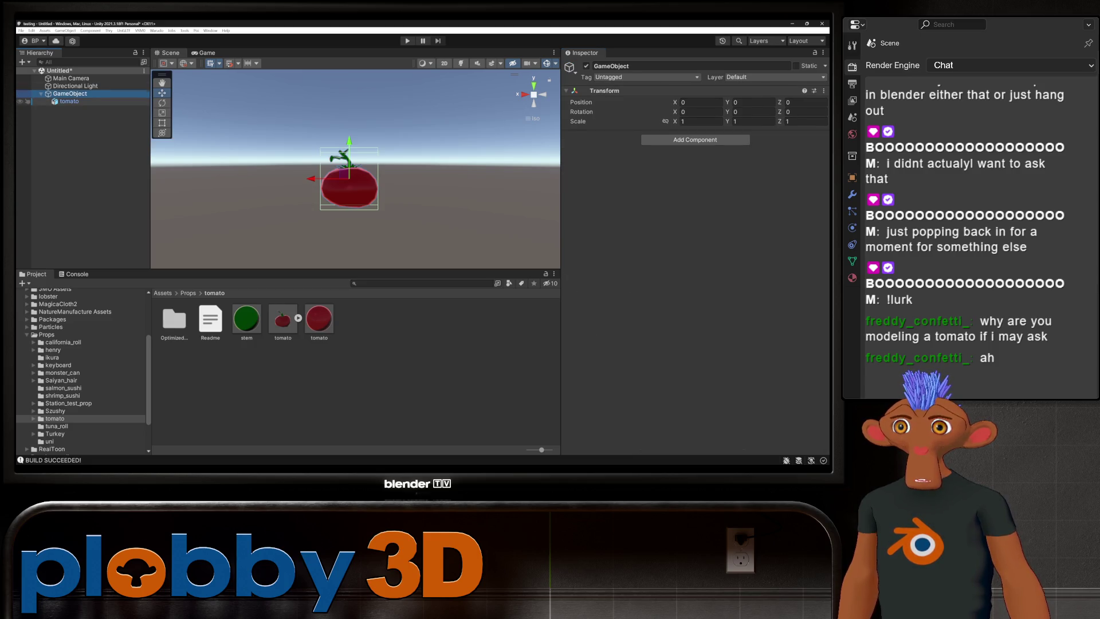
{"action": "left_click", "coordinate": [69, 101]}
{"action": "left_click", "coordinate": [679, 323]}
{"action": "left_click_drag", "start_coordinate": [349, 148], "coordinate": [349, 166]}
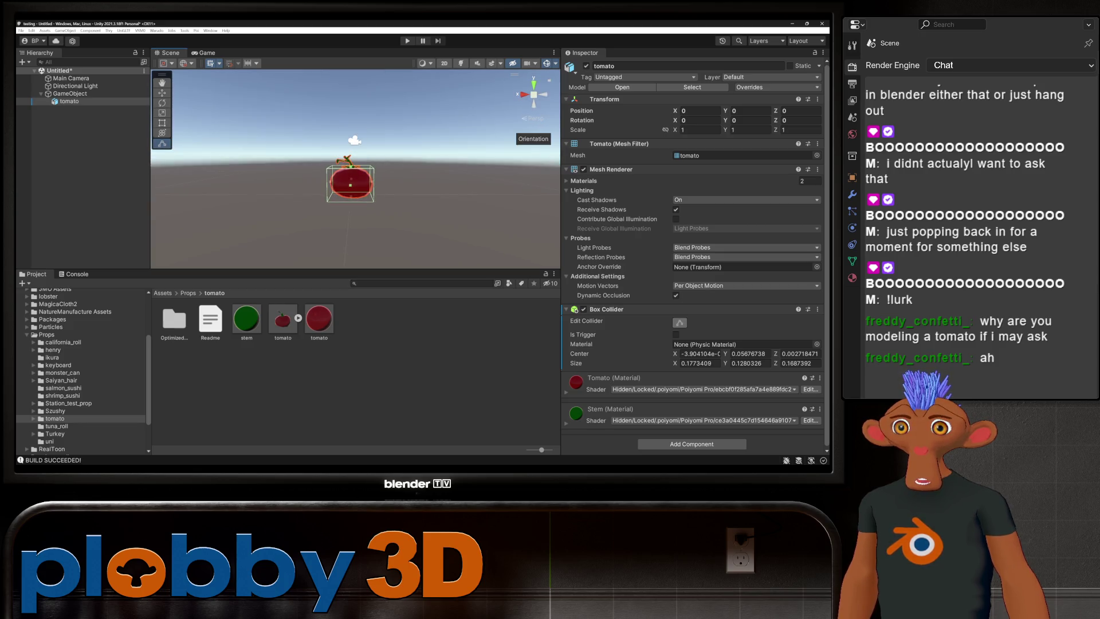
{"action": "left_click", "coordinate": [525, 95]}
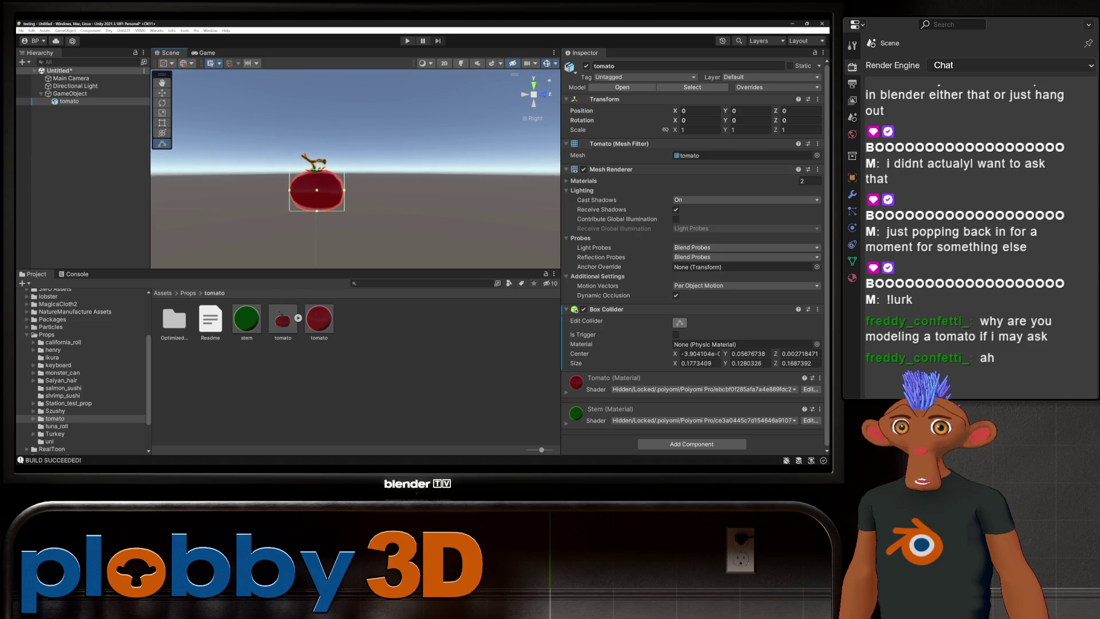
{"action": "left_click", "coordinate": [534, 95]}
{"action": "left_click", "coordinate": [523, 94]}
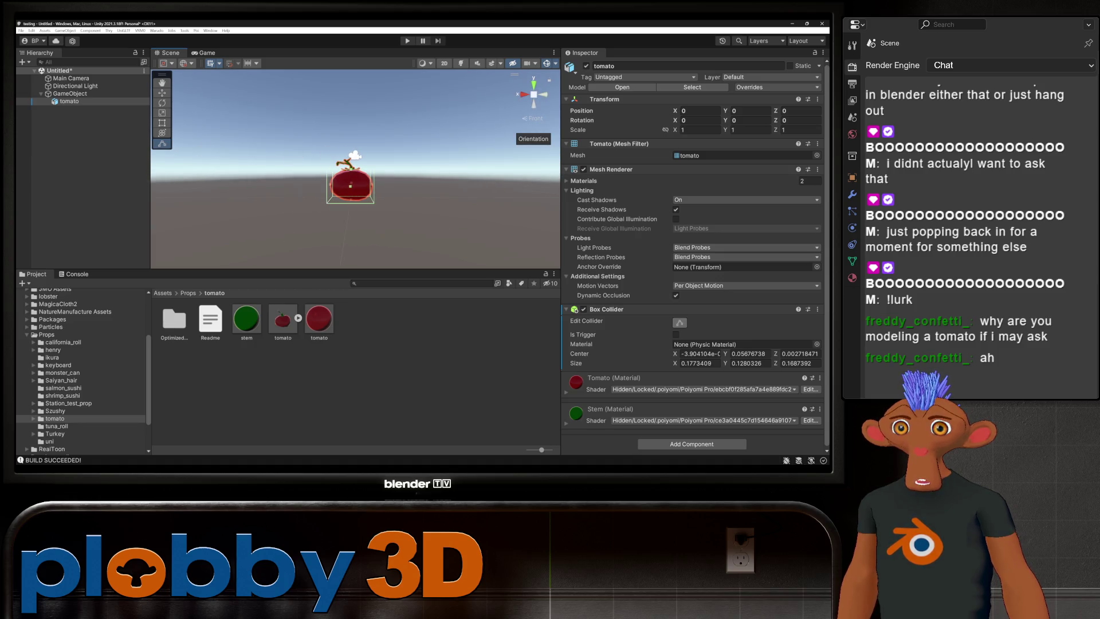
{"action": "left_click", "coordinate": [534, 94]}
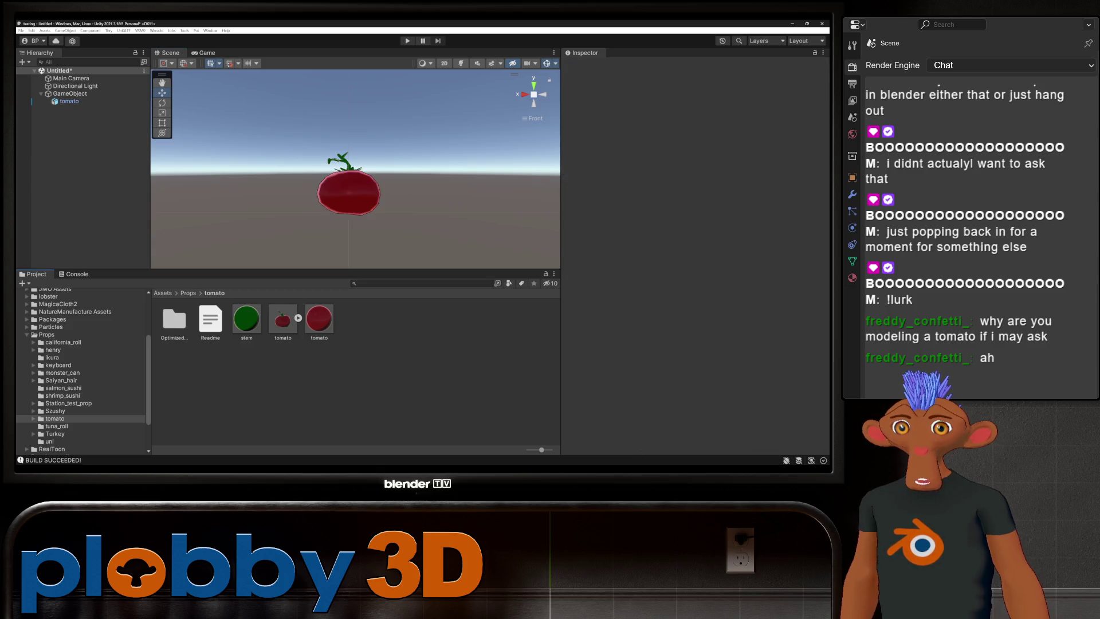
- Drag the tomato's parent GameObject into Assets/Props/tomato as a prefab and rename it Prop
{"action": "left_click", "coordinate": [70, 93]}
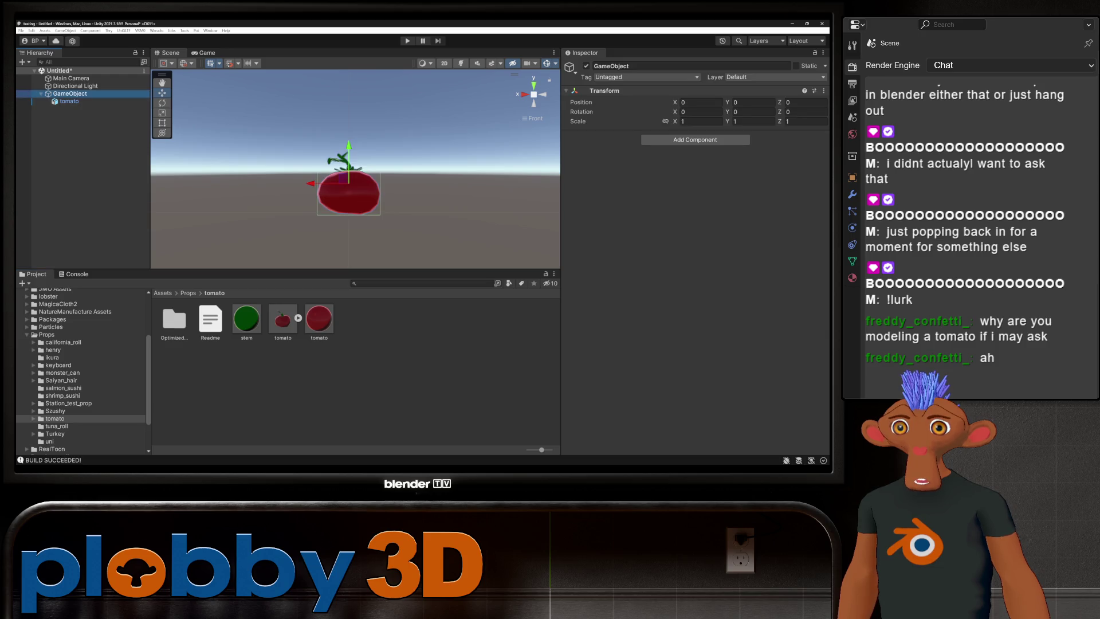
{"action": "mouse_move", "coordinate": [70, 94]}
{"action": "left_mouse_down"}
{"action": "mouse_move", "coordinate": [171, 240]}
{"action": "mouse_move", "coordinate": [344, 372]}
{"action": "left_mouse_up"}
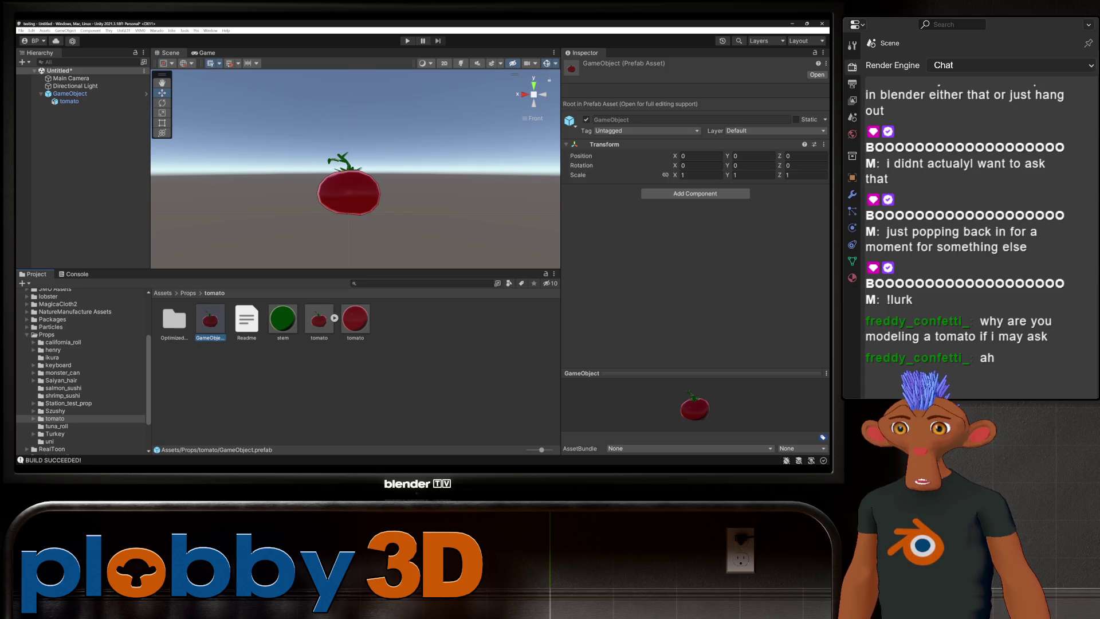
{"action": "double_click", "coordinate": [210, 319]}
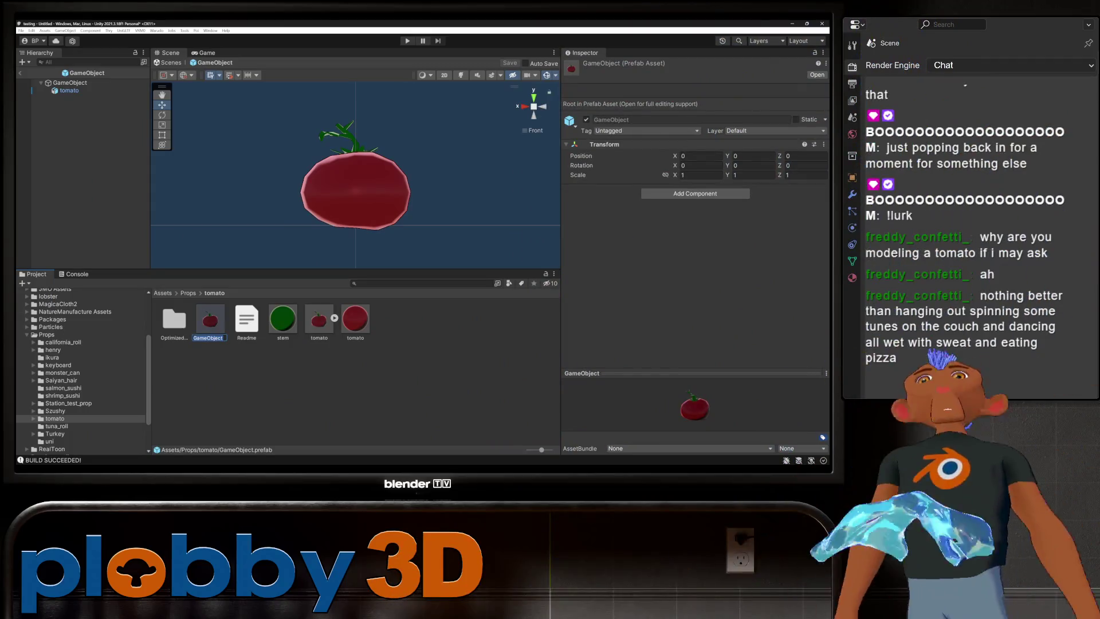
{"action": "type", "text": "Prop"}
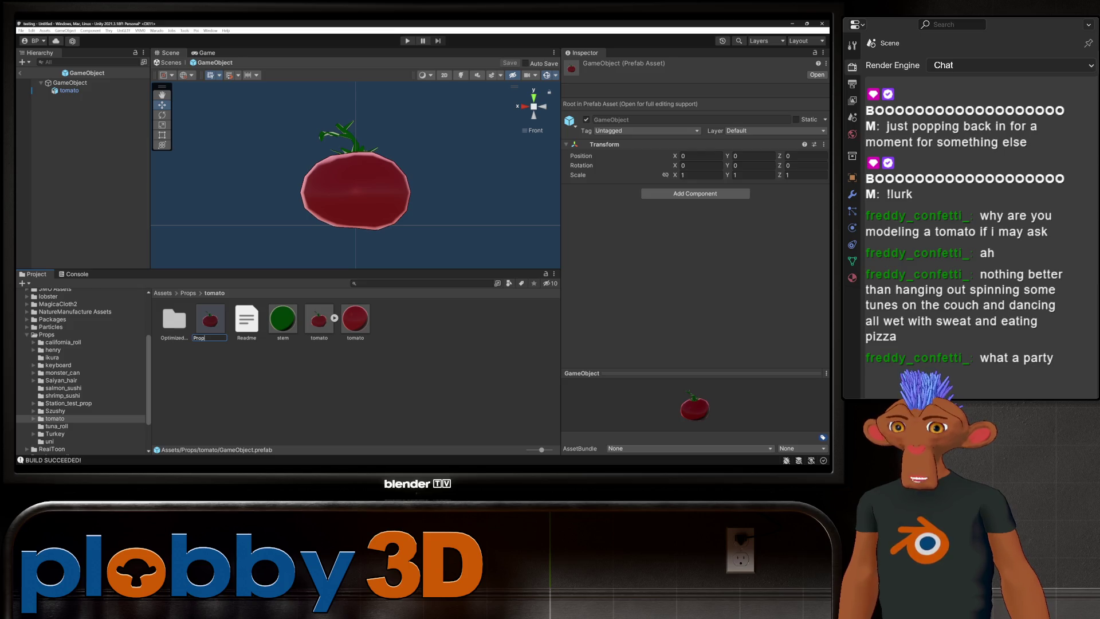
{"action": "key", "text": "Return"}
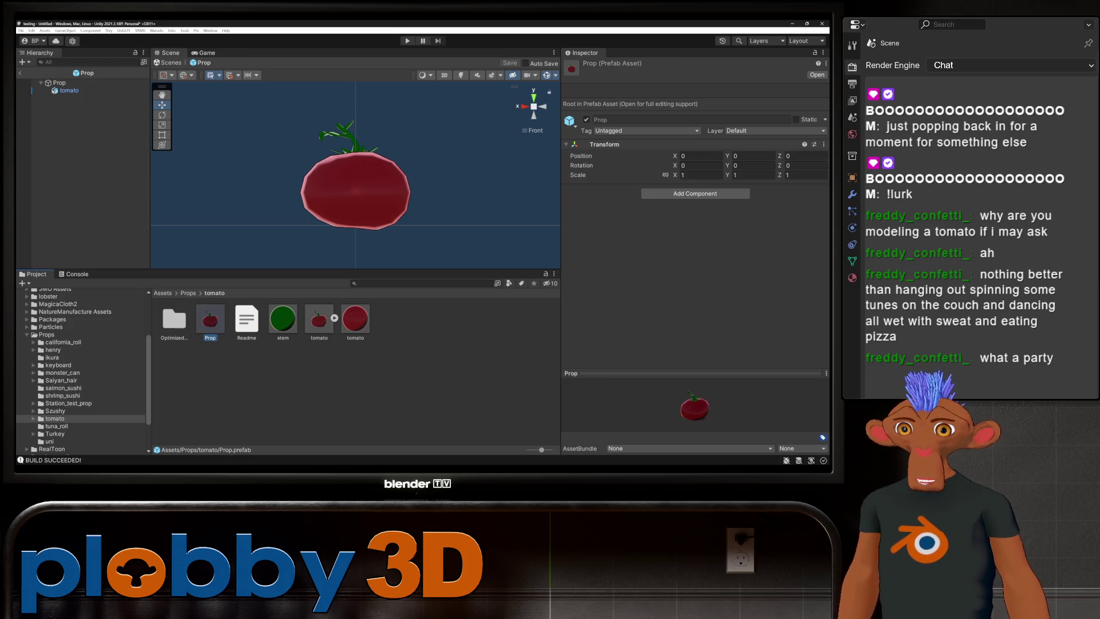
- Set the Warudo mod export directory to Warudo_Data/StreamingAssets/Props
{"action": "left_click", "coordinate": [157, 30]}
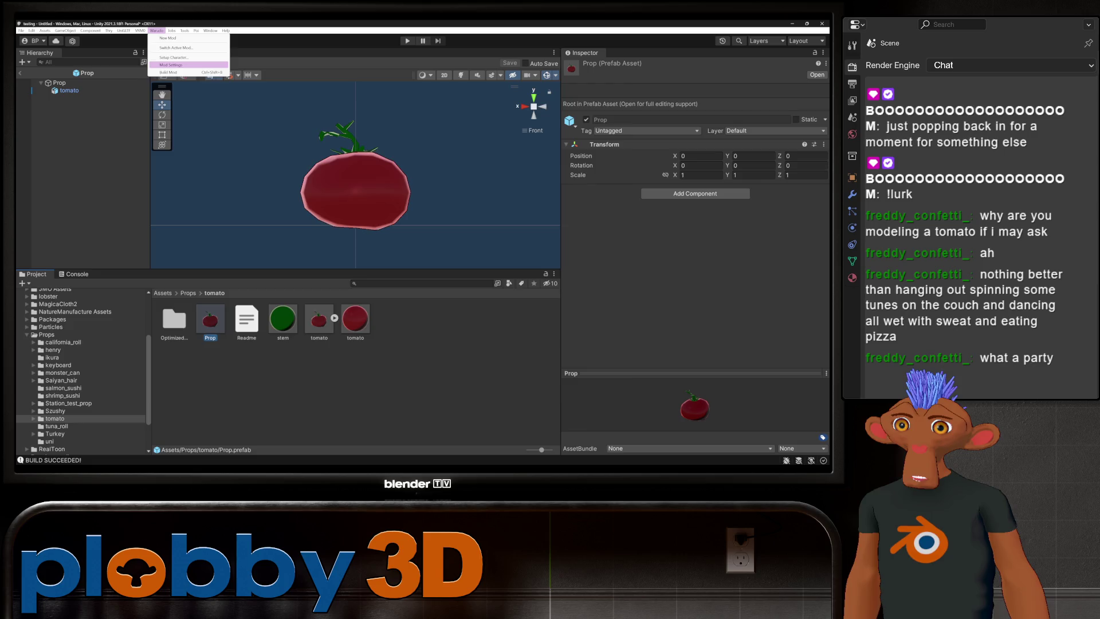
{"action": "left_click", "coordinate": [172, 65]}
{"action": "left_click", "coordinate": [507, 285]}
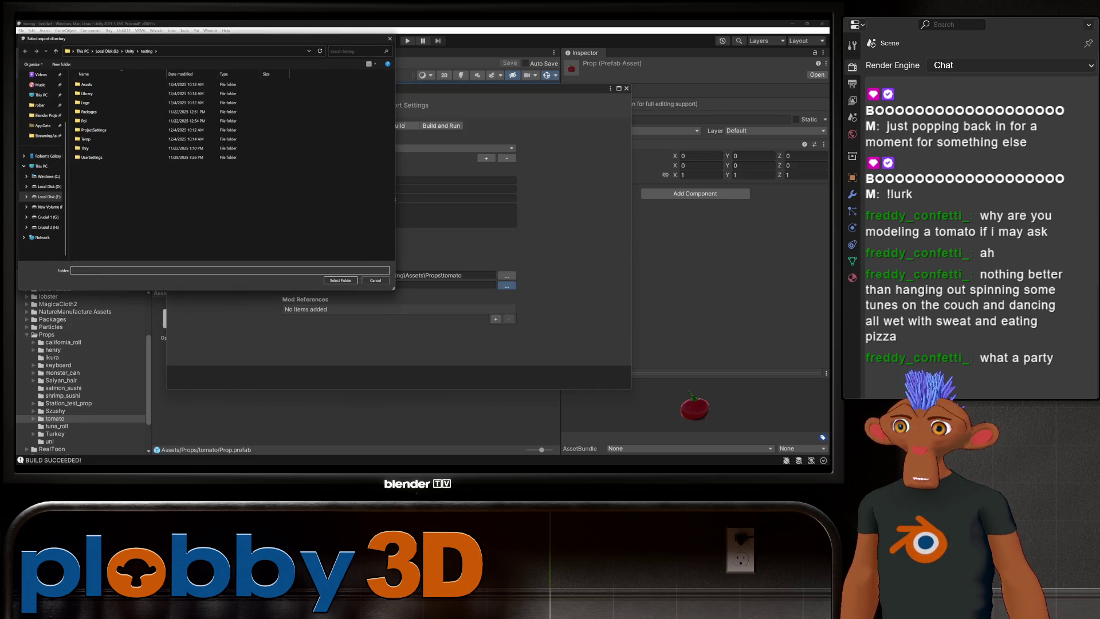
{"action": "left_click", "coordinate": [46, 136]}
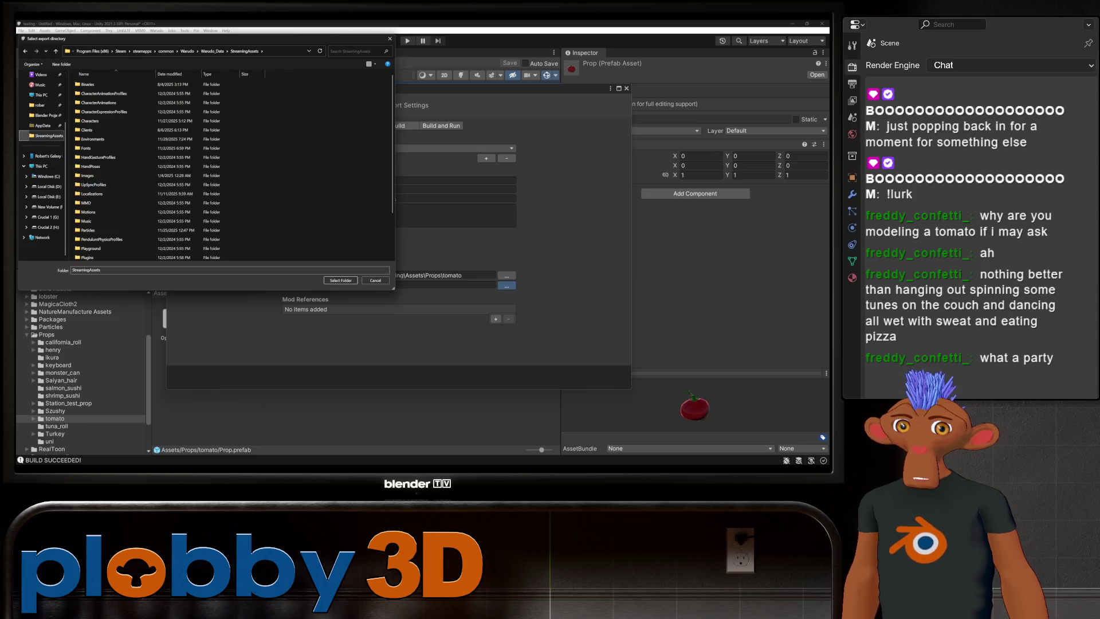
{"action": "scroll", "coordinate": [143, 239], "scroll_direction": "down", "scroll_amount": 2}
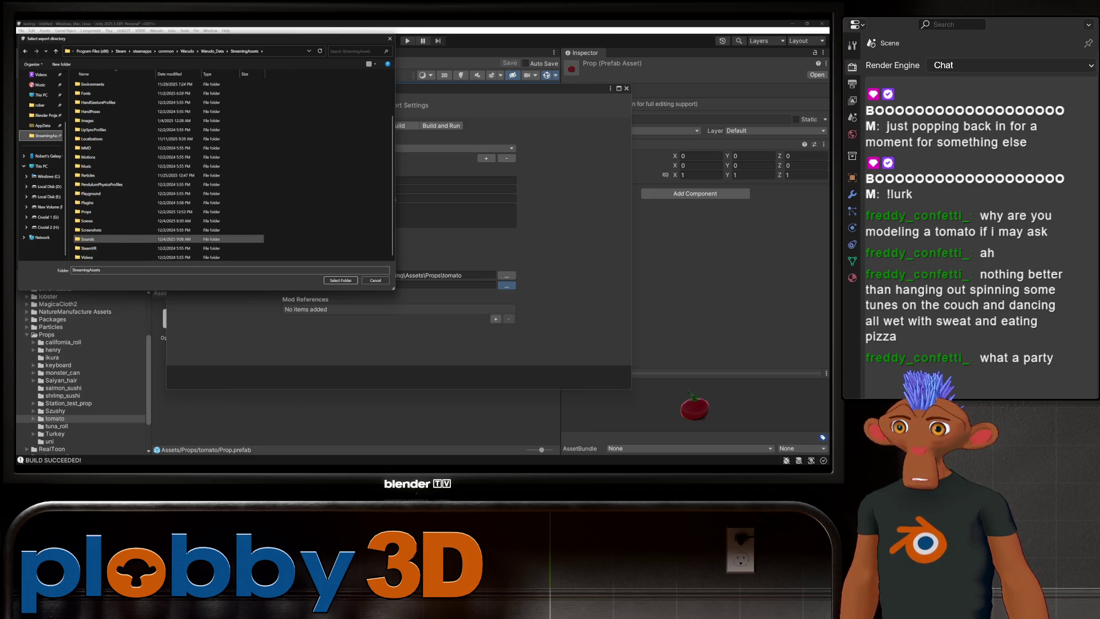
{"action": "double_click", "coordinate": [86, 211]}
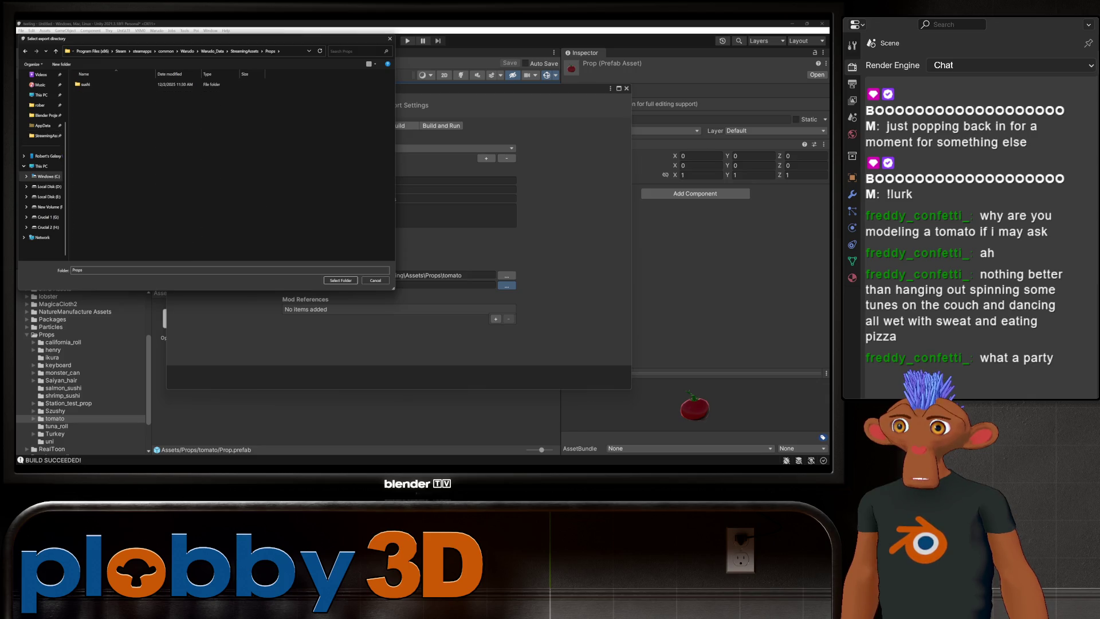
{"action": "left_click", "coordinate": [341, 280]}
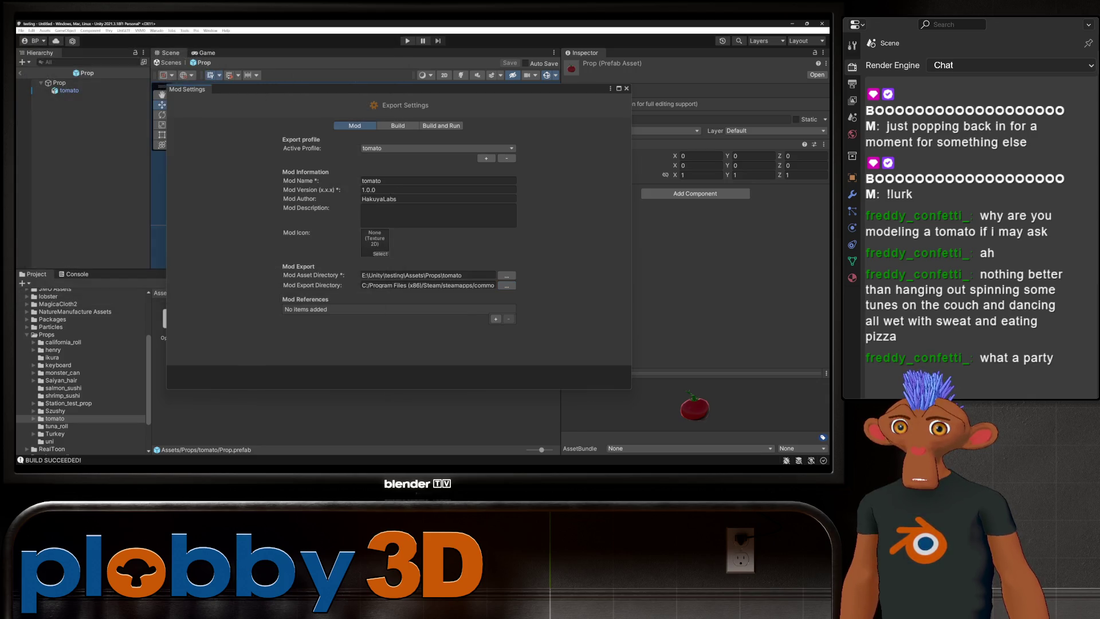
{"action": "key", "text": "Escape"}
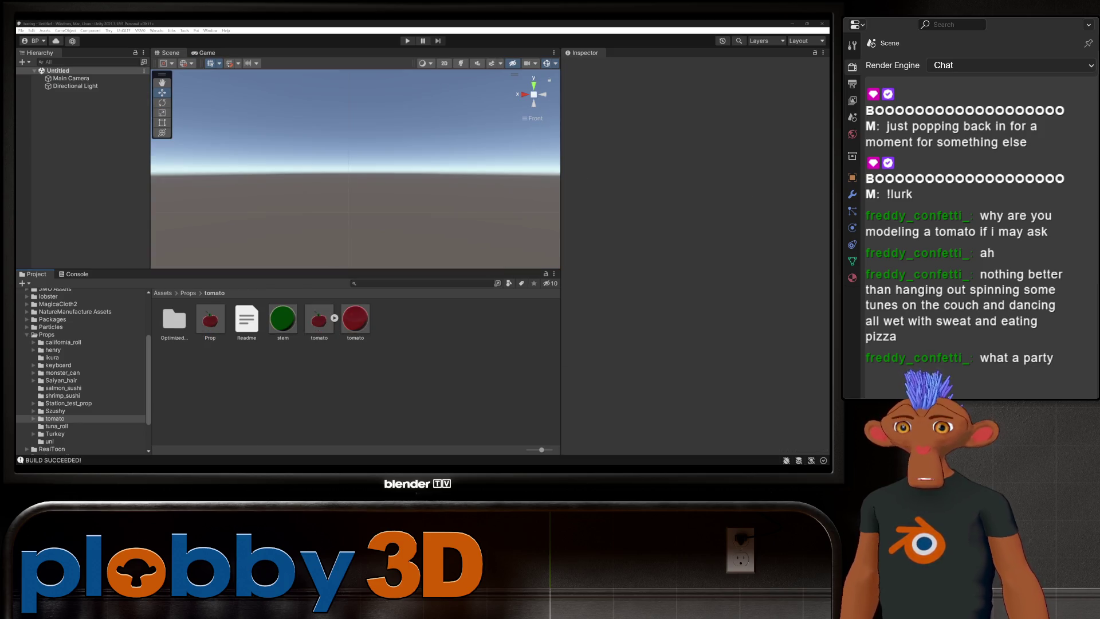
- Create a new mod named tomato_fractured with Assets/Props as its folder
{"action": "left_click", "coordinate": [156, 30]}
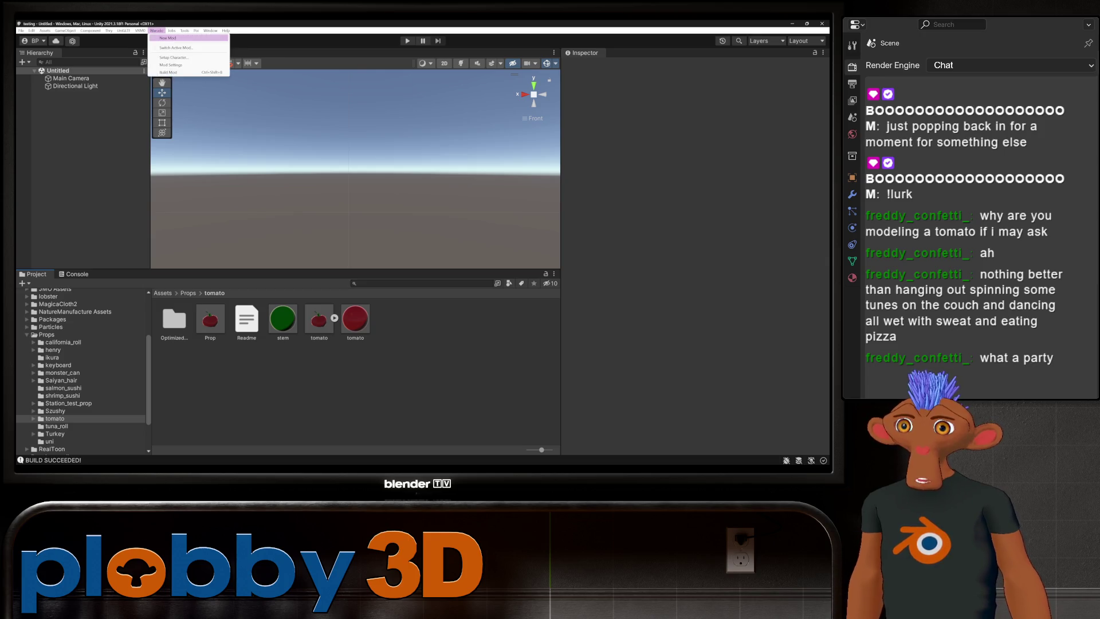
{"action": "left_click", "coordinate": [172, 36]}
{"action": "left_click", "coordinate": [396, 99]}
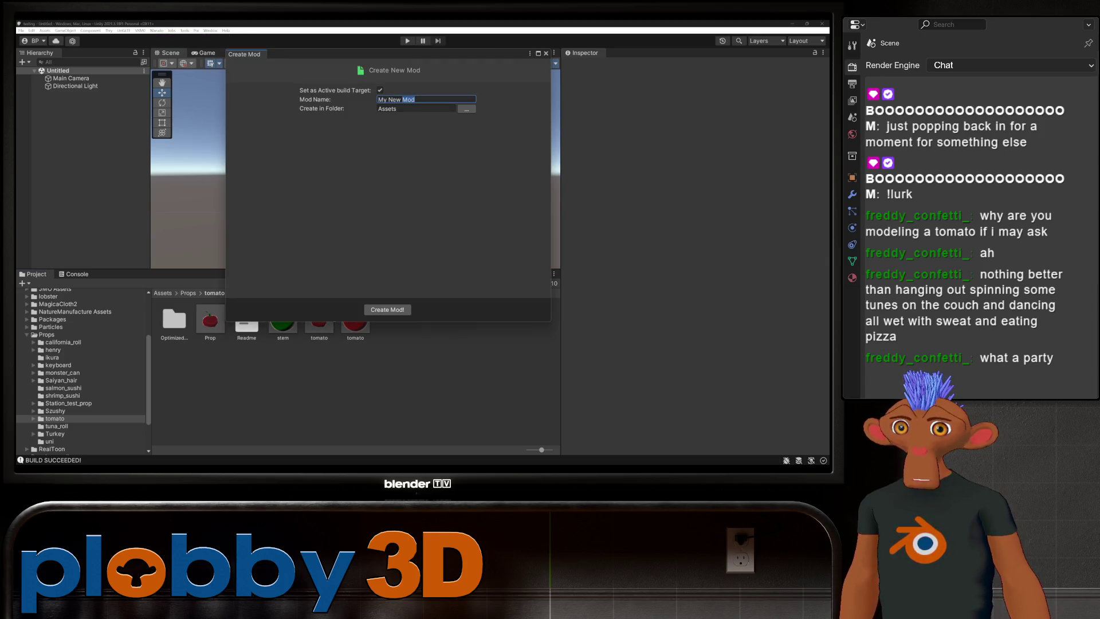
{"action": "left_click", "coordinate": [415, 100]}
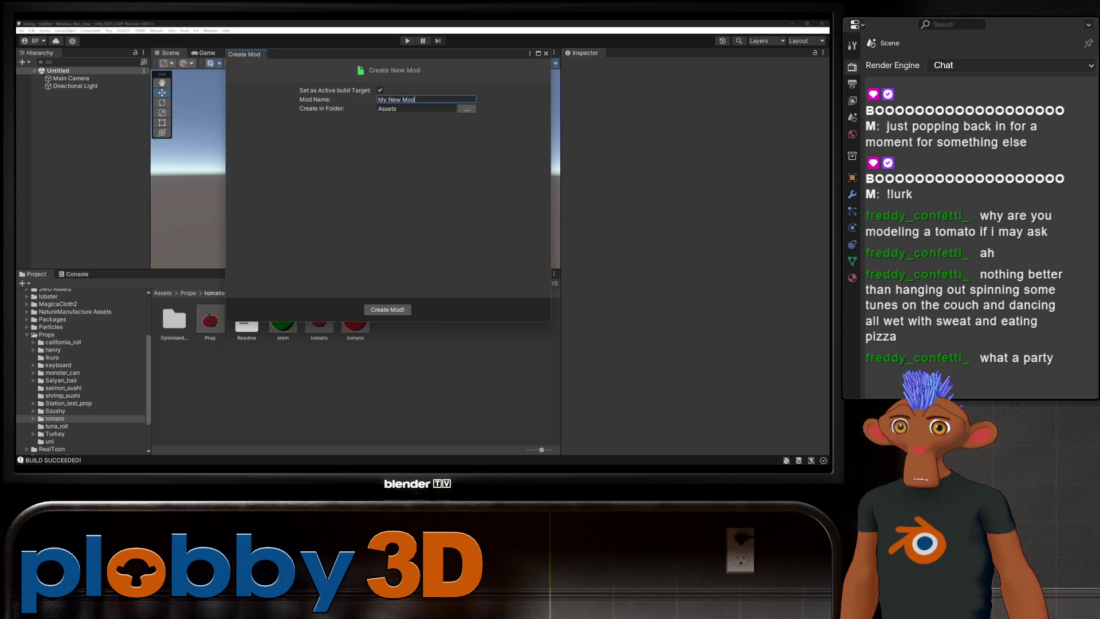
{"action": "key", "text": "ctrl+a"}
{"action": "type", "text": "tomato_fractured"}
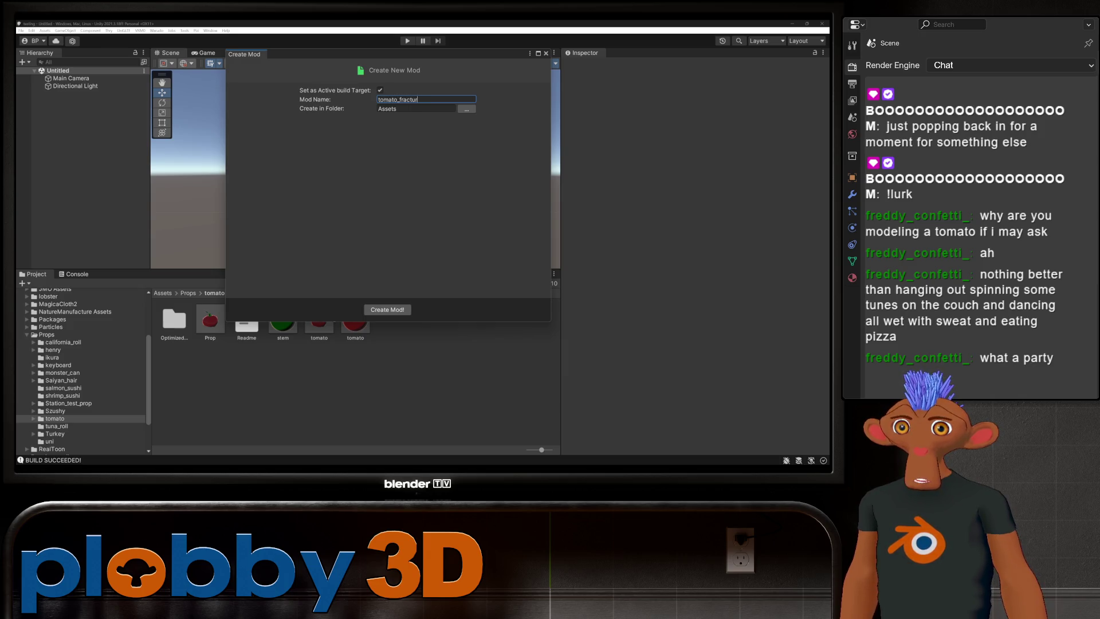
{"action": "left_click", "coordinate": [467, 108]}
{"action": "left_click", "coordinate": [86, 175]}
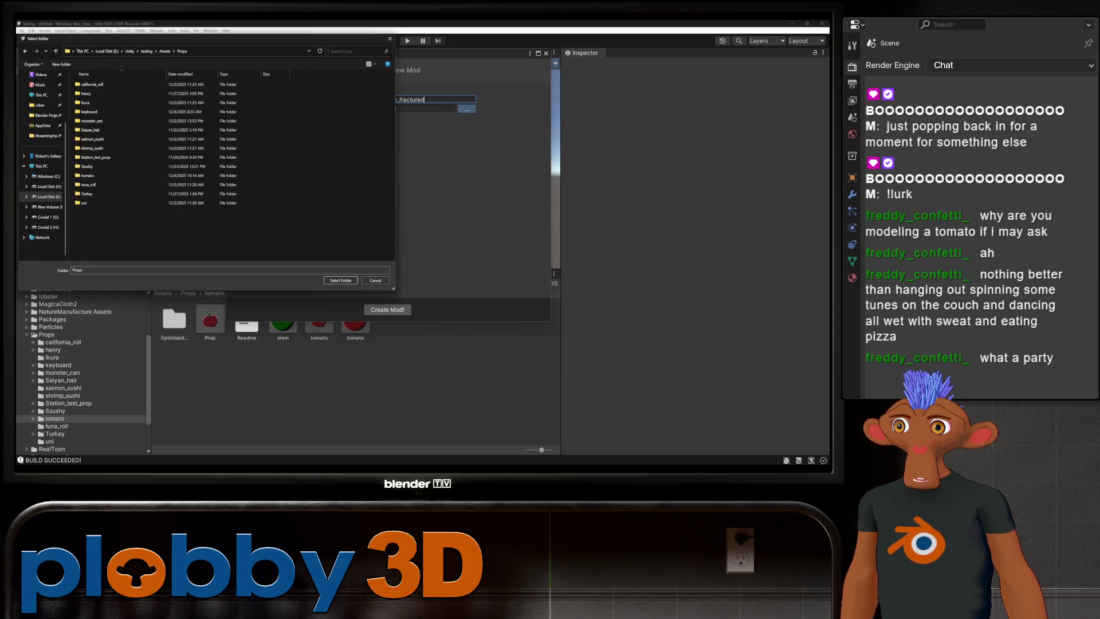
{"action": "left_click", "coordinate": [341, 280]}
{"action": "left_click", "coordinate": [388, 310]}
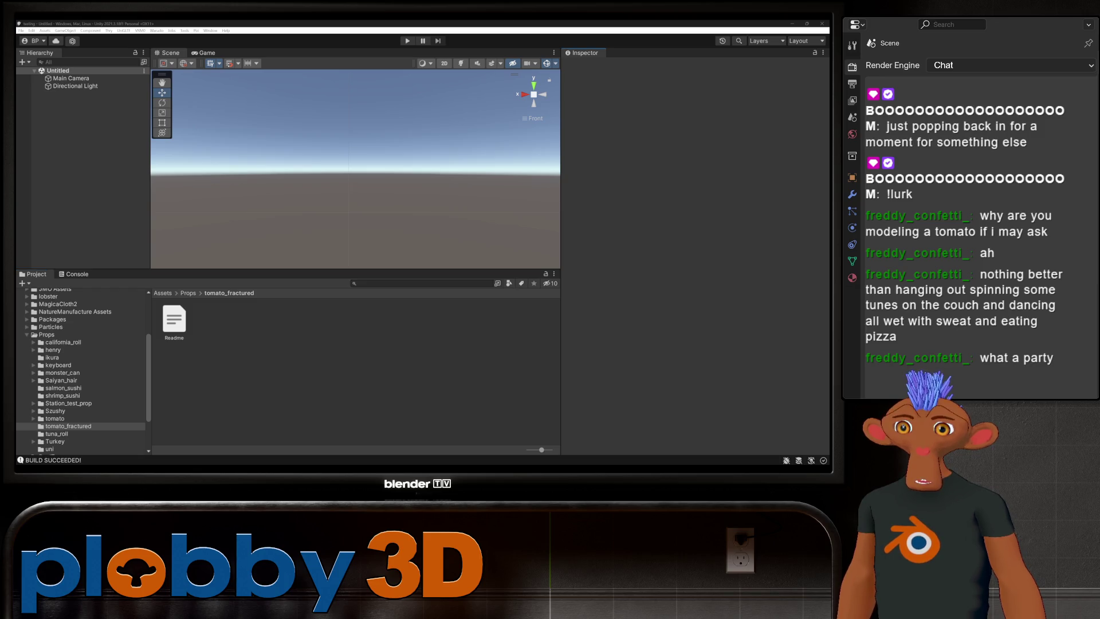
- Assign the stem material to the tomato_fractured model's stem slot
{"action": "left_click", "coordinate": [210, 321]}
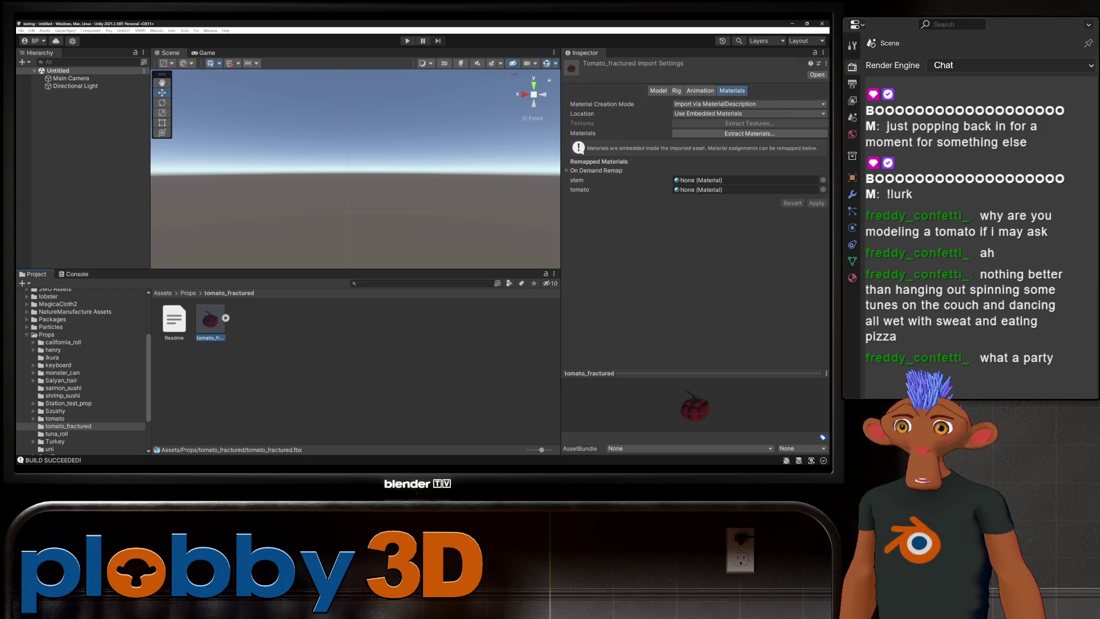
{"action": "left_click", "coordinate": [822, 180]}
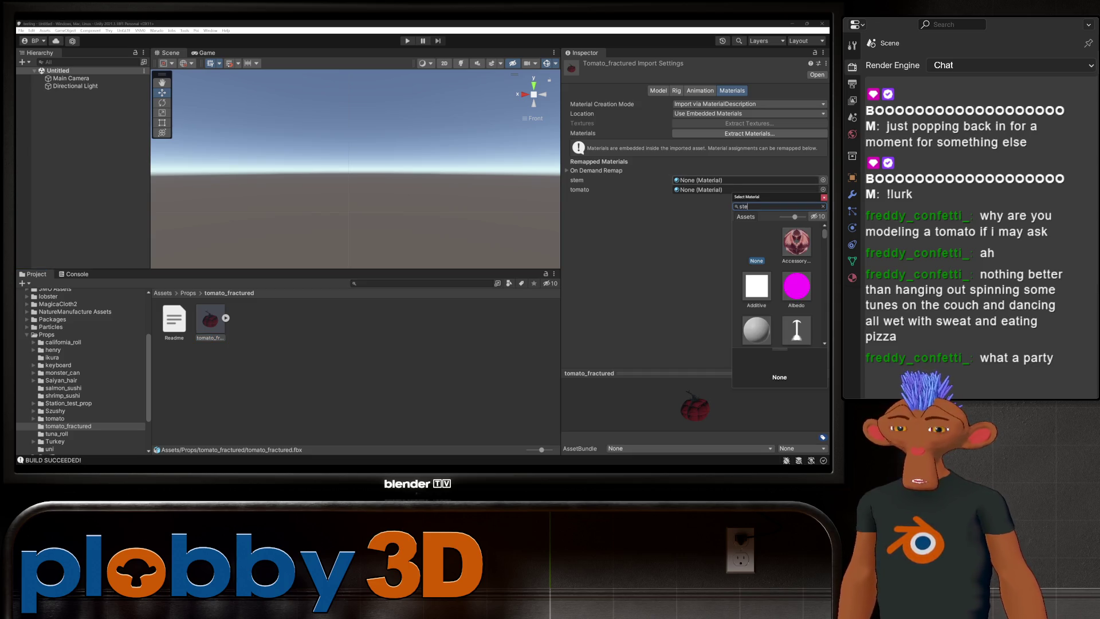
{"action": "type", "text": "stem"}
{"action": "left_click", "coordinate": [801, 241]}
- Assign the tomato material to the tomato slot, apply, and drag the model into the scene
{"action": "left_click", "coordinate": [745, 190]}
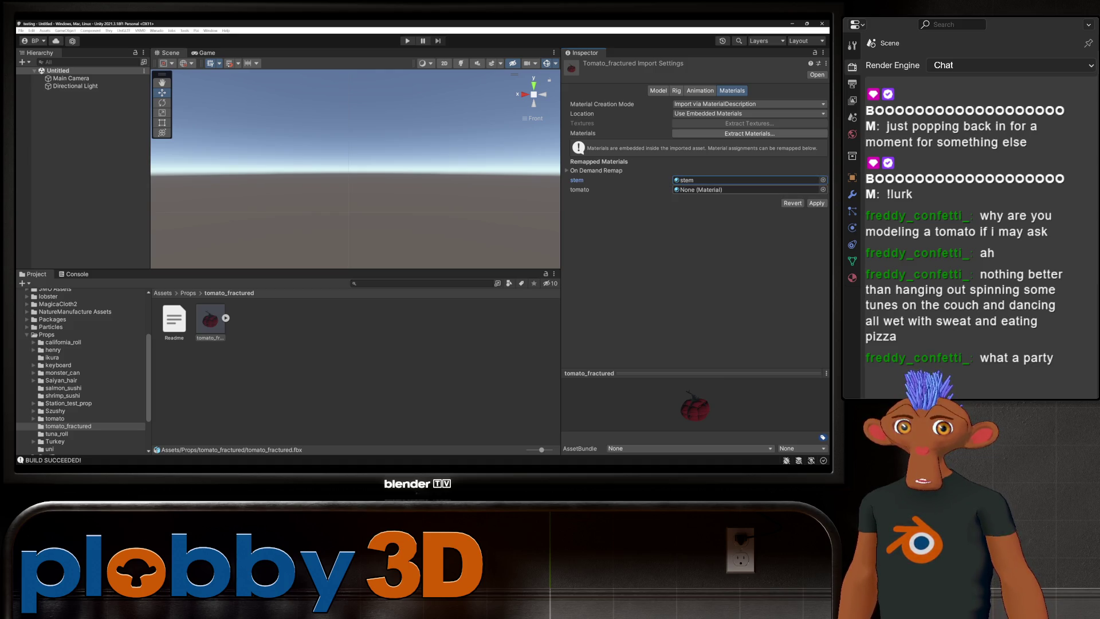
{"action": "left_click", "coordinate": [822, 189]}
{"action": "type", "text": "to"}
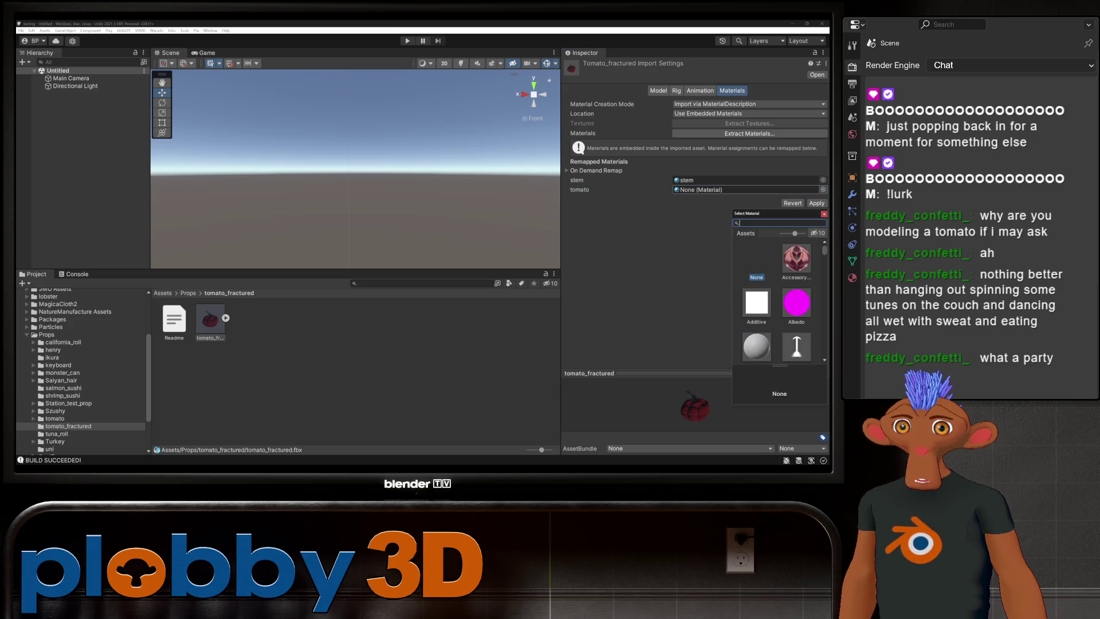
{"action": "type", "text": "m"}
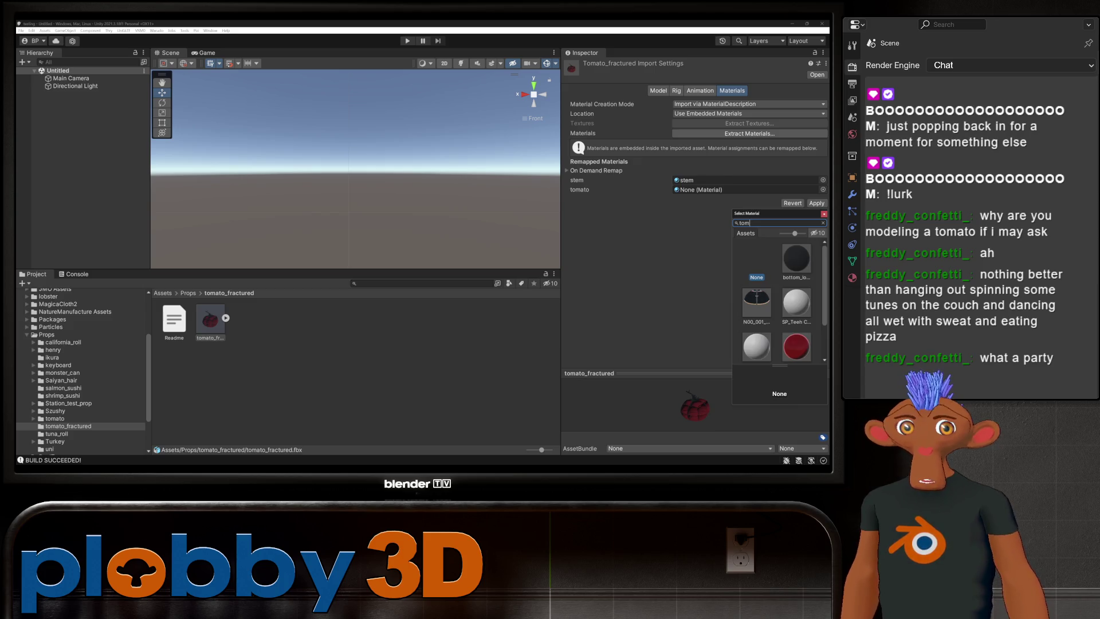
{"action": "left_click", "coordinate": [796, 346]}
{"action": "double_click", "coordinate": [797, 338]}
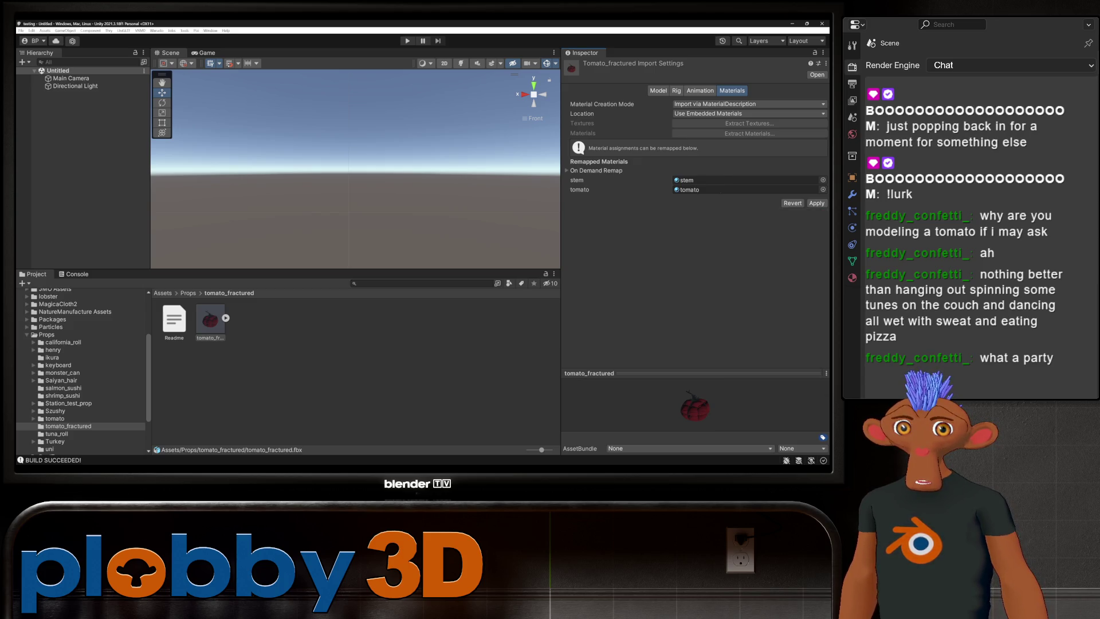
{"action": "left_click", "coordinate": [817, 202]}
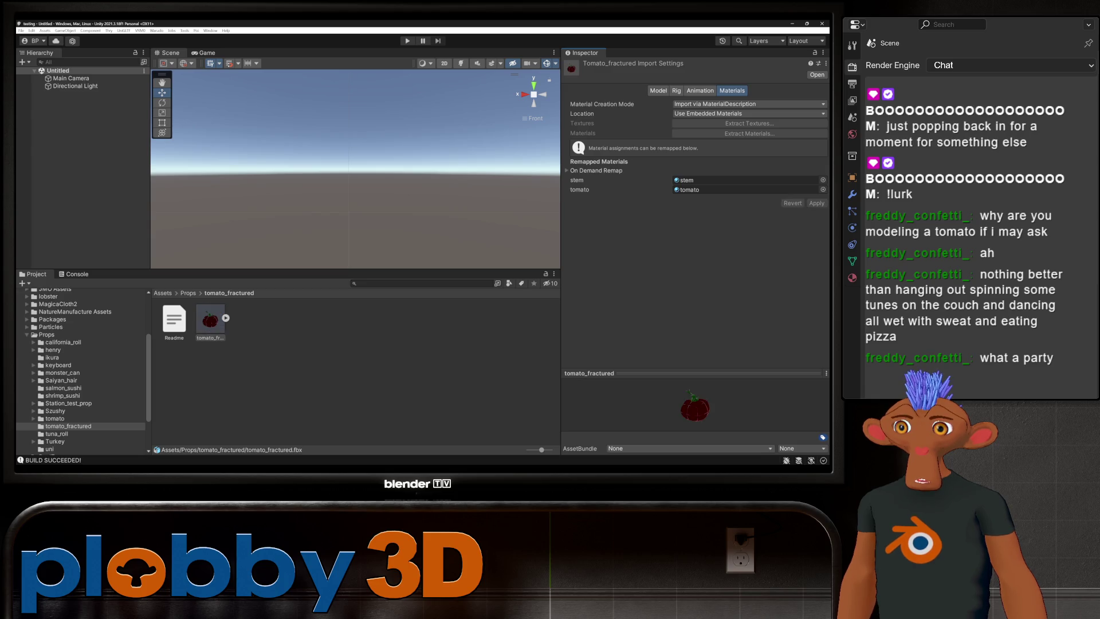
{"action": "mouse_move", "coordinate": [211, 321]}
{"action": "left_mouse_down"}
{"action": "mouse_move", "coordinate": [171, 229]}
{"action": "mouse_move", "coordinate": [81, 114]}
{"action": "left_mouse_up"}
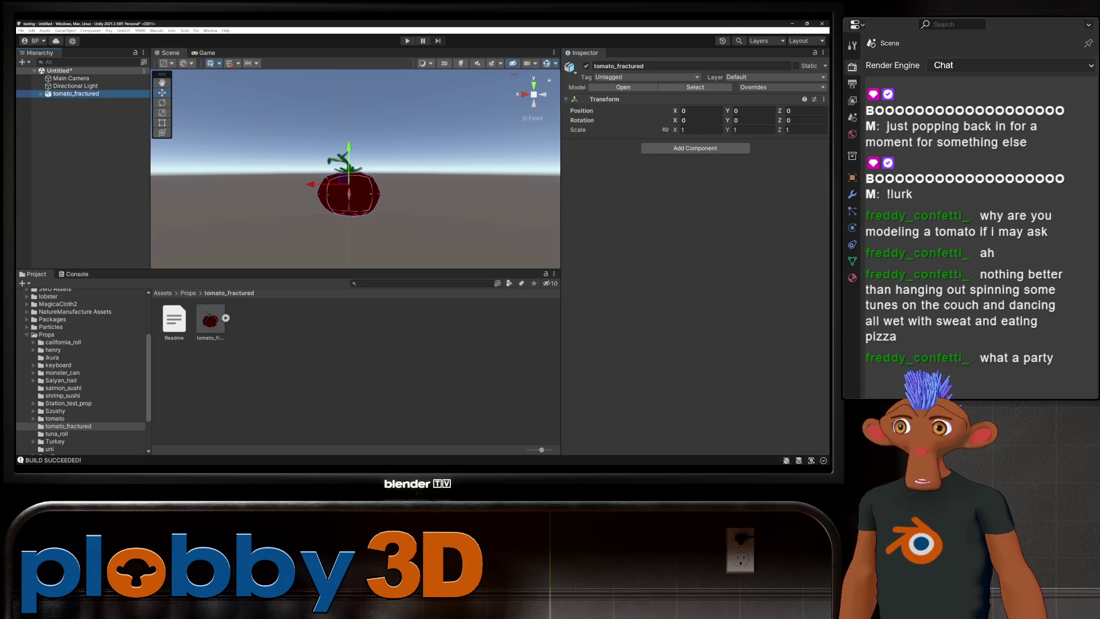
- Orbit around the placed tomato_fractured model, then bring up its Hierarchy context menu
{"action": "mouse_move", "coordinate": [355, 172]}
{"action": "left_mouse_down", "text": "alt"}
{"action": "mouse_move", "coordinate": [389, 206]}
{"action": "mouse_move", "coordinate": [389, 141]}
{"action": "mouse_move", "coordinate": [389, 212]}
{"action": "mouse_move", "coordinate": [421, 195]}
{"action": "mouse_move", "coordinate": [421, 166]}
{"action": "mouse_move", "coordinate": [422, 189]}
{"action": "left_mouse_up", "text": "alt"}
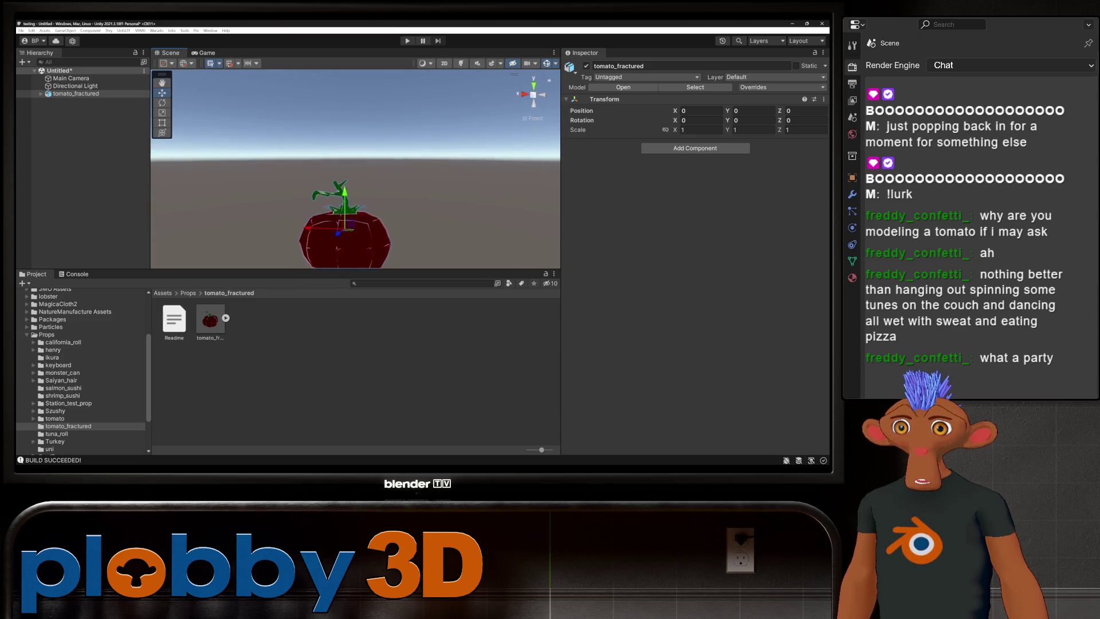
{"action": "mouse_move", "coordinate": [355, 218]}
{"action": "left_mouse_down", "text": "alt"}
{"action": "mouse_move", "coordinate": [324, 211]}
{"action": "mouse_move", "coordinate": [341, 185]}
{"action": "left_mouse_up", "text": "alt"}
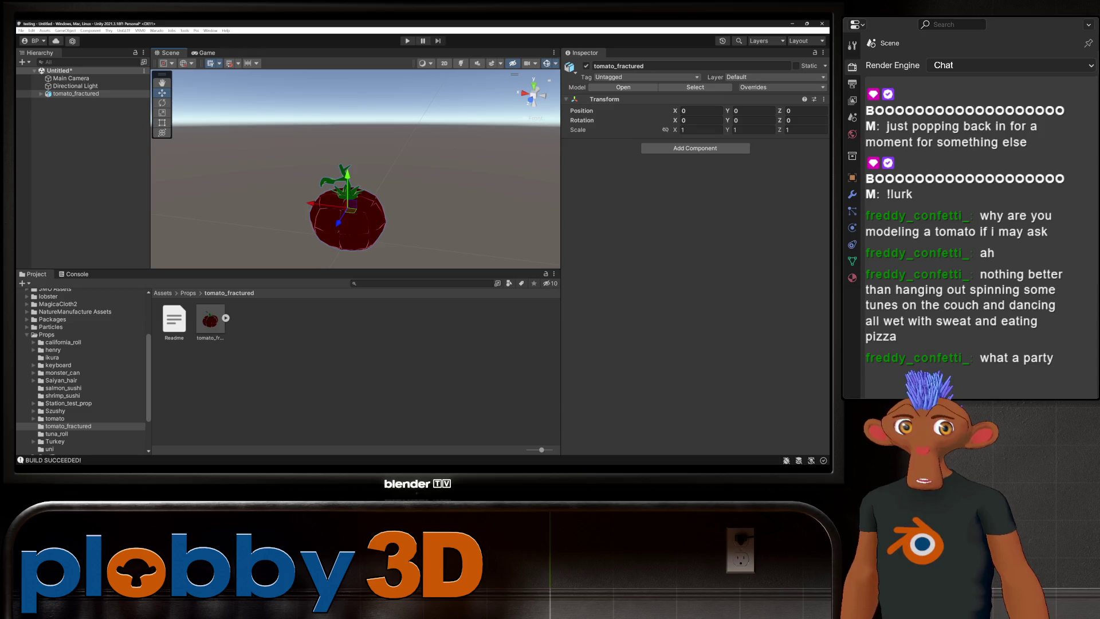
{"action": "left_click_drag", "start_coordinate": [341, 185], "coordinate": [345, 211], "text": "alt"}
{"action": "left_click", "coordinate": [74, 93]}
{"action": "right_click", "coordinate": [75, 95]}
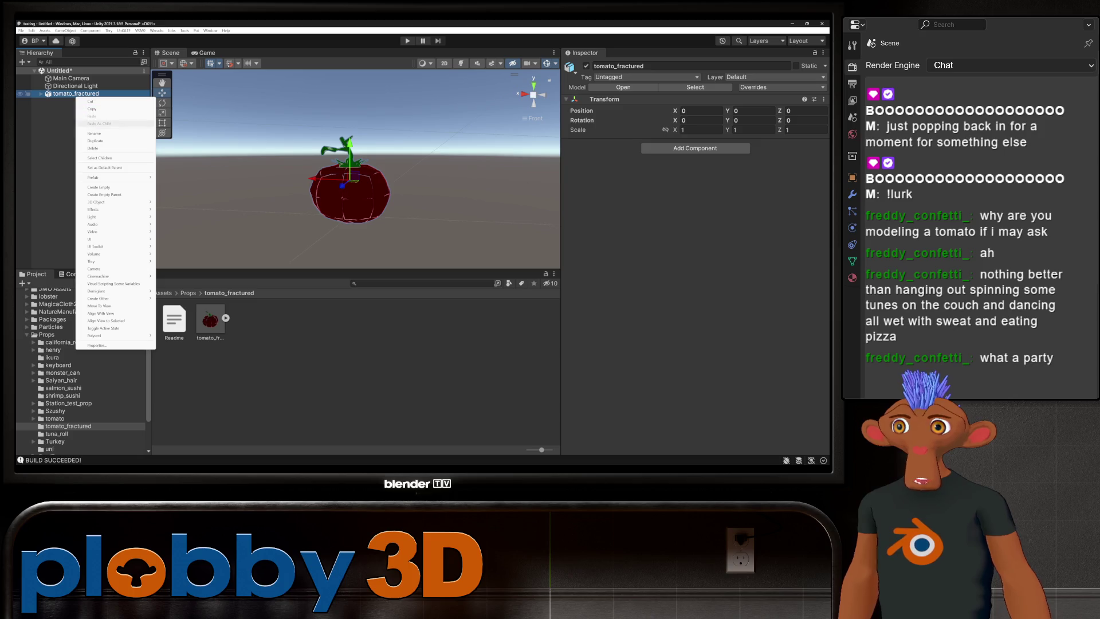
- Wrap tomato_fractured in an empty parent, select all 35 pieces, and search Add Component
{"action": "left_click", "coordinate": [104, 195]}
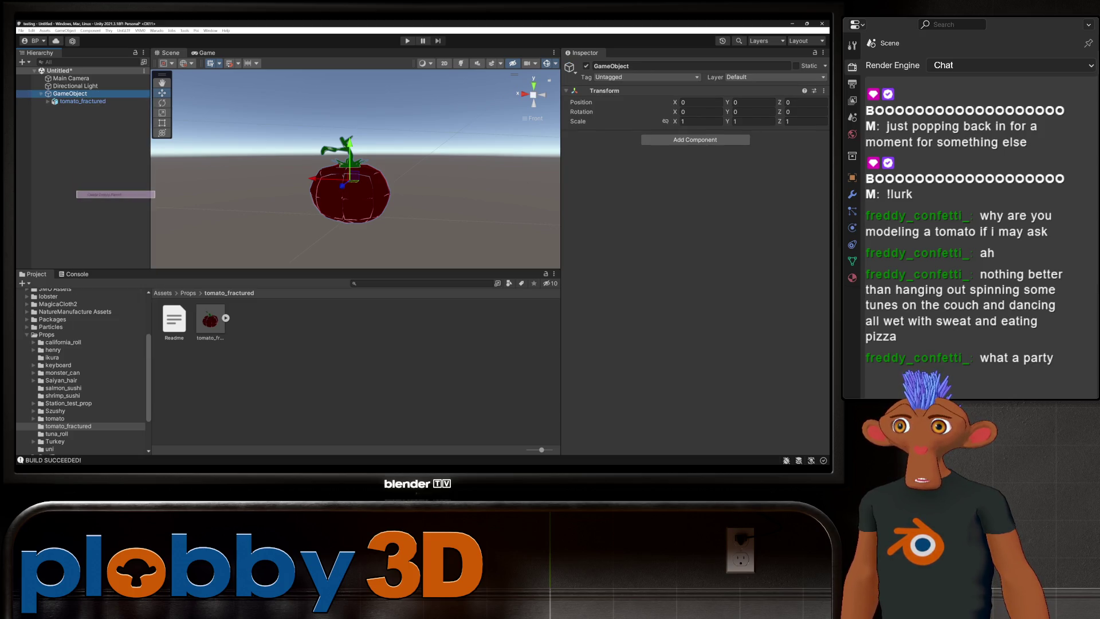
{"action": "left_click", "coordinate": [48, 101]}
{"action": "left_click", "coordinate": [92, 109]}
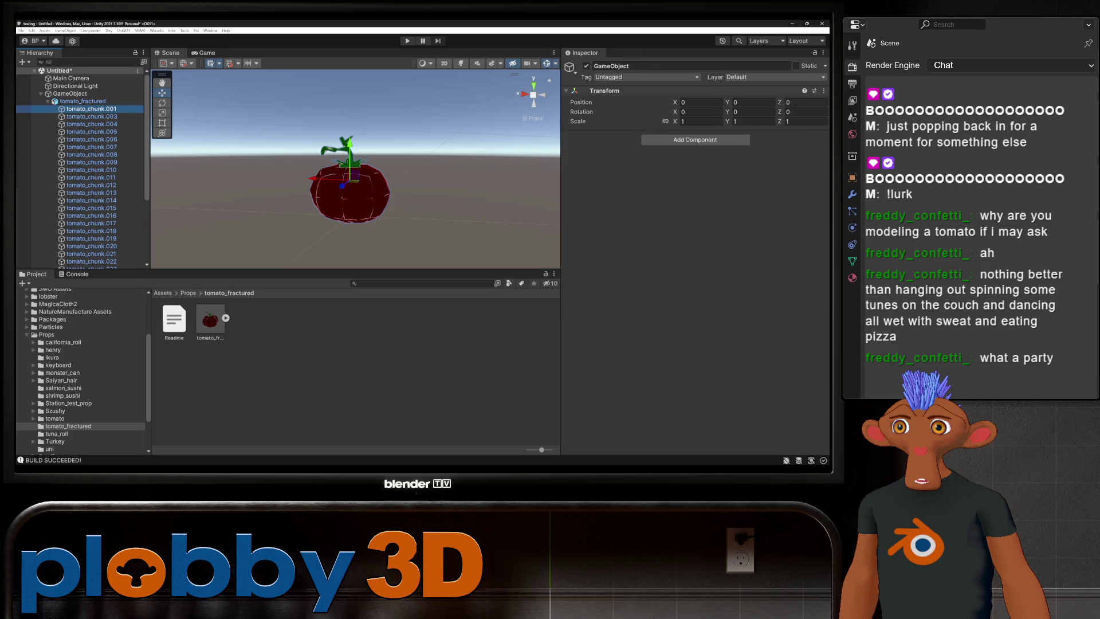
{"action": "scroll", "coordinate": [86, 230], "scroll_direction": "down", "scroll_amount": 4}
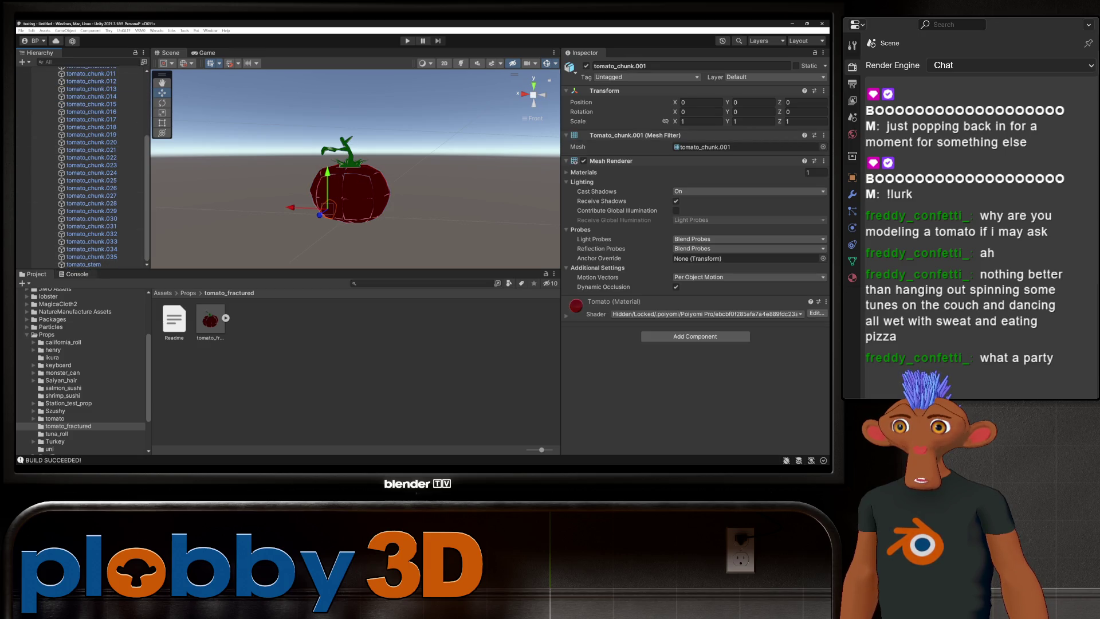
{"action": "left_click", "coordinate": [83, 264], "text": "shift"}
{"action": "scroll", "coordinate": [83, 166], "scroll_direction": "up", "scroll_amount": 5}
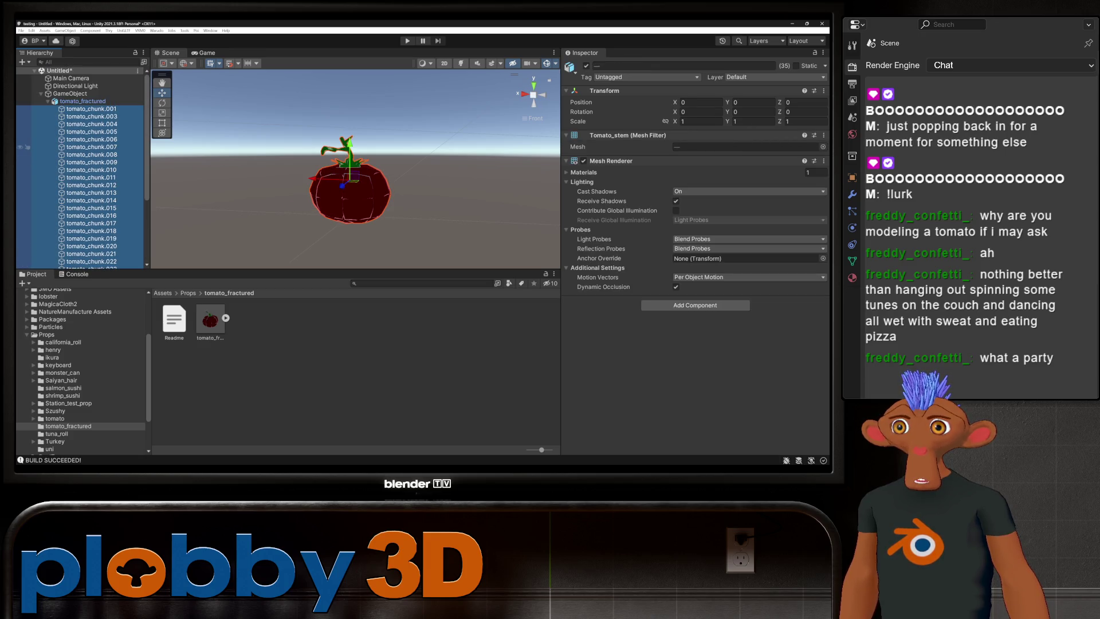
{"action": "left_click", "coordinate": [695, 305]}
{"action": "type", "text": "box"}
{"action": "type", "text": "mes"}
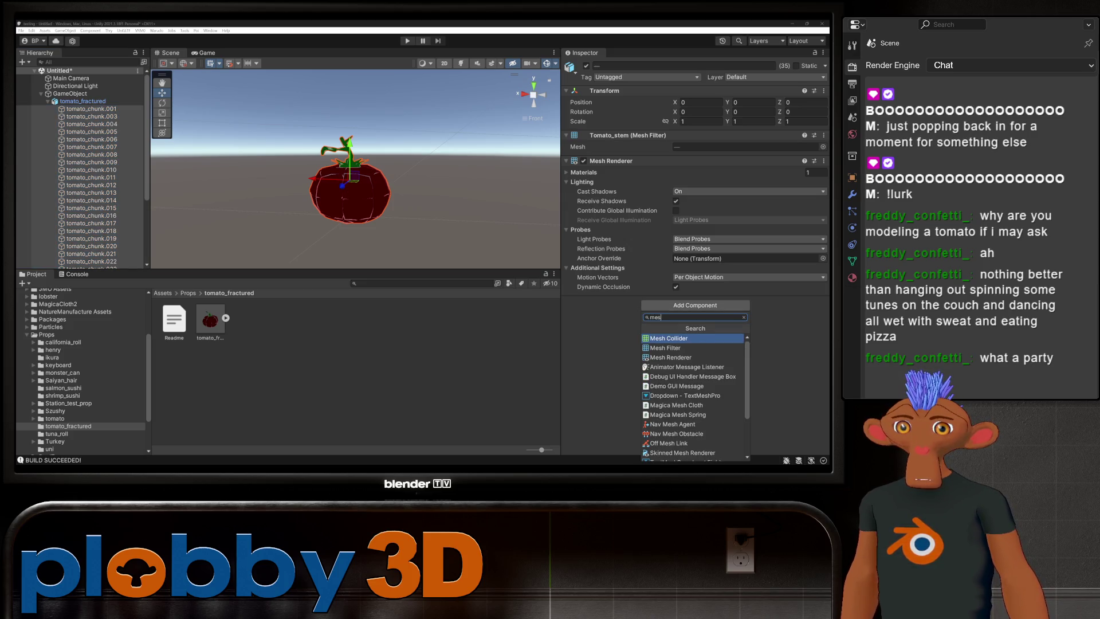
- Give the 35 pieces a convex Mesh Collider, then try adding Cloth and undo it
{"action": "key", "text": "Return"}
{"action": "left_click", "coordinate": [676, 313]}
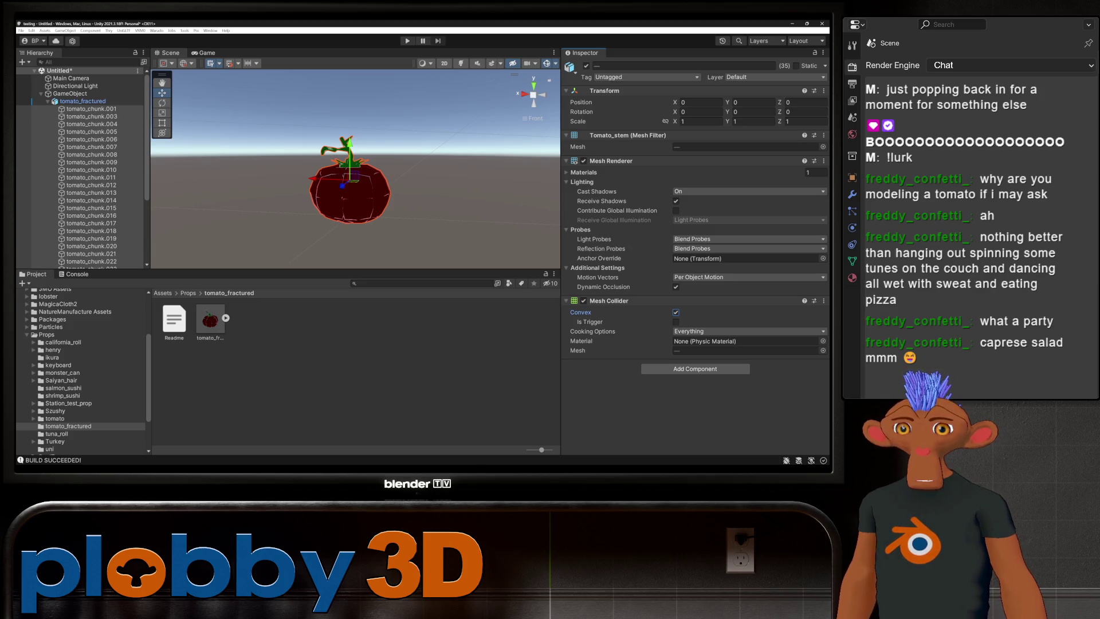
{"action": "left_click", "coordinate": [695, 369]}
{"action": "type", "text": "mes"}
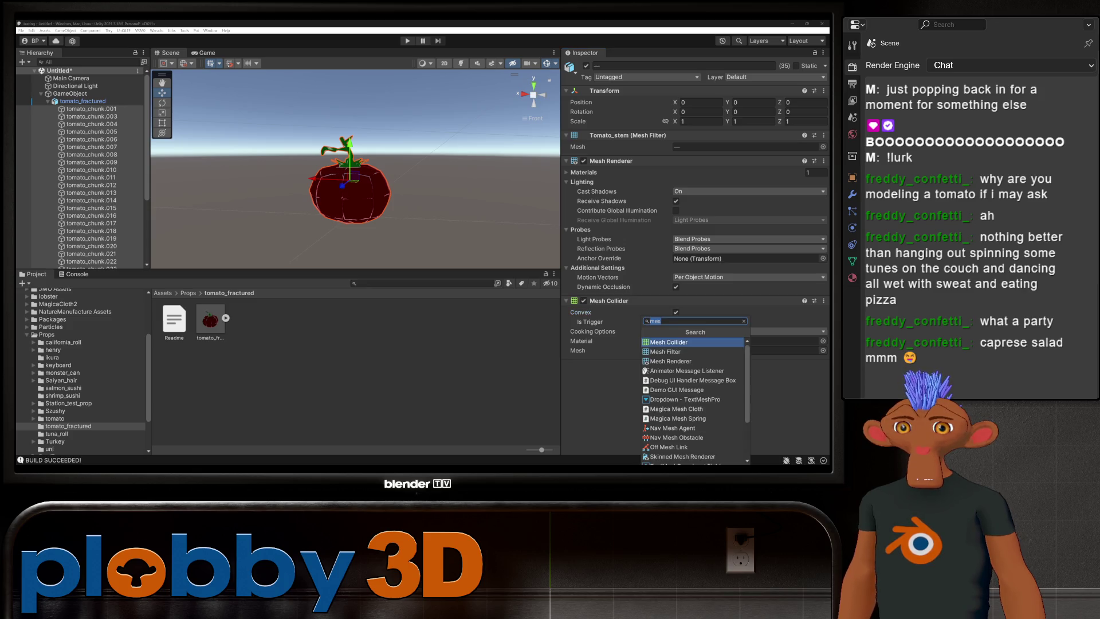
{"action": "type", "text": "cloth"}
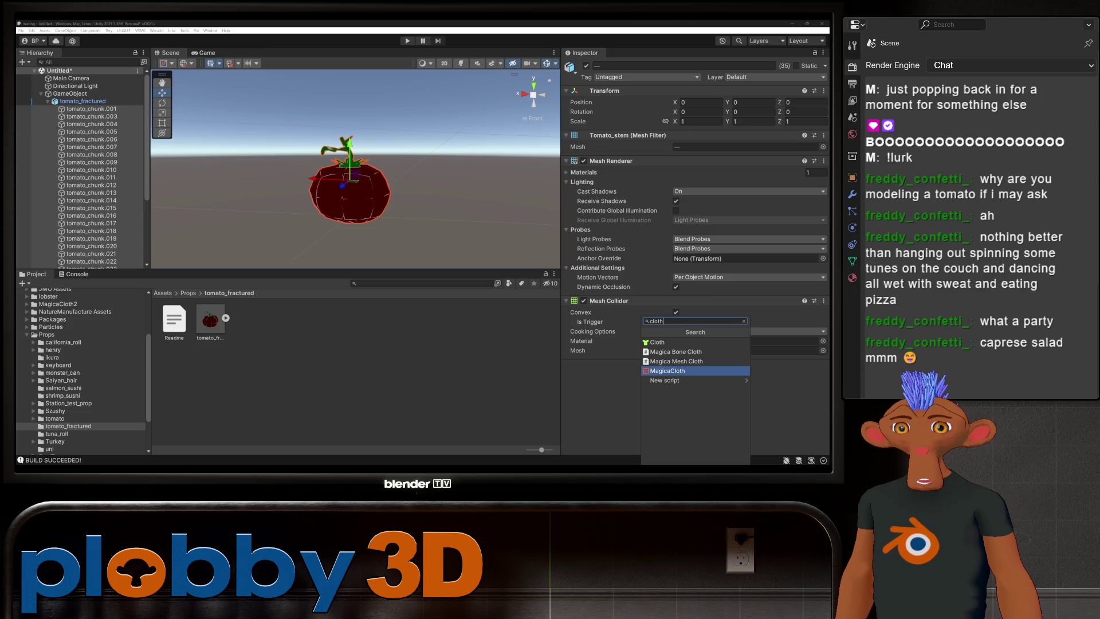
{"action": "key", "text": "Up"}
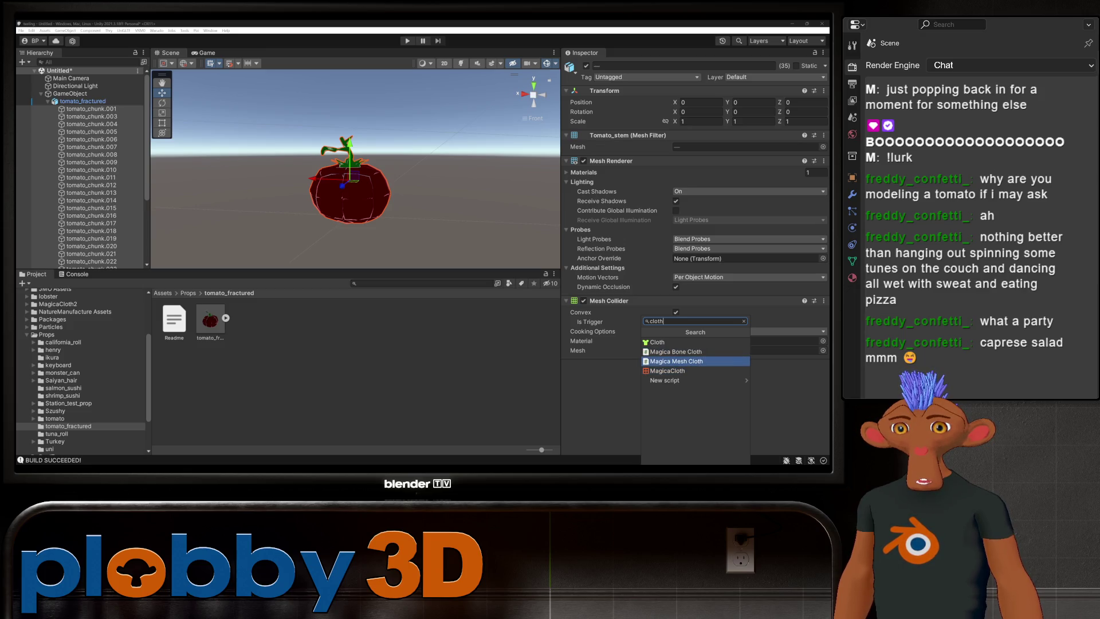
{"action": "key", "text": "Down"}
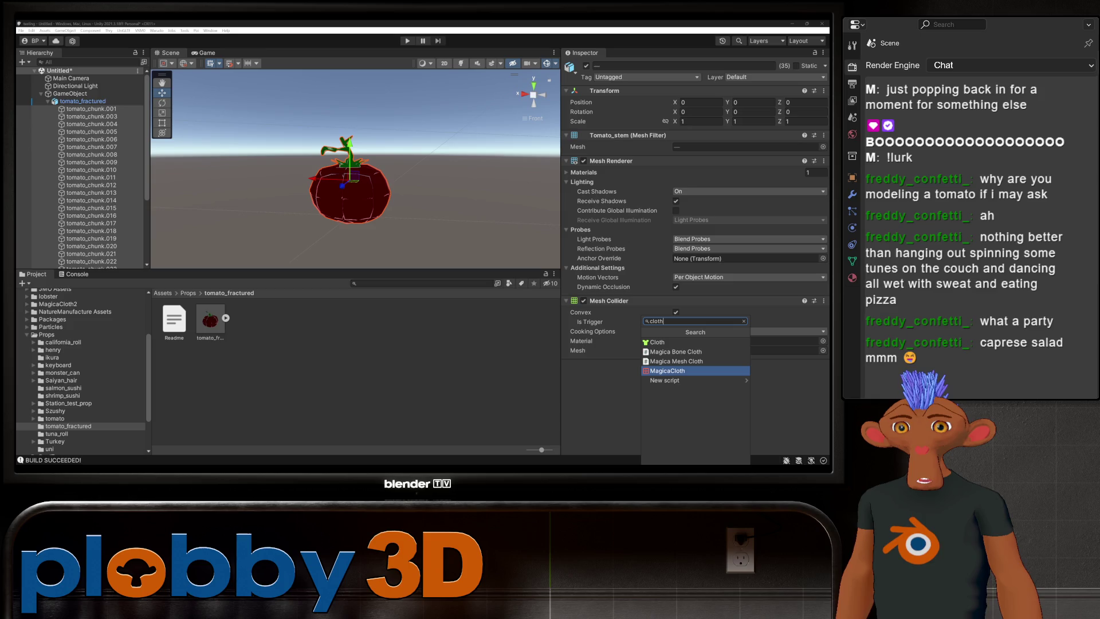
{"action": "key", "text": "Up"}
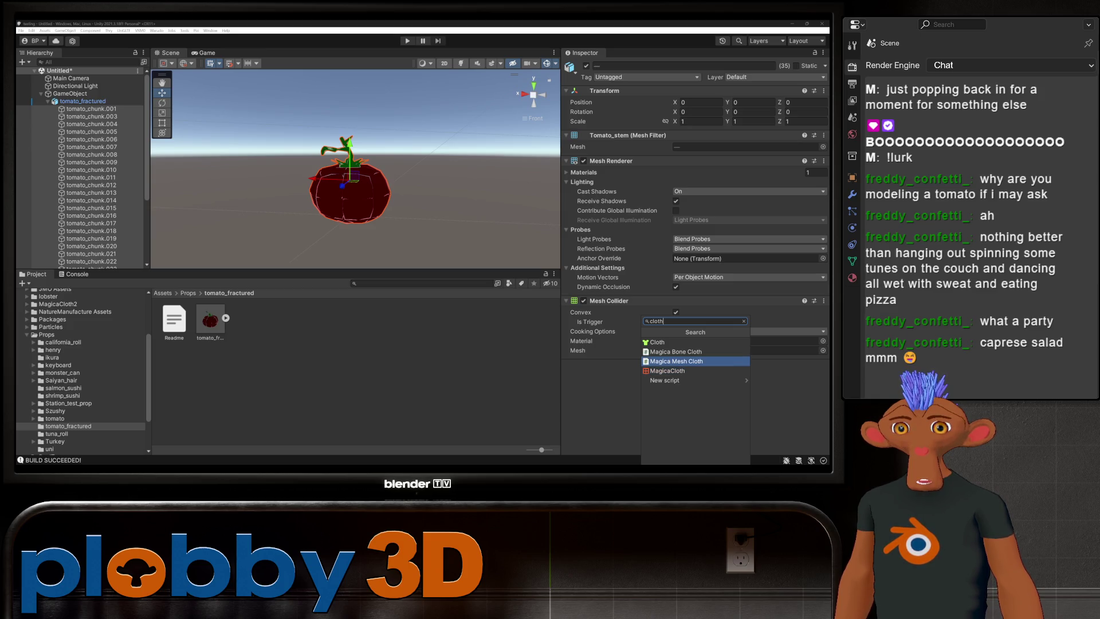
{"action": "key", "text": "Up"}
{"action": "key", "text": "Up"}
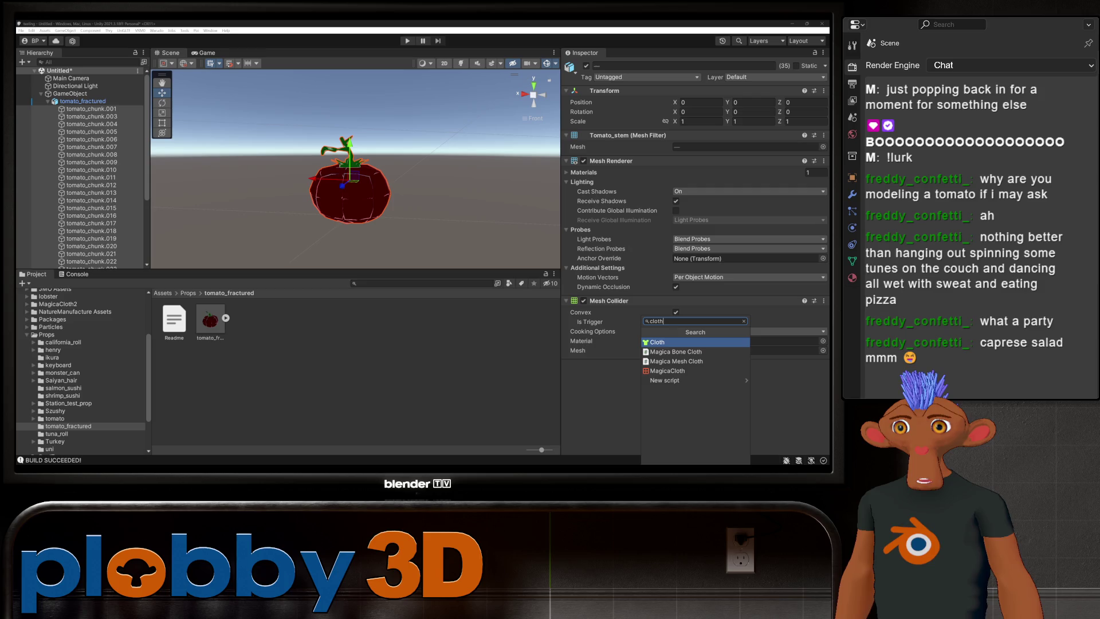
{"action": "key", "text": "Return"}
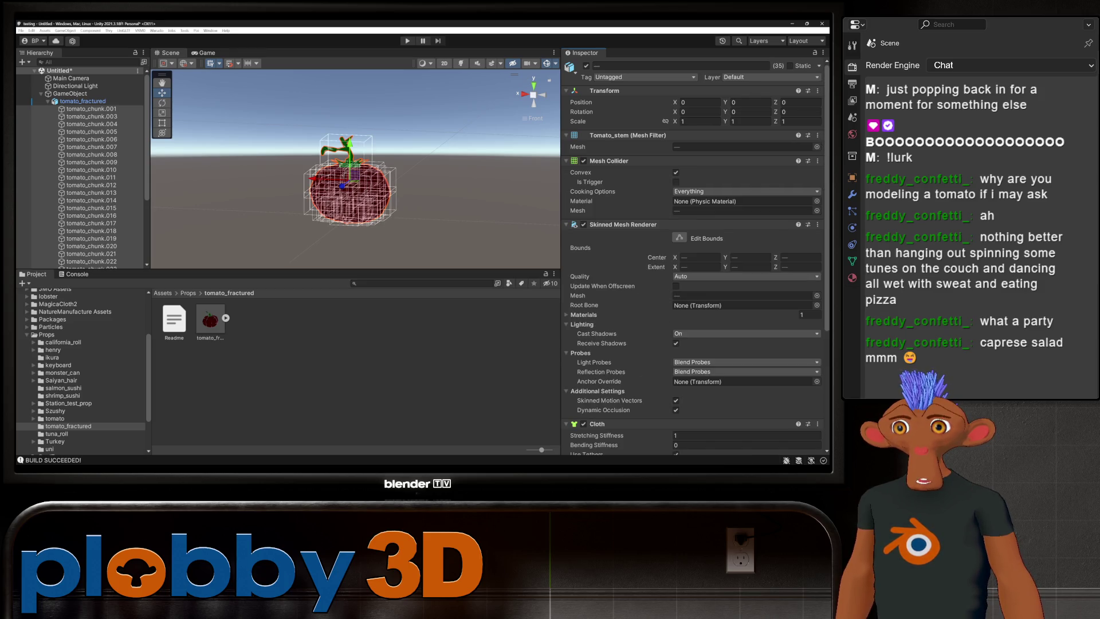
{"action": "scroll", "coordinate": [693, 258], "scroll_direction": "down", "scroll_amount": 3}
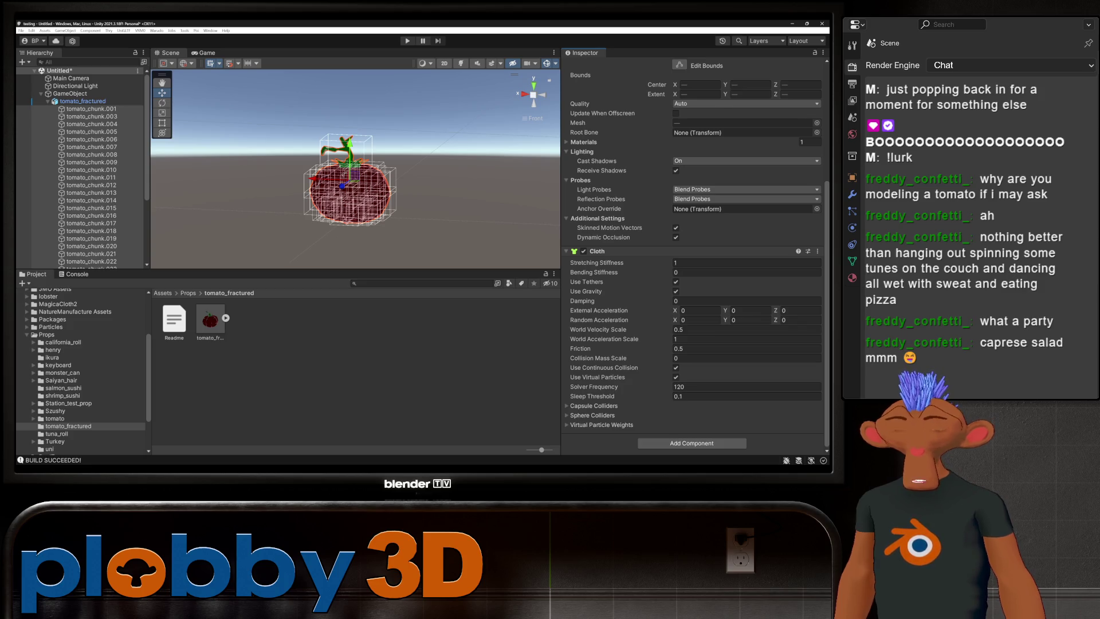
{"action": "key", "text": "ctrl+z"}
- Add a 3D Rigidbody to all tomato pieces via a 'rigi' component search
{"action": "left_click", "coordinate": [695, 370]}
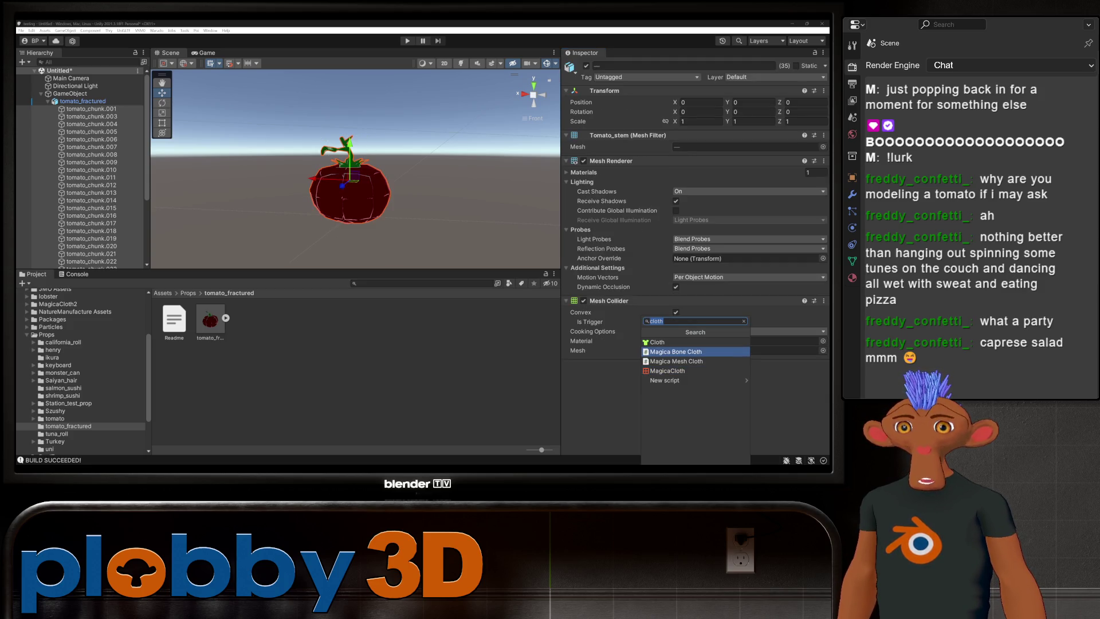
{"action": "type", "text": "rigi"}
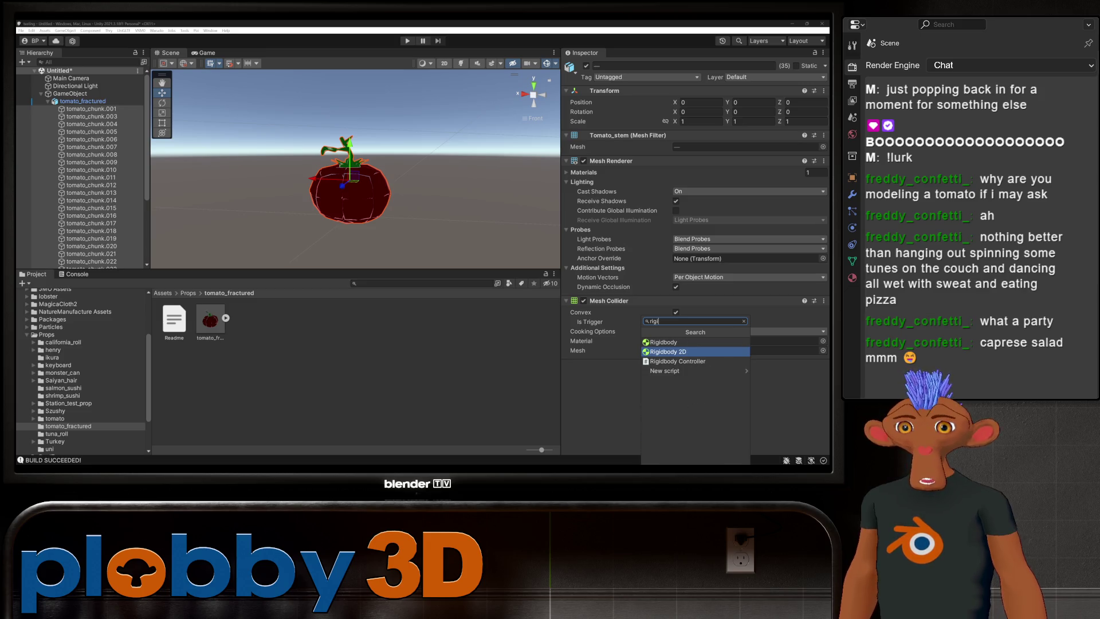
{"action": "key", "text": "Up"}
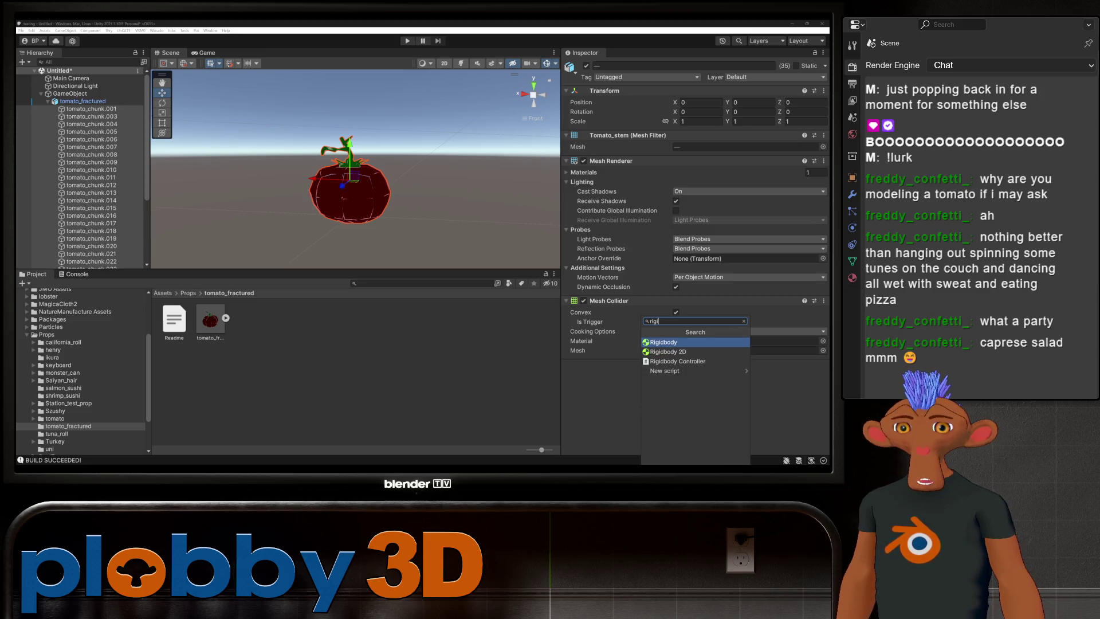
{"action": "key", "text": "Return"}
{"action": "scroll", "coordinate": [696, 257], "scroll_direction": "down", "scroll_amount": 1}
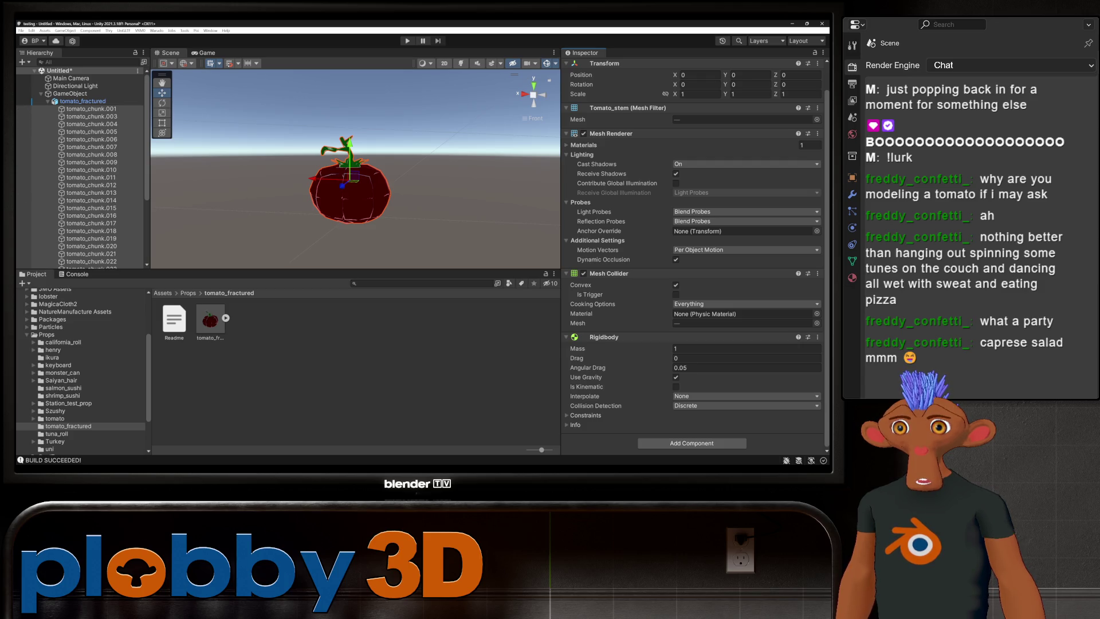
{"action": "left_click", "coordinate": [70, 93]}
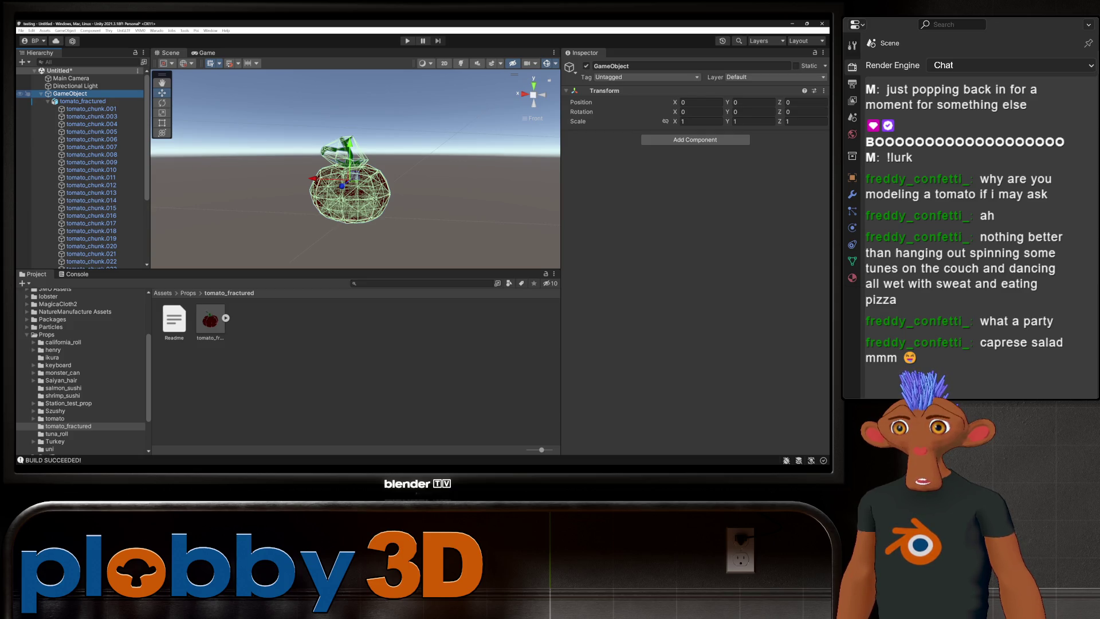
- Save the parent GameObject as a prefab and rename it Prop
{"action": "mouse_move", "coordinate": [70, 93]}
{"action": "left_mouse_down"}
{"action": "mouse_move", "coordinate": [229, 344]}
{"action": "mouse_move", "coordinate": [343, 373]}
{"action": "left_mouse_up"}
{"action": "key", "text": "F2"}
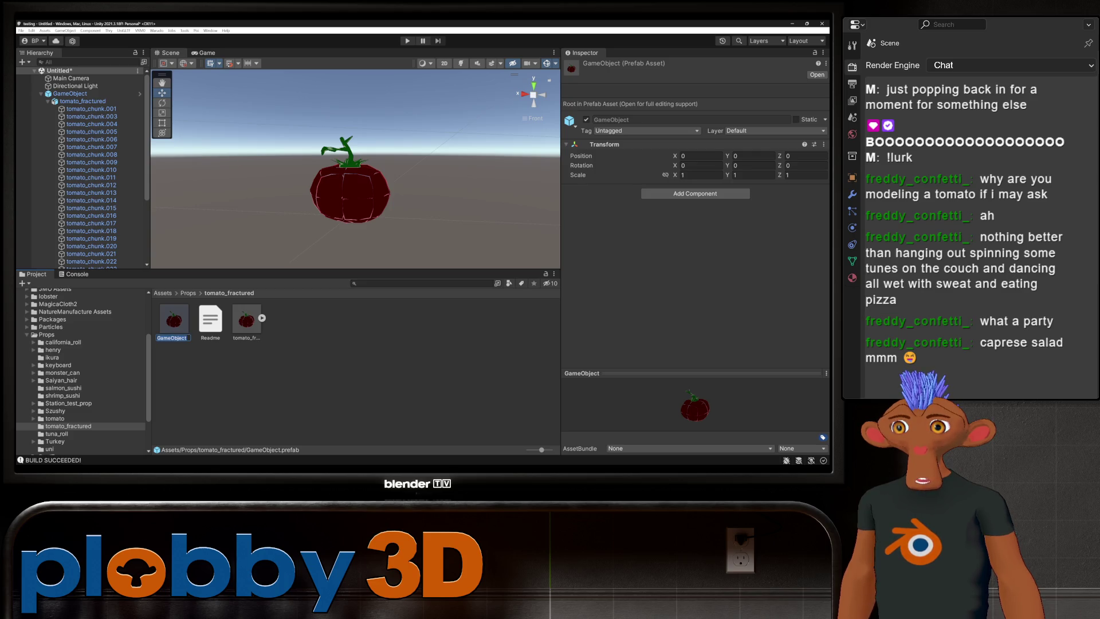
{"action": "type", "text": "Prop"}
{"action": "key", "text": "Return"}
{"action": "left_click", "coordinate": [157, 31]}
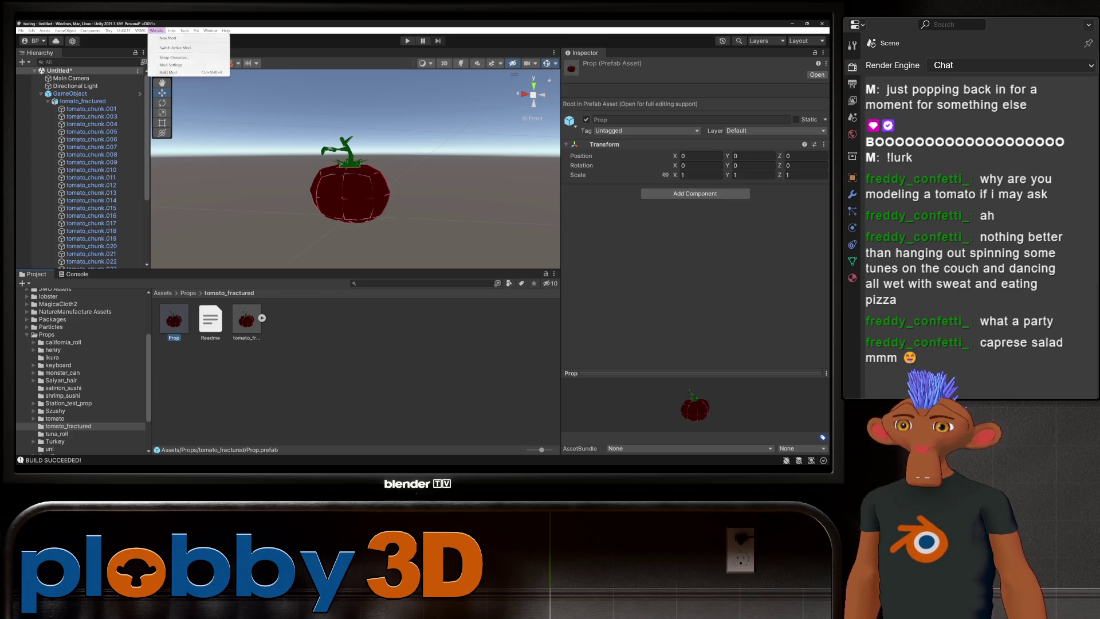
- Set the mod export directory to Warudo's StreamingAssets\Props and build the tomato_fractured mod
{"action": "left_click", "coordinate": [171, 64]}
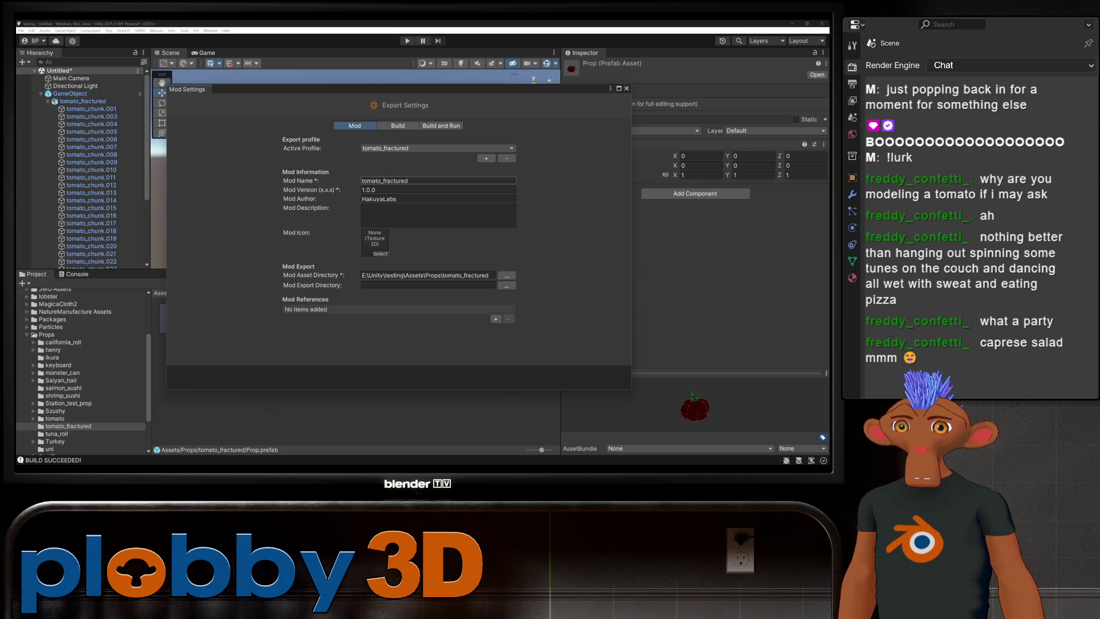
{"action": "left_click", "coordinate": [506, 285]}
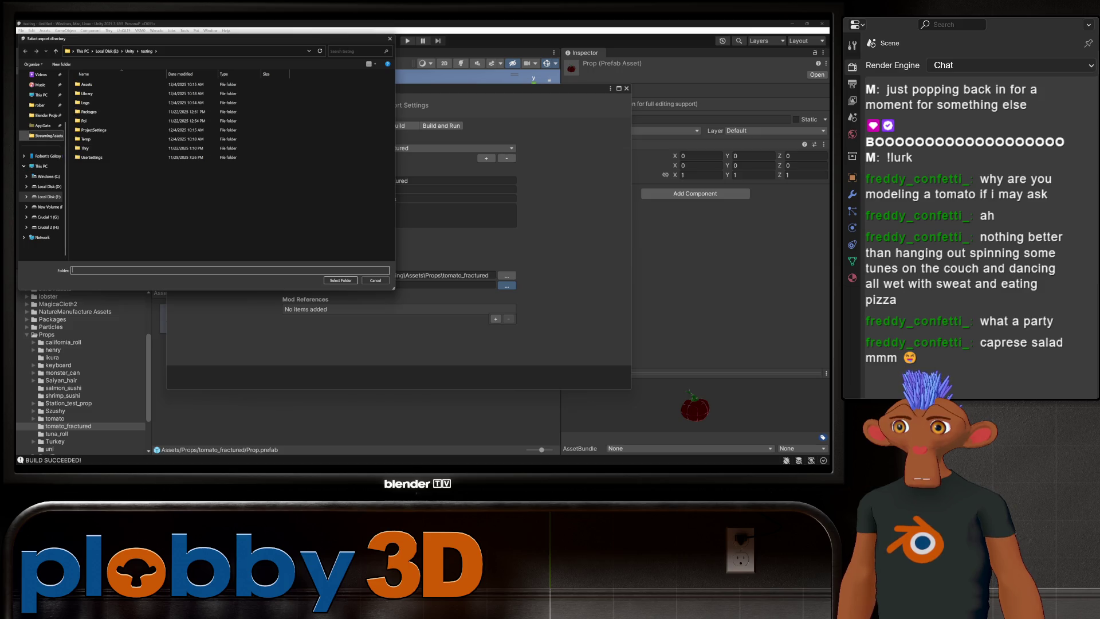
{"action": "left_click", "coordinate": [45, 136]}
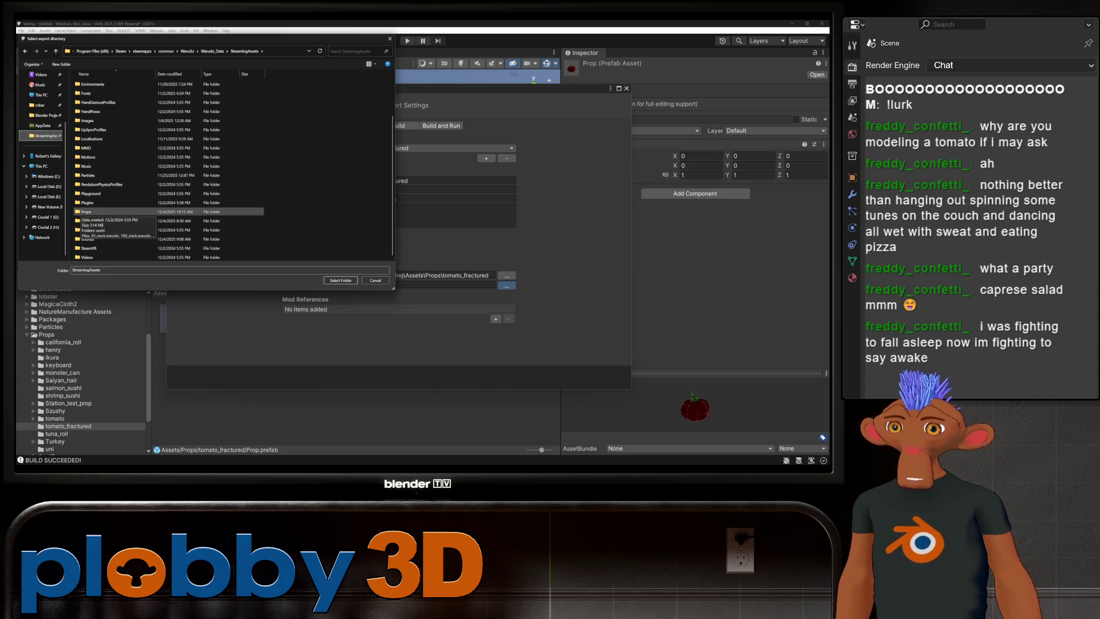
{"action": "left_click", "coordinate": [86, 211]}
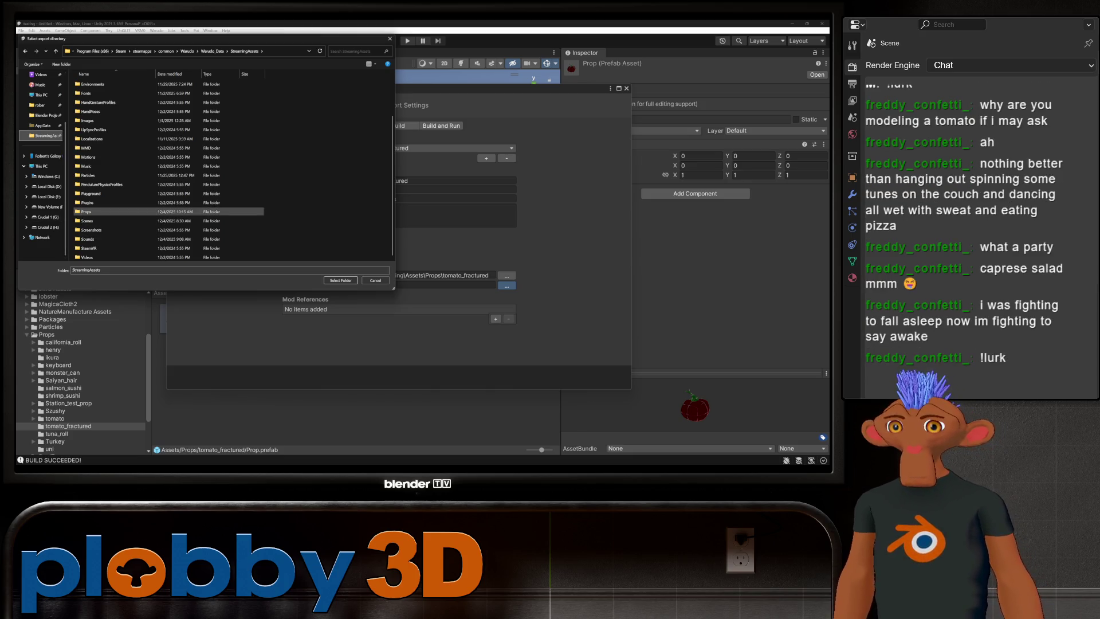
{"action": "left_click", "coordinate": [341, 280]}
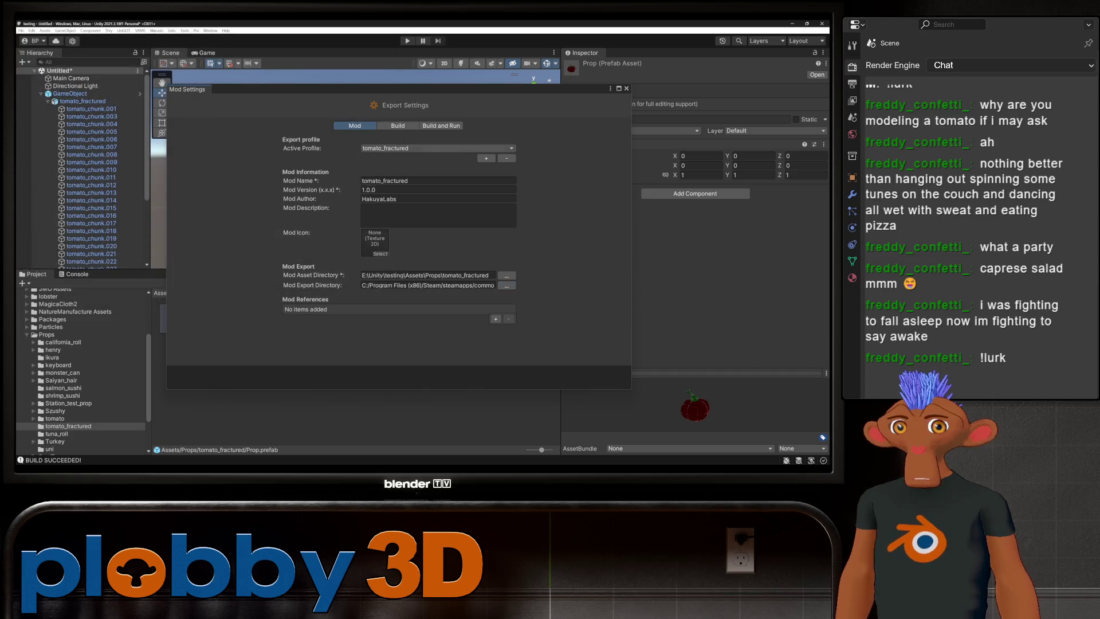
{"action": "left_click", "coordinate": [626, 88]}
{"action": "left_click", "coordinate": [157, 31]}
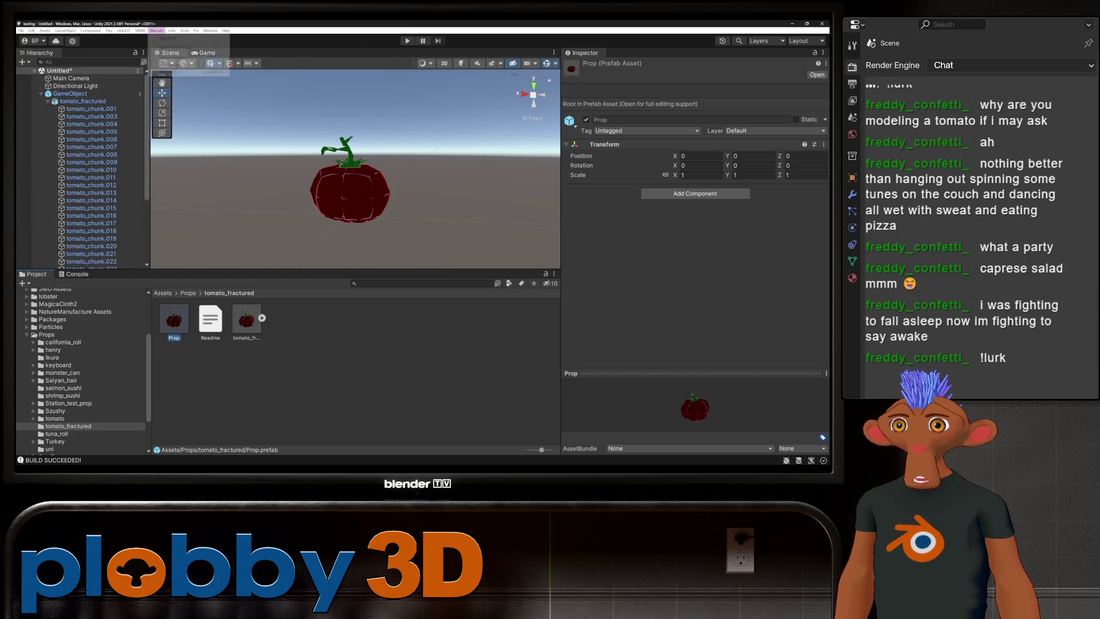
{"action": "left_click", "coordinate": [169, 72]}
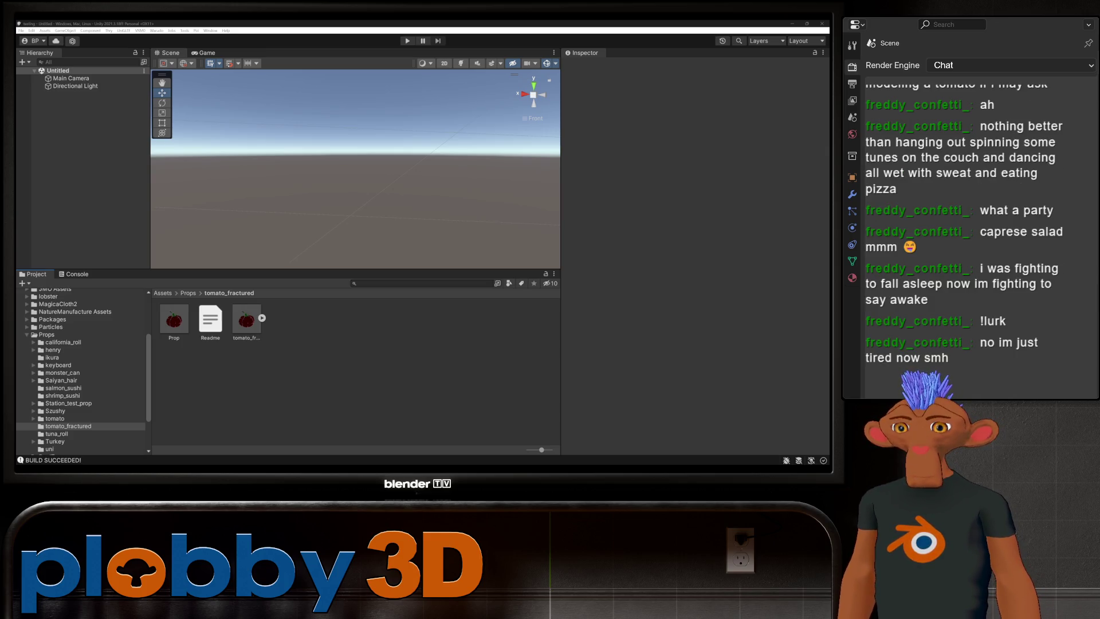
- Open the Warudo New Mod window and select its default mod name
{"action": "left_click", "coordinate": [156, 30]}
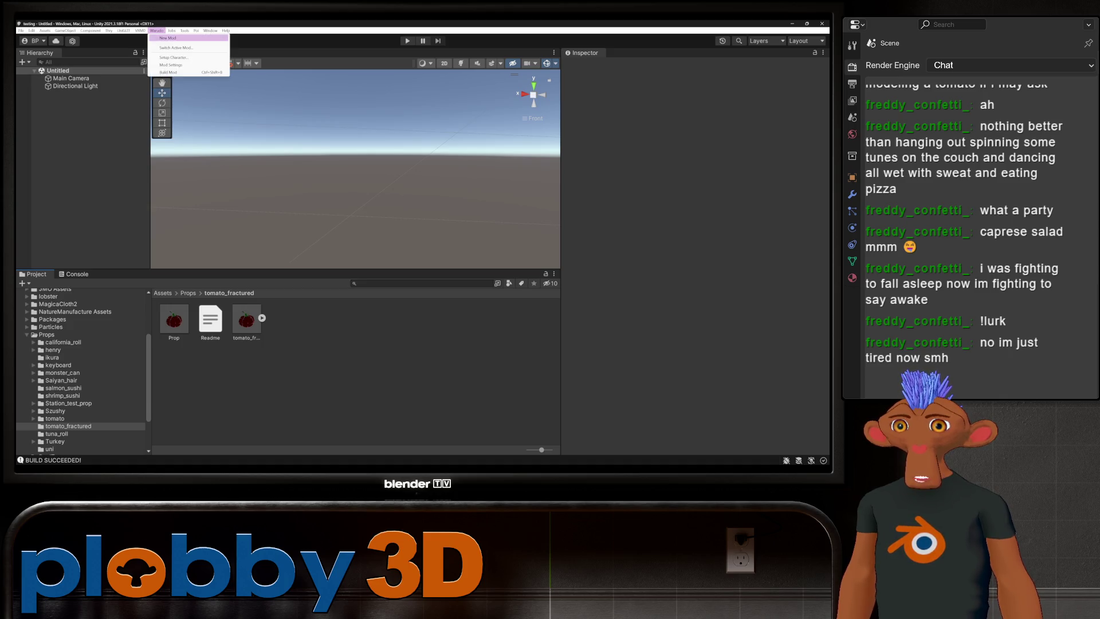
{"action": "left_click", "coordinate": [172, 38]}
{"action": "left_click_drag", "start_coordinate": [416, 99], "coordinate": [378, 100]}
- Create the tomato_particle mod in Assets/Particles, then browse NatureManufacture Assets
{"action": "type", "text": "tam"}
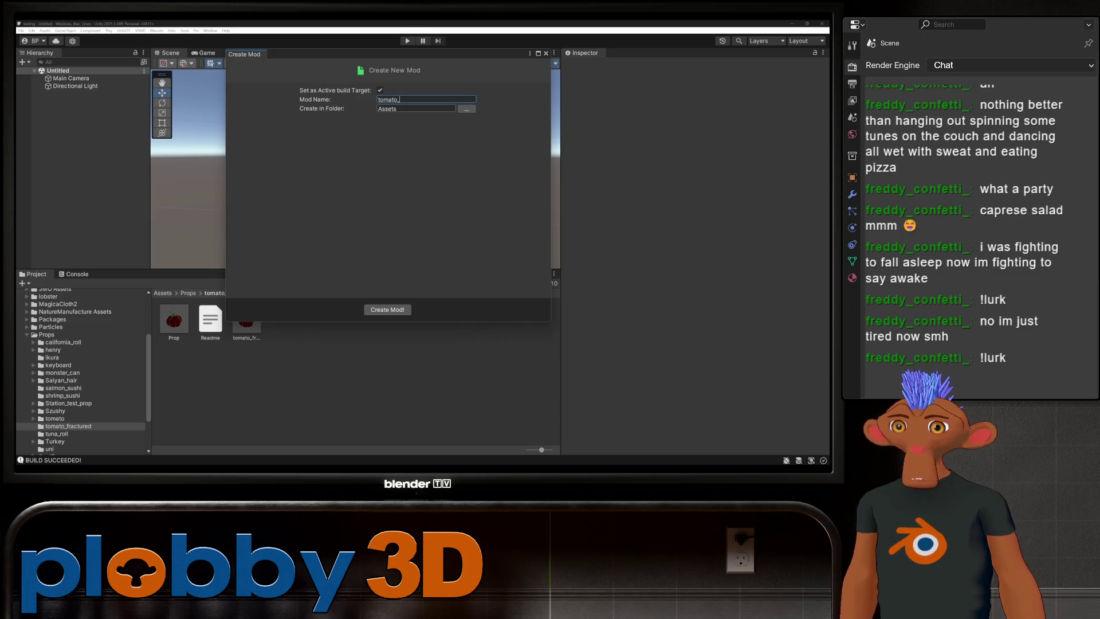
{"action": "type", "text": "icle"}
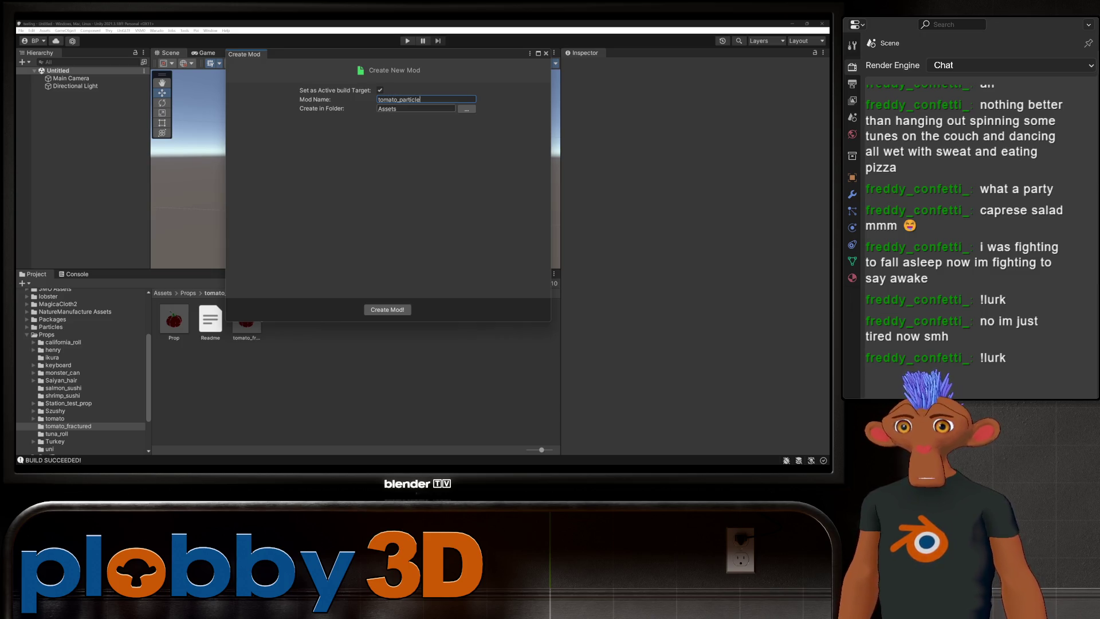
{"action": "left_click", "coordinate": [467, 109]}
{"action": "left_click", "coordinate": [88, 166]}
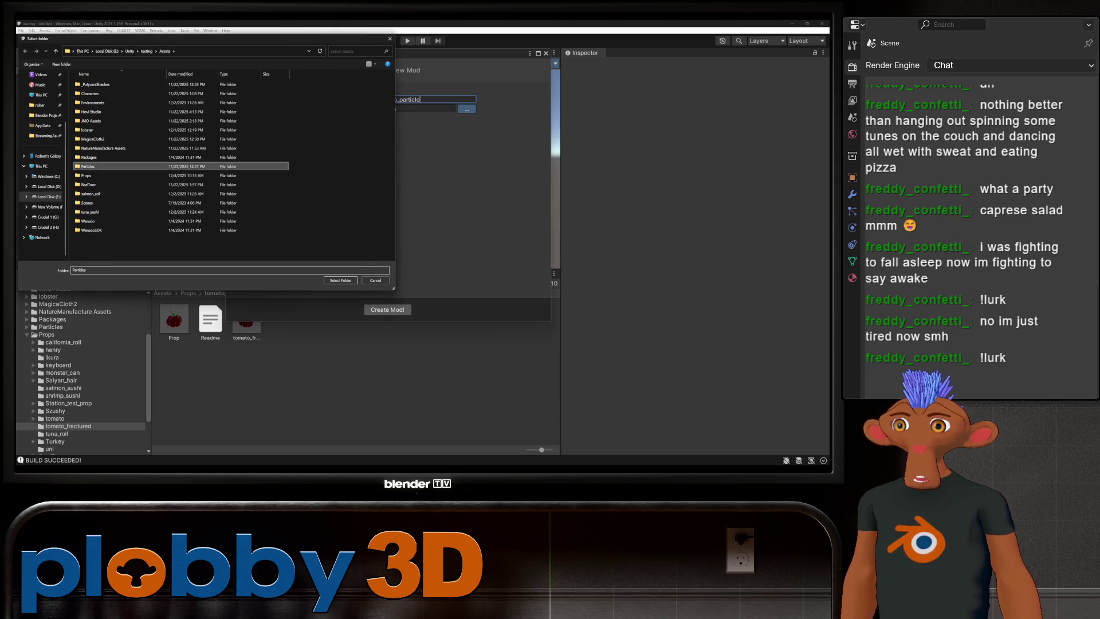
{"action": "left_click", "coordinate": [341, 280]}
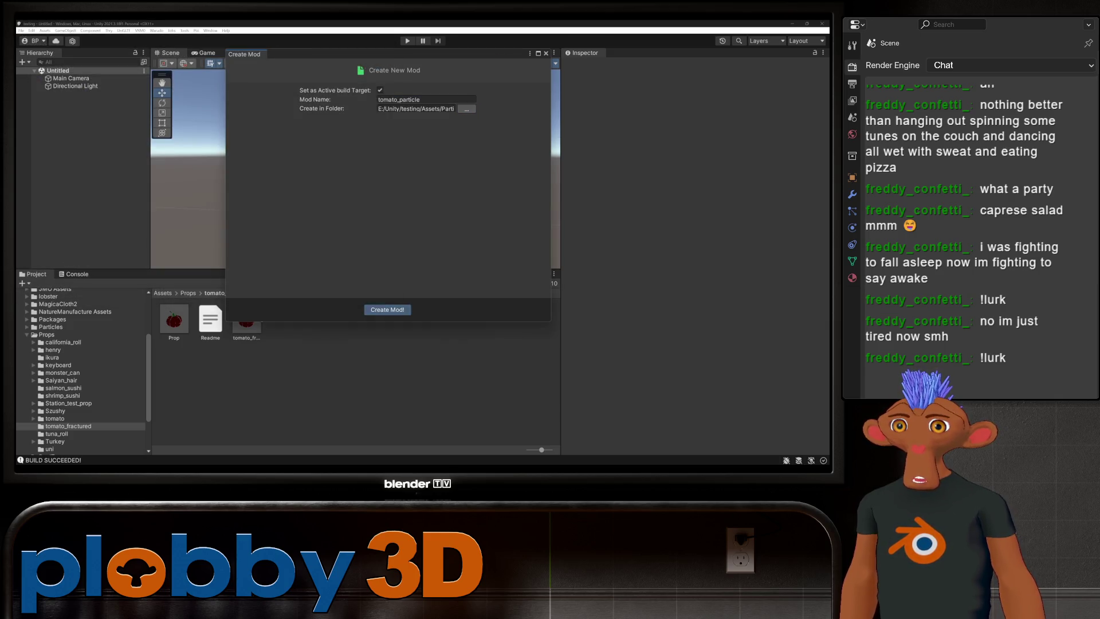
{"action": "left_click", "coordinate": [388, 310]}
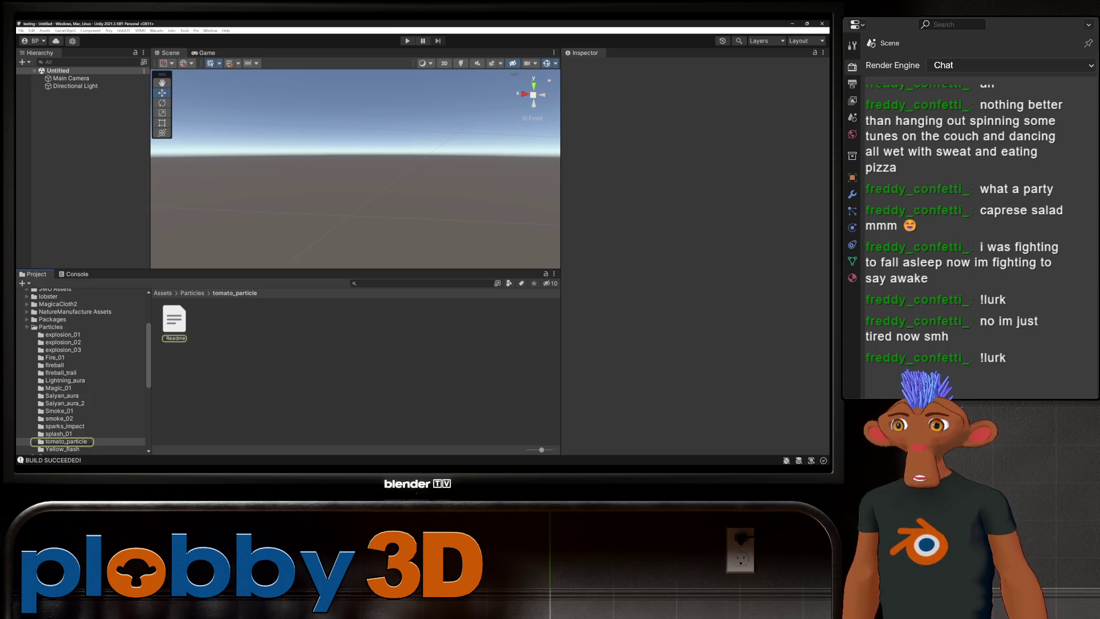
{"action": "scroll", "coordinate": [80, 372], "scroll_direction": "up", "scroll_amount": 4}
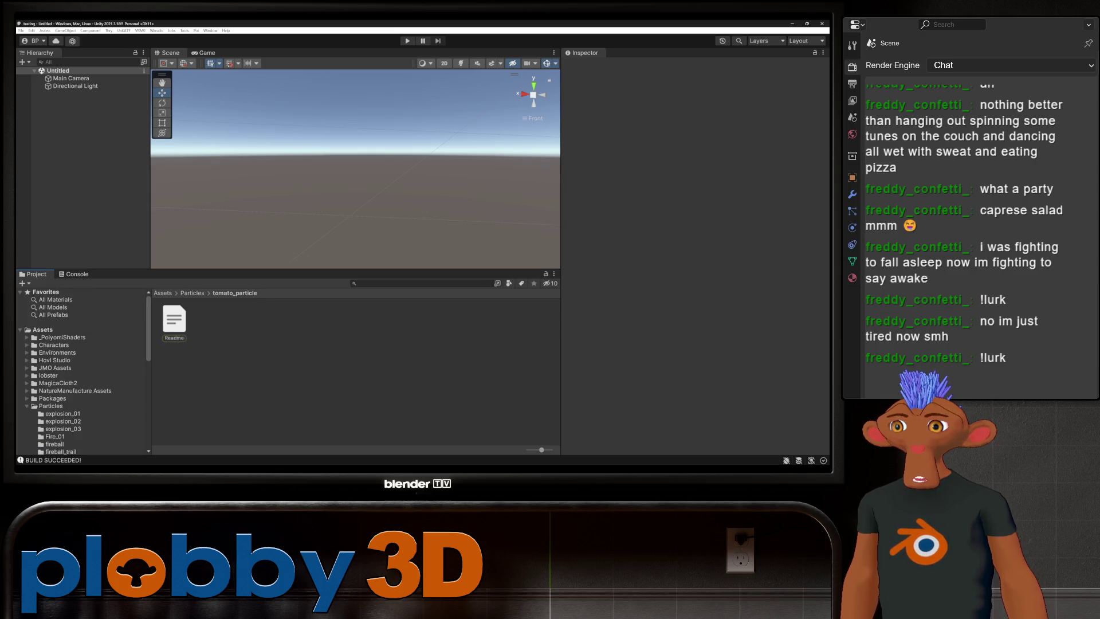
{"action": "left_click", "coordinate": [27, 391]}
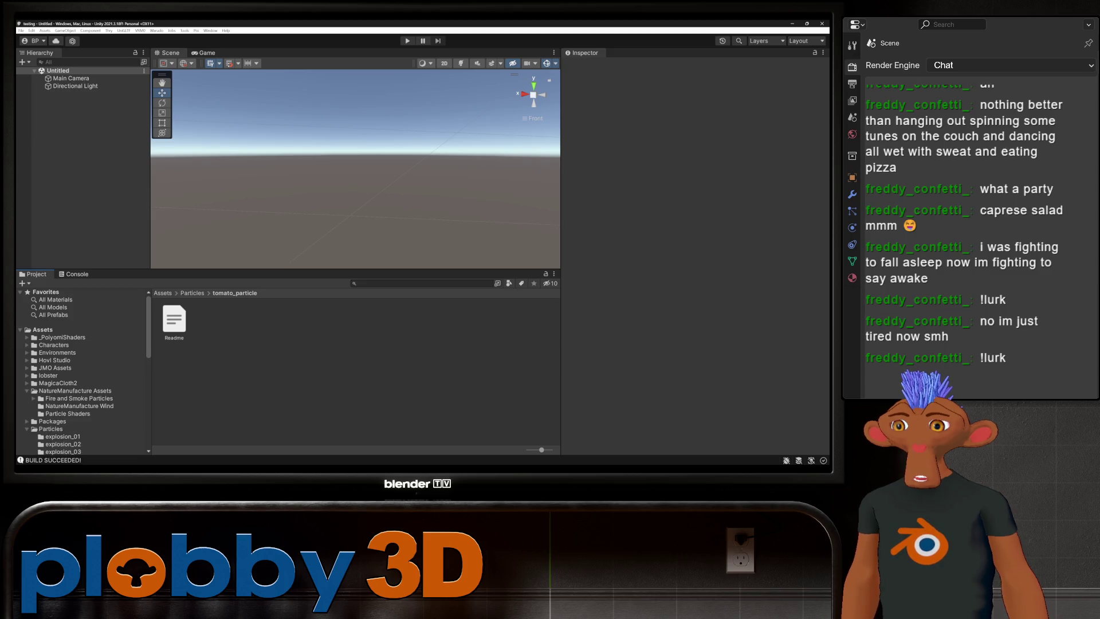
- Peek into the JMO Assets and Hovl Studio asset folders, collapsing them again
{"action": "left_click", "coordinate": [27, 390]}
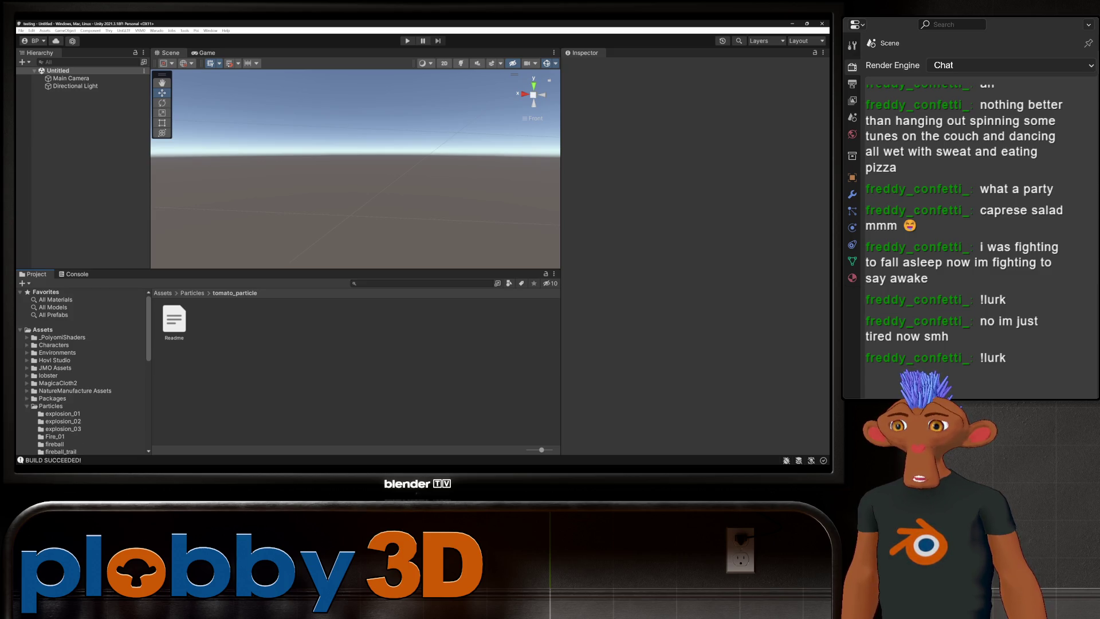
{"action": "left_click", "coordinate": [27, 368]}
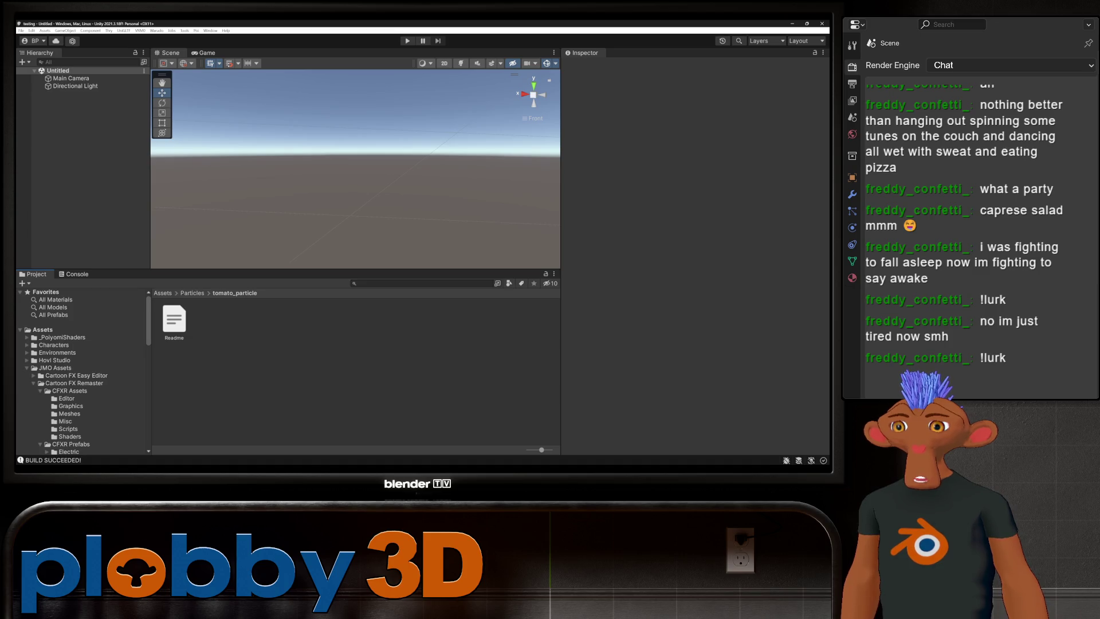
{"action": "left_click", "coordinate": [27, 368]}
{"action": "left_click", "coordinate": [26, 360]}
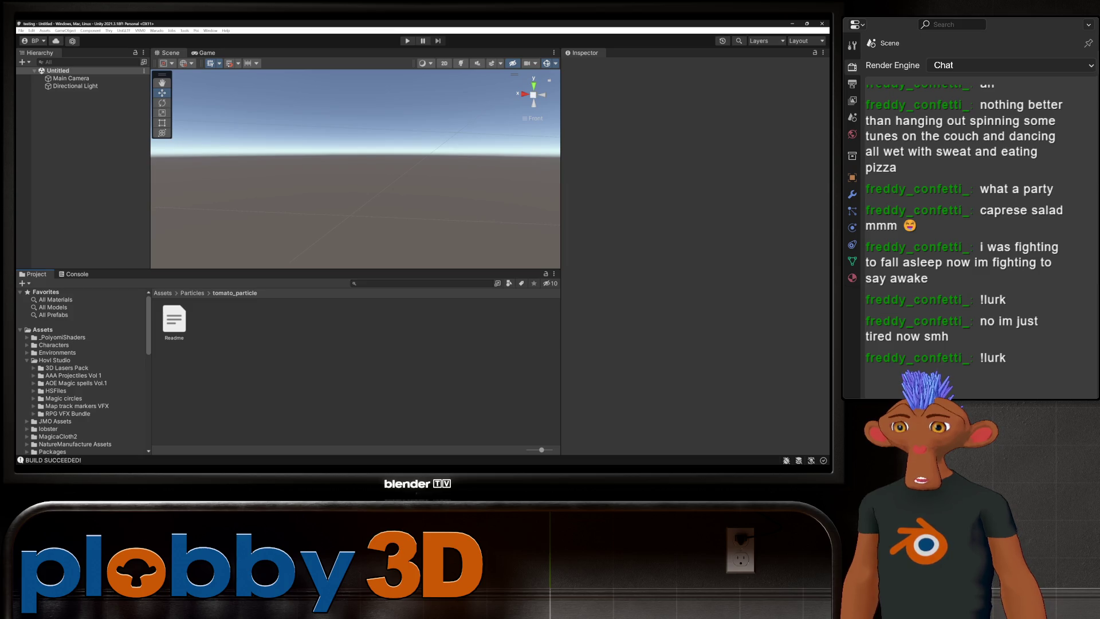
{"action": "left_click", "coordinate": [27, 360]}
- Navigate to Cartoon FX Remaster's Liquids Variants and select the CFXR Lava Splash prefab
{"action": "left_click", "coordinate": [27, 367]}
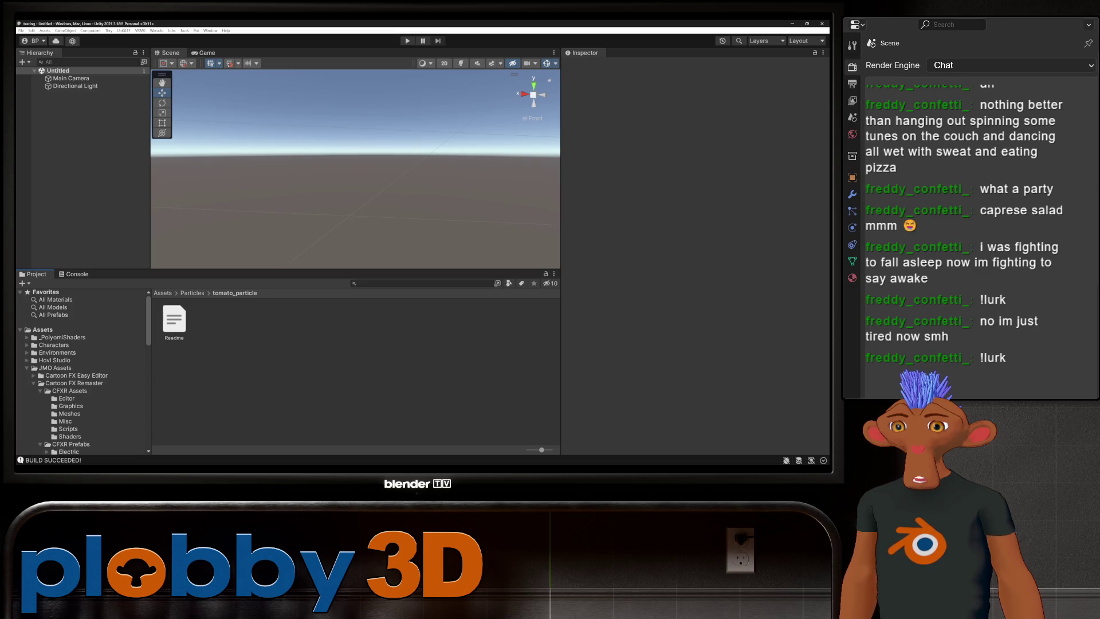
{"action": "left_click", "coordinate": [40, 391]}
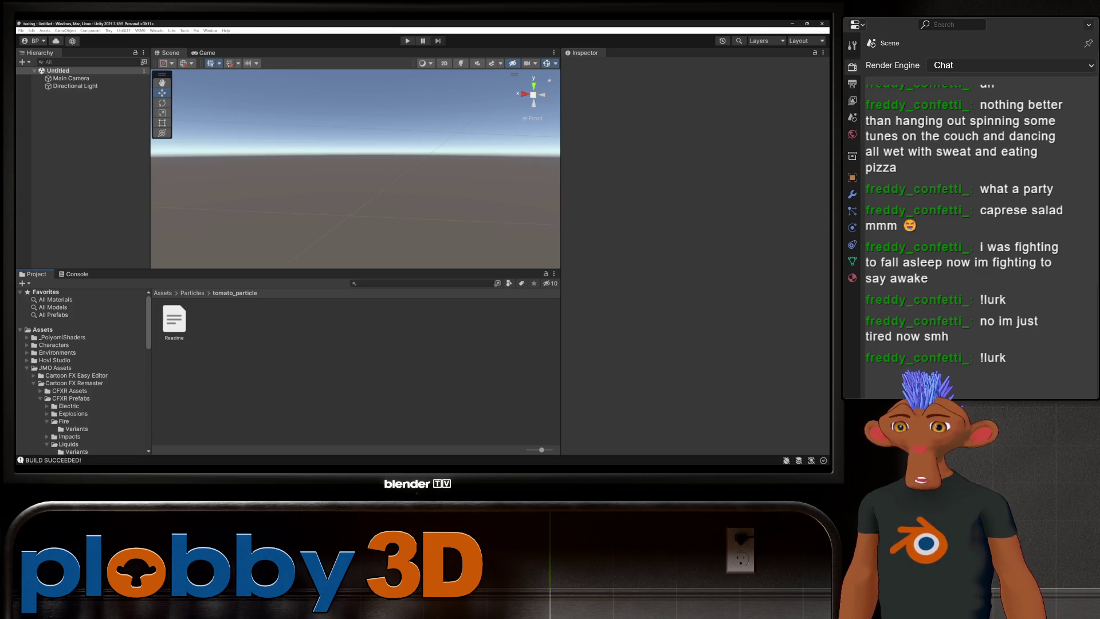
{"action": "left_click", "coordinate": [63, 421]}
{"action": "left_click", "coordinate": [47, 421]}
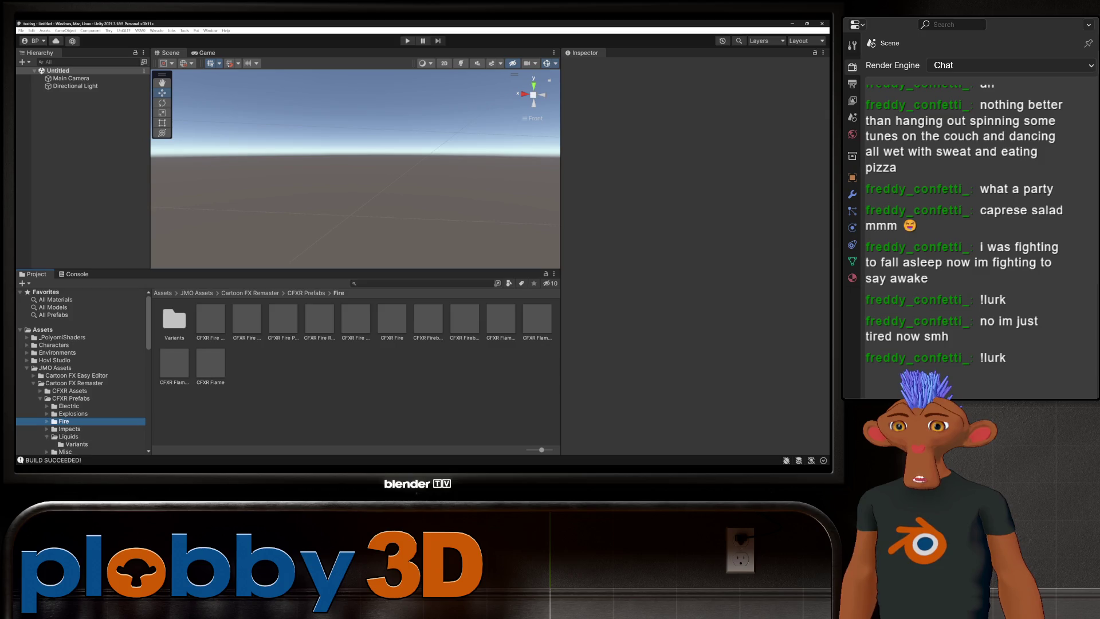
{"action": "left_click", "coordinate": [77, 444]}
{"action": "left_click", "coordinate": [210, 319]}
- Try CFXR Lava Splash and Lava Splash (No drops) in the scene, undoing each
{"action": "left_click_drag", "start_coordinate": [210, 319], "coordinate": [346, 203]}
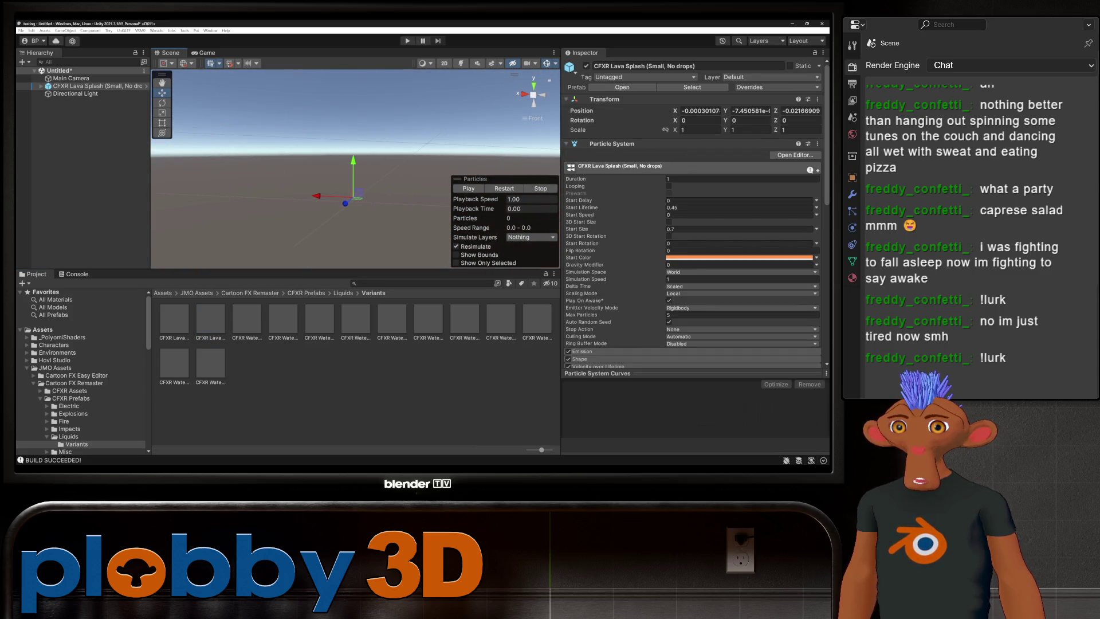
{"action": "key", "text": "ctrl+z"}
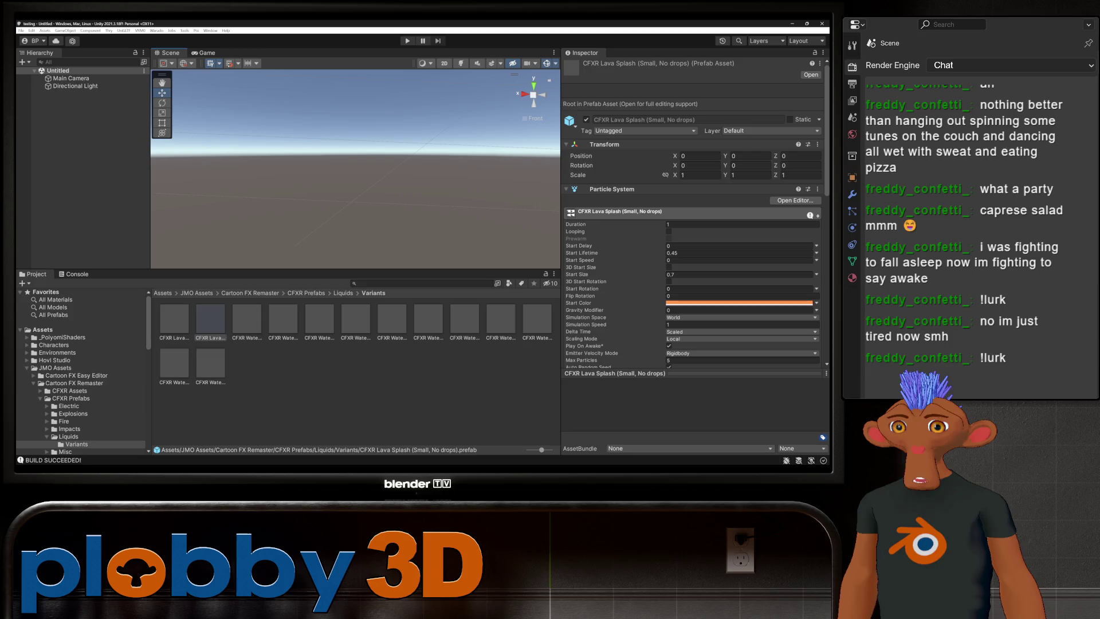
{"action": "left_click", "coordinate": [174, 319]}
{"action": "left_click_drag", "start_coordinate": [174, 319], "coordinate": [343, 197]}
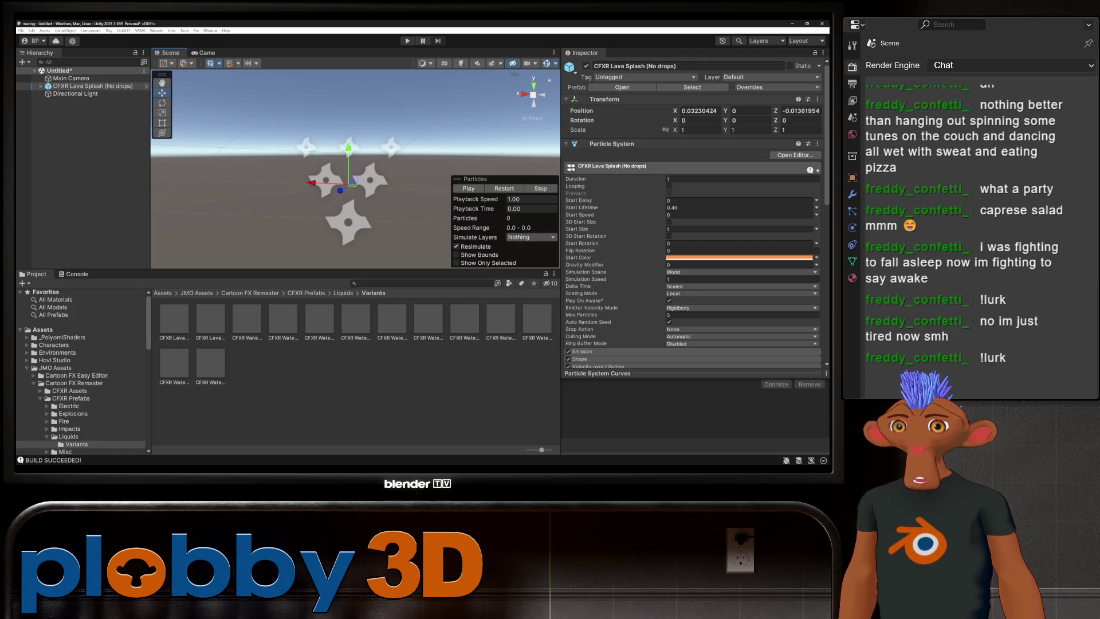
{"action": "left_click", "coordinate": [504, 188]}
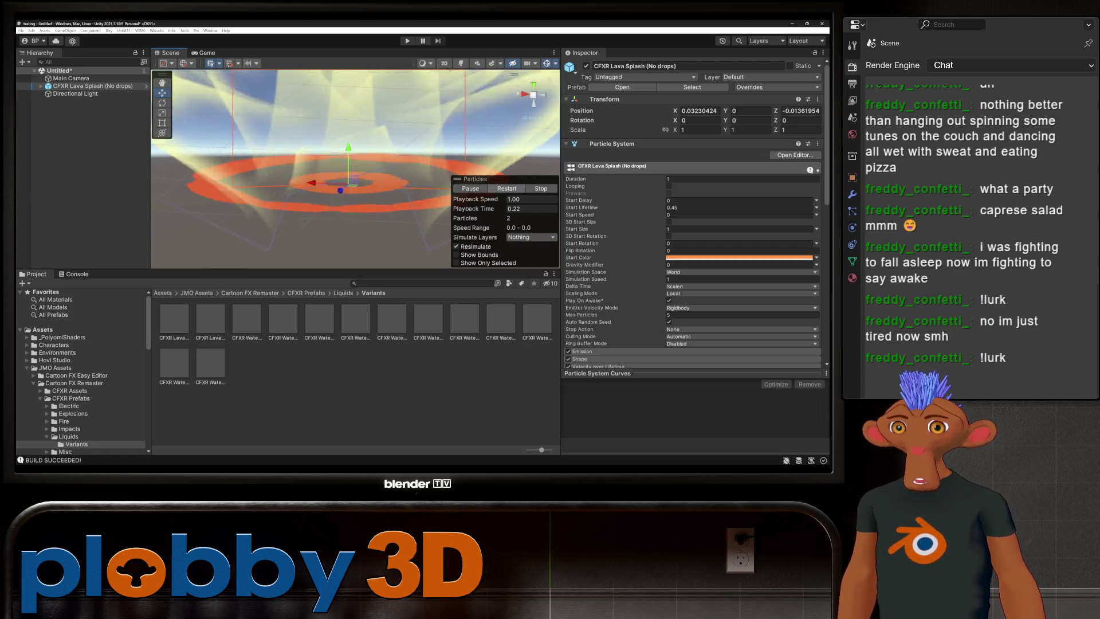
{"action": "key", "text": "ctrl+z"}
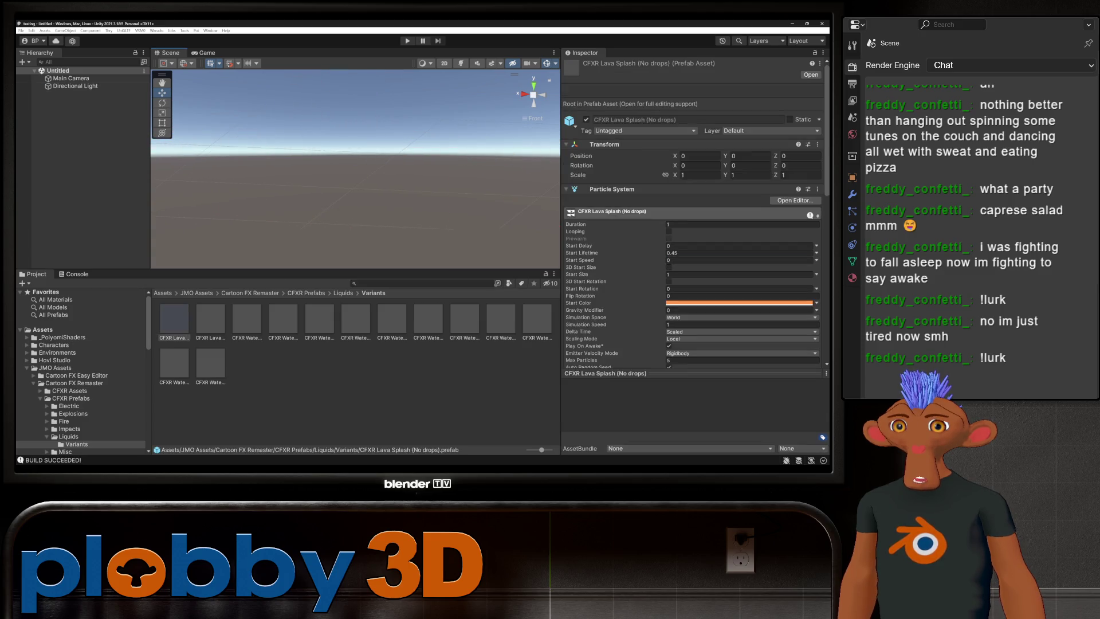
- Preview the CFXR Lava Drops Splash from the Liquids folder, then undo it
{"action": "left_click", "coordinate": [247, 318]}
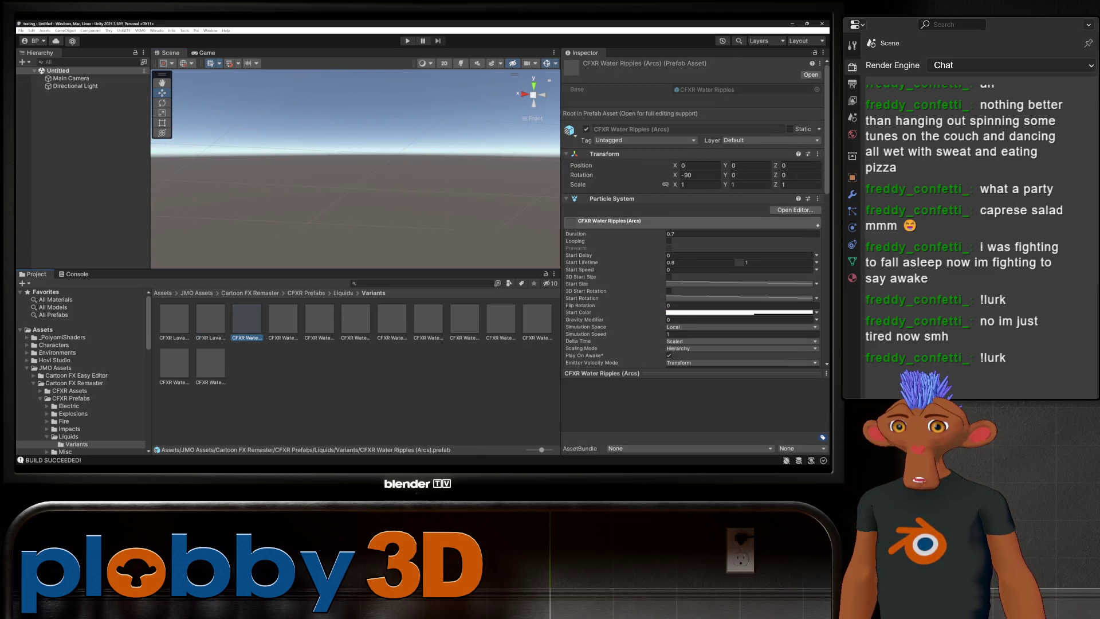
{"action": "left_click", "coordinate": [68, 436]}
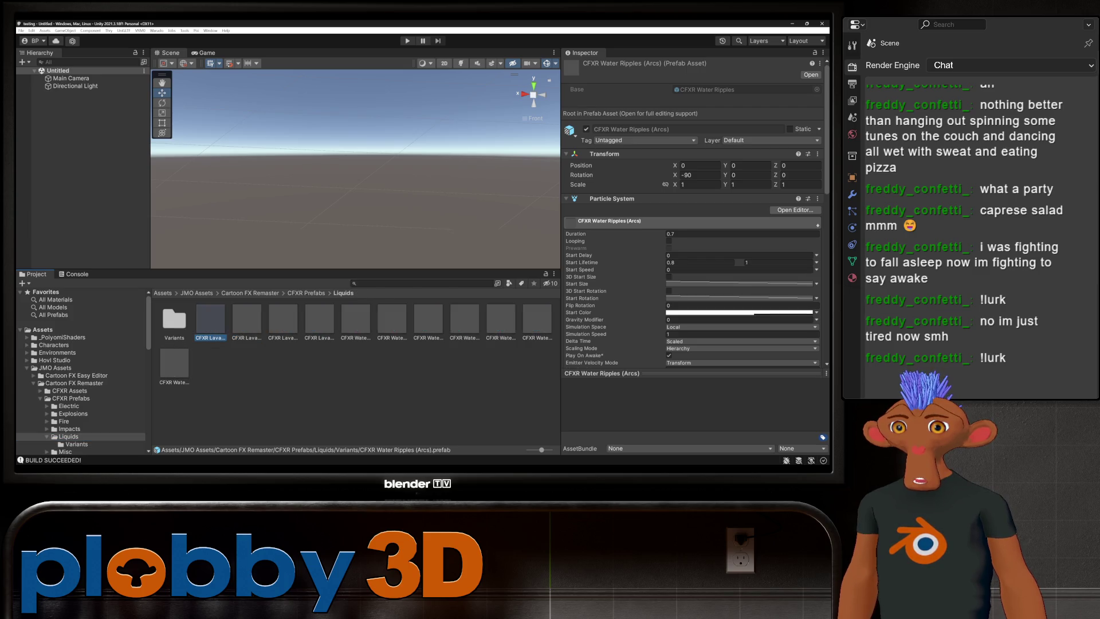
{"action": "left_click_drag", "start_coordinate": [210, 318], "coordinate": [344, 220]}
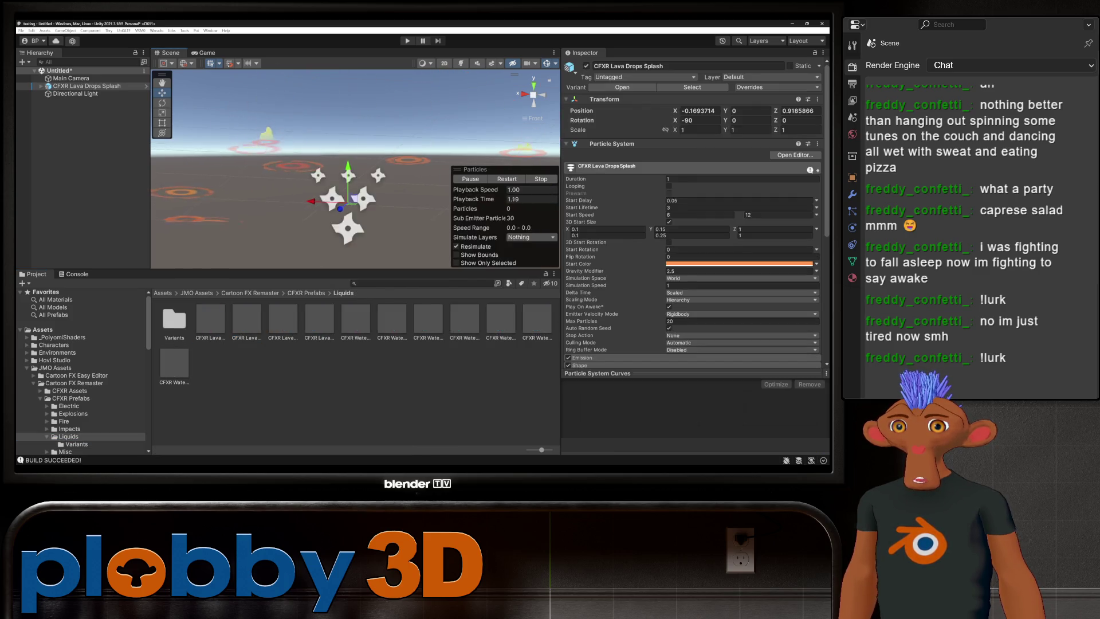
{"action": "left_click", "coordinate": [469, 178]}
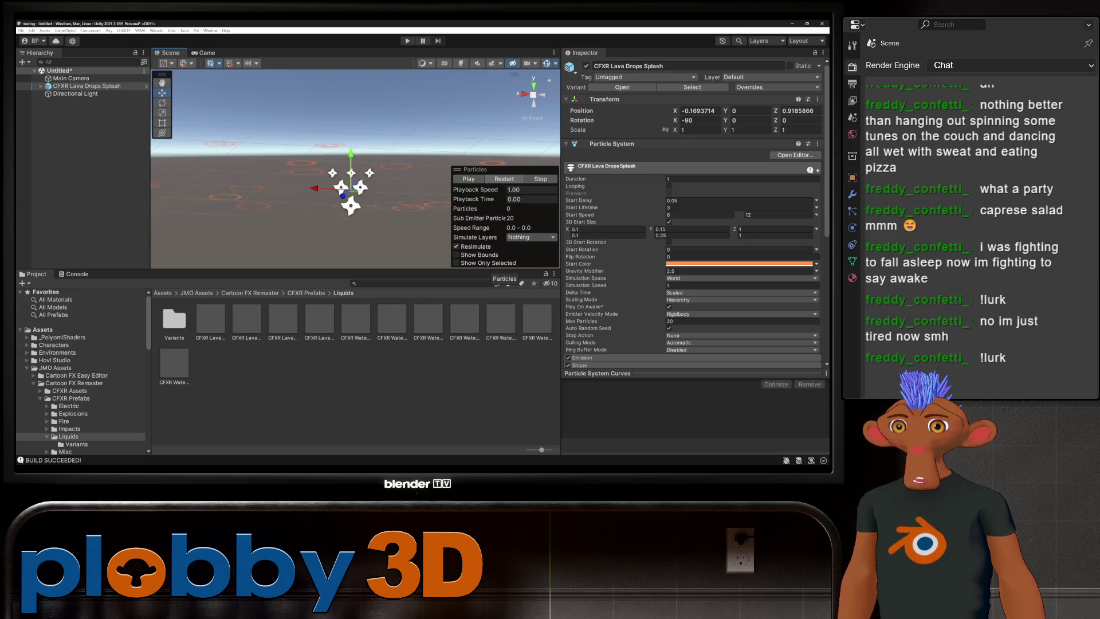
{"action": "key", "text": "grave"}
{"action": "key", "text": "ctrl+z"}
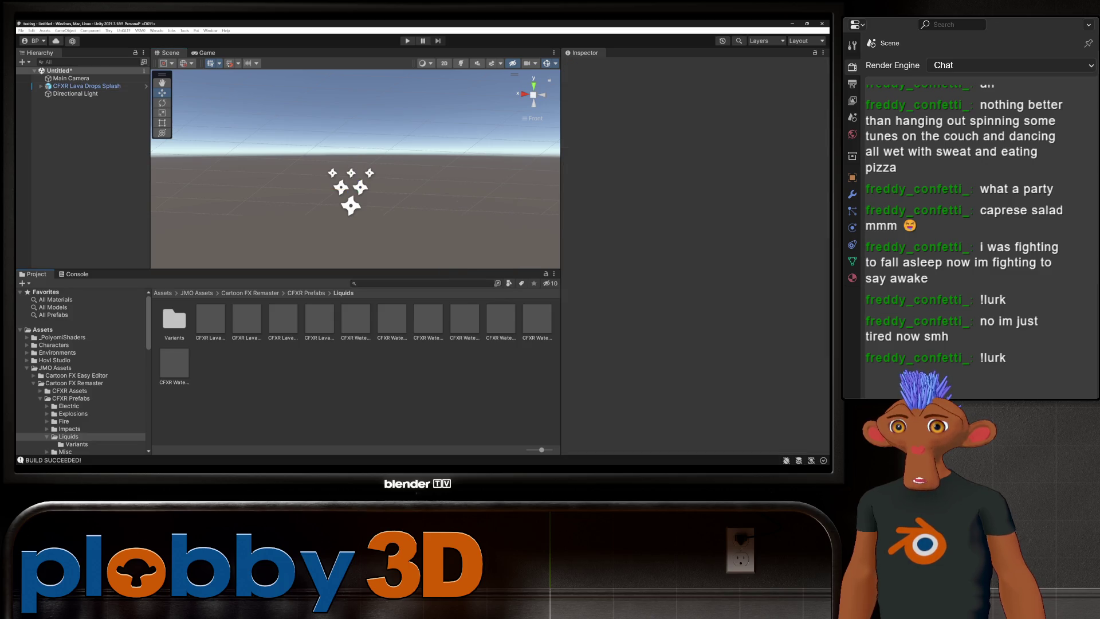
- Try more lava splash prefabs, including Lava Splash (Smaller), undoing each placement
{"action": "left_click", "coordinate": [210, 320]}
{"action": "left_click_drag", "start_coordinate": [246, 319], "coordinate": [342, 201]}
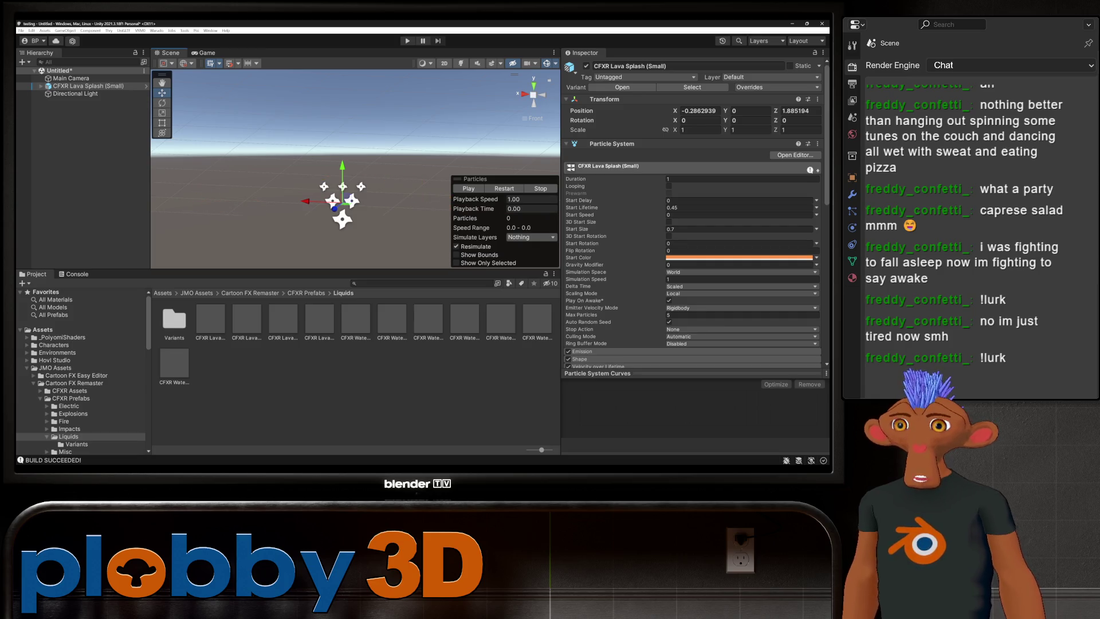
{"action": "key", "text": "ctrl+z"}
{"action": "mouse_move", "coordinate": [283, 320]}
{"action": "left_mouse_down"}
{"action": "mouse_move", "coordinate": [328, 203]}
{"action": "mouse_move", "coordinate": [283, 320]}
{"action": "left_mouse_up"}
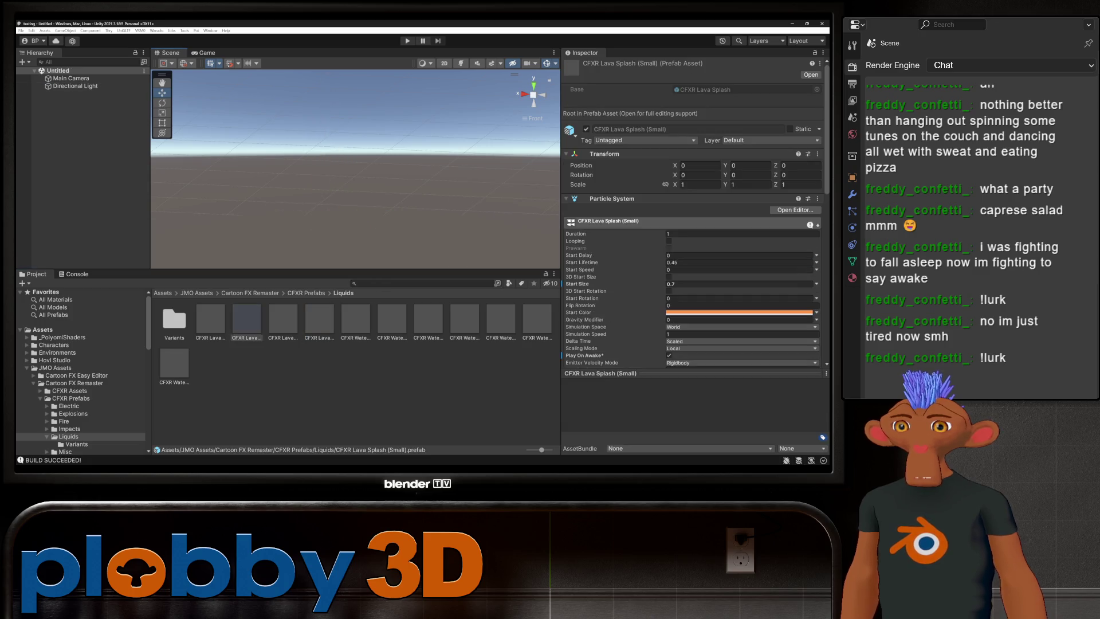
{"action": "left_click_drag", "start_coordinate": [210, 320], "coordinate": [352, 229]}
{"action": "key", "text": "ctrl+z"}
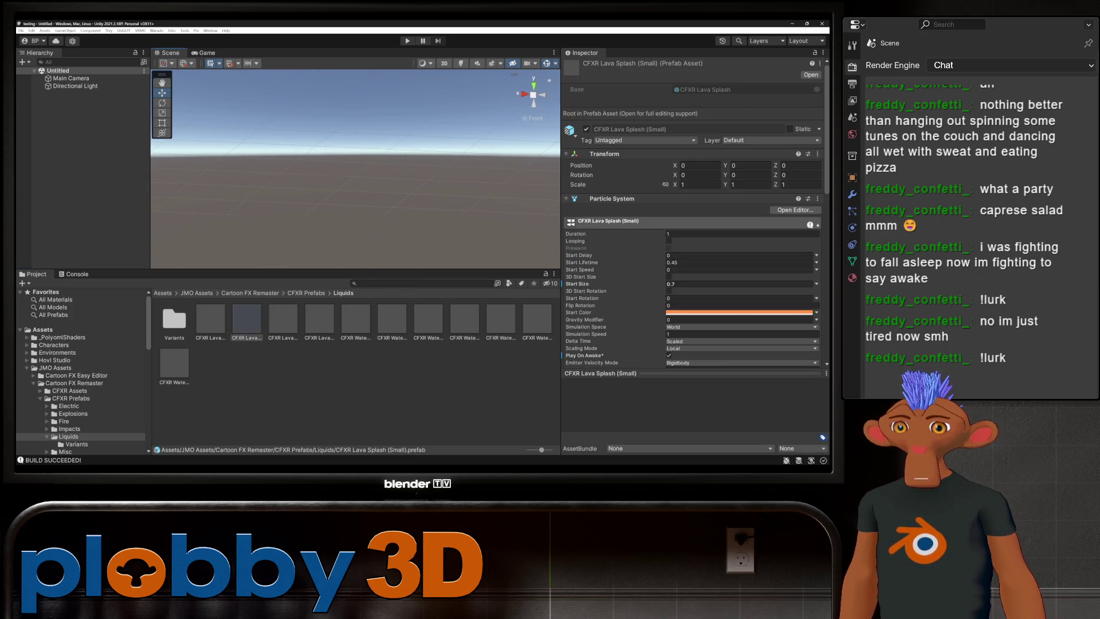
{"action": "left_click_drag", "start_coordinate": [319, 318], "coordinate": [342, 204]}
{"action": "key", "text": "ctrl+z"}
- Step through undo and redo until only CFXR Lava Splash (Small) remains in the scene
{"action": "key", "text": "ctrl+y"}
{"action": "key", "text": "ctrl+z"}
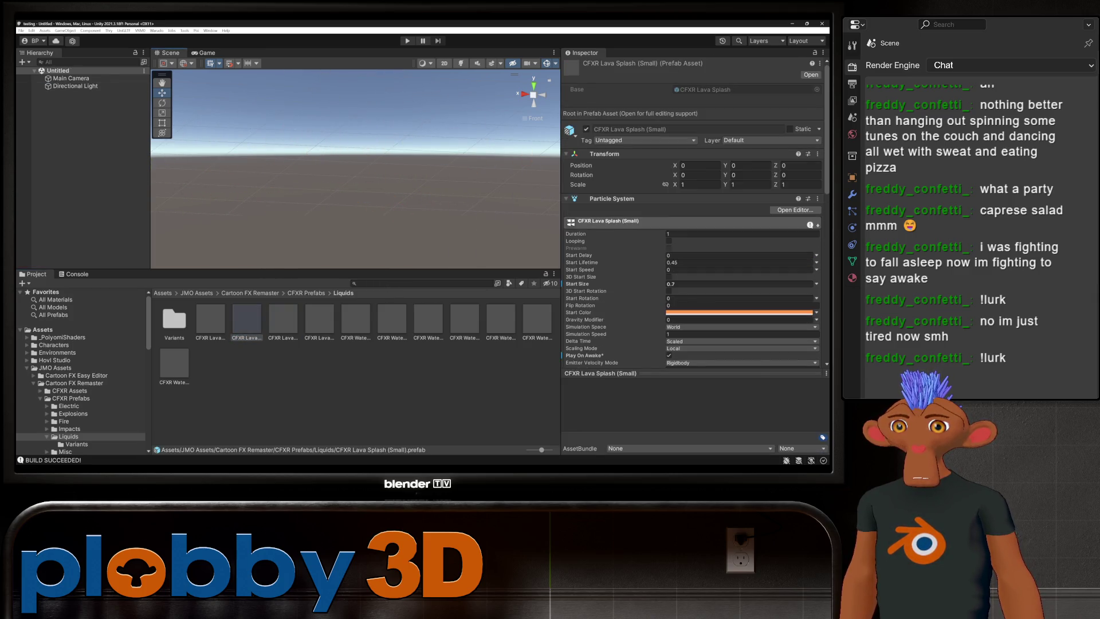
{"action": "key", "text": "ctrl+y"}
{"action": "key", "text": "ctrl+z"}
{"action": "key", "text": "ctrl+y"}
{"action": "key", "text": "ctrl+z"}
{"action": "key", "text": "ctrl+z"}
{"action": "key", "text": "ctrl+y"}
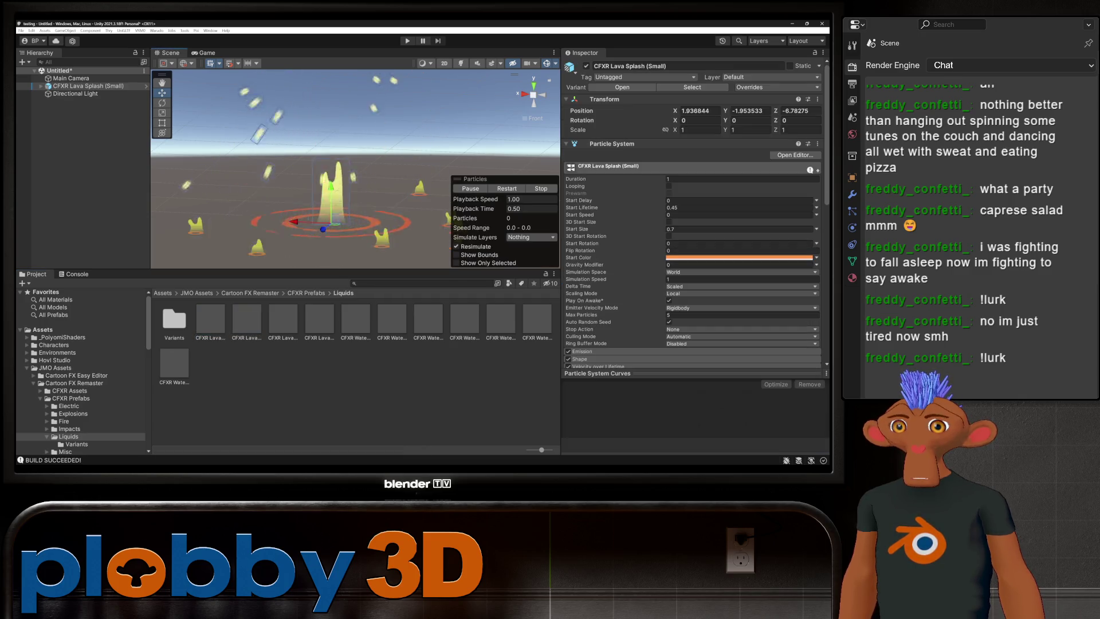
{"action": "key", "text": "ctrl+z"}
{"action": "key", "text": "ctrl+y"}
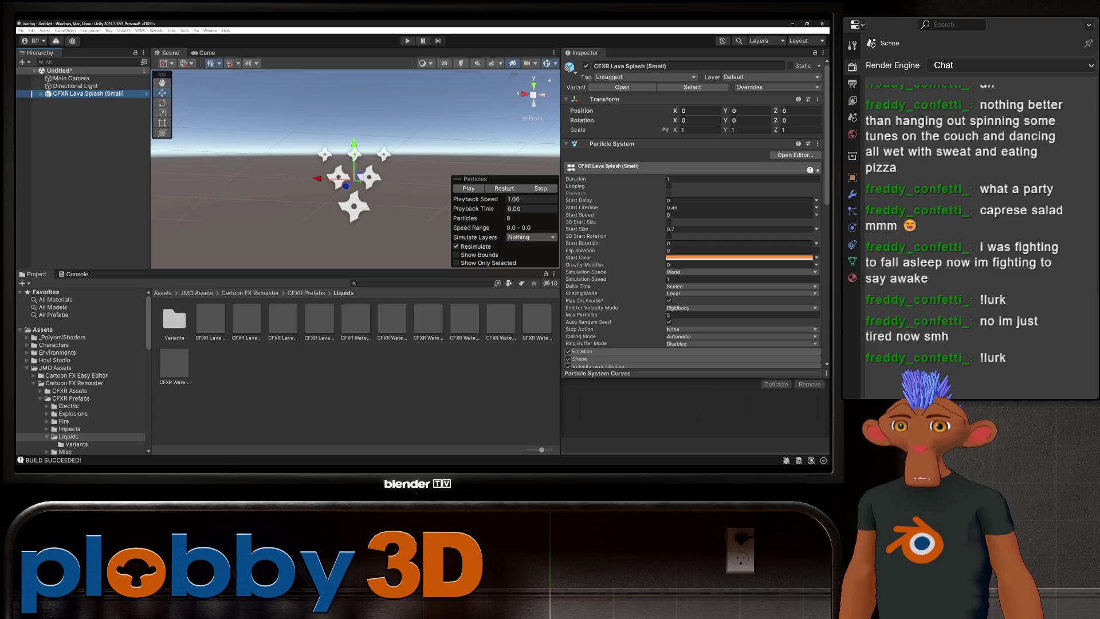
- Set the lava splash's linked Transform scale to 0.7
{"action": "left_click", "coordinate": [699, 130]}
{"action": "type", "text": "0.82"}
{"action": "key", "text": "BackSpace"}
{"action": "key", "text": "BackSpace"}
{"action": "key", "text": "BackSpace"}
{"action": "type", "text": "1"}
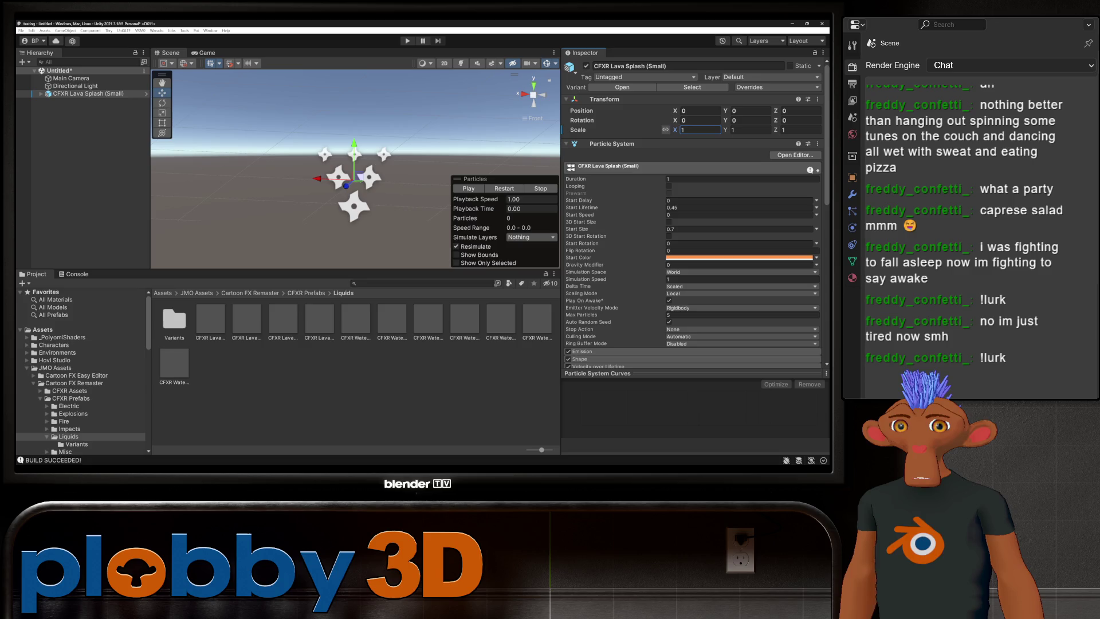
{"action": "key", "text": "BackSpace"}
{"action": "type", "text": "0.7"}
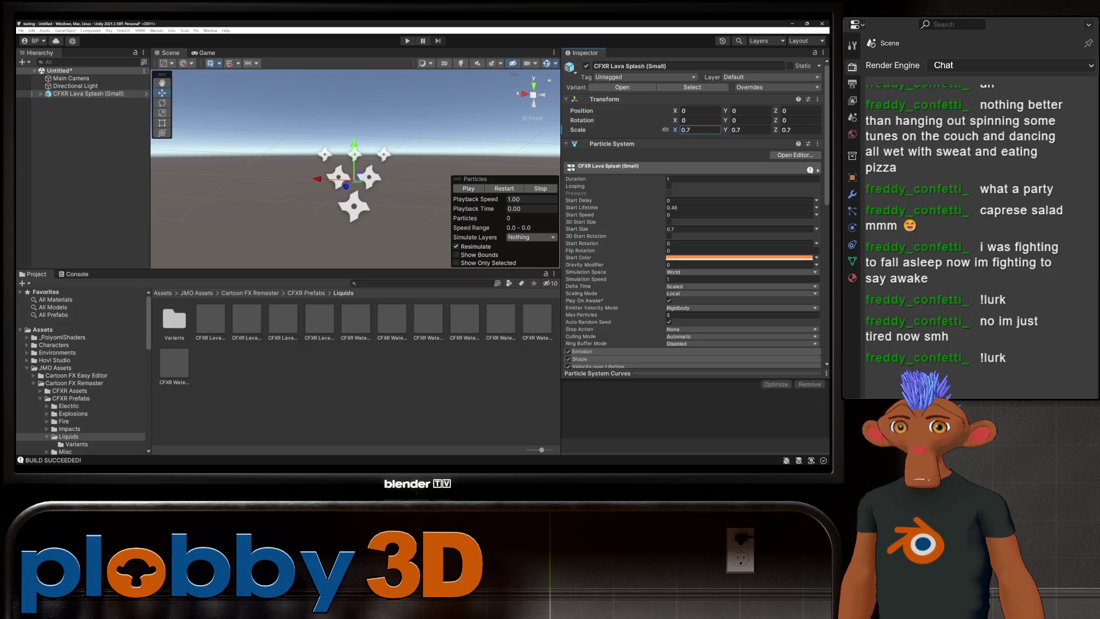
{"action": "key", "text": "Return"}
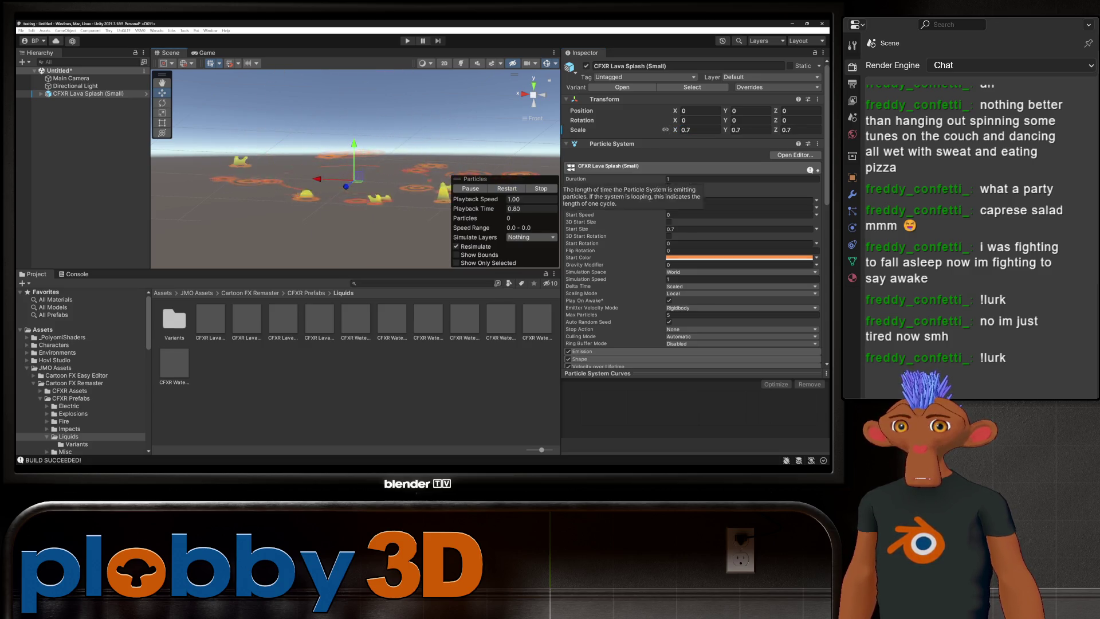
- Reduce the scale further to 0.3 and play the particle preview
{"action": "left_click", "coordinate": [699, 130]}
{"action": "type", "text": "0.67"}
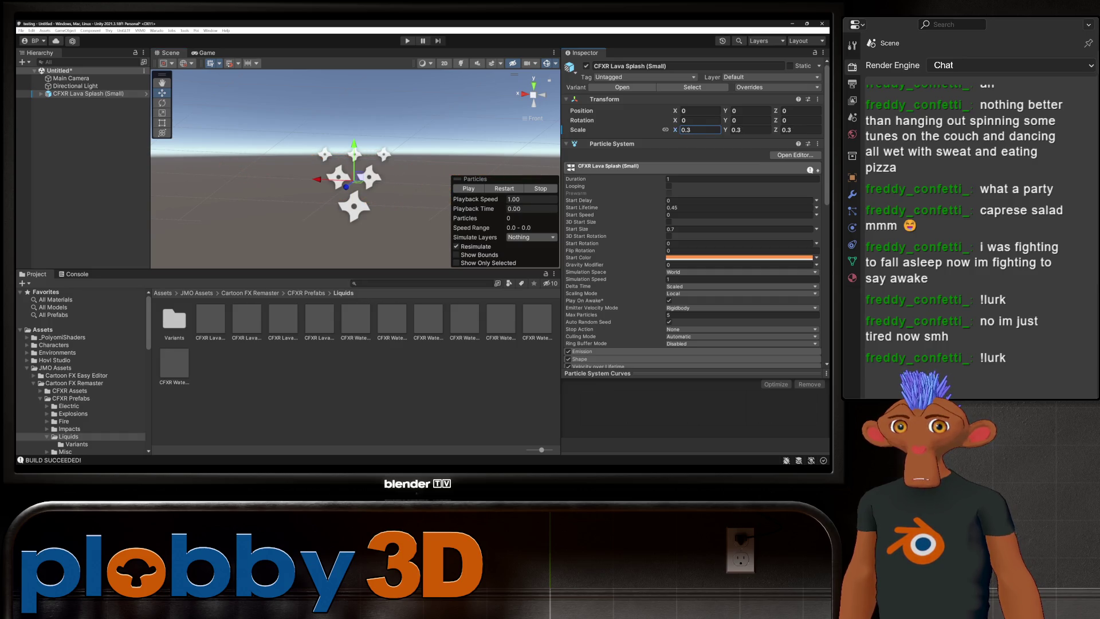
{"action": "key", "text": "Return"}
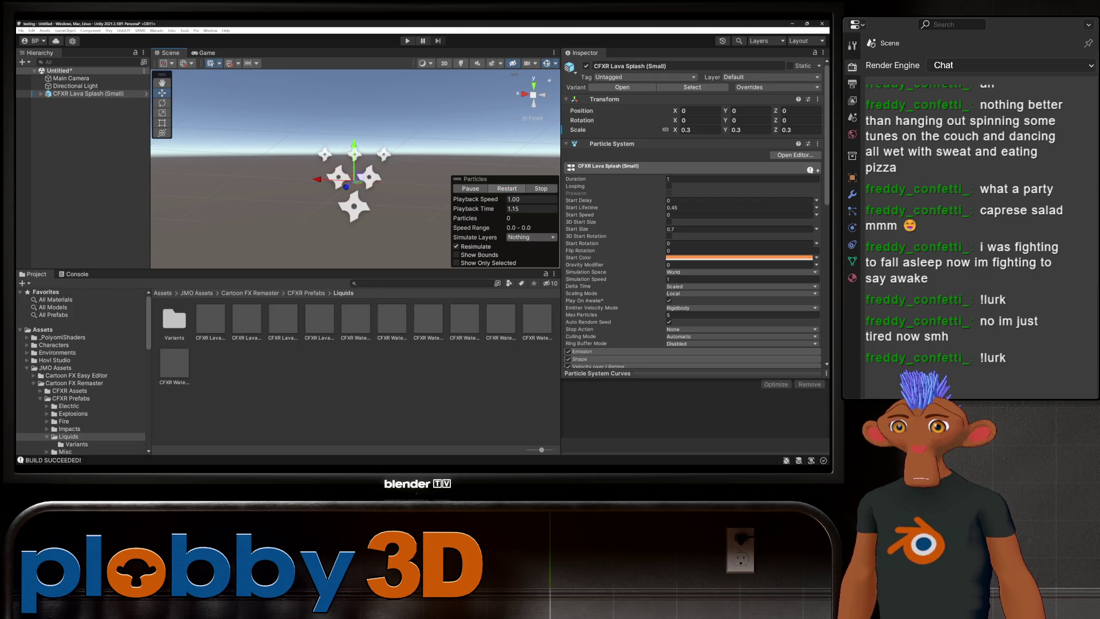
{"action": "key", "text": "."}
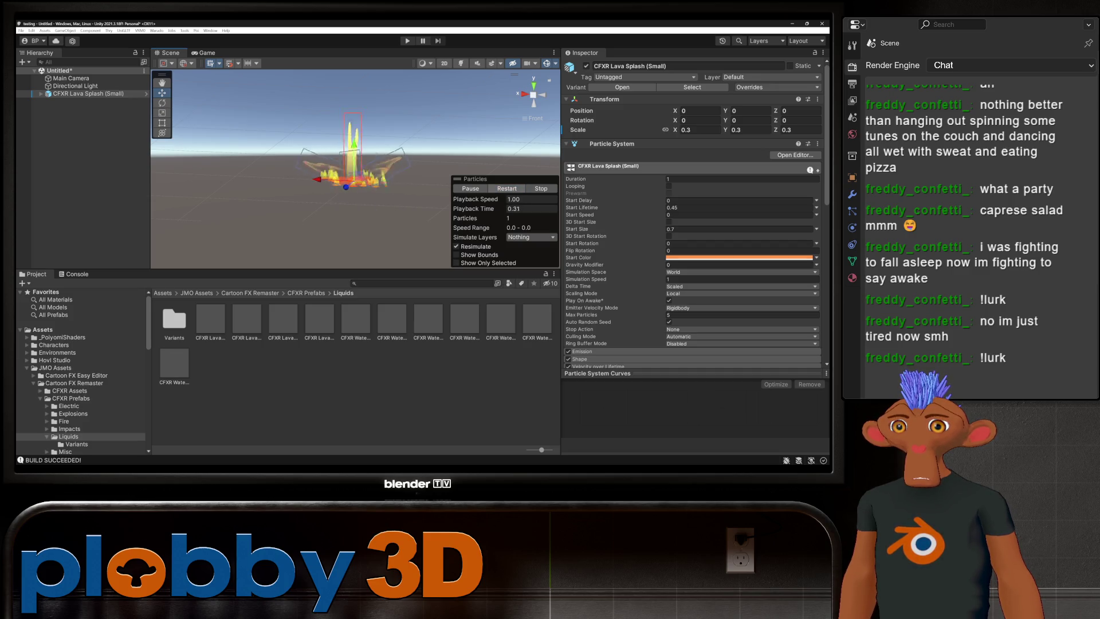
{"action": "key", "text": "."}
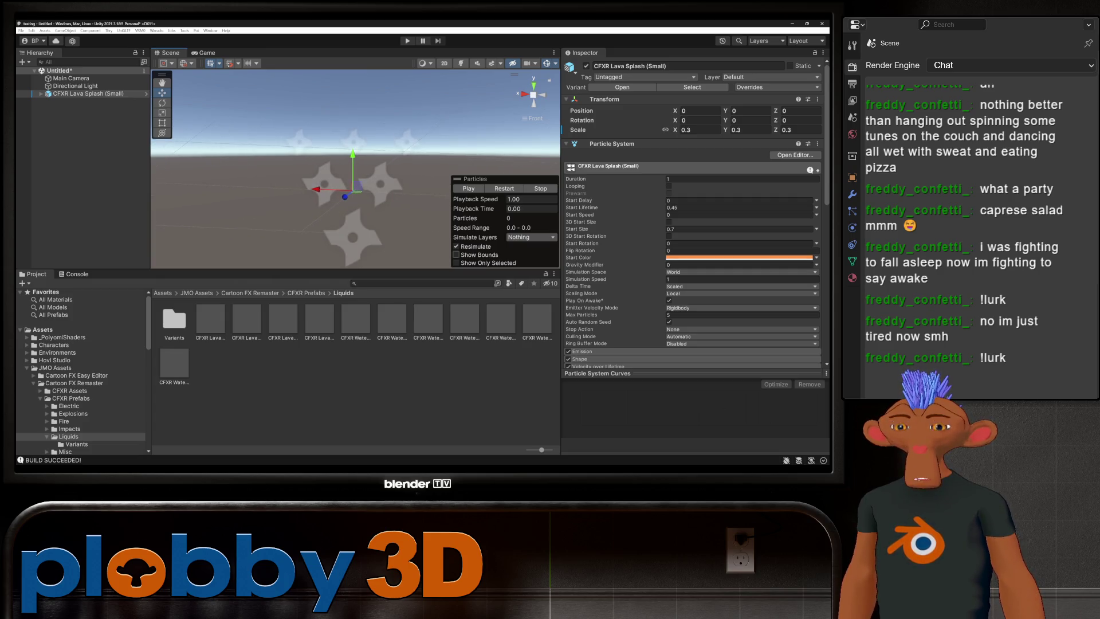
{"action": "right_click", "coordinate": [92, 94]}
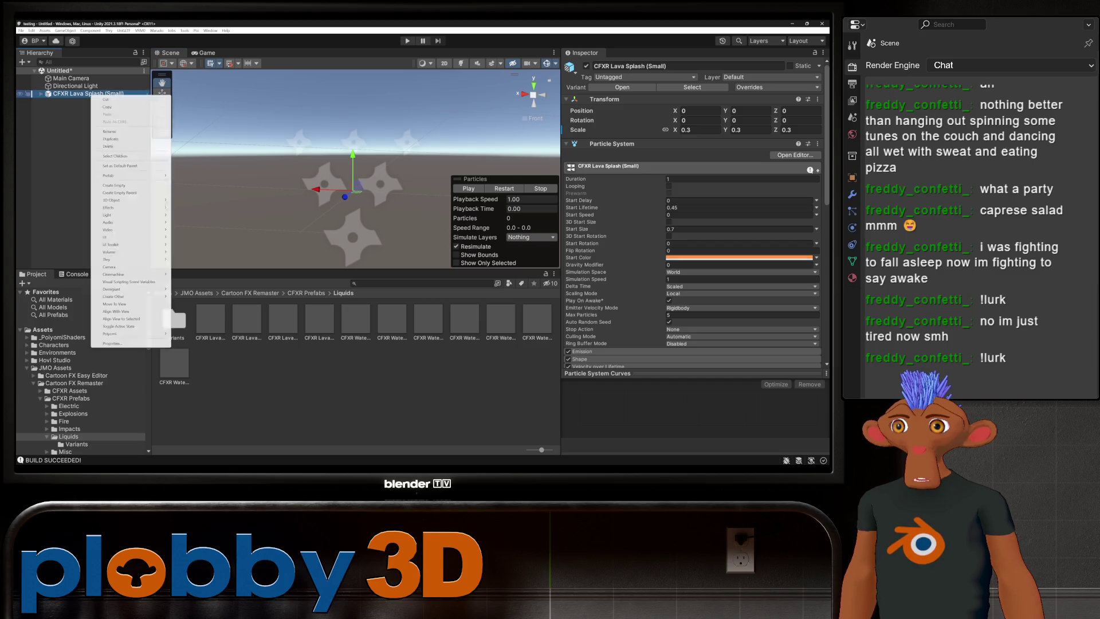
- Delete the lava splash, then try Water Drops Splash, Water Ripples and Water Splash, undoing each
{"action": "left_click", "coordinate": [114, 146]}
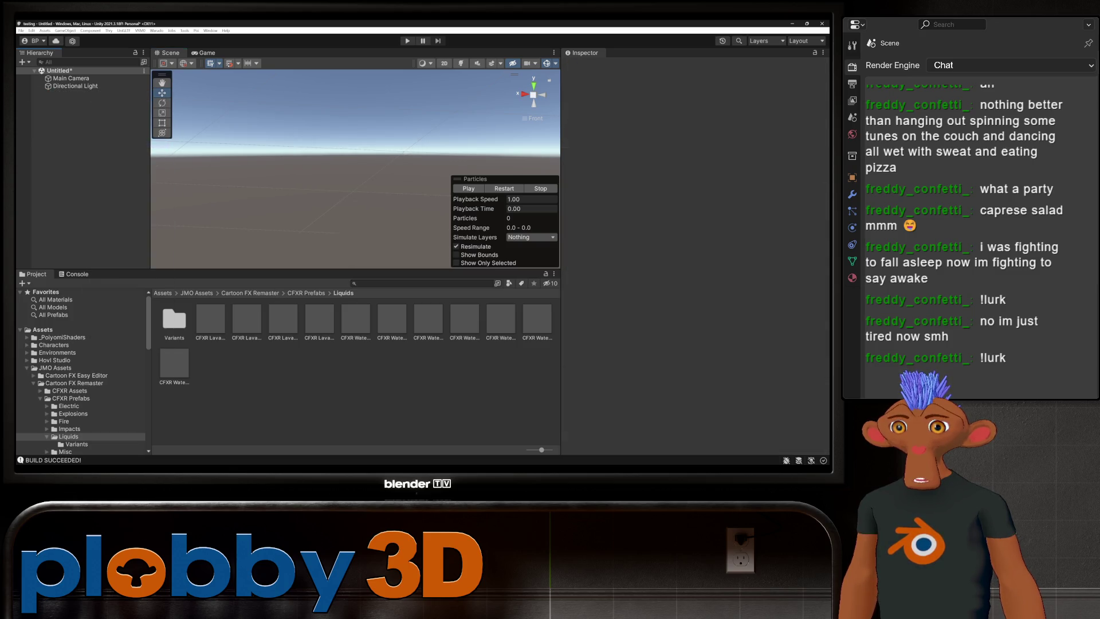
{"action": "left_click", "coordinate": [356, 318]}
{"action": "left_click_drag", "start_coordinate": [355, 318], "coordinate": [326, 171]}
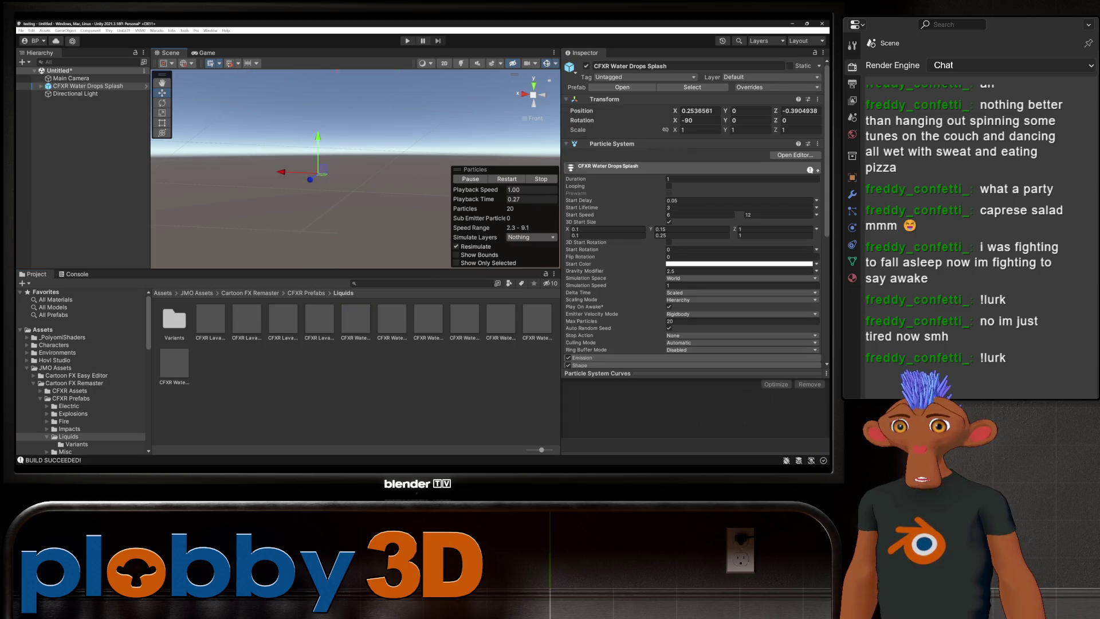
{"action": "key", "text": "ctrl+z"}
{"action": "left_click_drag", "start_coordinate": [429, 318], "coordinate": [376, 174]}
{"action": "key", "text": "ctrl+z"}
{"action": "left_click_drag", "start_coordinate": [501, 318], "coordinate": [298, 154]}
{"action": "key", "text": "ctrl+z"}
{"action": "left_click_drag", "start_coordinate": [356, 318], "coordinate": [366, 183]}
{"action": "key", "text": "ctrl+z"}
{"action": "left_click_drag", "start_coordinate": [356, 318], "coordinate": [382, 194]}
{"action": "key", "text": "ctrl+z"}
- Try Water Sprinkler, Water Fountain and the lava splash effects in turn, undoing each one
{"action": "left_click_drag", "start_coordinate": [174, 365], "coordinate": [331, 170]}
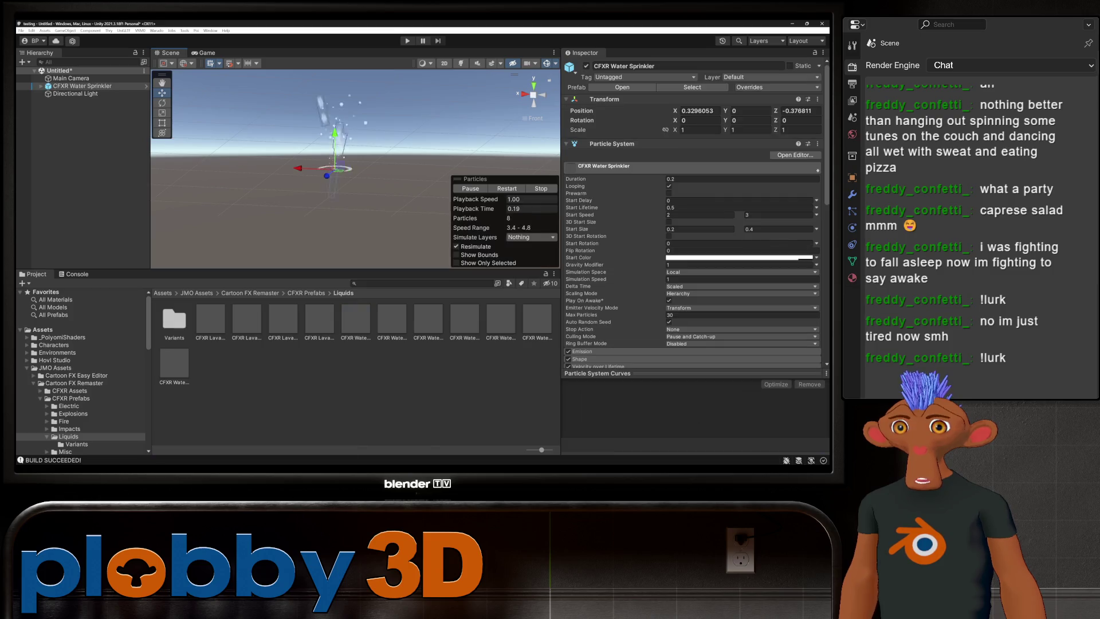
{"action": "key", "text": "ctrl+z"}
{"action": "left_click_drag", "start_coordinate": [356, 318], "coordinate": [356, 166]}
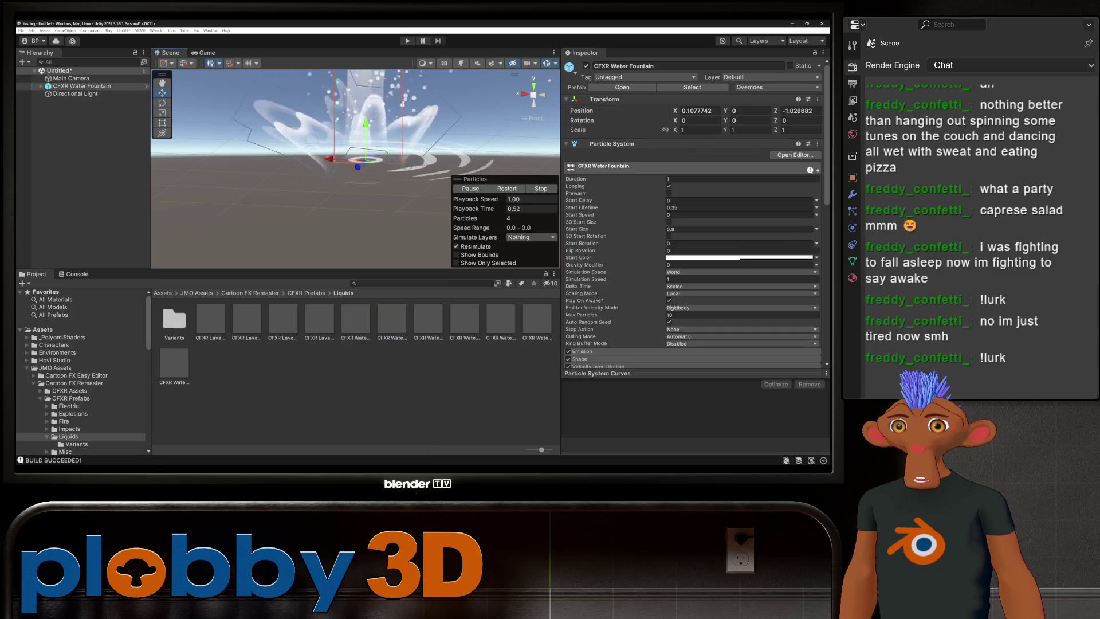
{"action": "key", "text": "ctrl+z"}
{"action": "left_click_drag", "start_coordinate": [320, 318], "coordinate": [355, 172]}
{"action": "key", "text": "ctrl+z"}
{"action": "left_click_drag", "start_coordinate": [283, 318], "coordinate": [356, 166]}
{"action": "key", "text": "ctrl+z"}
{"action": "left_click", "coordinate": [247, 318]}
{"action": "left_click_drag", "start_coordinate": [247, 318], "coordinate": [321, 172]}
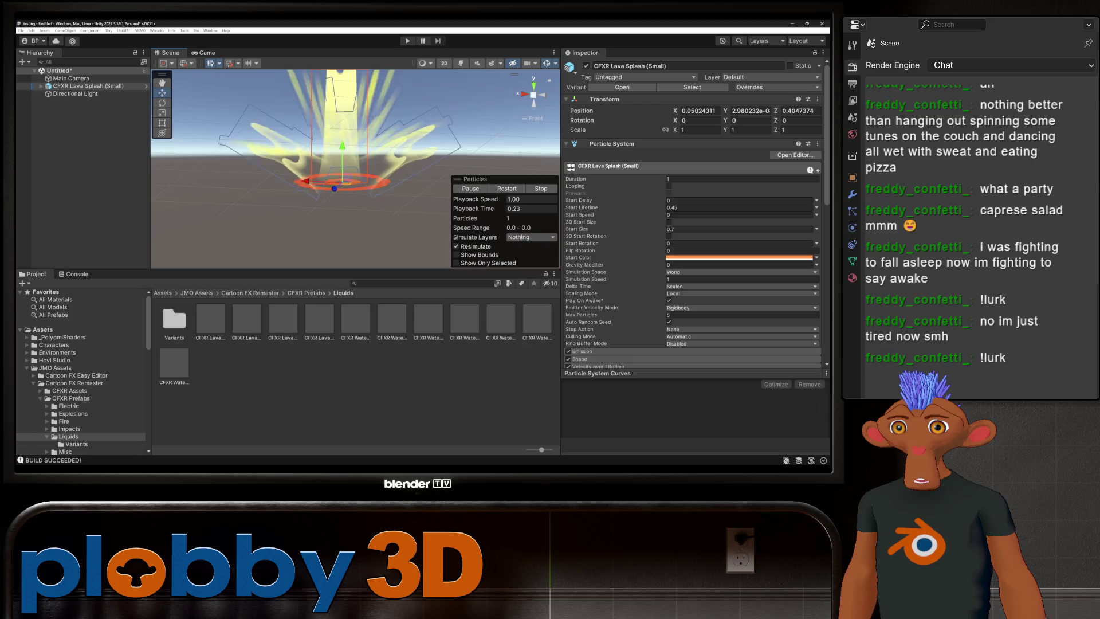
{"action": "key", "text": "ctrl+z"}
{"action": "left_click_drag", "start_coordinate": [210, 318], "coordinate": [327, 177]}
{"action": "key", "text": "ctrl+z"}
{"action": "left_click", "coordinate": [175, 318]}
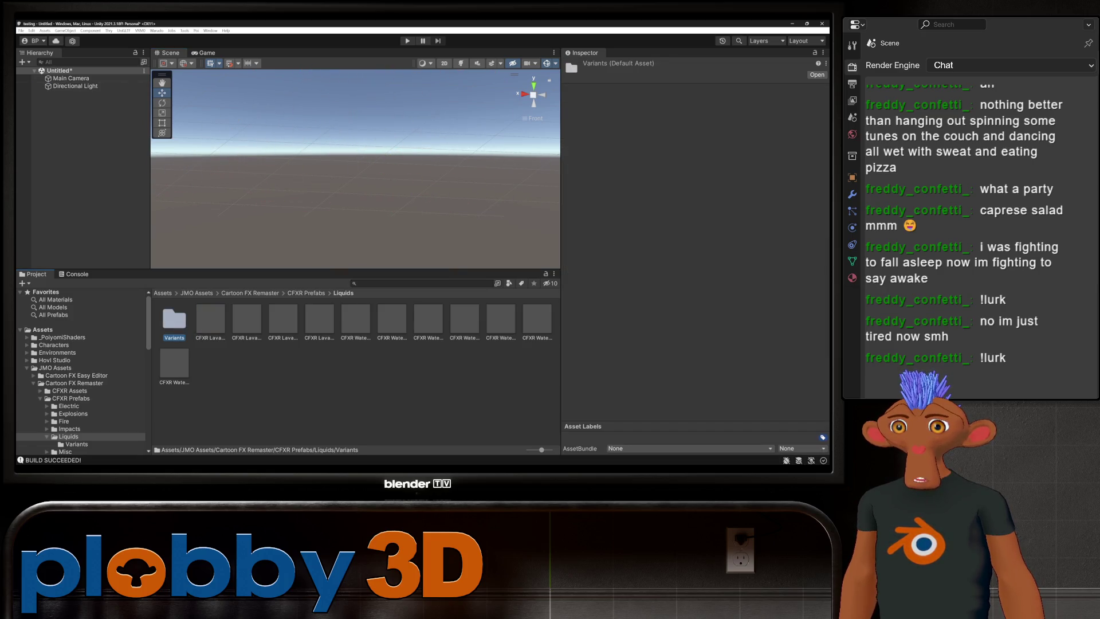
- Open the Variants folder and step through the water splash variants' settings
{"action": "double_click", "coordinate": [174, 319]}
{"action": "key", "text": "ctrl+z"}
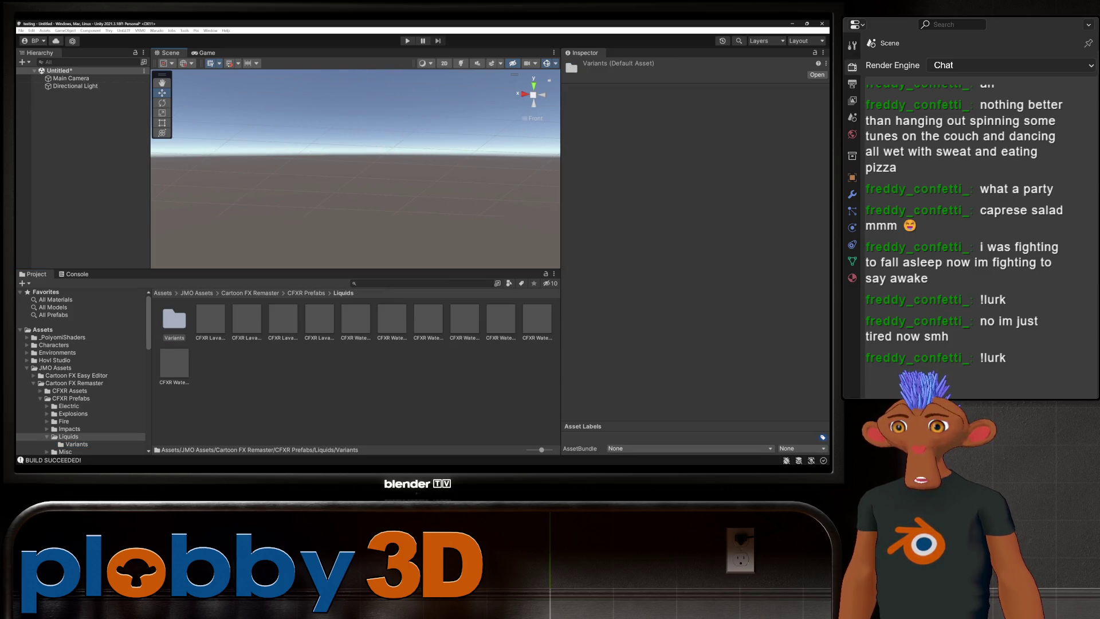
{"action": "double_click", "coordinate": [174, 318]}
{"action": "left_click", "coordinate": [174, 318]}
{"action": "key", "text": "Right"}
{"action": "key", "text": "Right"}
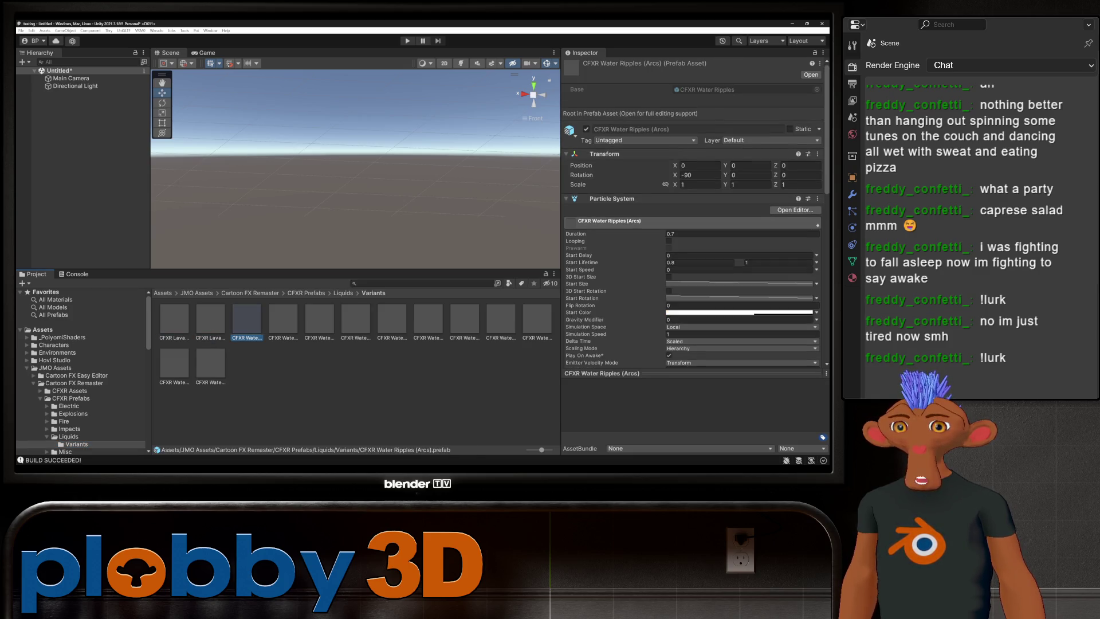
{"action": "key", "text": "Right"}
{"action": "key", "text": "Right"}
{"action": "key", "text": "Right"}
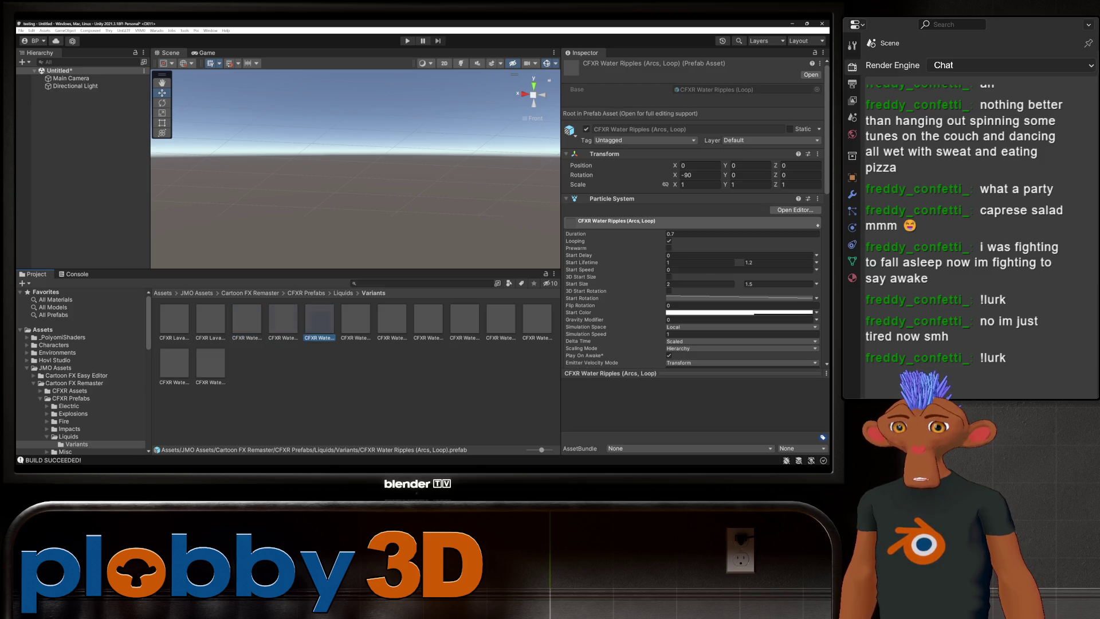
{"action": "key", "text": "Right"}
{"action": "key", "text": "Right"}
{"action": "key", "text": "Right"}
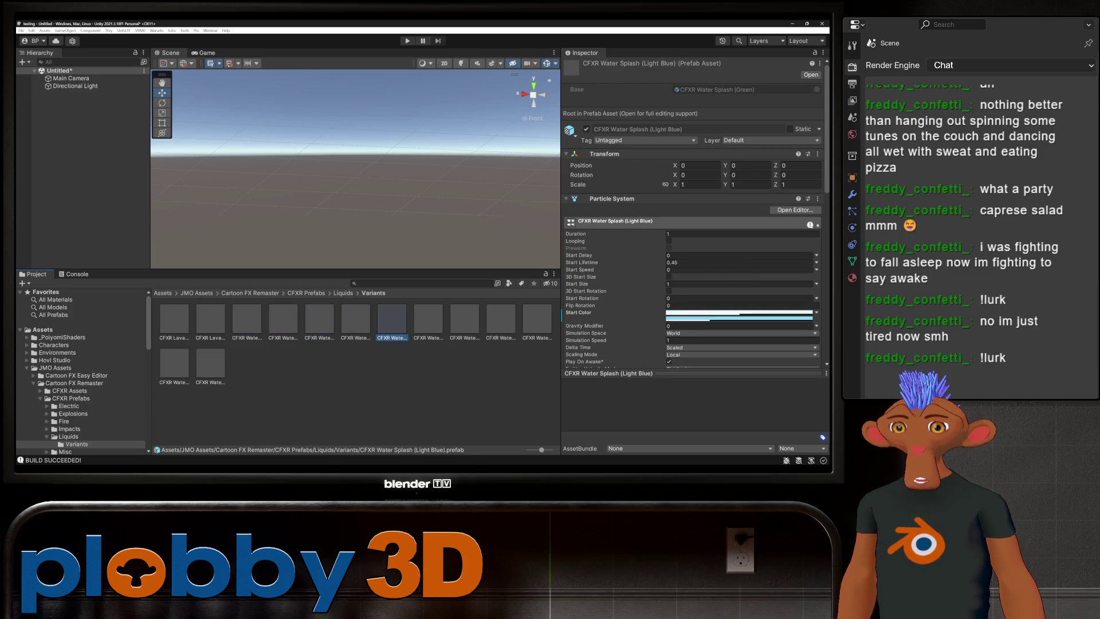
{"action": "key", "text": "Right"}
{"action": "key", "text": "Right"}
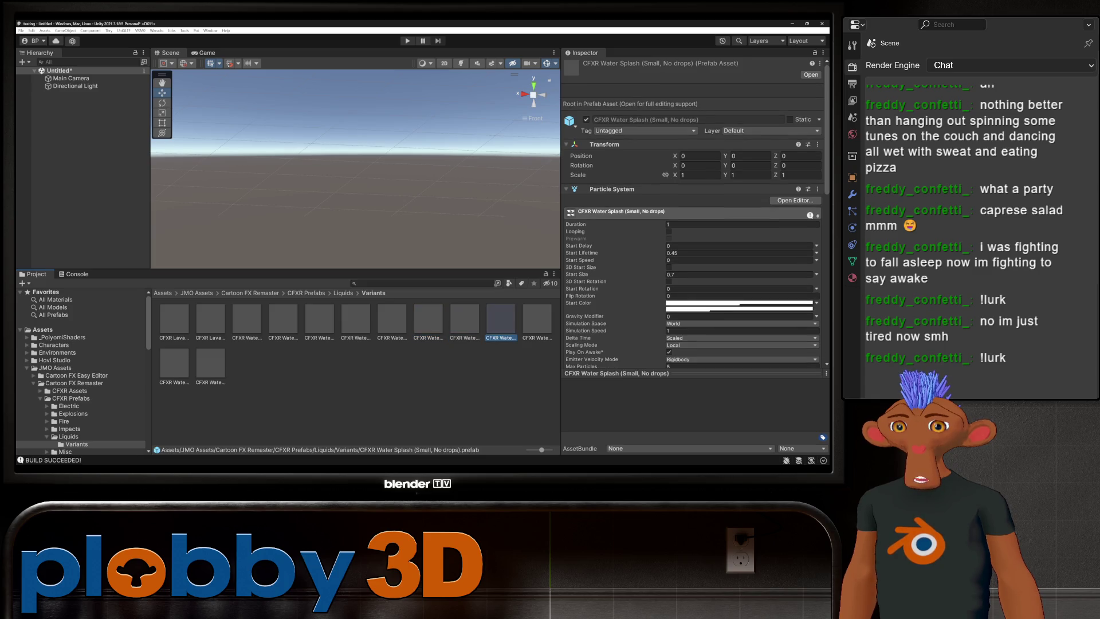
{"action": "key", "text": "Right"}
{"action": "key", "text": "Right"}
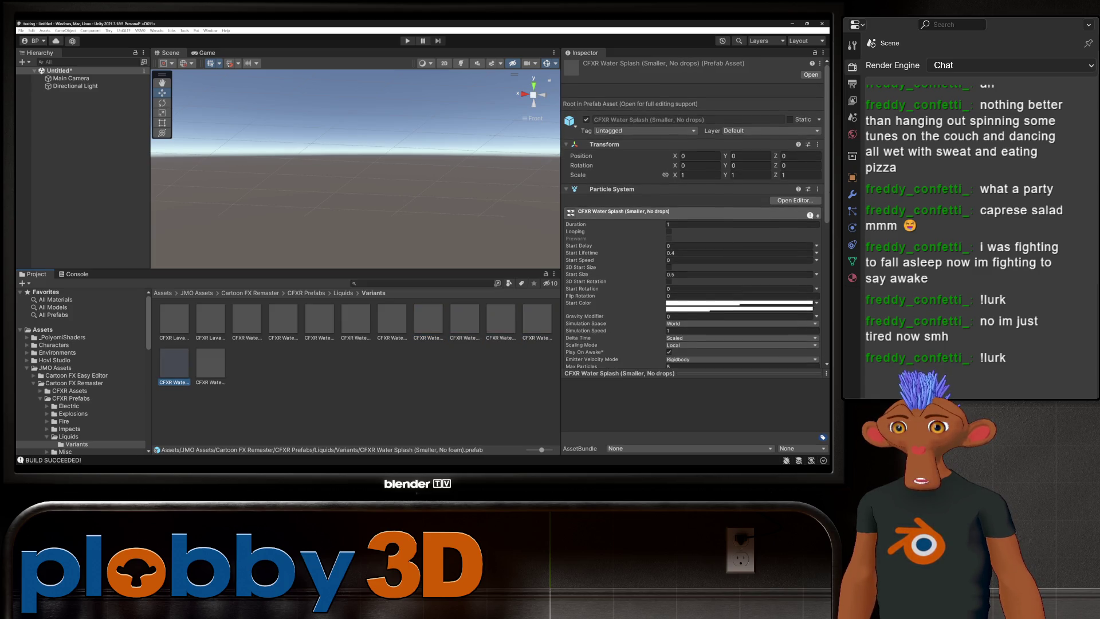
- Scroll the Project tree and expand the Hovl Studio folder to list its effect packs
{"action": "scroll", "coordinate": [80, 372], "scroll_direction": "down", "scroll_amount": 3}
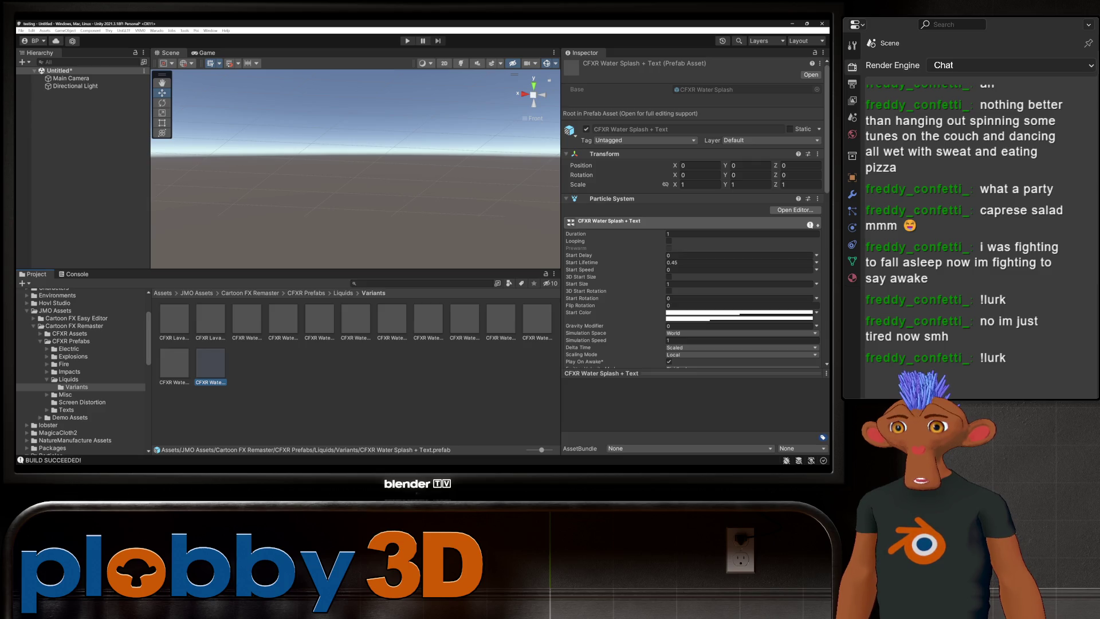
{"action": "scroll", "coordinate": [81, 373], "scroll_direction": "down", "scroll_amount": 2}
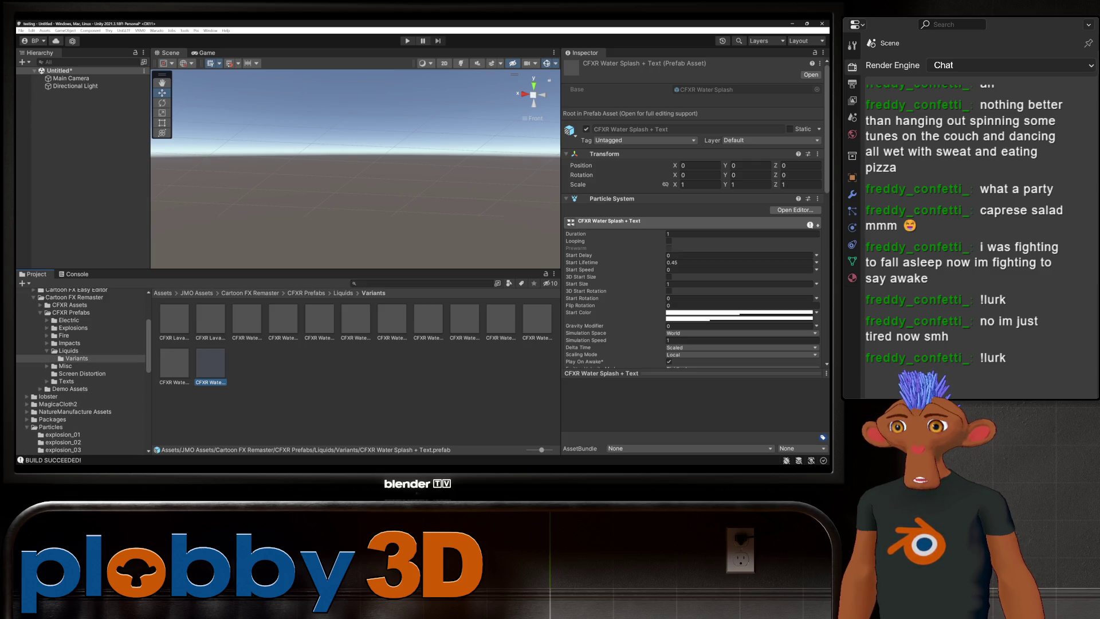
{"action": "scroll", "coordinate": [80, 372], "scroll_direction": "down", "scroll_amount": 3}
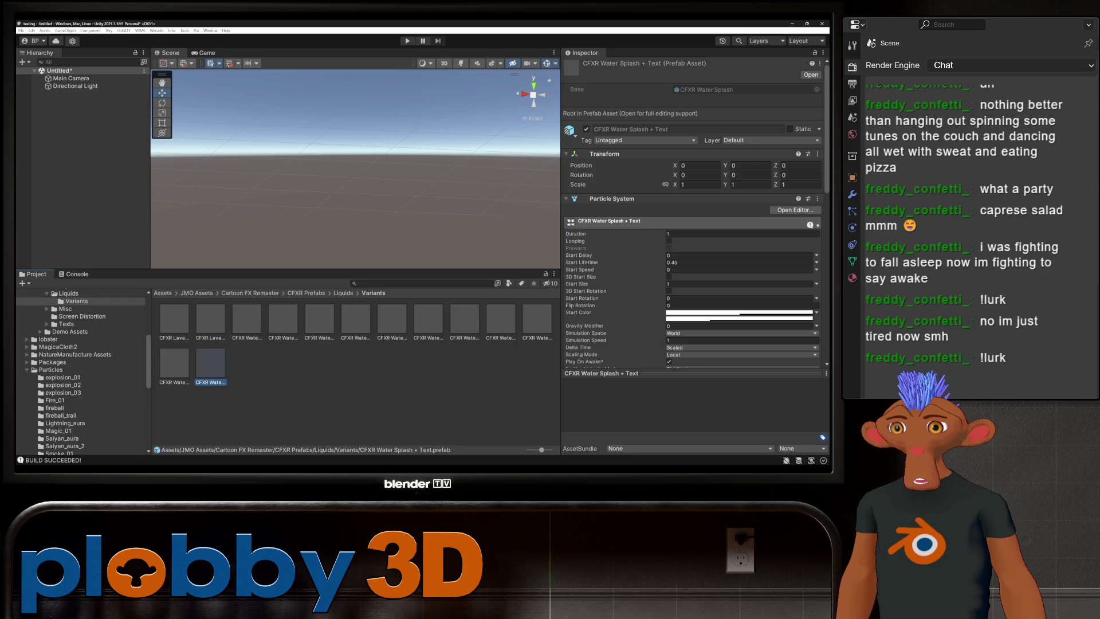
{"action": "left_click", "coordinate": [27, 355]}
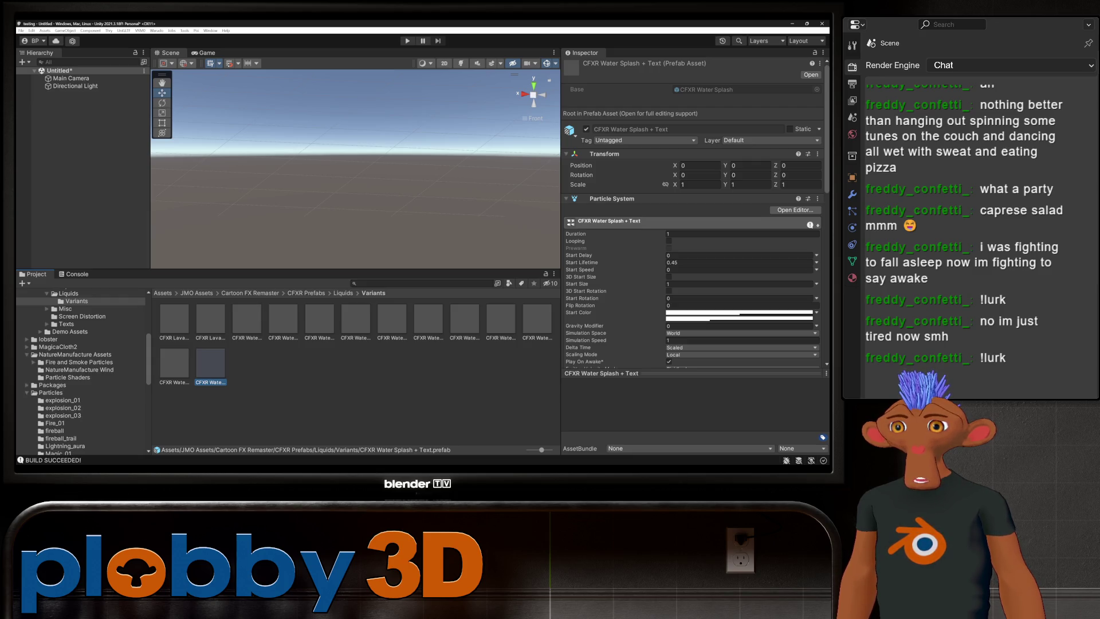
{"action": "left_click", "coordinate": [27, 354]}
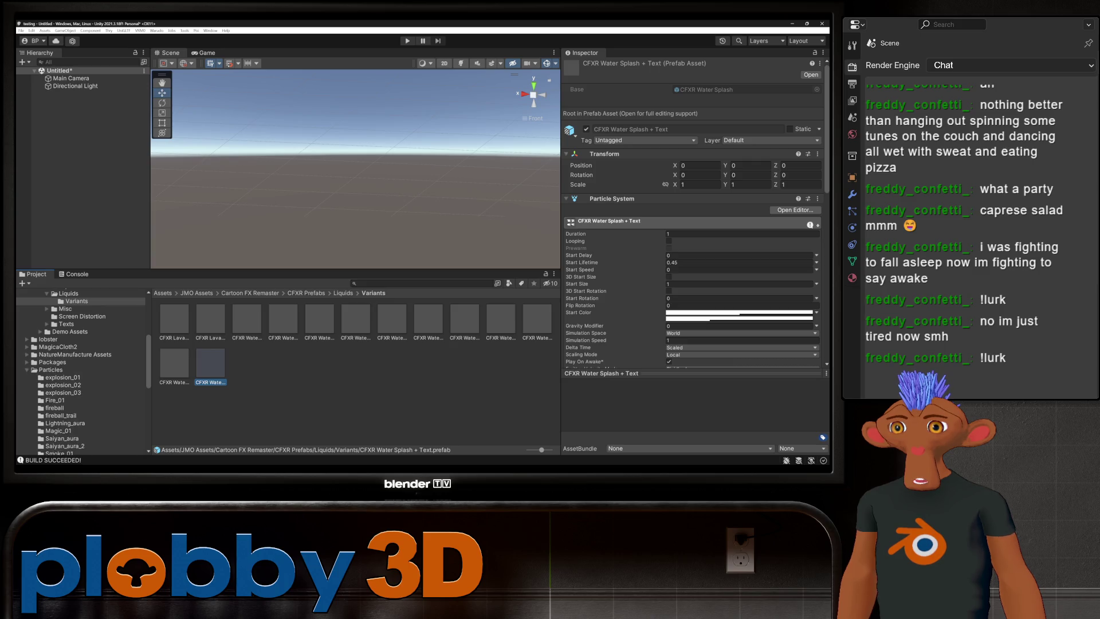
{"action": "scroll", "coordinate": [80, 372], "scroll_direction": "down", "scroll_amount": 10}
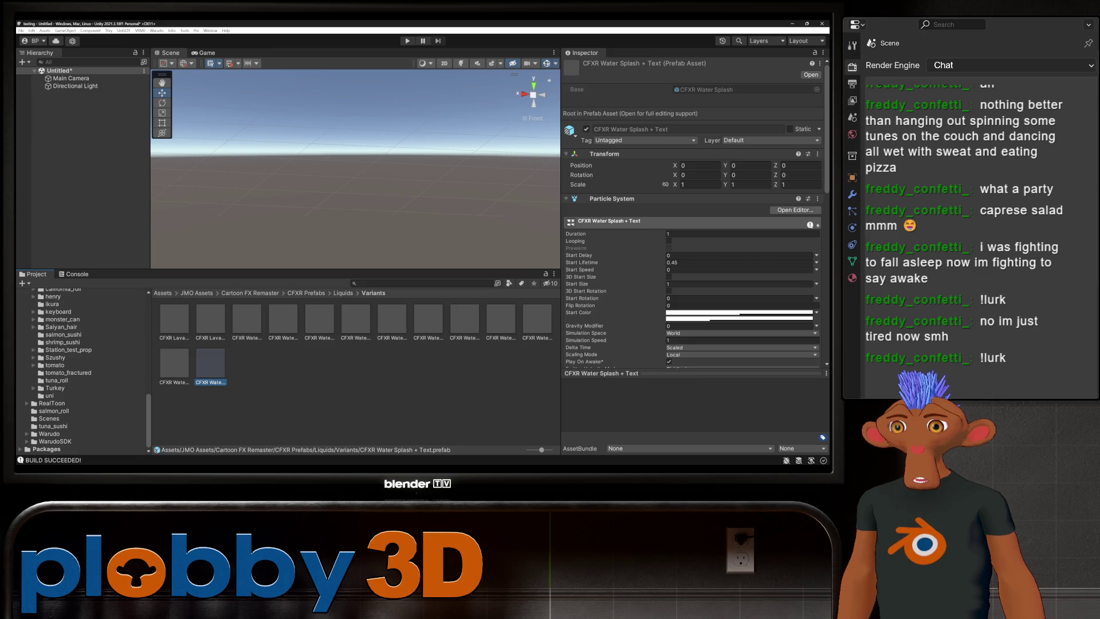
{"action": "scroll", "coordinate": [80, 373], "scroll_direction": "up", "scroll_amount": 10}
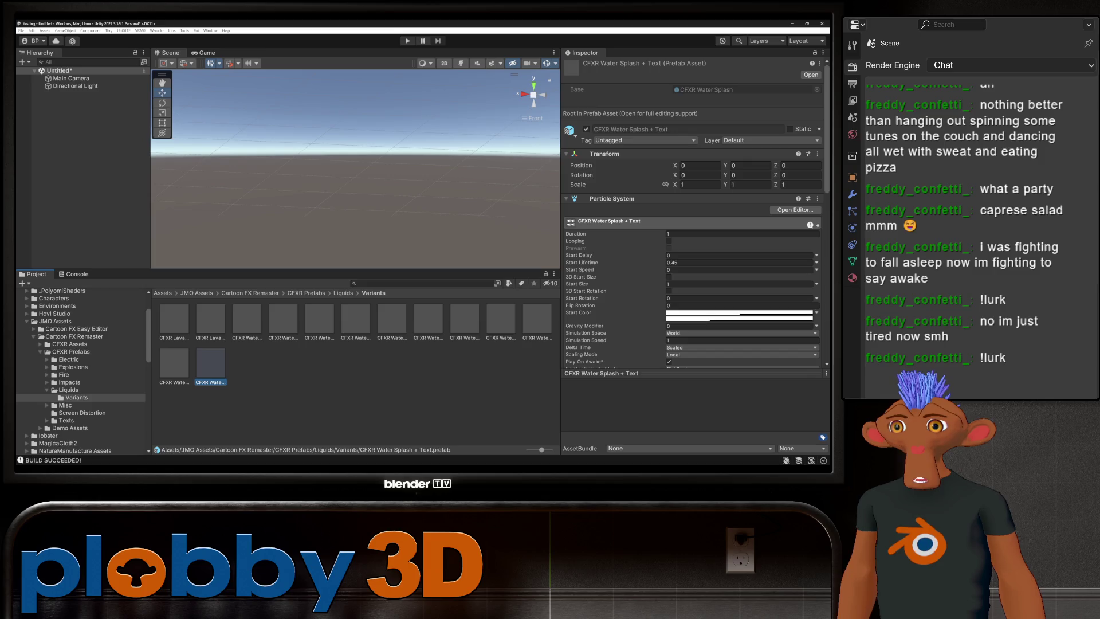
{"action": "left_click", "coordinate": [27, 313]}
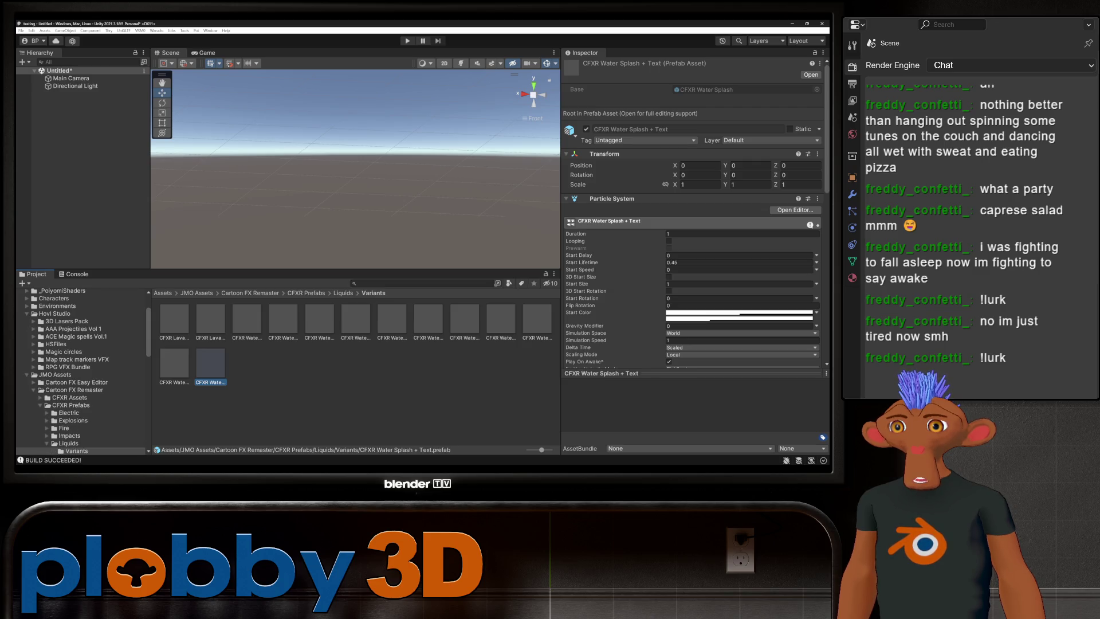
{"action": "left_click", "coordinate": [34, 329]}
{"action": "left_click", "coordinate": [40, 344]}
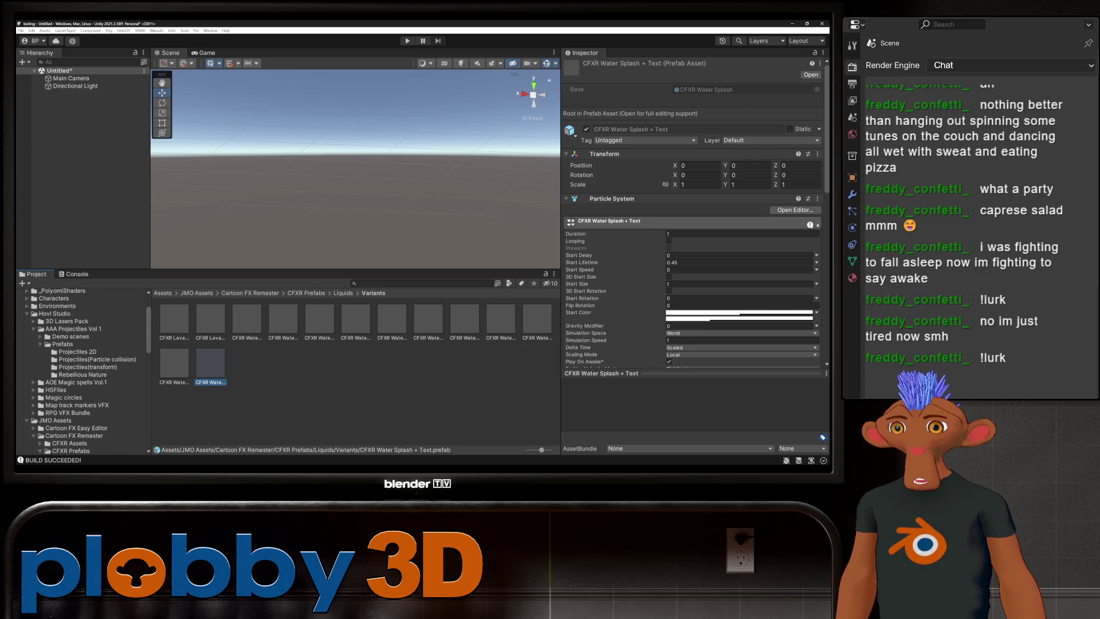
{"action": "left_click", "coordinate": [83, 375]}
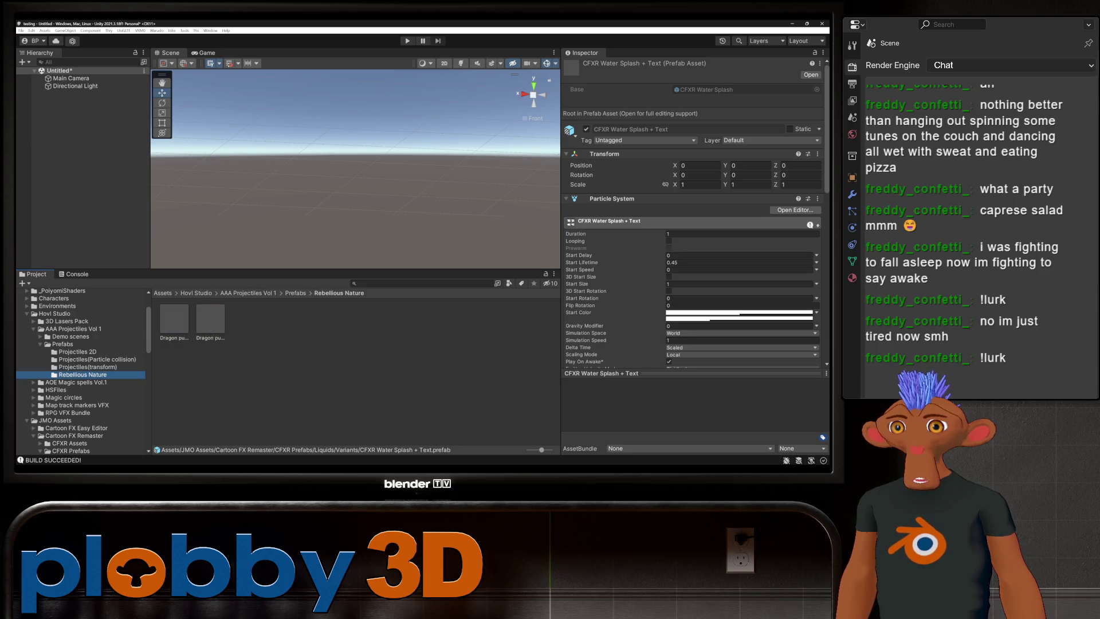
{"action": "left_click", "coordinate": [87, 366]}
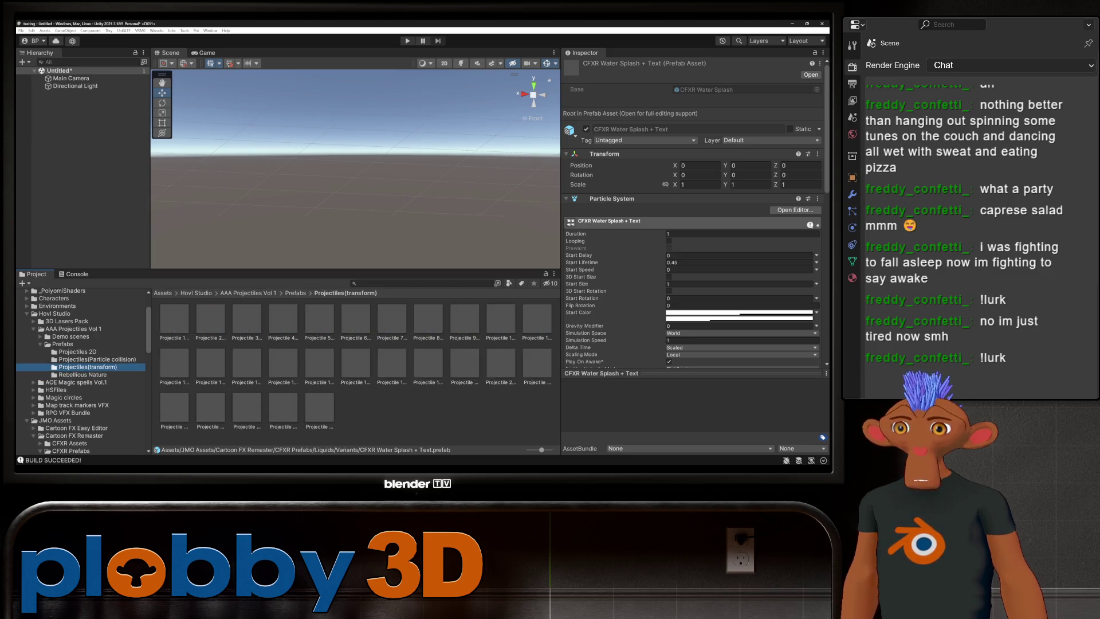
{"action": "left_click", "coordinate": [98, 359]}
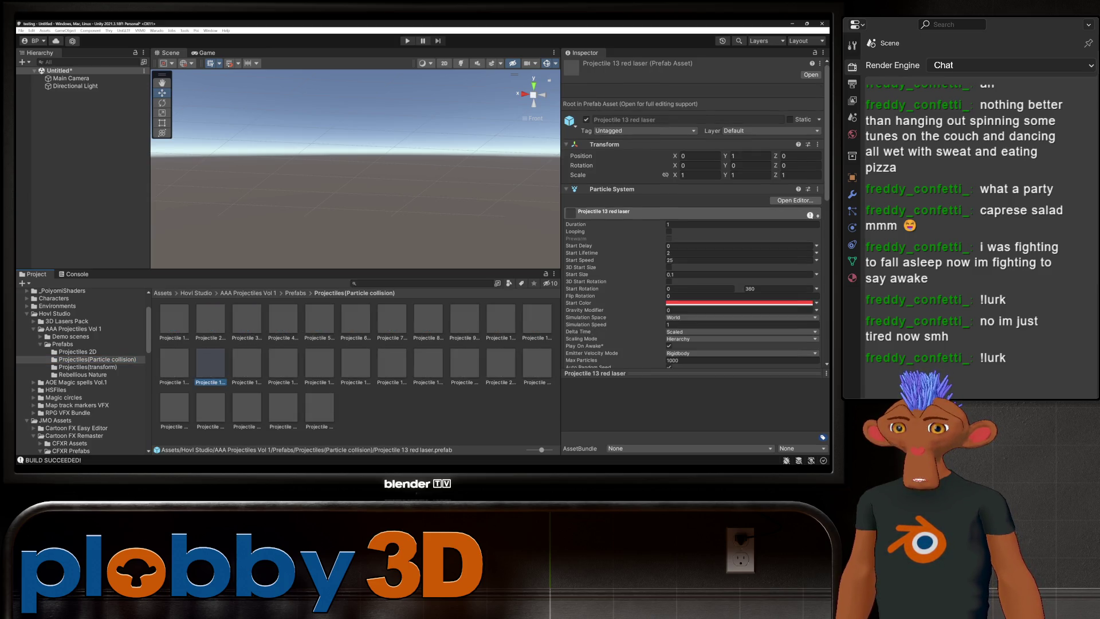
{"action": "left_click", "coordinate": [392, 364]}
{"action": "left_click", "coordinate": [428, 319]}
{"action": "left_click", "coordinate": [319, 319]}
{"action": "left_click", "coordinate": [319, 410]}
{"action": "left_click", "coordinate": [319, 319]}
{"action": "left_click_drag", "start_coordinate": [320, 319], "coordinate": [341, 232]}
{"action": "key", "text": "ctrl+z"}
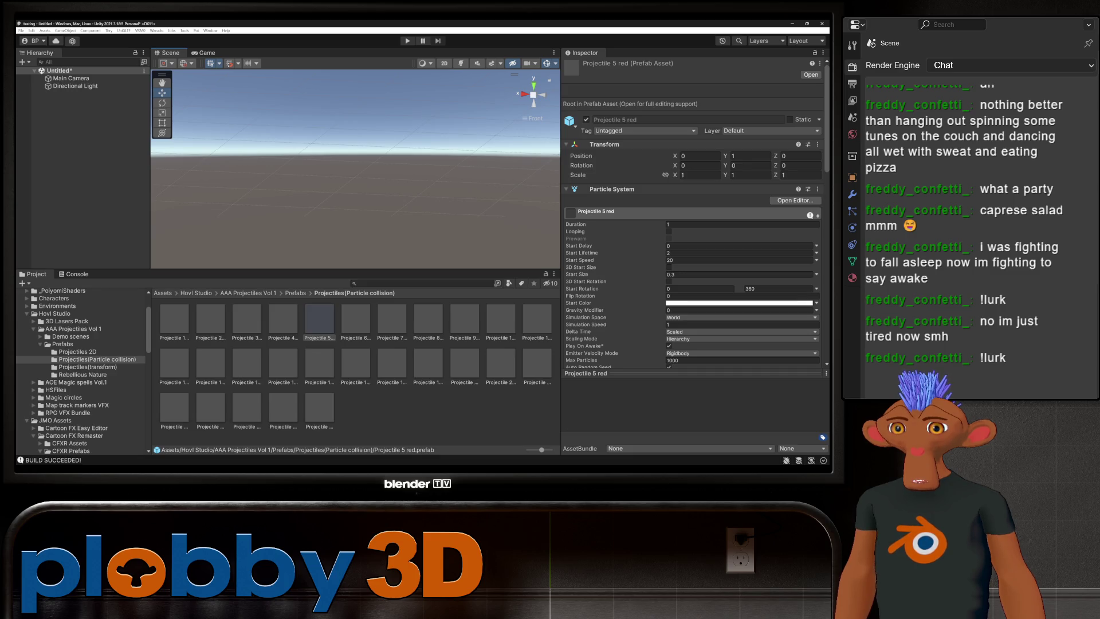
{"action": "left_click", "coordinate": [33, 382]}
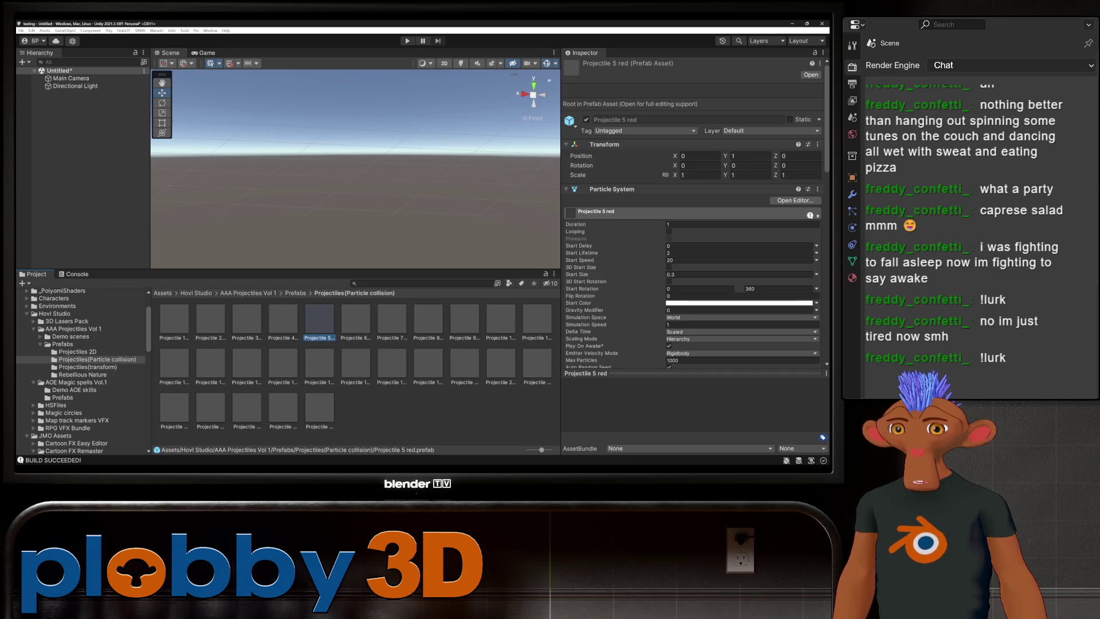
{"action": "left_click", "coordinate": [62, 398]}
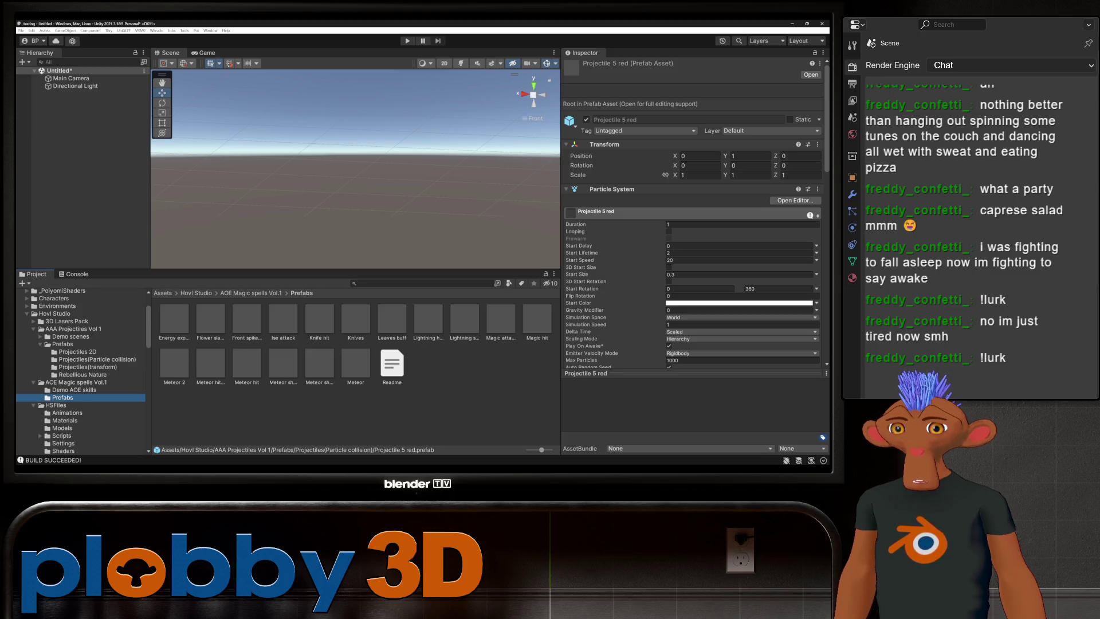
{"action": "left_click", "coordinate": [33, 405]}
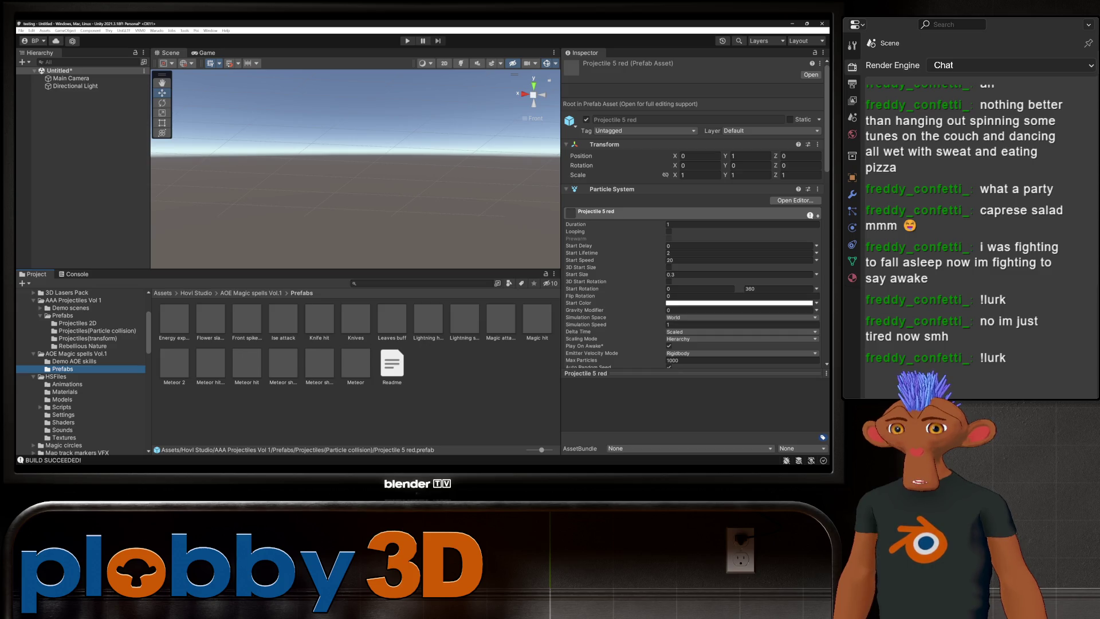
{"action": "left_click", "coordinate": [34, 376]}
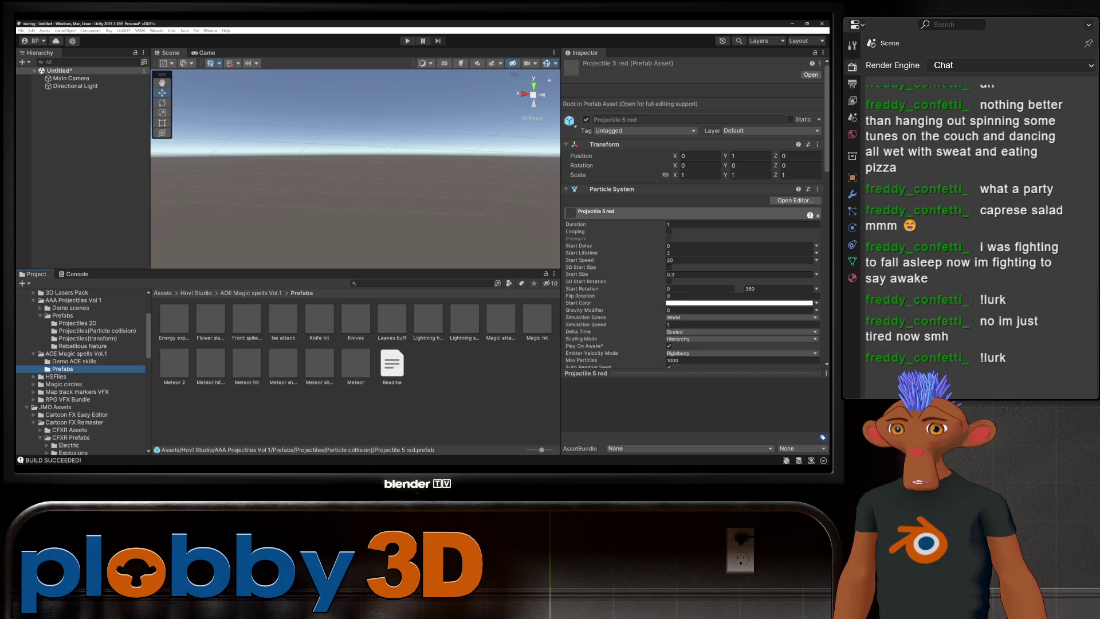
{"action": "left_click", "coordinate": [34, 399]}
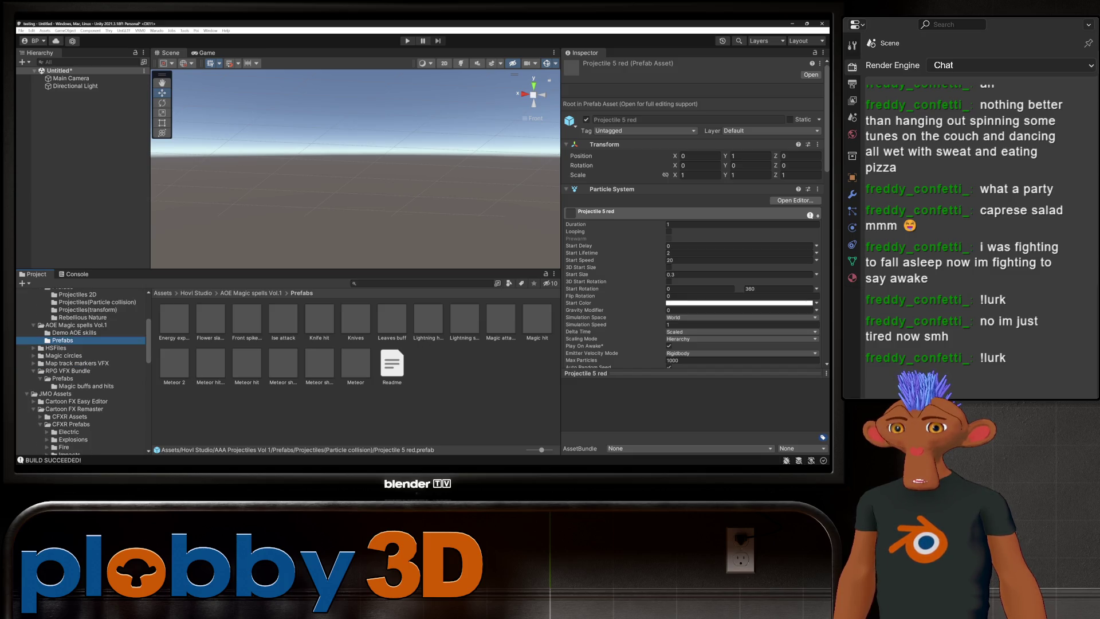
{"action": "left_click", "coordinate": [62, 378]}
{"action": "left_click", "coordinate": [86, 386]}
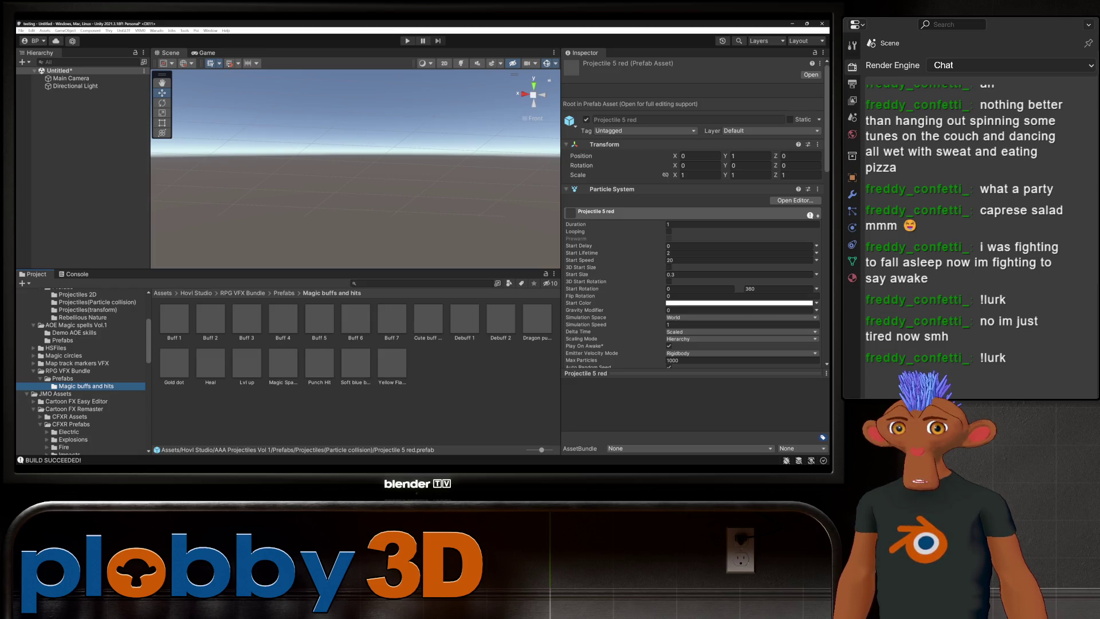
{"action": "left_click", "coordinate": [319, 364]}
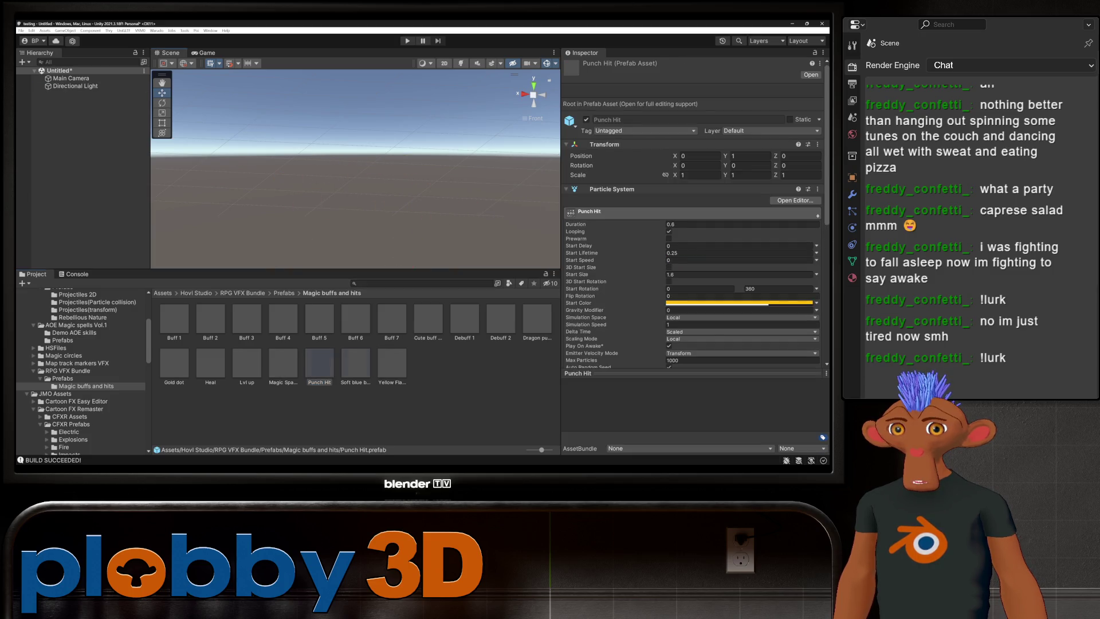
{"action": "left_click", "coordinate": [356, 364]}
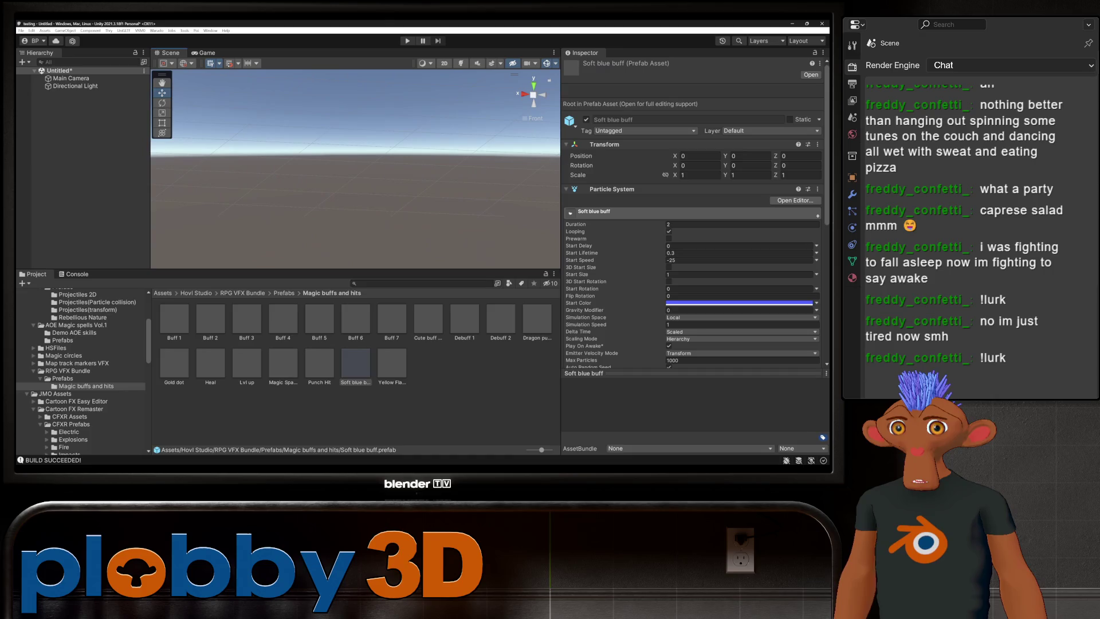
{"action": "left_click", "coordinate": [210, 363]}
{"action": "left_click_drag", "start_coordinate": [174, 362], "coordinate": [301, 201]}
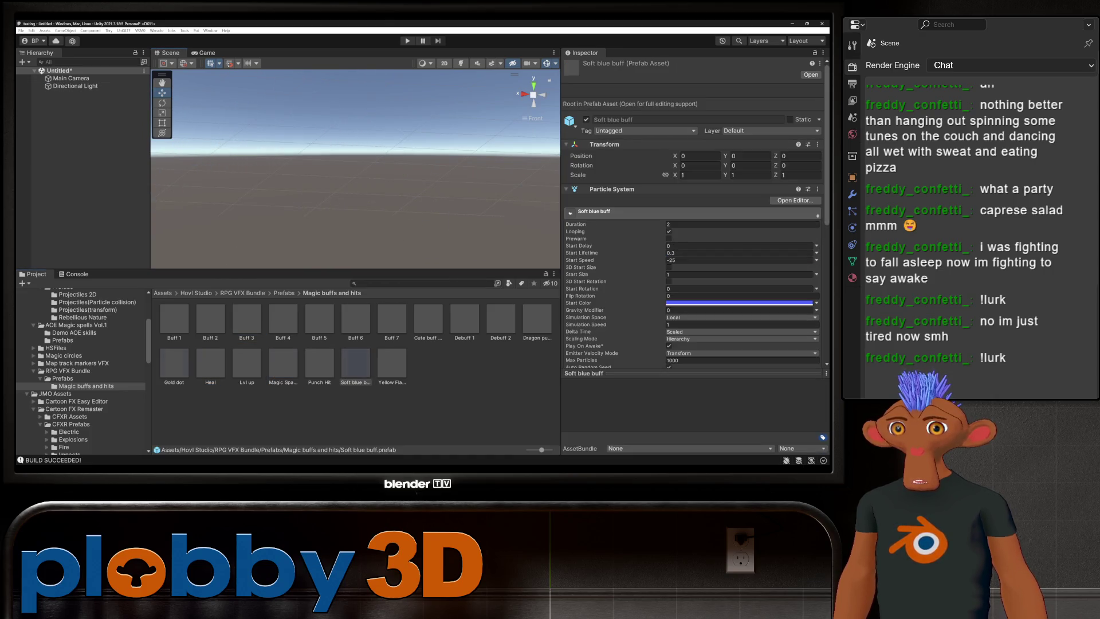
{"action": "key", "text": "ctrl+z"}
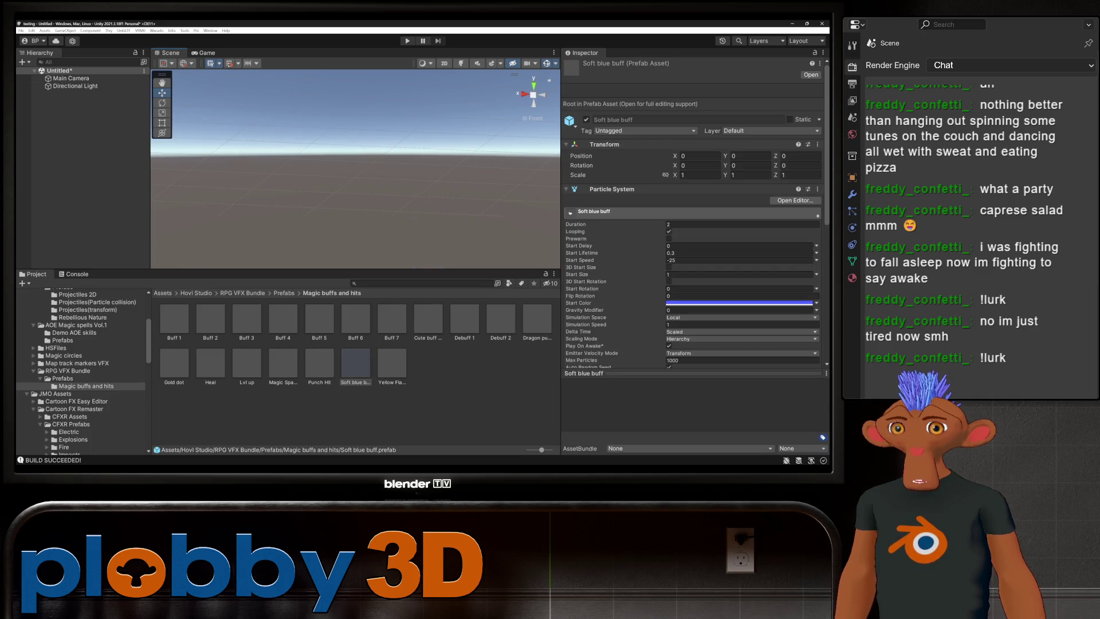
{"action": "scroll", "coordinate": [80, 372], "scroll_direction": "up", "scroll_amount": 2}
{"action": "scroll", "coordinate": [80, 373], "scroll_direction": "down", "scroll_amount": 5}
{"action": "left_click", "coordinate": [77, 373]}
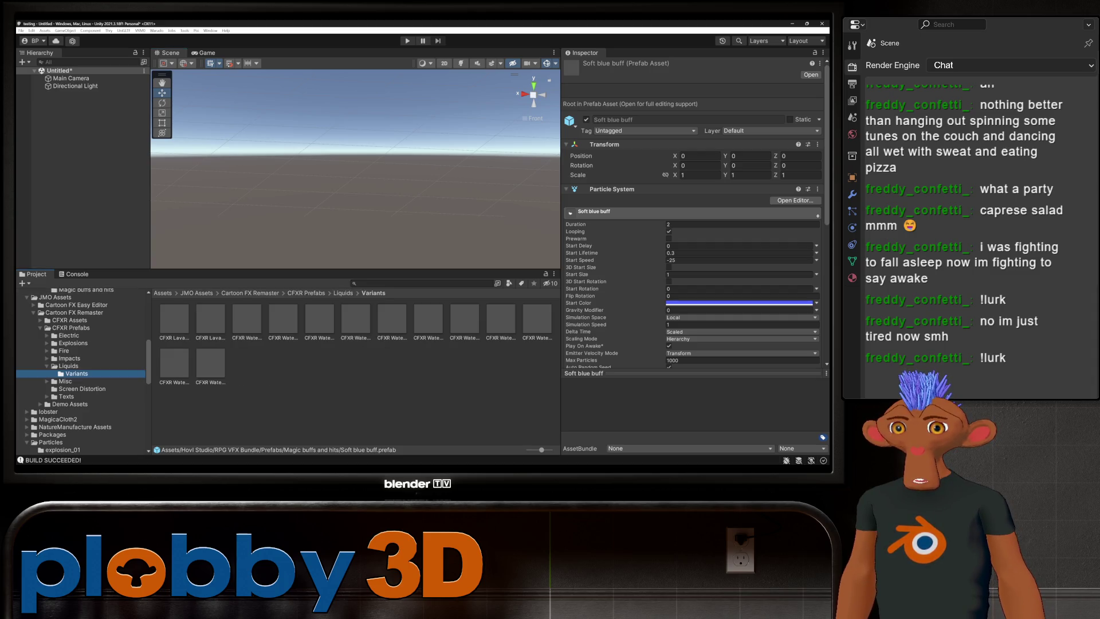
- Preview the Lava Drops Splash and Lava Splash (Smaller) prefabs in the scene, undoing each
{"action": "left_click", "coordinate": [174, 319]}
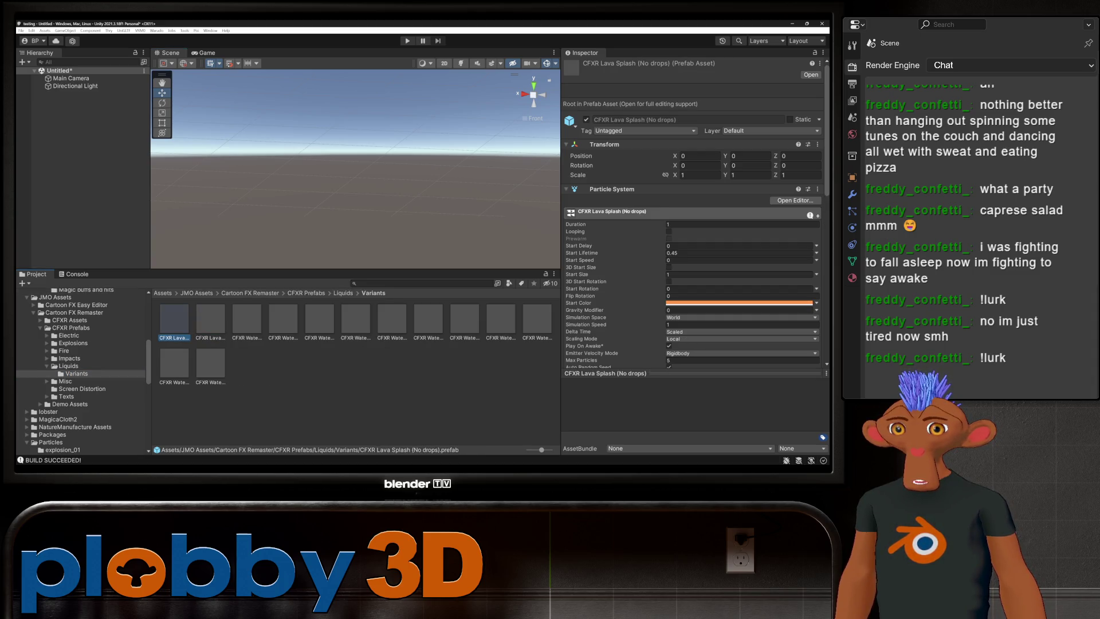
{"action": "left_click", "coordinate": [68, 365]}
{"action": "left_click", "coordinate": [210, 319]}
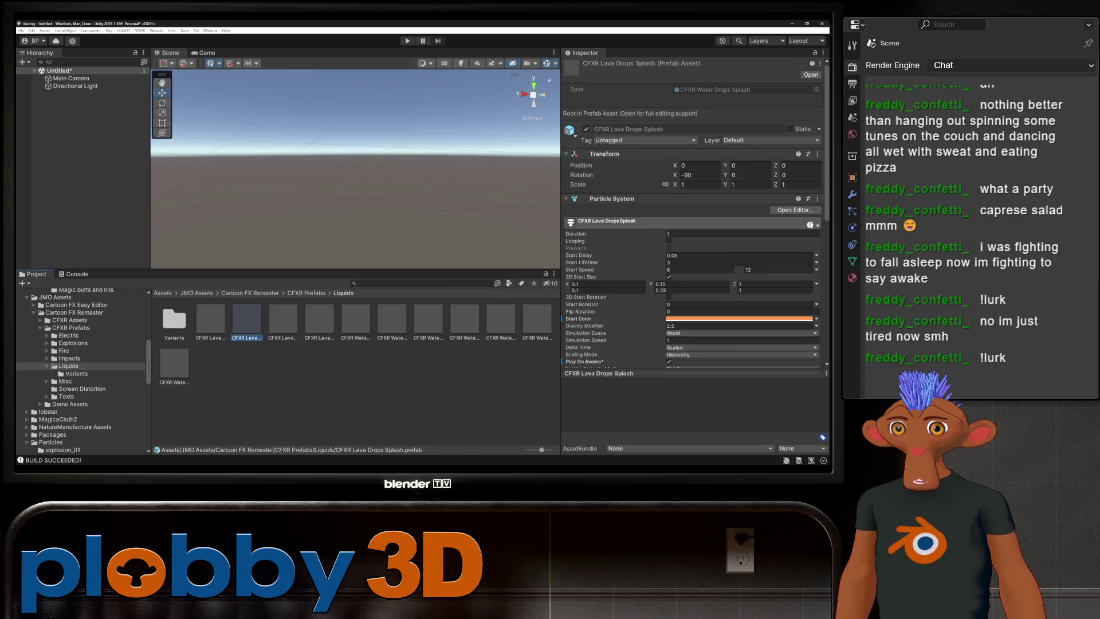
{"action": "left_click_drag", "start_coordinate": [246, 318], "coordinate": [324, 218]}
{"action": "key", "text": "ctrl+z"}
{"action": "left_click_drag", "start_coordinate": [283, 319], "coordinate": [317, 220]}
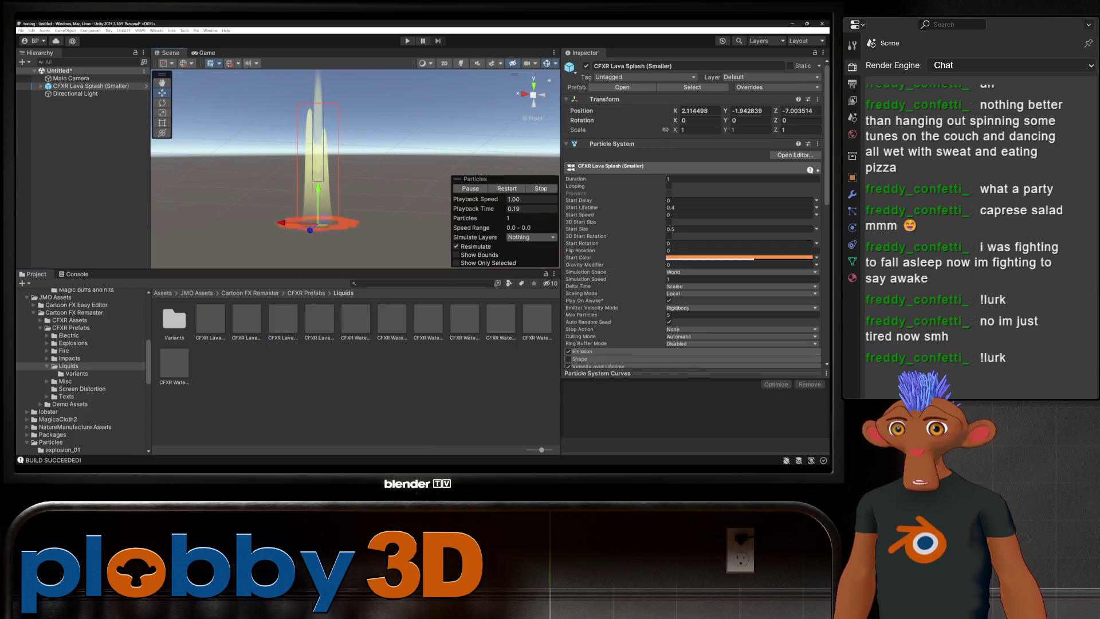
{"action": "key", "text": "ctrl+z"}
{"action": "left_click_drag", "start_coordinate": [210, 318], "coordinate": [321, 218]}
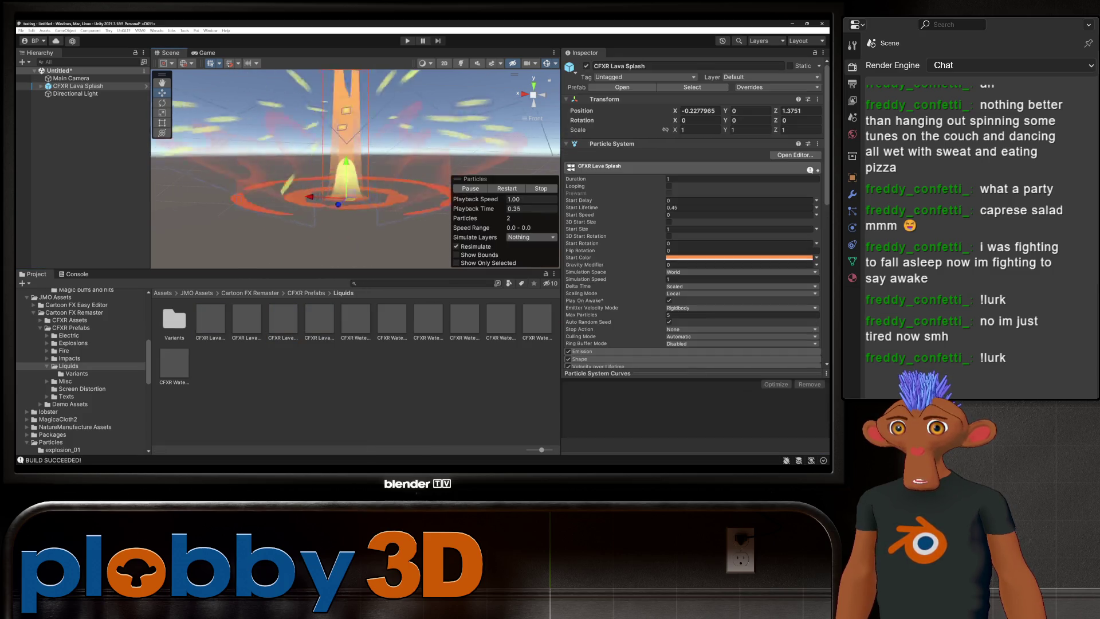
{"action": "key", "text": "ctrl+z"}
{"action": "left_click_drag", "start_coordinate": [210, 319], "coordinate": [319, 184]}
{"action": "key", "text": "ctrl+z"}
{"action": "left_click_drag", "start_coordinate": [211, 318], "coordinate": [319, 184]}
{"action": "key", "text": "ctrl+z"}
- Preview CFXR Lava Splash and Water Drops Splash, then drop Lava Splash (Smaller) into the Hierarchy
{"action": "left_click", "coordinate": [320, 318]}
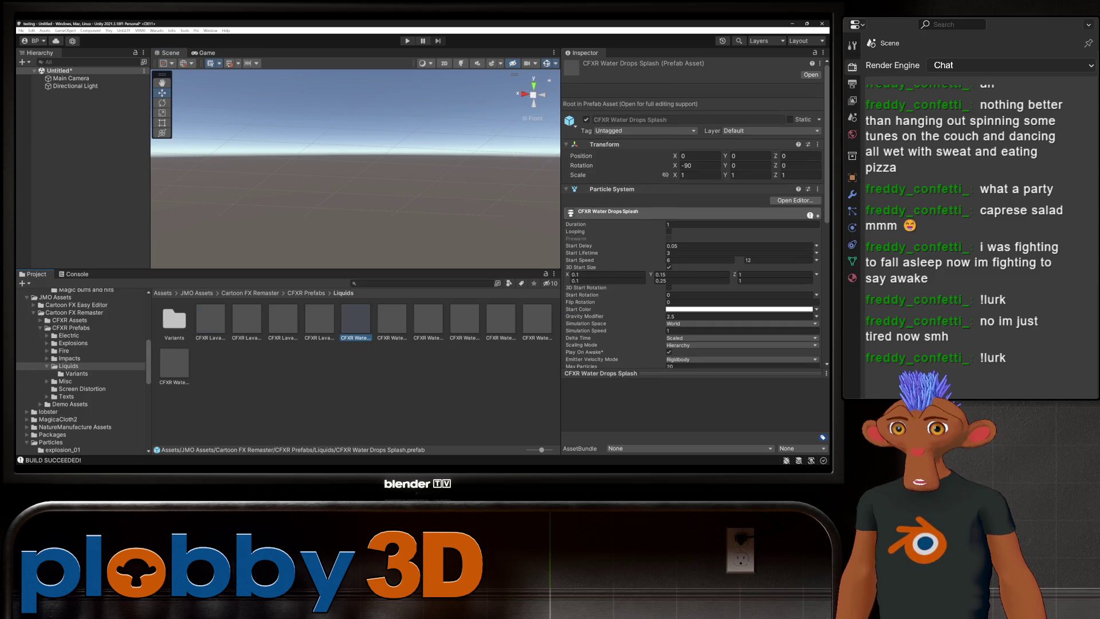
{"action": "left_click_drag", "start_coordinate": [319, 319], "coordinate": [329, 189]}
{"action": "key", "text": "ctrl+z"}
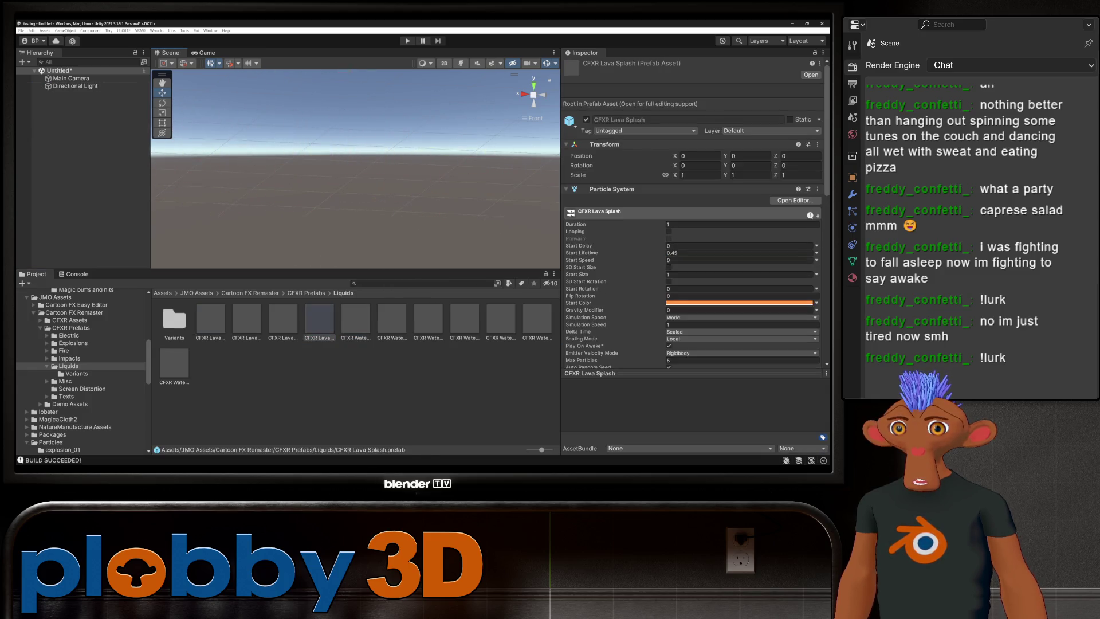
{"action": "left_click_drag", "start_coordinate": [319, 319], "coordinate": [319, 184]}
{"action": "key", "text": "ctrl+z"}
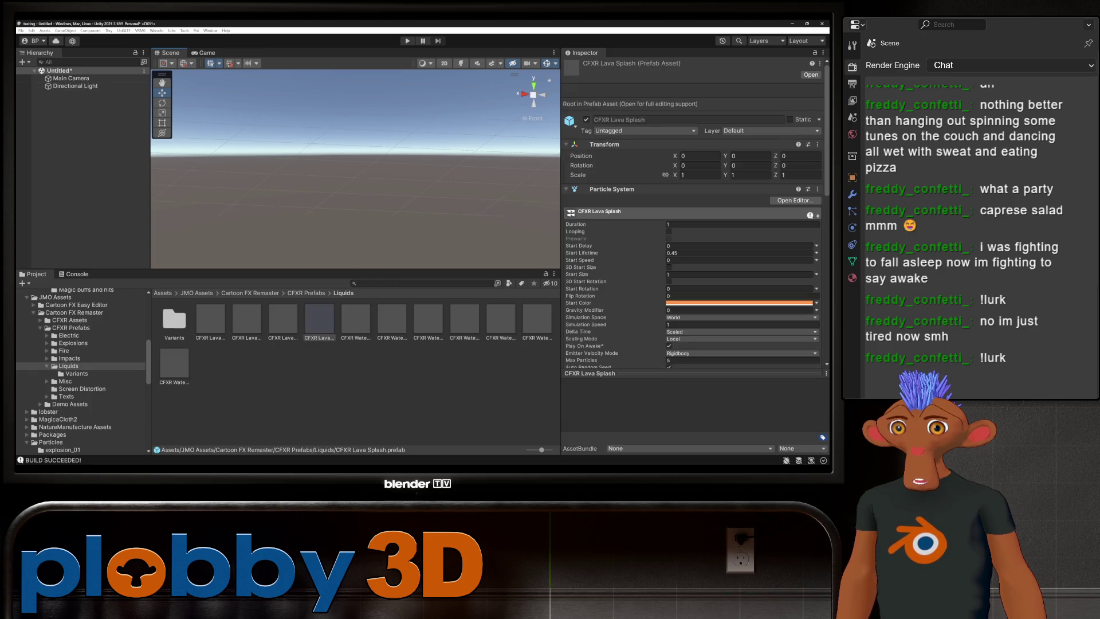
{"action": "left_click_drag", "start_coordinate": [319, 319], "coordinate": [319, 189]}
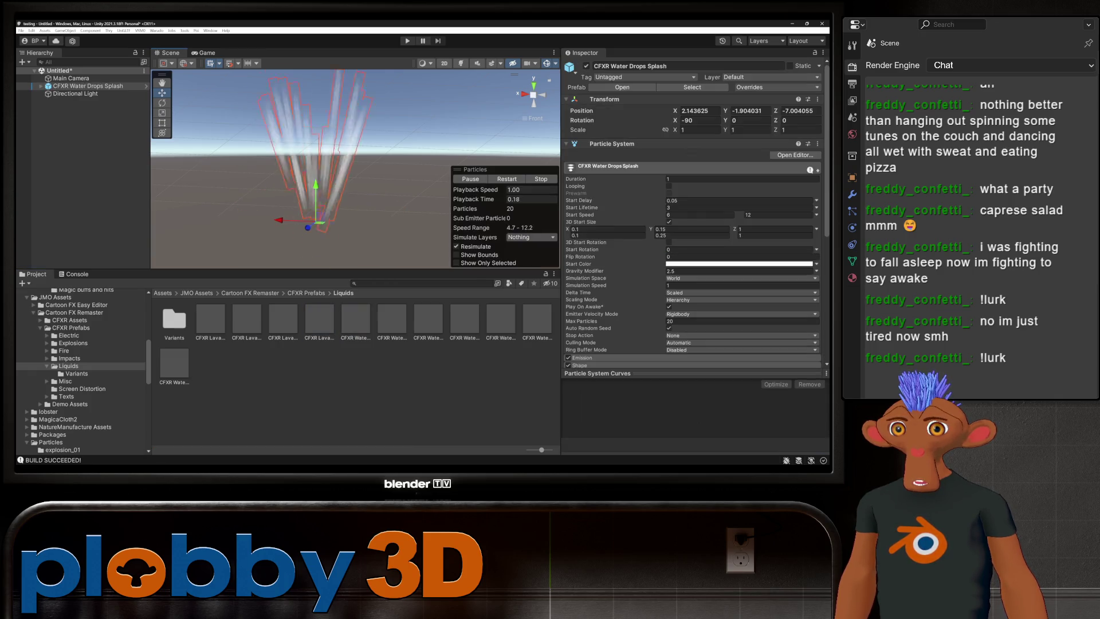
{"action": "key", "text": "ctrl+z"}
{"action": "key", "text": "ctrl+y"}
{"action": "key", "text": "ctrl+z"}
{"action": "key", "text": "ctrl+y"}
{"action": "key", "text": "ctrl+z"}
{"action": "left_click_drag", "start_coordinate": [319, 318], "coordinate": [81, 103]}
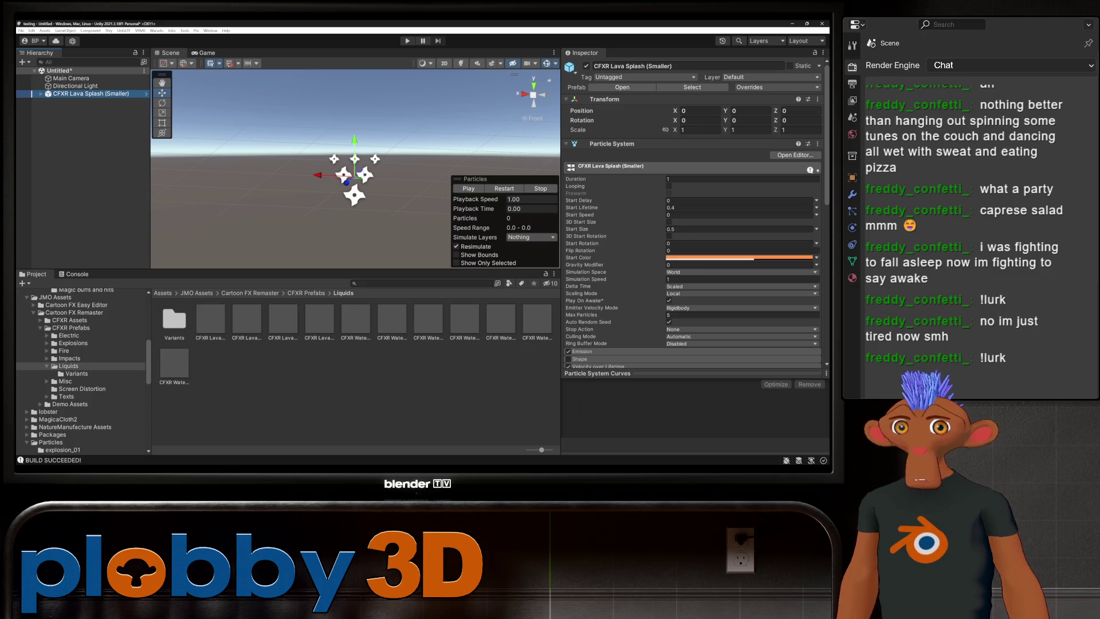
- Lock proportional scale and set the lava splash to 0.42, then open the tomato_particle folder
{"action": "left_click", "coordinate": [665, 129]}
{"action": "left_click", "coordinate": [700, 130]}
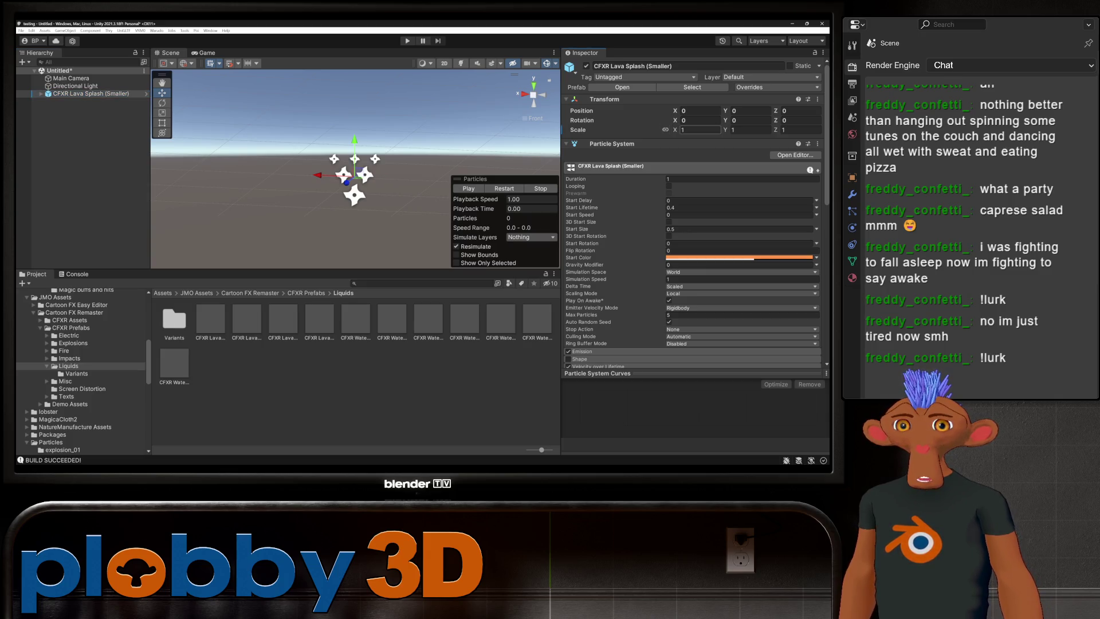
{"action": "type", "text": "0.78"}
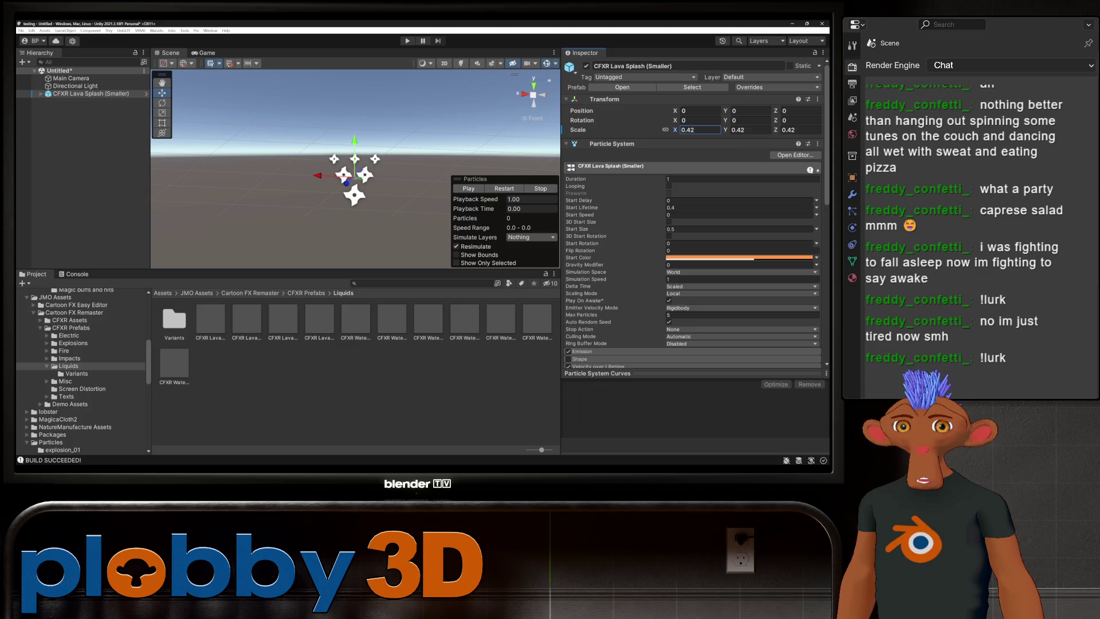
{"action": "left_click", "coordinate": [469, 189]}
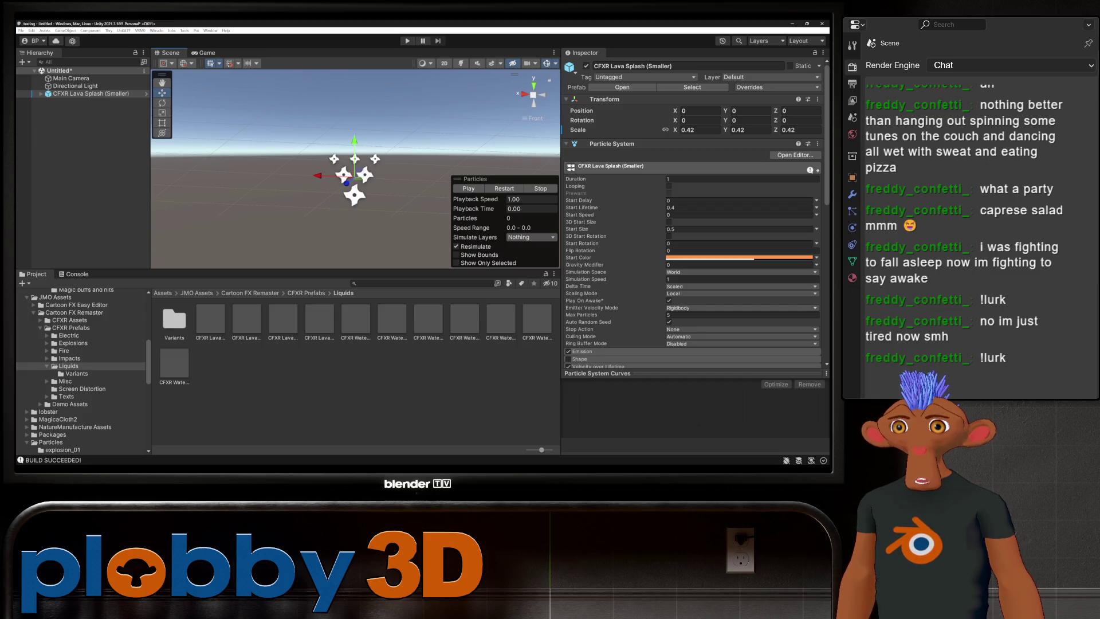
{"action": "scroll", "coordinate": [80, 372], "scroll_direction": "down", "scroll_amount": 7}
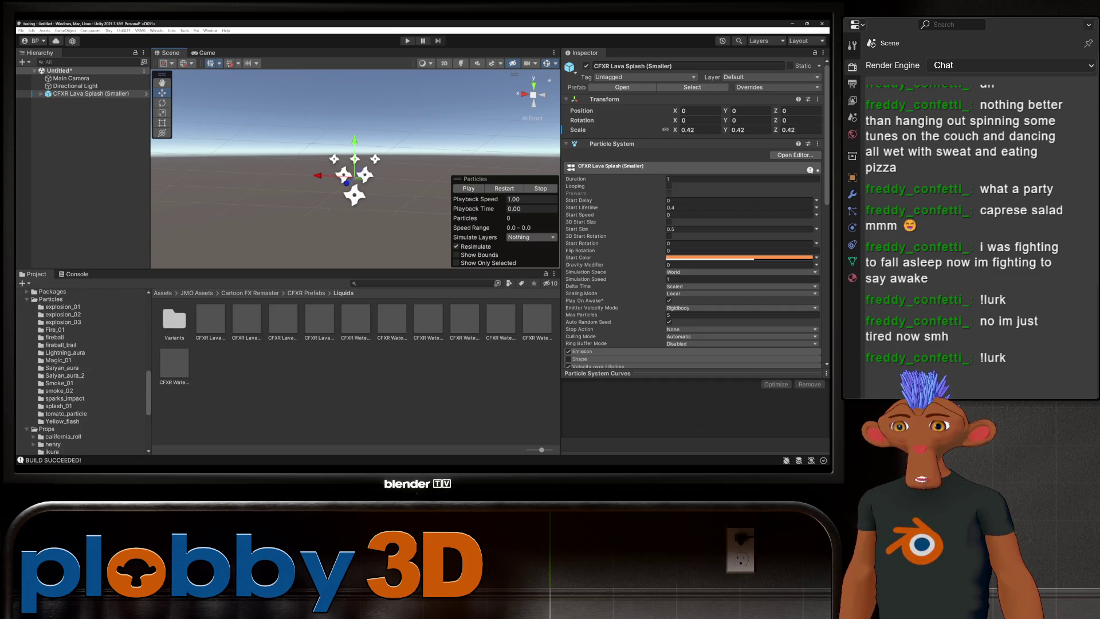
{"action": "left_click", "coordinate": [66, 414]}
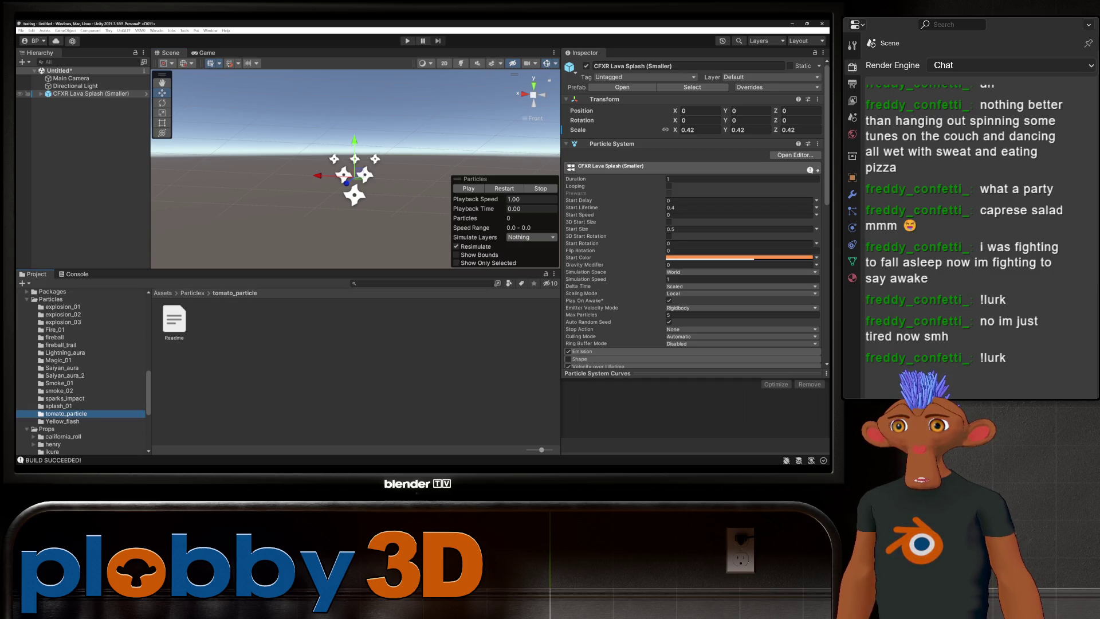
- Give the lava splash an empty parent and save it as a prefab in tomato_particle
{"action": "right_click", "coordinate": [83, 94]}
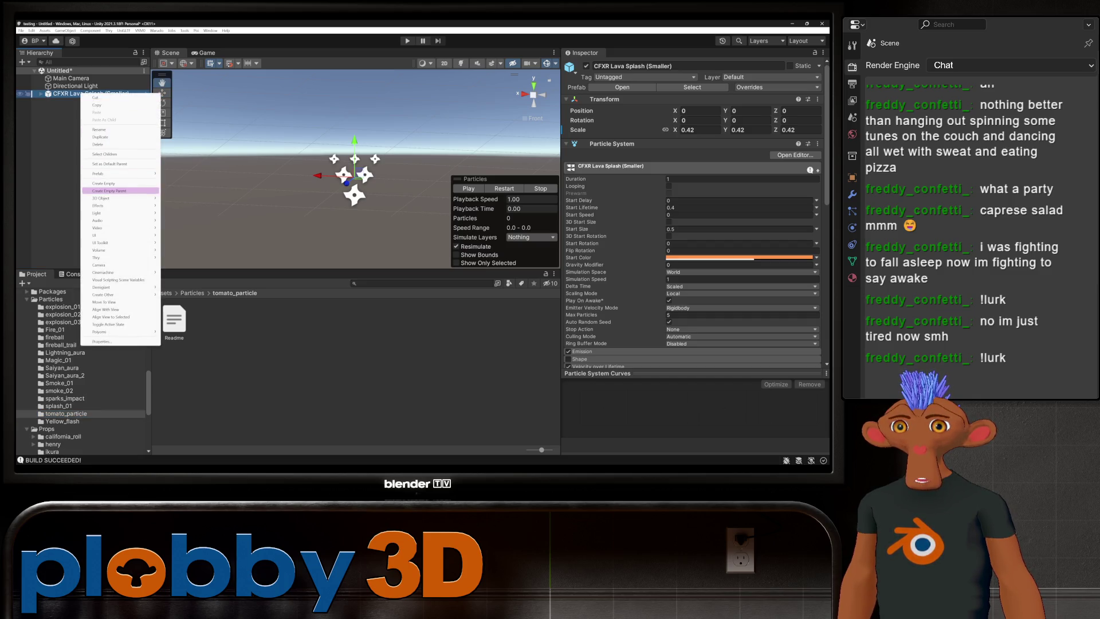
{"action": "left_click", "coordinate": [109, 191]}
{"action": "left_click_drag", "start_coordinate": [70, 94], "coordinate": [174, 320]}
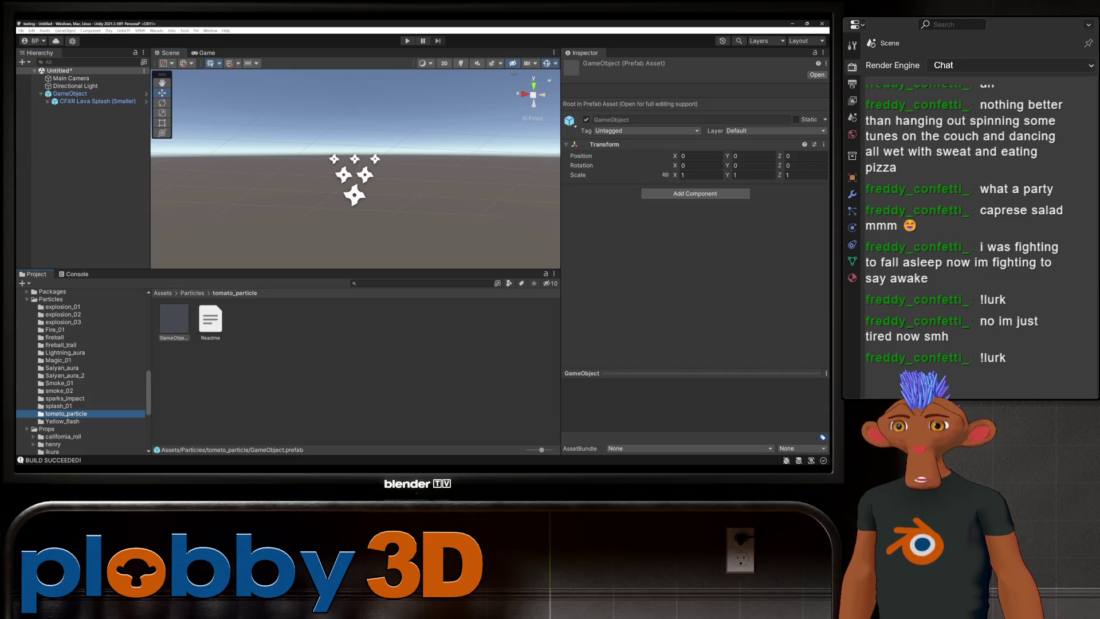
{"action": "double_click", "coordinate": [174, 318]}
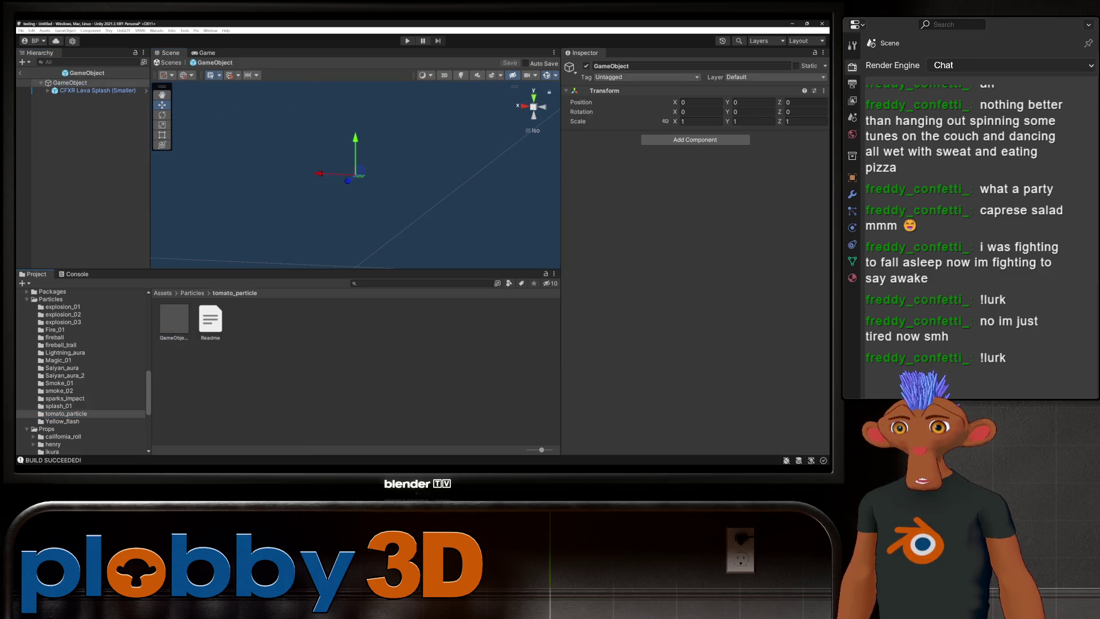
- Rename the new prefab asset to Particle
{"action": "left_click", "coordinate": [98, 90]}
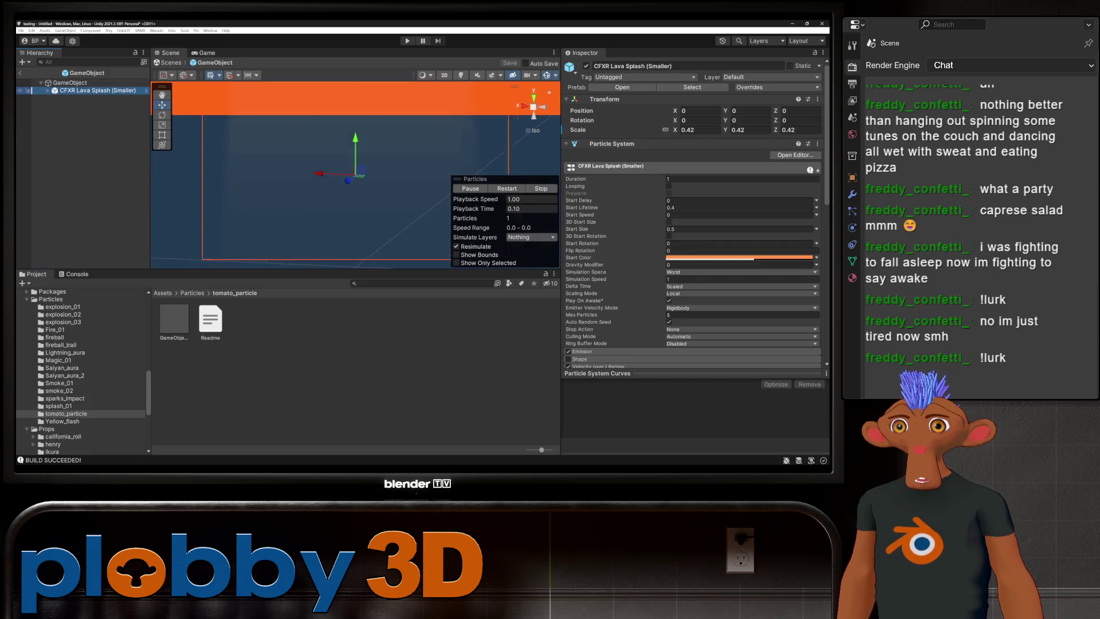
{"action": "left_click", "coordinate": [175, 319]}
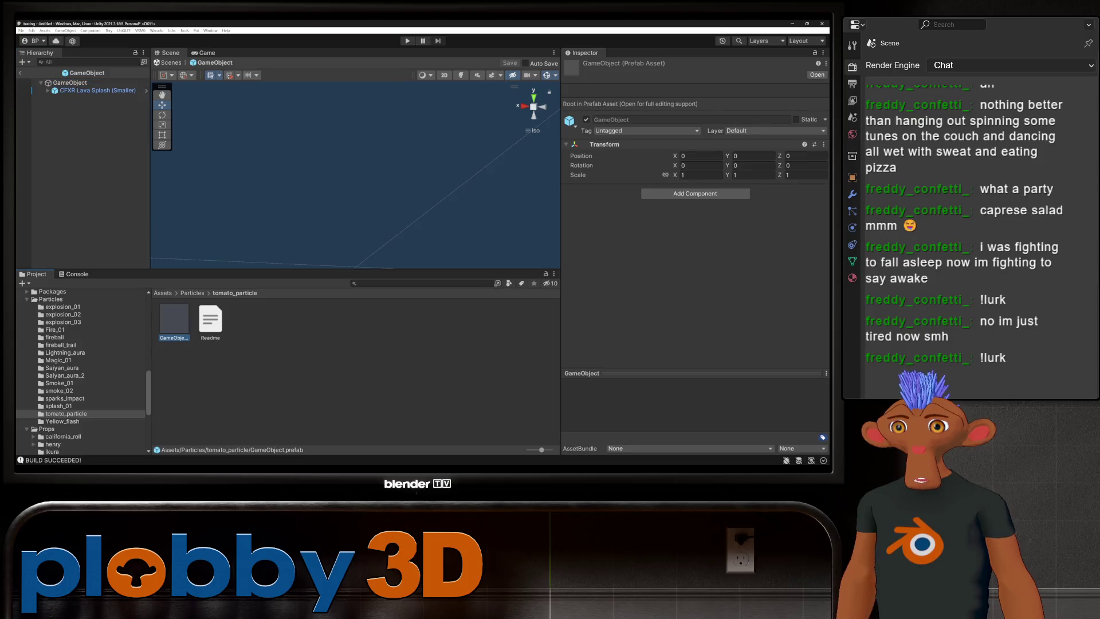
{"action": "key", "text": "F2"}
{"action": "type", "text": "Particle"}
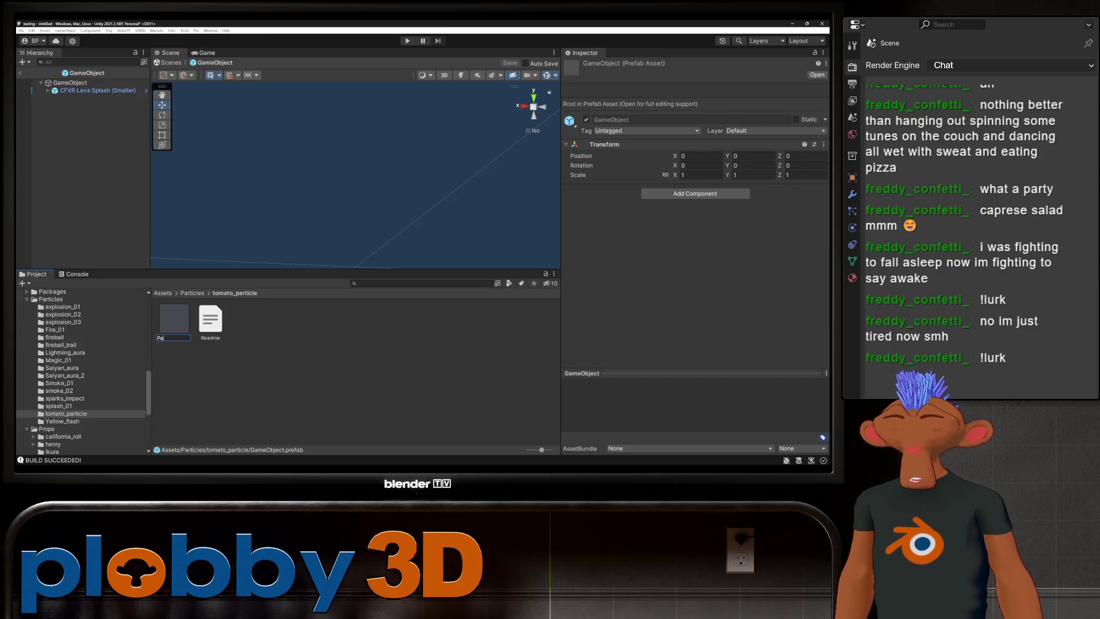
{"action": "key", "text": "Return"}
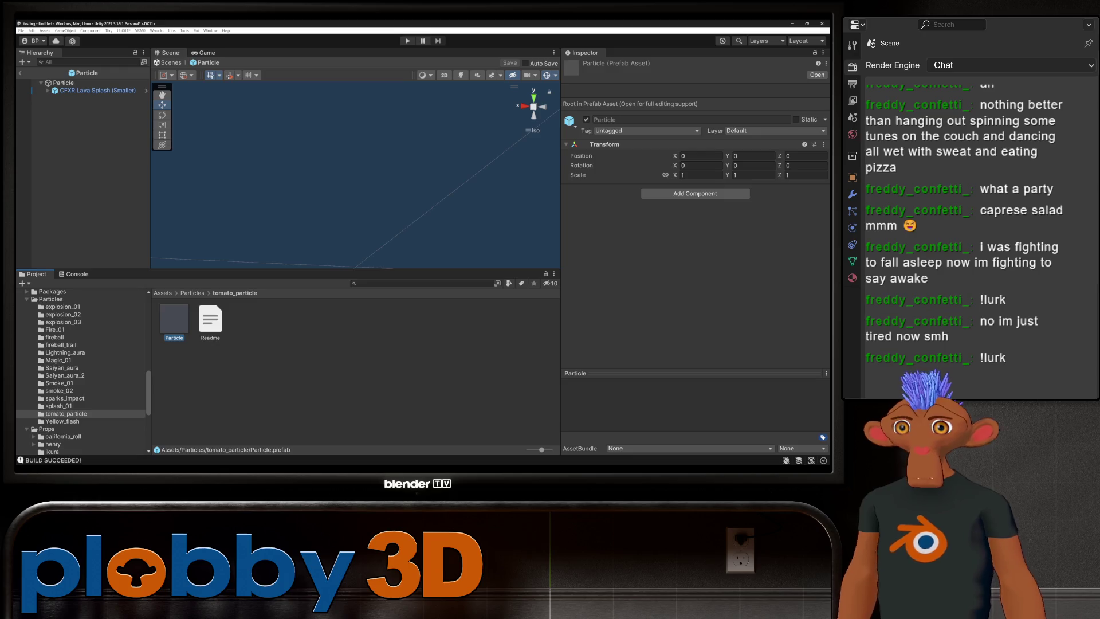
{"action": "left_click", "coordinate": [156, 30]}
- Set the tomato_particle mod's export directory to Warudo's StreamingAssets/Particles folder
{"action": "left_click", "coordinate": [172, 64]}
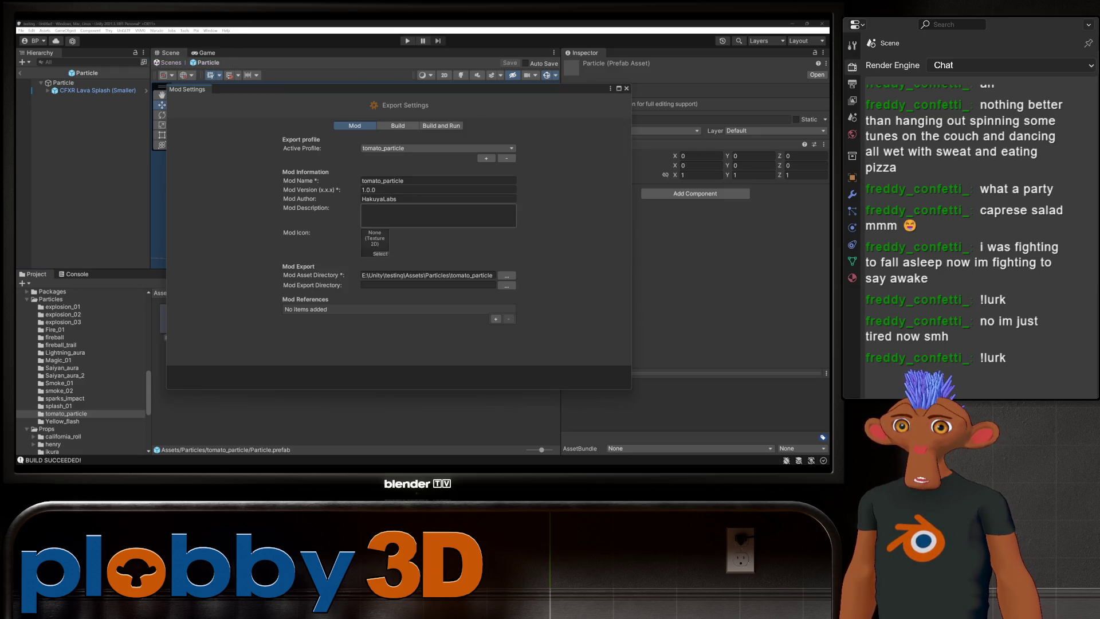
{"action": "left_click", "coordinate": [507, 285]}
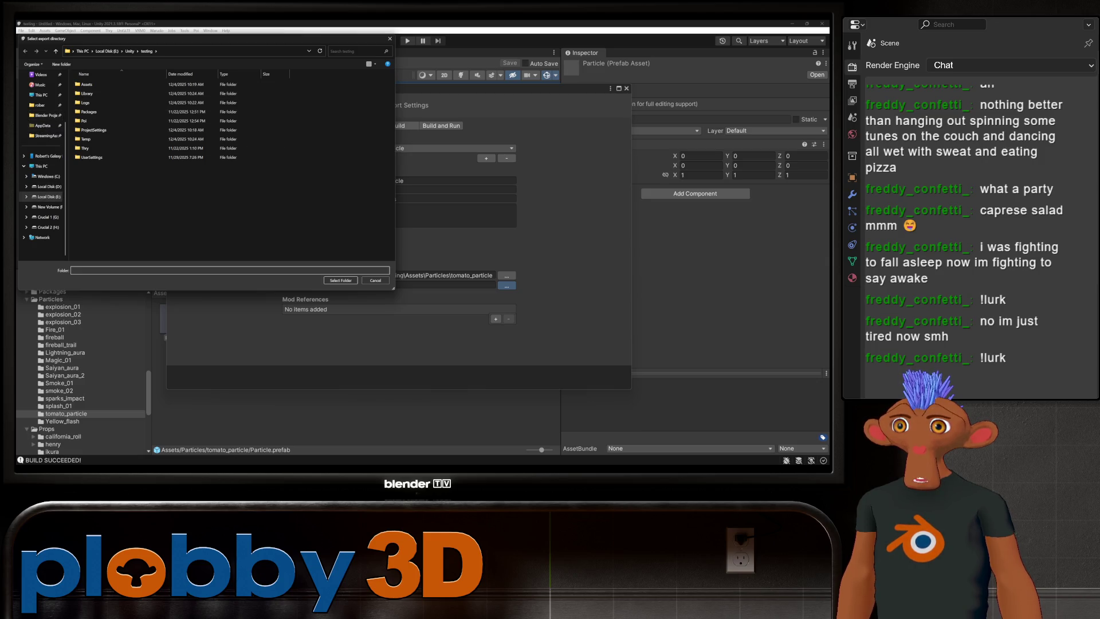
{"action": "left_click", "coordinate": [45, 136]}
{"action": "double_click", "coordinate": [86, 212]}
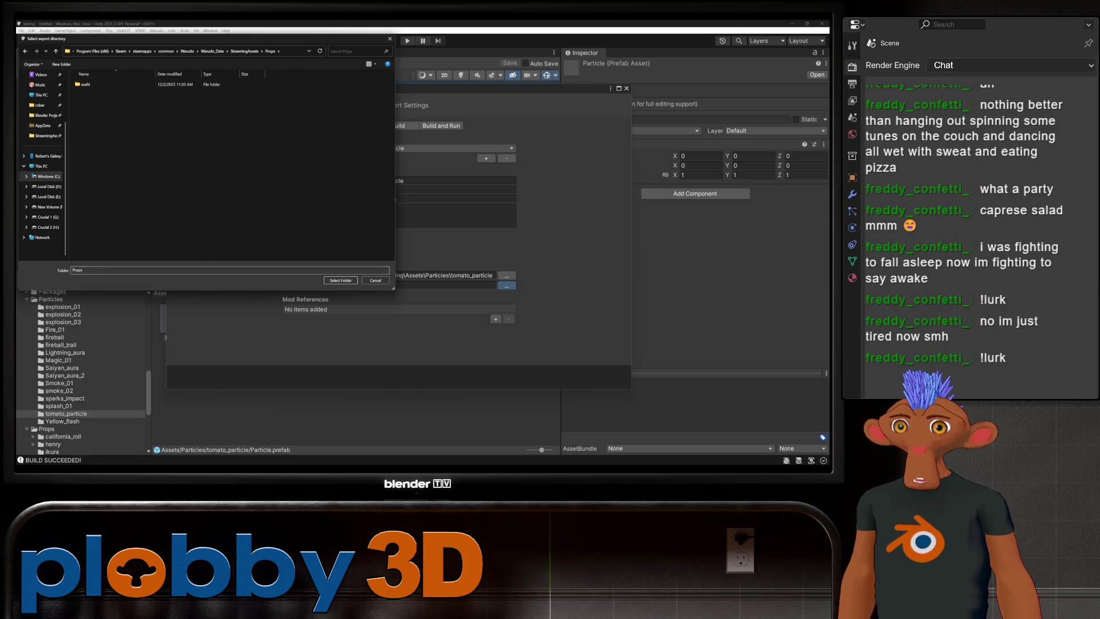
{"action": "left_click", "coordinate": [245, 51]}
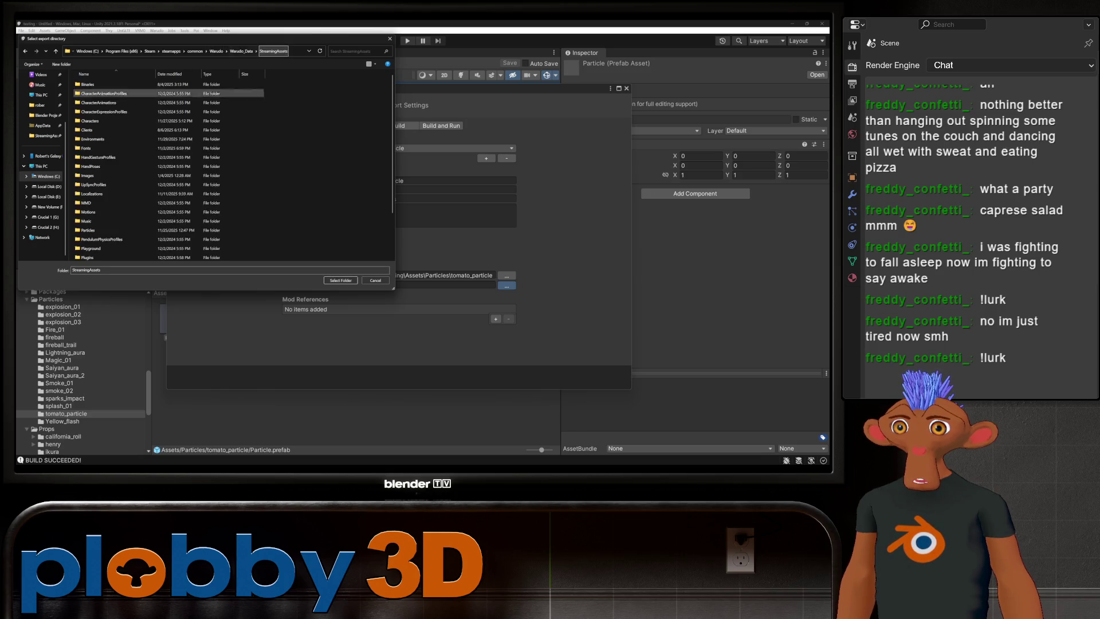
{"action": "double_click", "coordinate": [89, 230]}
{"action": "left_click", "coordinate": [341, 280]}
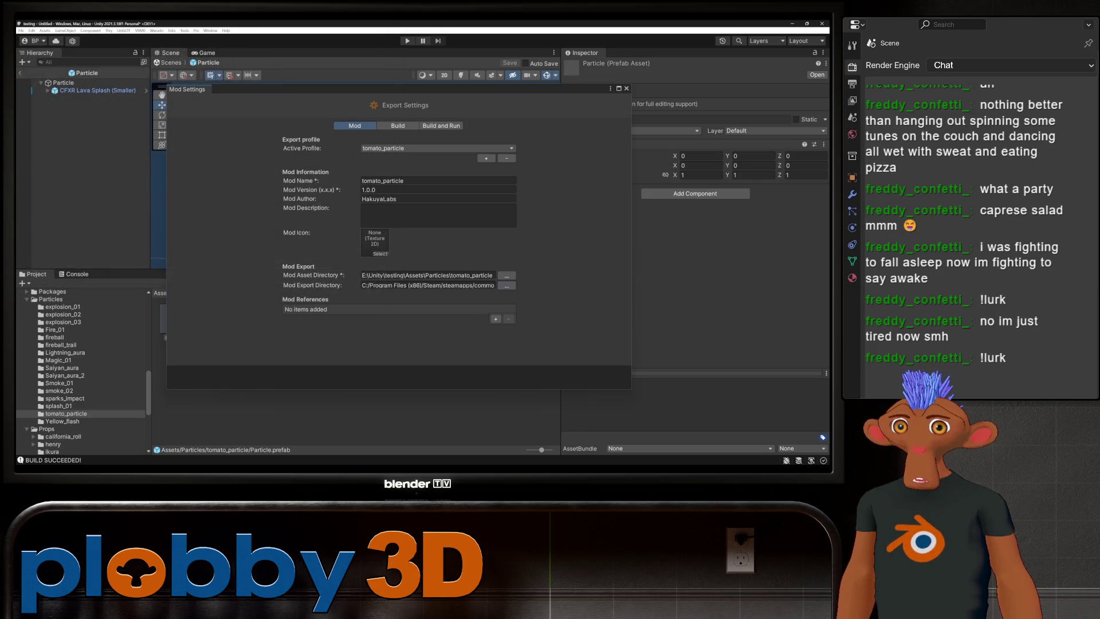
{"action": "left_click", "coordinate": [626, 88]}
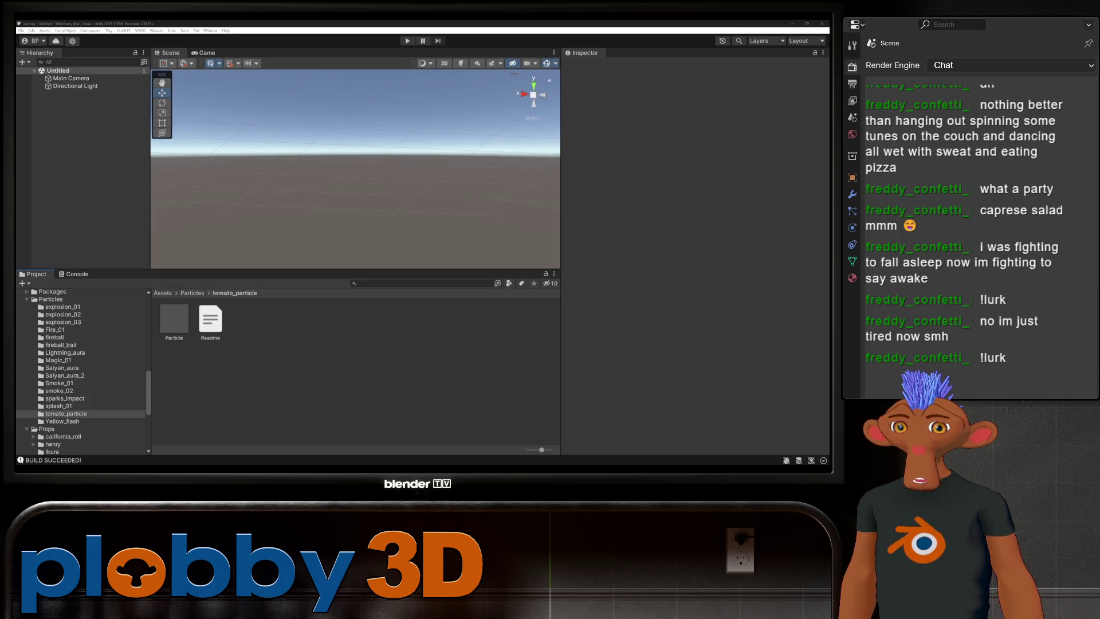
- Open the couch throw blueprint in Warudo's blueprint editor
{"action": "key", "text": "alt+Tab"}
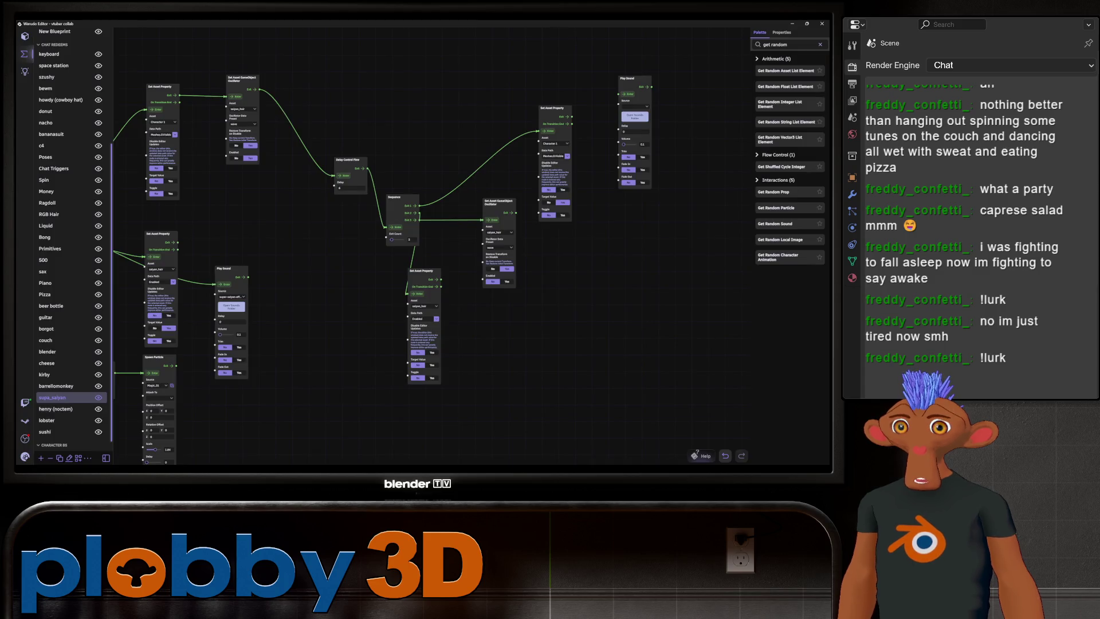
{"action": "scroll", "coordinate": [298, 286], "scroll_direction": "down", "scroll_amount": 3}
{"action": "mouse_move", "coordinate": [401, 286]}
{"action": "left_mouse_down"}
{"action": "mouse_move", "coordinate": [639, 279]}
{"action": "mouse_move", "coordinate": [588, 292]}
{"action": "left_mouse_up"}
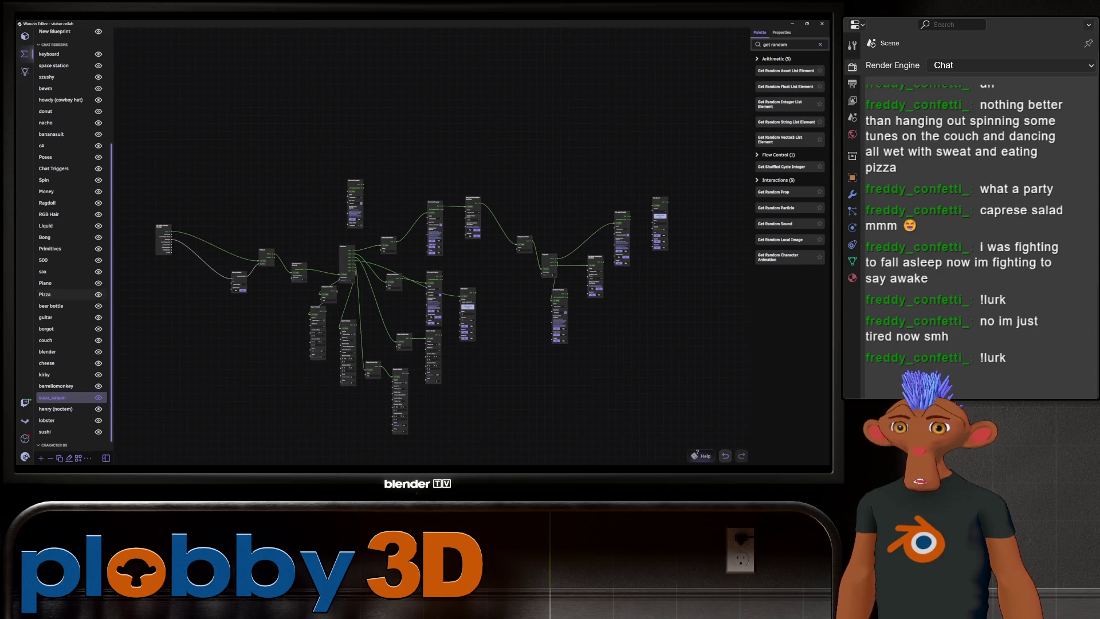
{"action": "scroll", "coordinate": [68, 241], "scroll_direction": "down", "scroll_amount": 1}
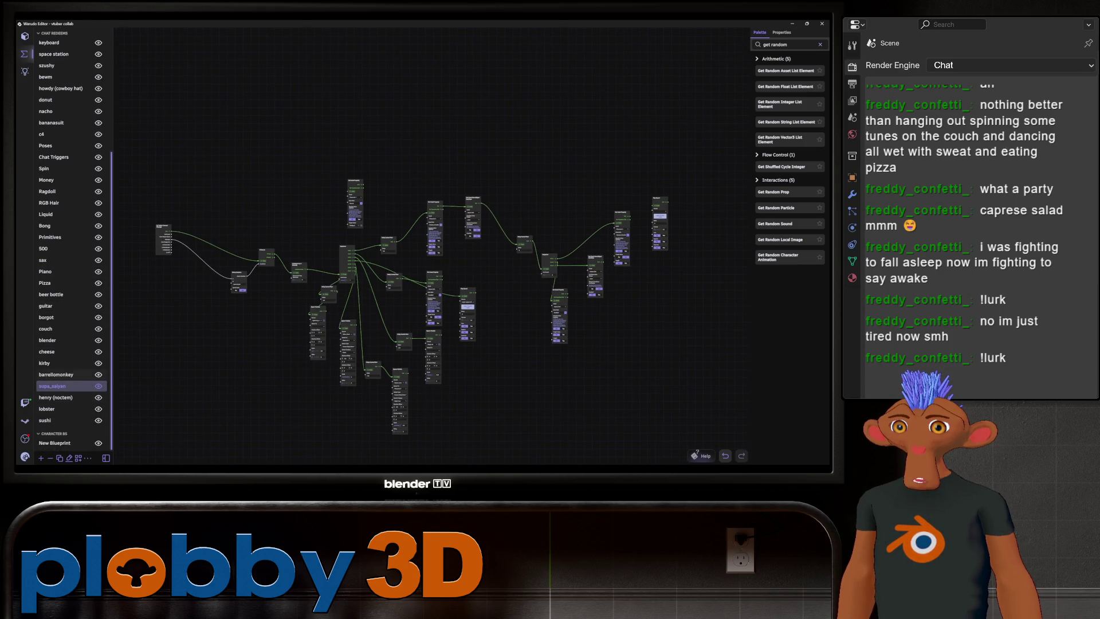
{"action": "left_click", "coordinate": [51, 329]}
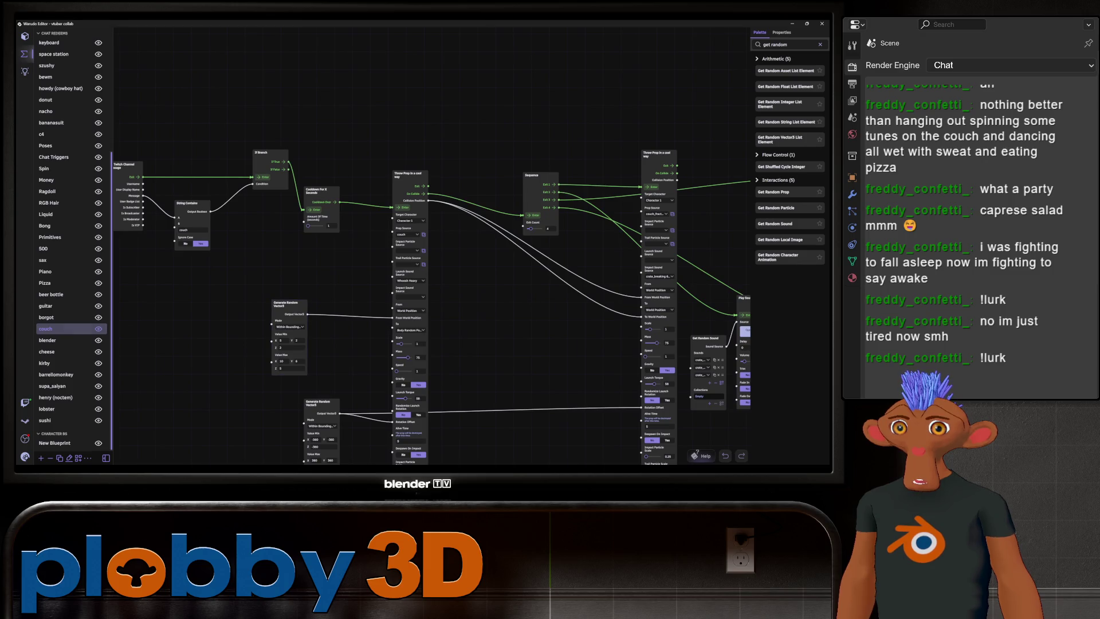
{"action": "scroll", "coordinate": [434, 318], "scroll_direction": "down", "scroll_amount": 2}
{"action": "middle_click_drag", "start_coordinate": [435, 318], "coordinate": [419, 311]}
- Look over the couch graph's nodes, then add a new blueprint to the Custom group
{"action": "mouse_move", "coordinate": [164, 153]}
{"action": "left_mouse_down"}
{"action": "mouse_move", "coordinate": [273, 256]}
{"action": "mouse_move", "coordinate": [320, 325]}
{"action": "mouse_move", "coordinate": [253, 232]}
{"action": "left_mouse_up"}
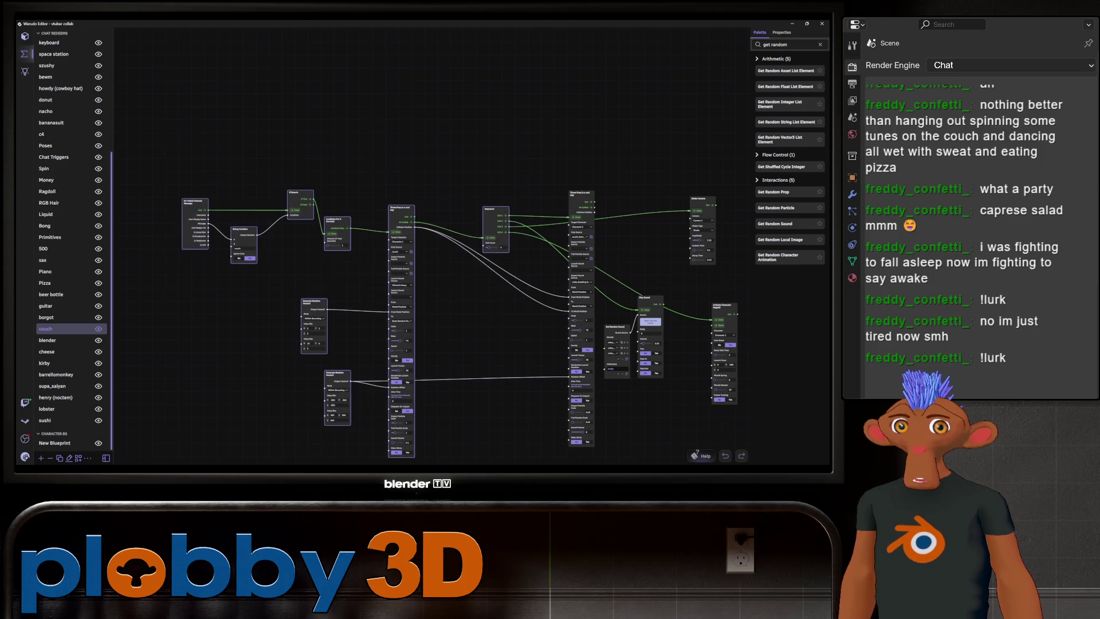
{"action": "scroll", "coordinate": [284, 326], "scroll_direction": "down", "scroll_amount": 2}
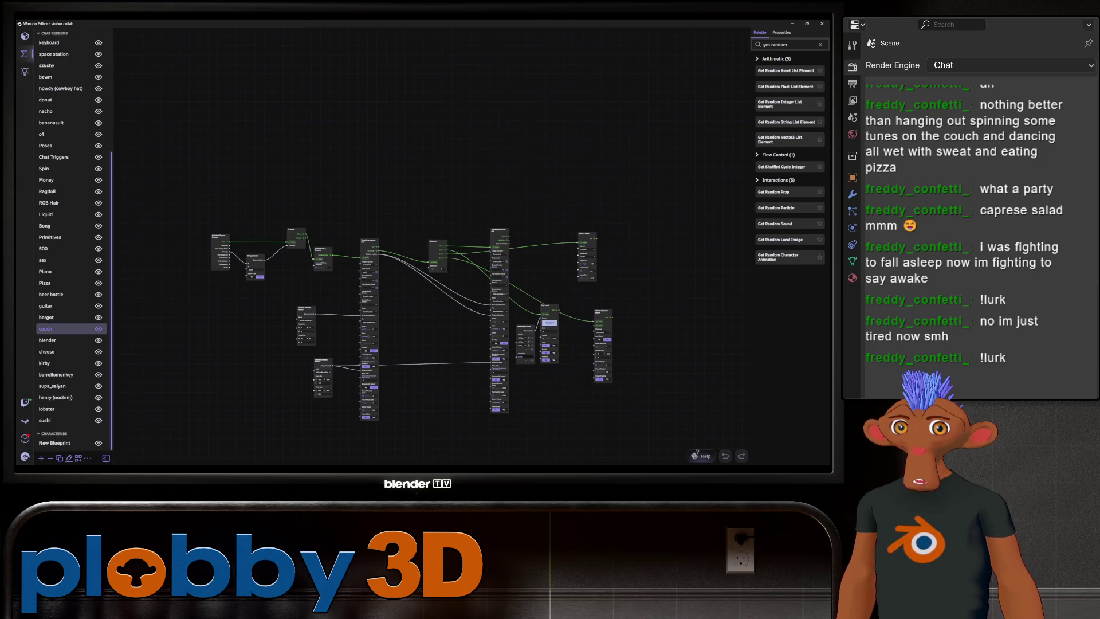
{"action": "mouse_move", "coordinate": [396, 321]}
{"action": "middle_mouse_down"}
{"action": "mouse_move", "coordinate": [375, 307]}
{"action": "mouse_move", "coordinate": [413, 246]}
{"action": "middle_mouse_up"}
{"action": "left_click_drag", "start_coordinate": [174, 95], "coordinate": [682, 363]}
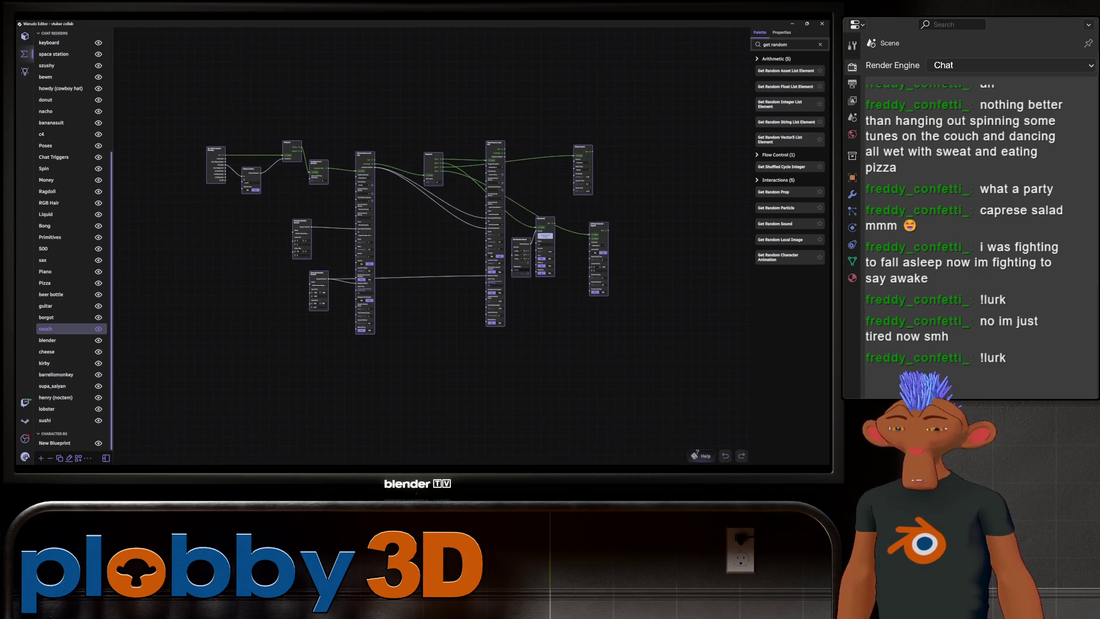
{"action": "scroll", "coordinate": [69, 329], "scroll_direction": "up", "scroll_amount": 5}
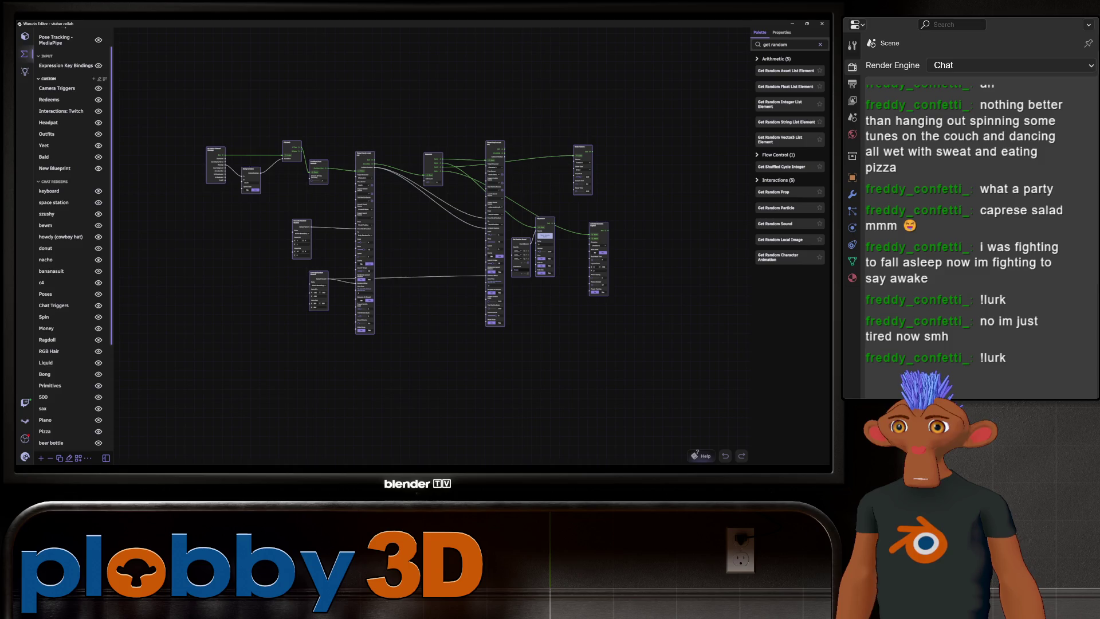
{"action": "left_click", "coordinate": [104, 79]}
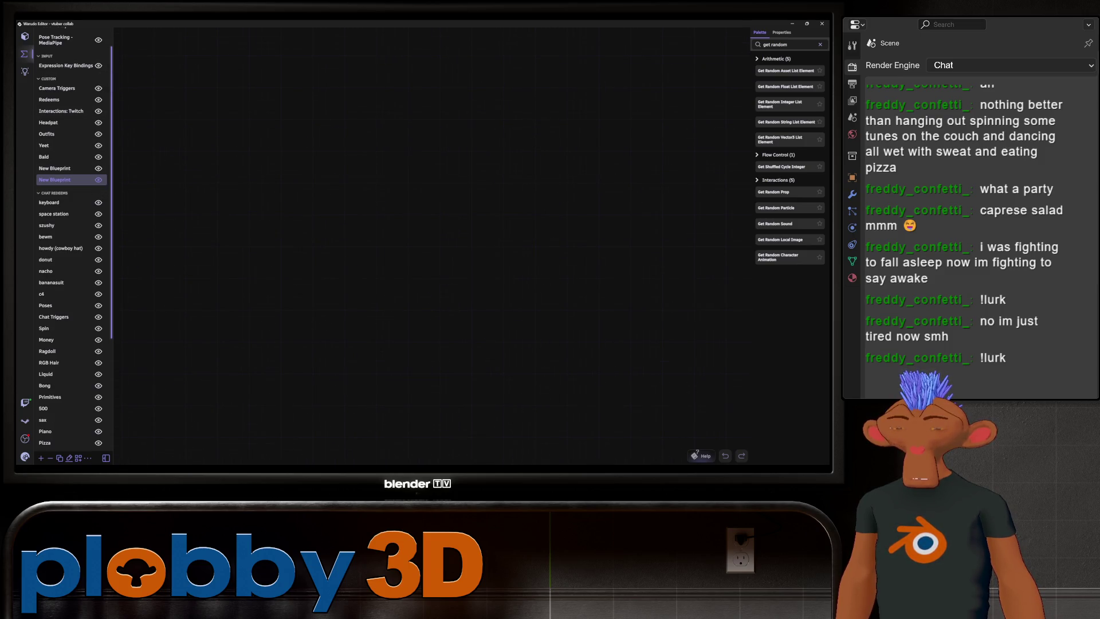
- Rename the new blueprint to tomato, move it into Chat Redeems, and check its throw prop source
{"action": "left_click", "coordinate": [69, 458]}
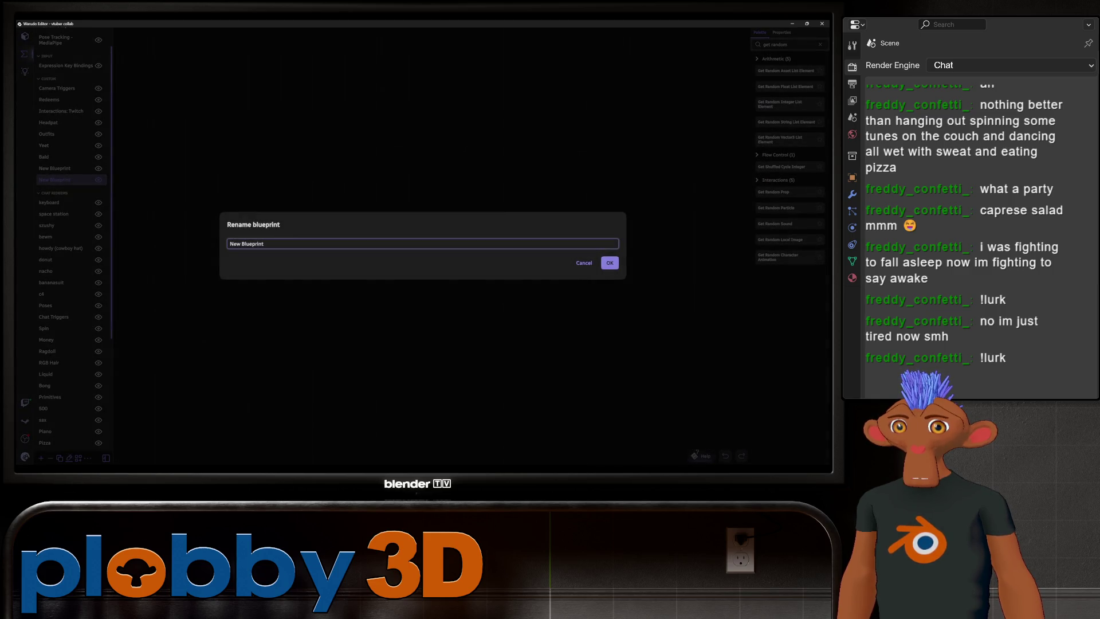
{"action": "key", "text": "BackSpace"}
{"action": "key", "text": "BackSpace"}
{"action": "key", "text": "BackSpace"}
{"action": "type", "text": "tam"}
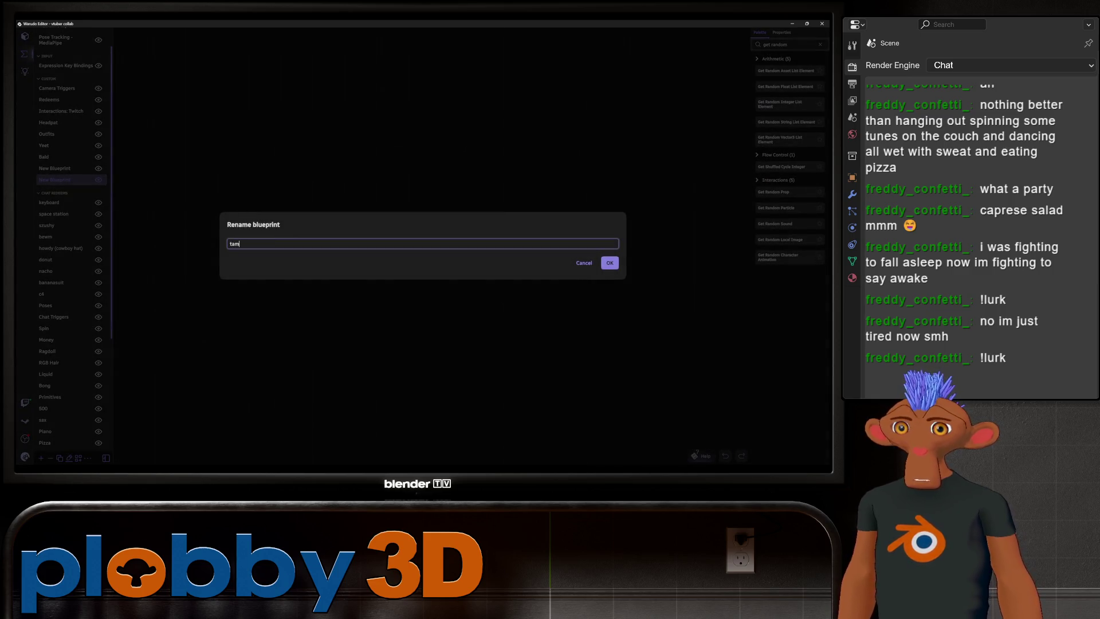
{"action": "key", "text": "Return"}
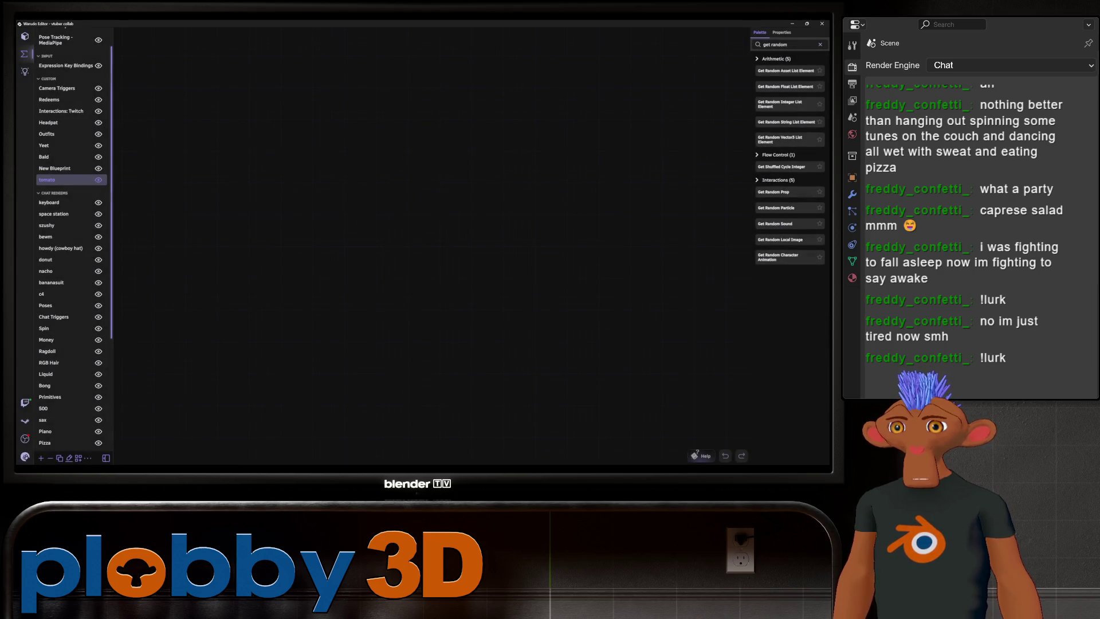
{"action": "left_click_drag", "start_coordinate": [51, 179], "coordinate": [52, 201]}
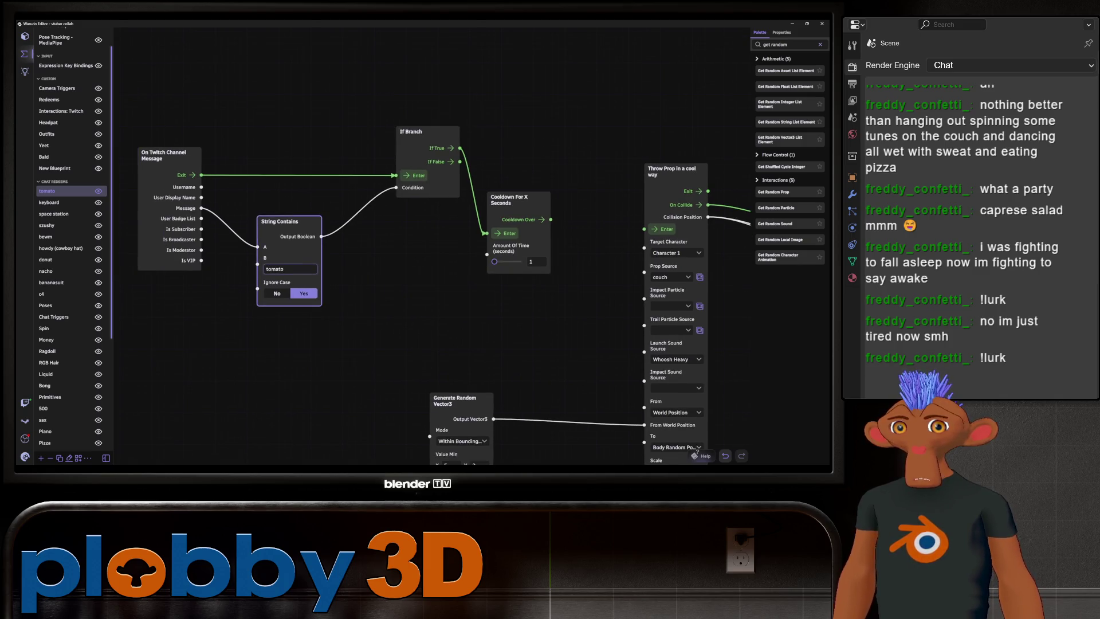
{"action": "middle_click_drag", "start_coordinate": [697, 448], "coordinate": [420, 379]}
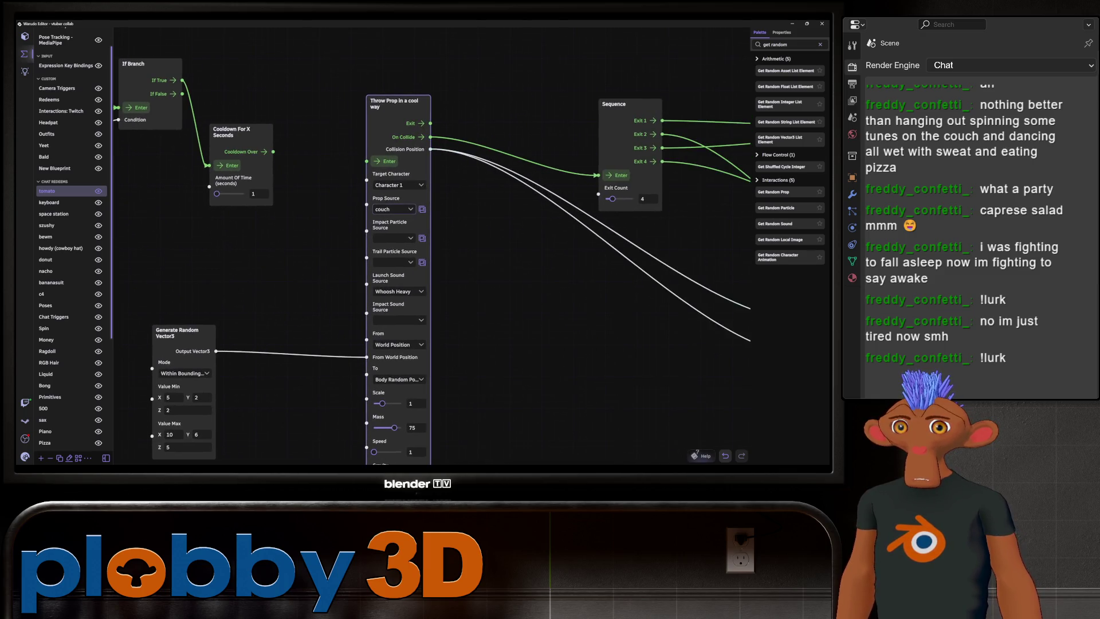
{"action": "left_click", "coordinate": [394, 209]}
{"action": "key", "text": "Escape"}
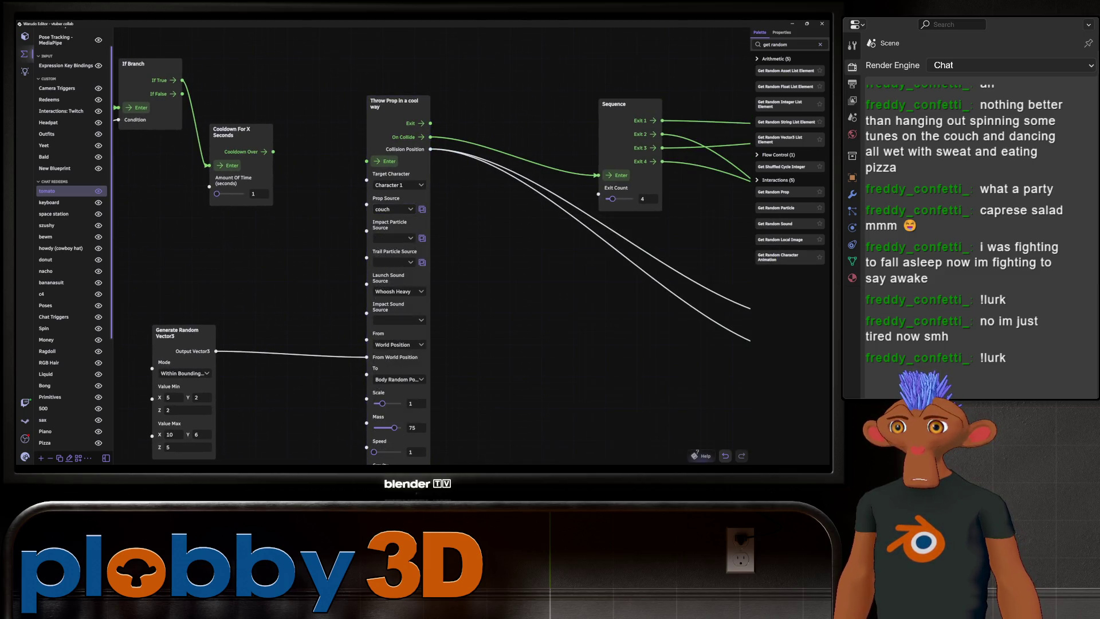
- Rename the other New Blueprint to monster_can, then reopen the tomato blueprint
{"action": "left_click", "coordinate": [55, 169]}
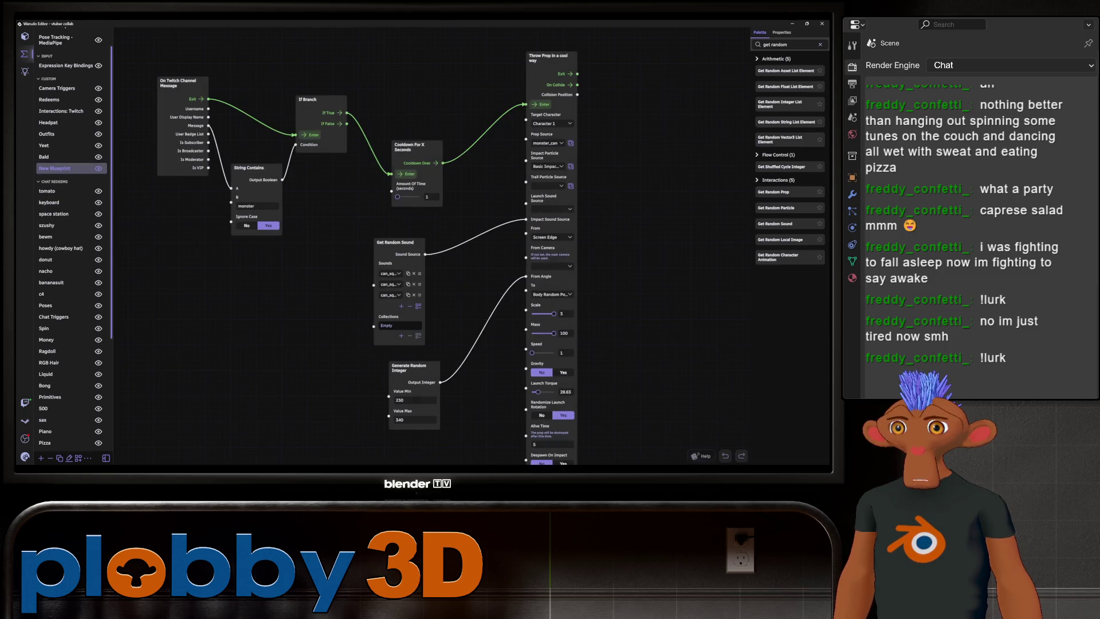
{"action": "left_click", "coordinate": [69, 458]}
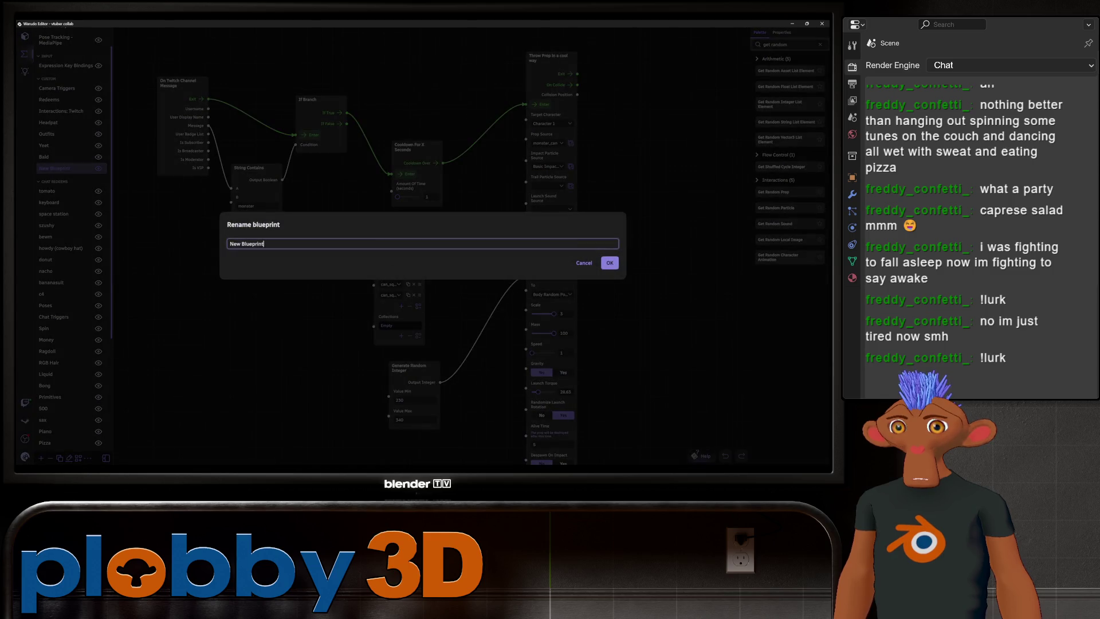
{"action": "key", "text": "BackSpace"}
{"action": "key", "text": "BackSpace"}
{"action": "key", "text": "BackSpace"}
{"action": "type", "text": "monster_can"}
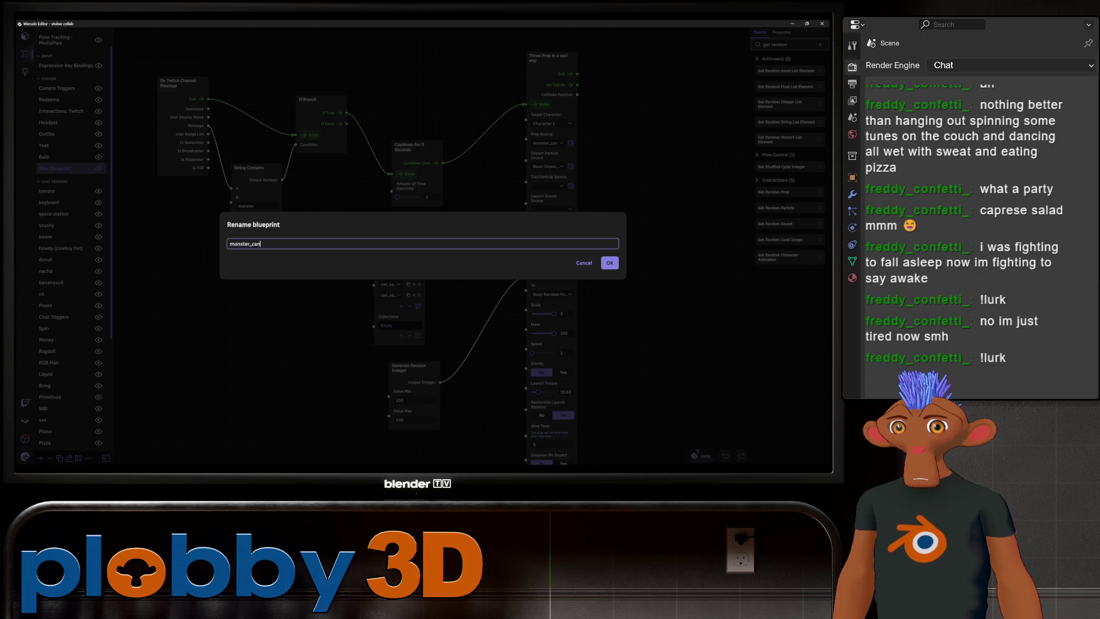
{"action": "key", "text": "Return"}
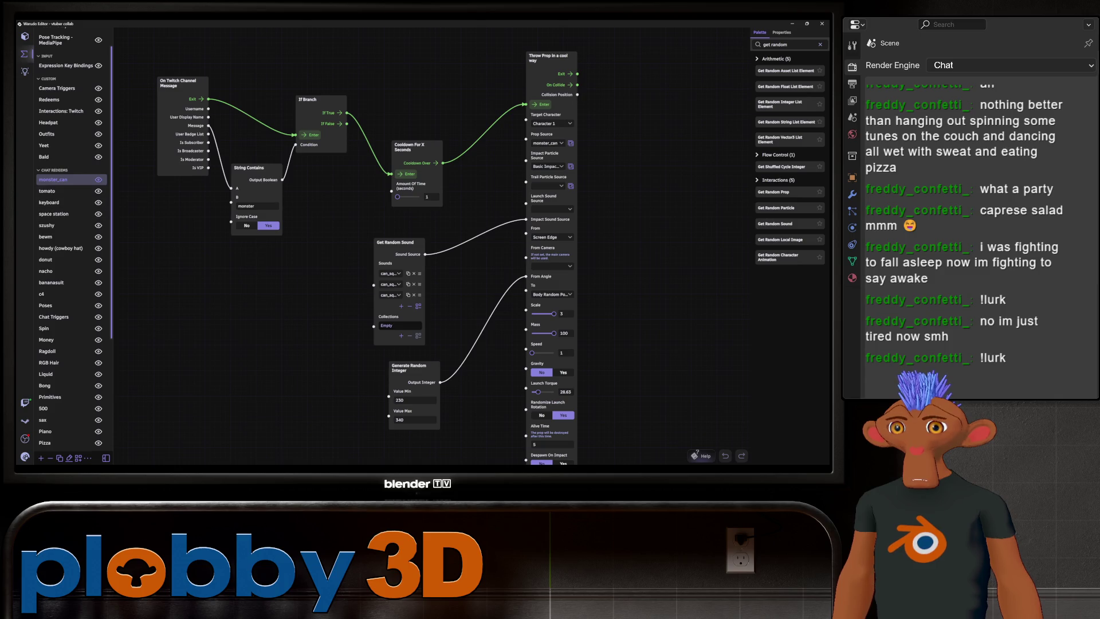
{"action": "left_click", "coordinate": [47, 191]}
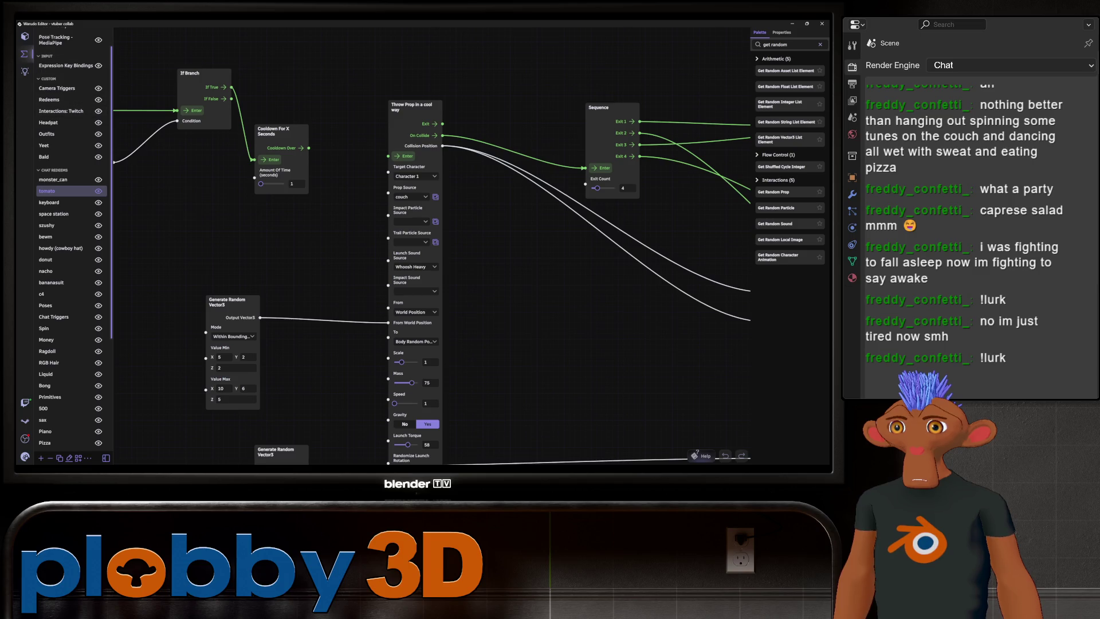
{"action": "left_click", "coordinate": [24, 37]}
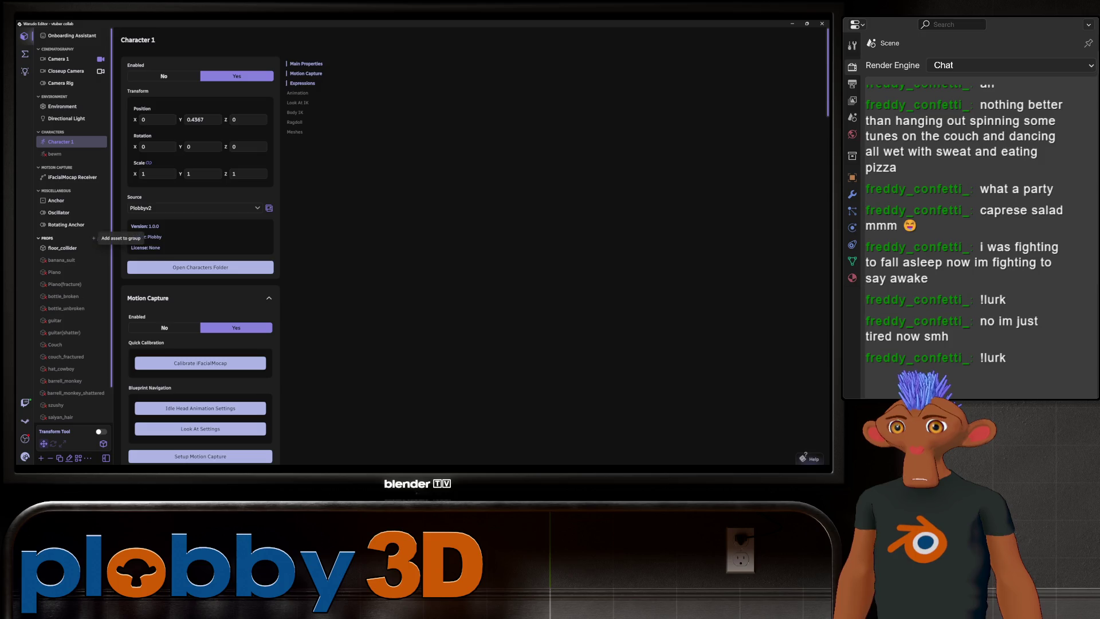
- Add a prop named tomato using the tomato model, disabled, with collision detection on
{"action": "left_click", "coordinate": [93, 238]}
{"action": "left_click", "coordinate": [200, 165]}
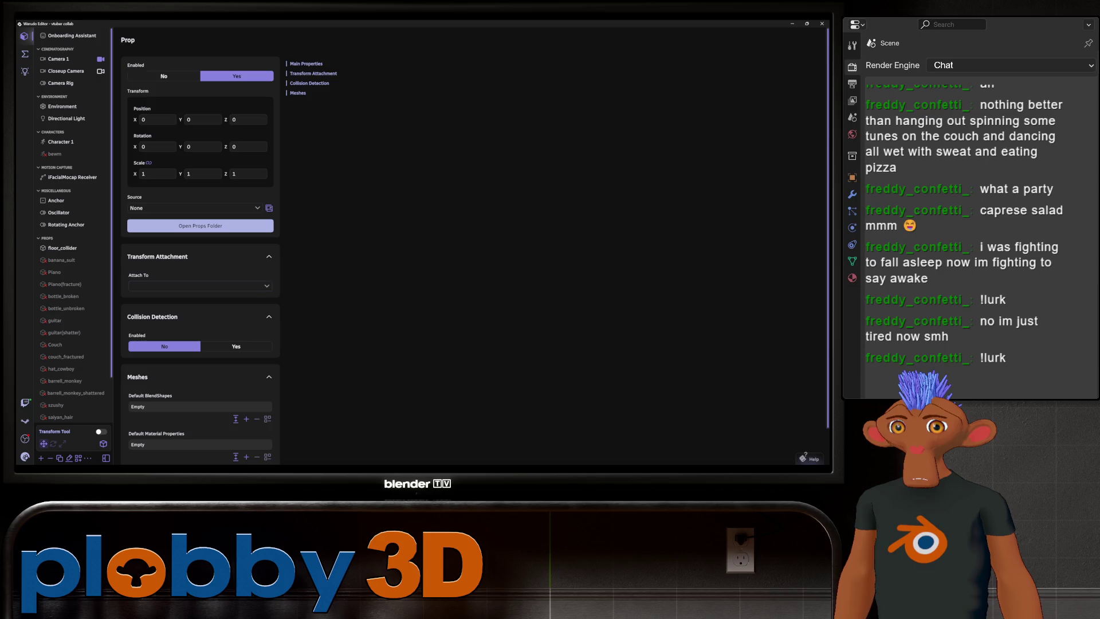
{"action": "left_click", "coordinate": [195, 207]}
{"action": "scroll", "coordinate": [229, 332], "scroll_direction": "down", "scroll_amount": 10}
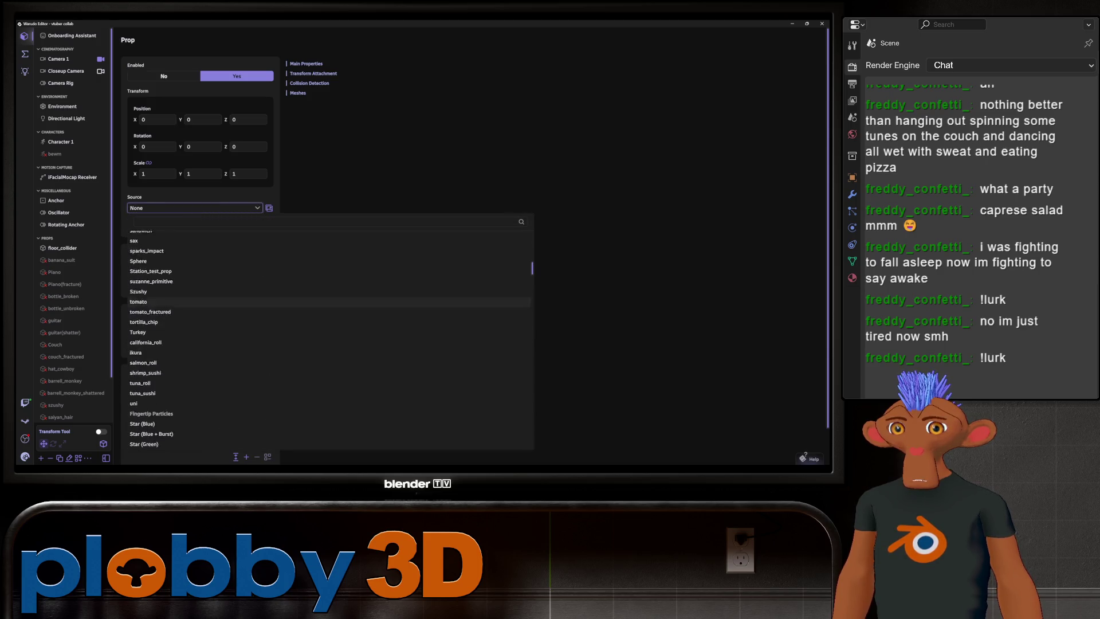
{"action": "scroll", "coordinate": [229, 304], "scroll_direction": "up", "scroll_amount": 3}
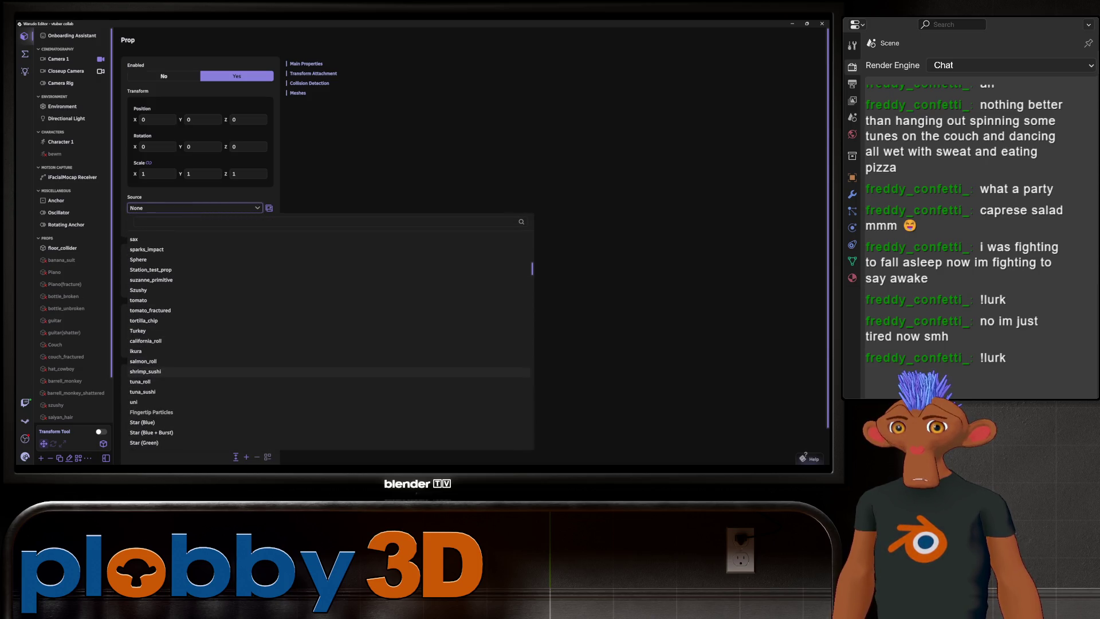
{"action": "left_click", "coordinate": [138, 300]}
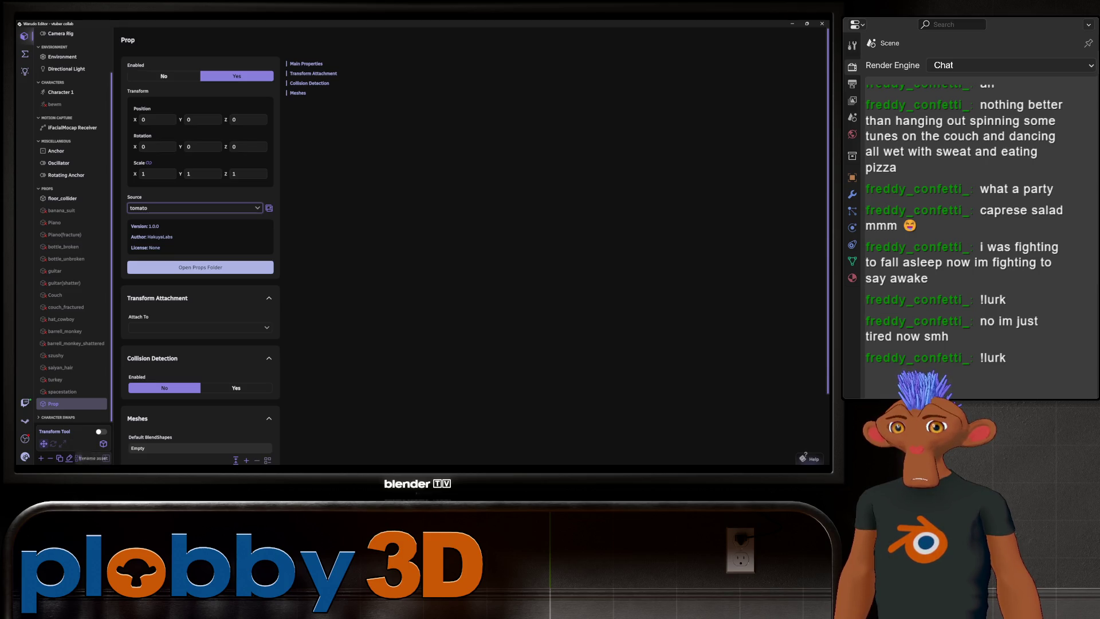
{"action": "left_click", "coordinate": [68, 458]}
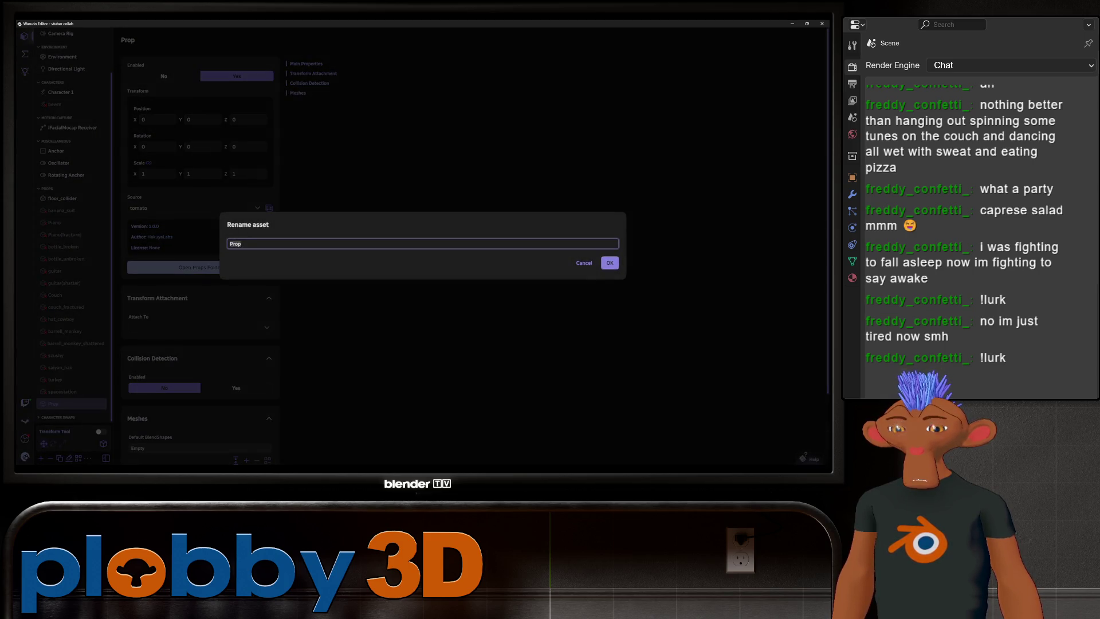
{"action": "type", "text": "tomato"}
{"action": "key", "text": "Return"}
{"action": "left_click", "coordinate": [164, 75]}
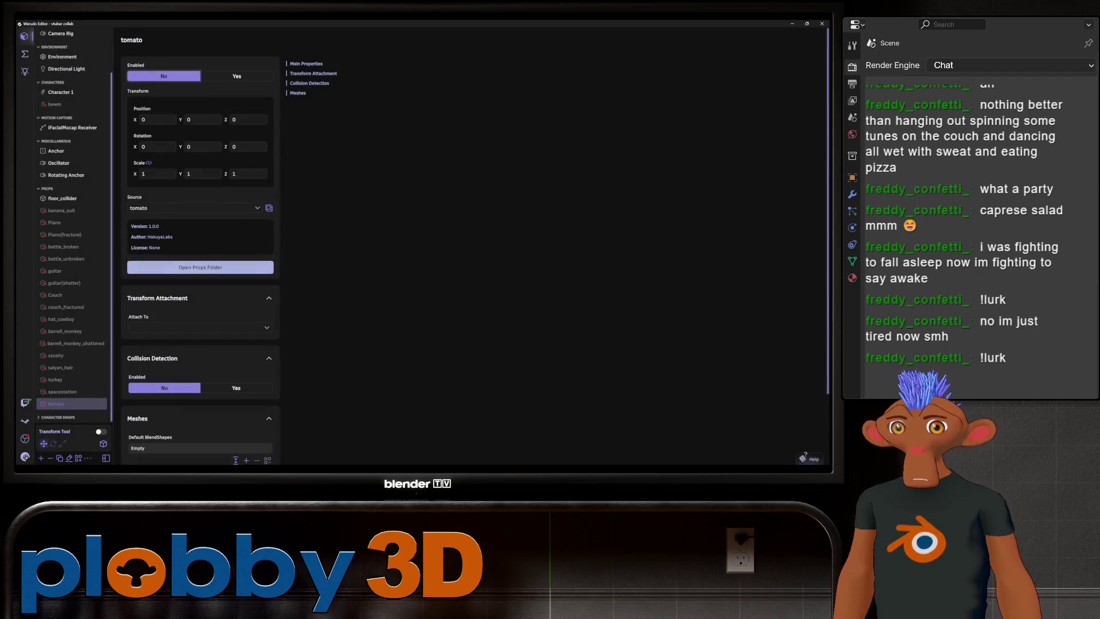
{"action": "left_click", "coordinate": [236, 388]}
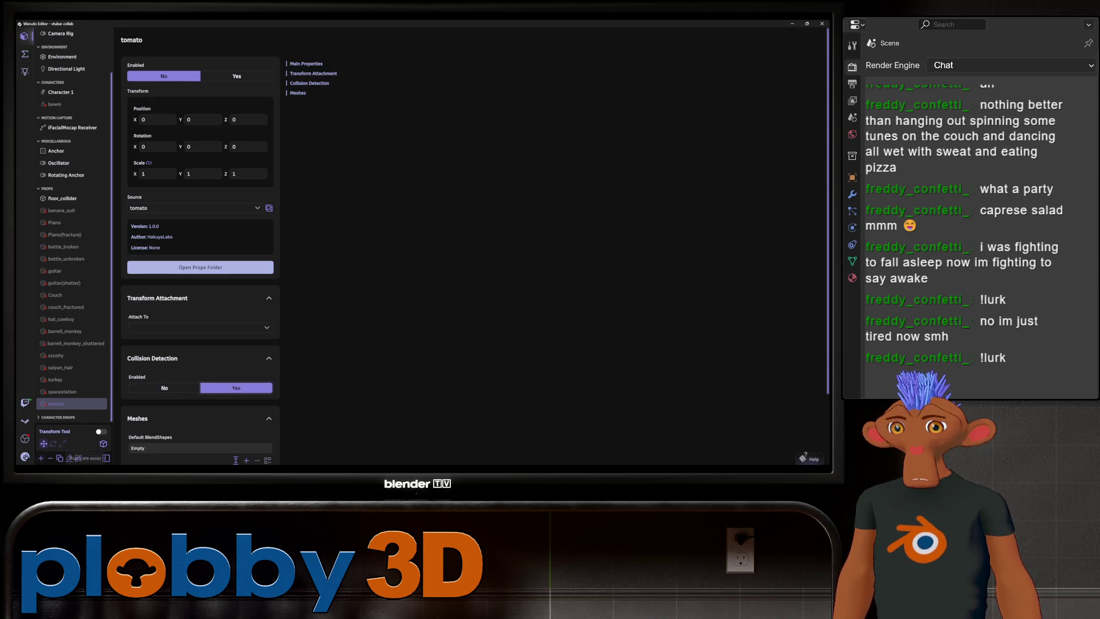
- Add a second prop, tomato(fractured), using tomato_fractured, disabled, with collision detection on
{"action": "left_click", "coordinate": [41, 458]}
{"action": "left_click", "coordinate": [199, 165]}
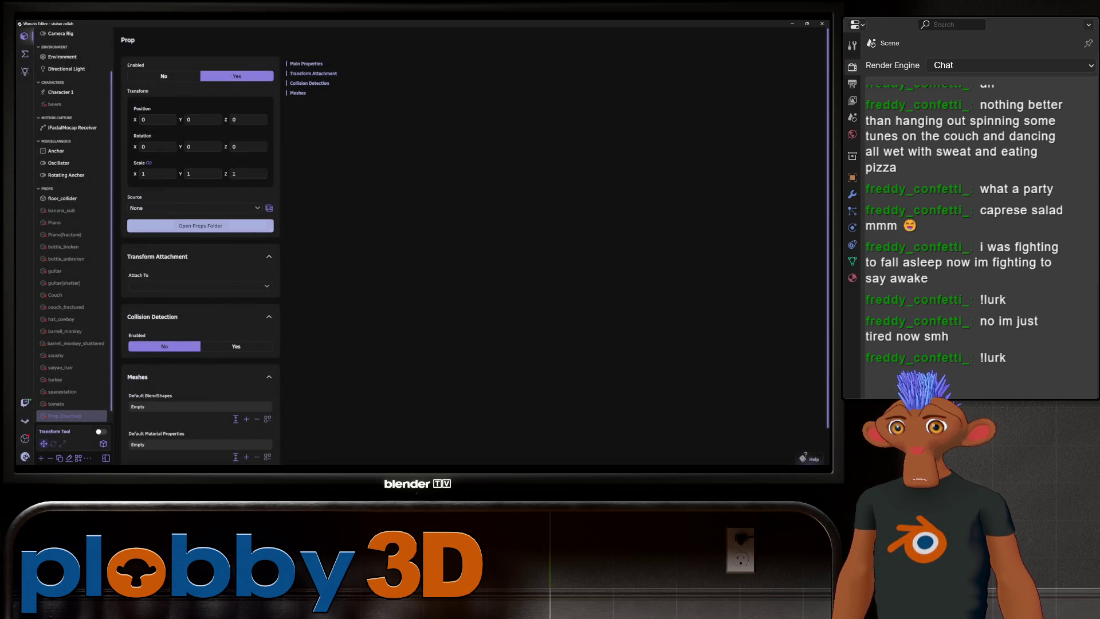
{"action": "left_click", "coordinate": [194, 208]}
{"action": "scroll", "coordinate": [229, 352], "scroll_direction": "down", "scroll_amount": 10}
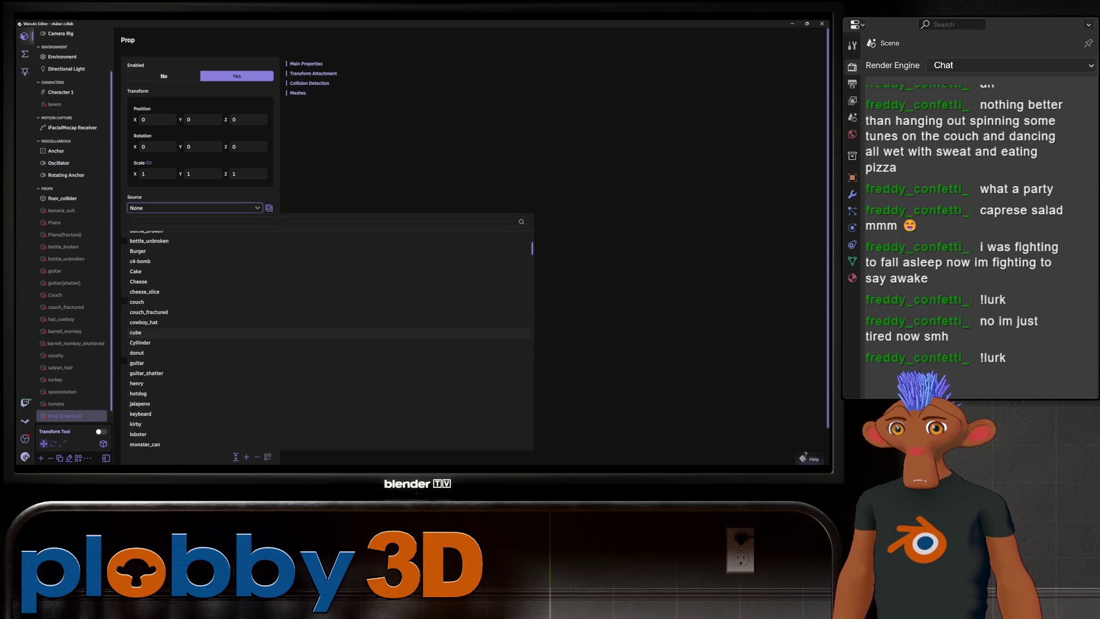
{"action": "scroll", "coordinate": [229, 366], "scroll_direction": "down", "scroll_amount": 10}
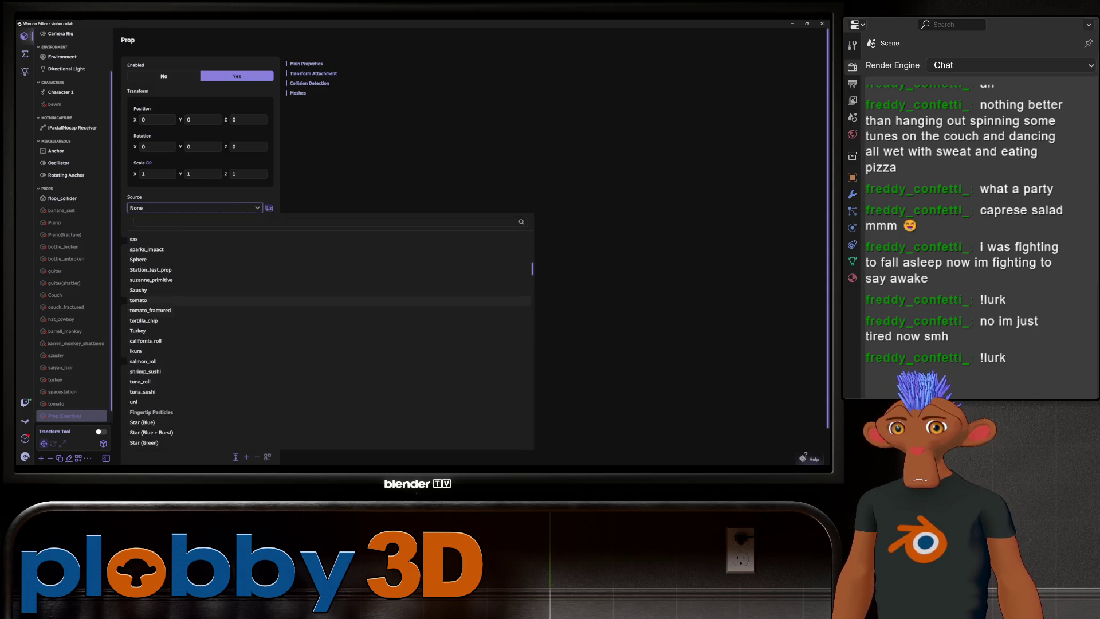
{"action": "left_click", "coordinate": [149, 327]}
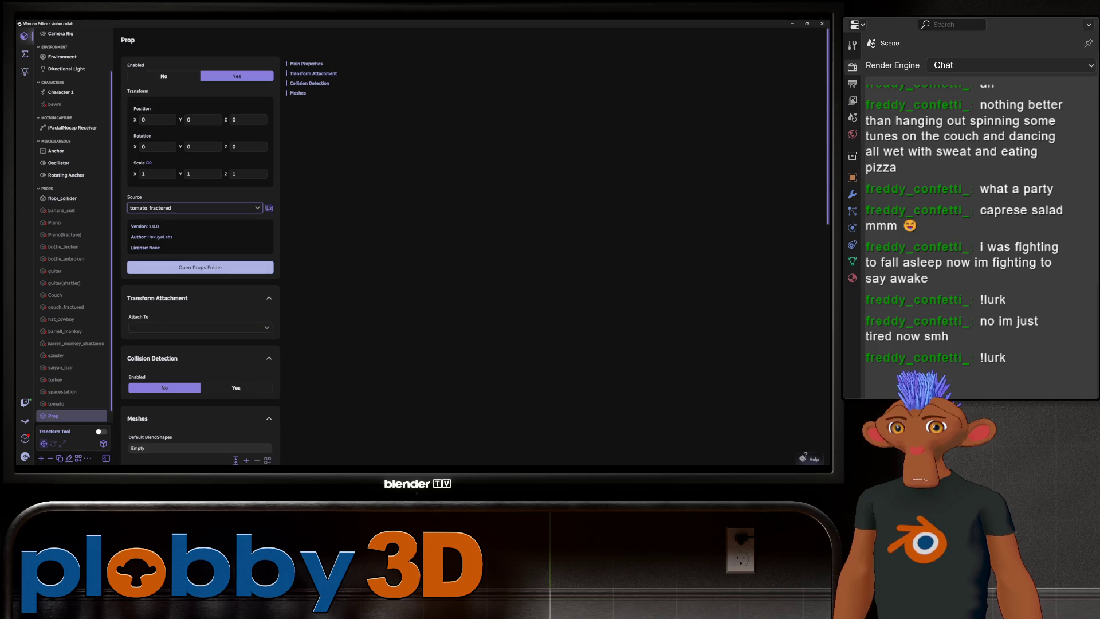
{"action": "left_click", "coordinate": [236, 388]}
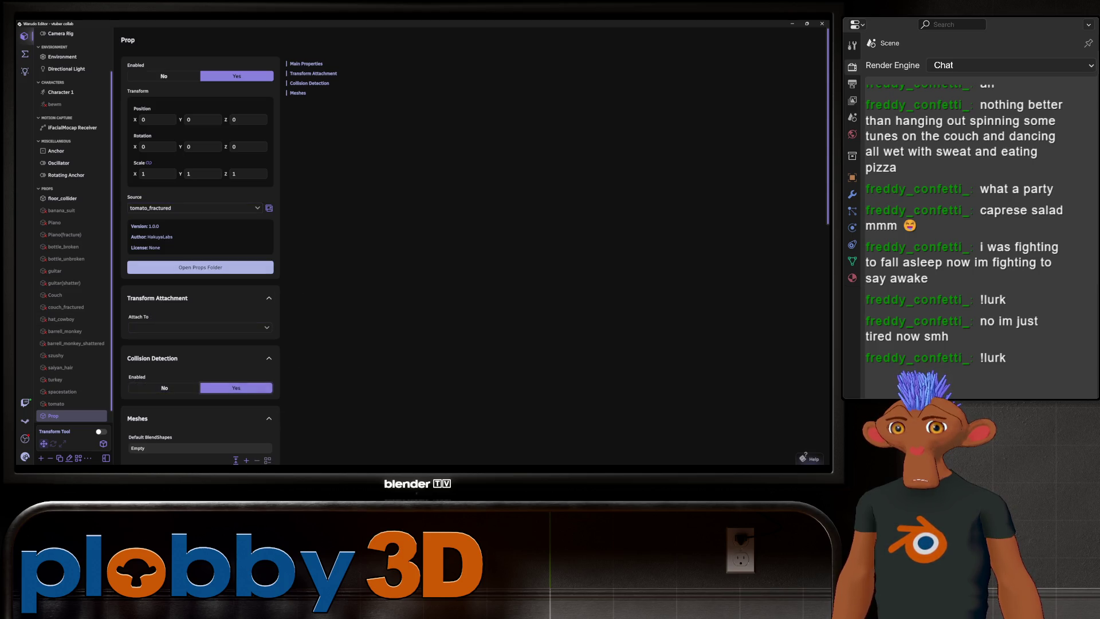
{"action": "left_click", "coordinate": [164, 75]}
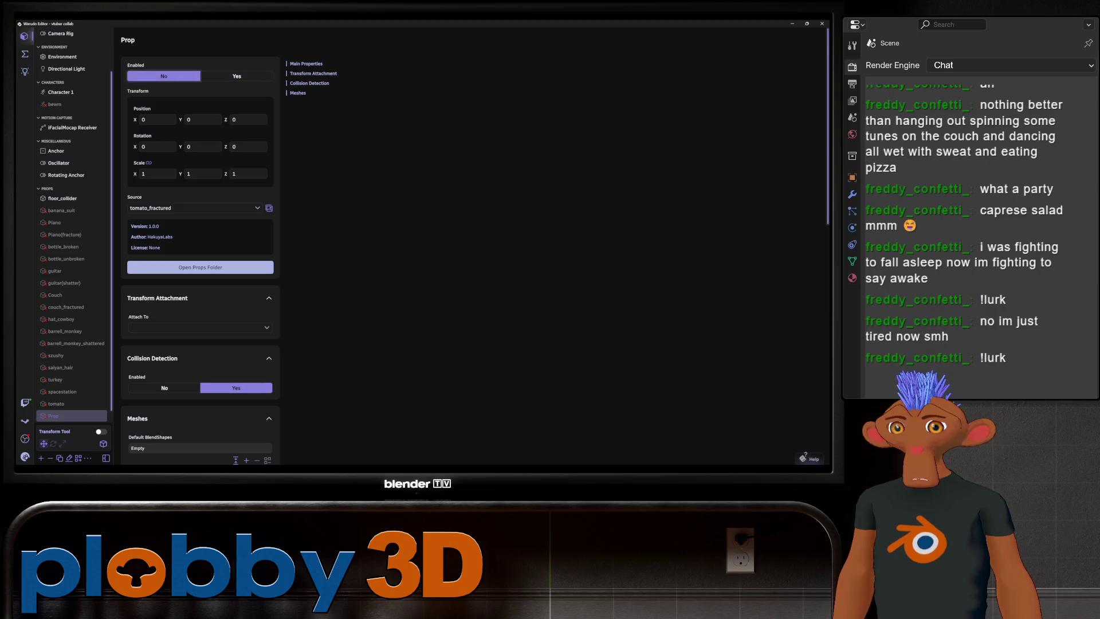
{"action": "left_click", "coordinate": [68, 458]}
{"action": "type", "text": "tomato(fractured)("}
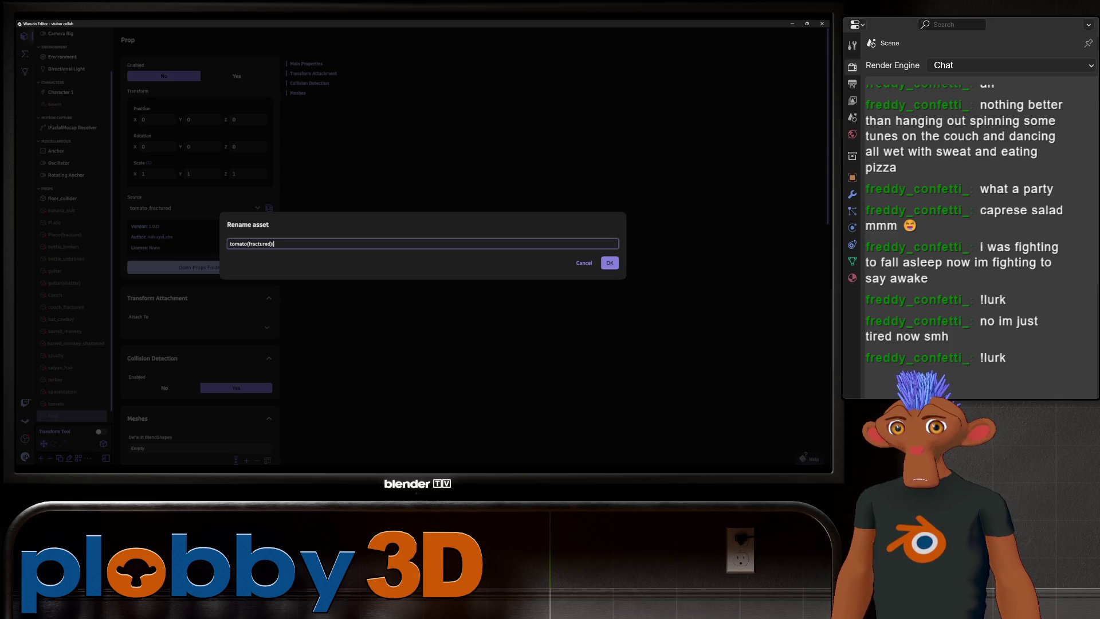
{"action": "key", "text": "BackSpace"}
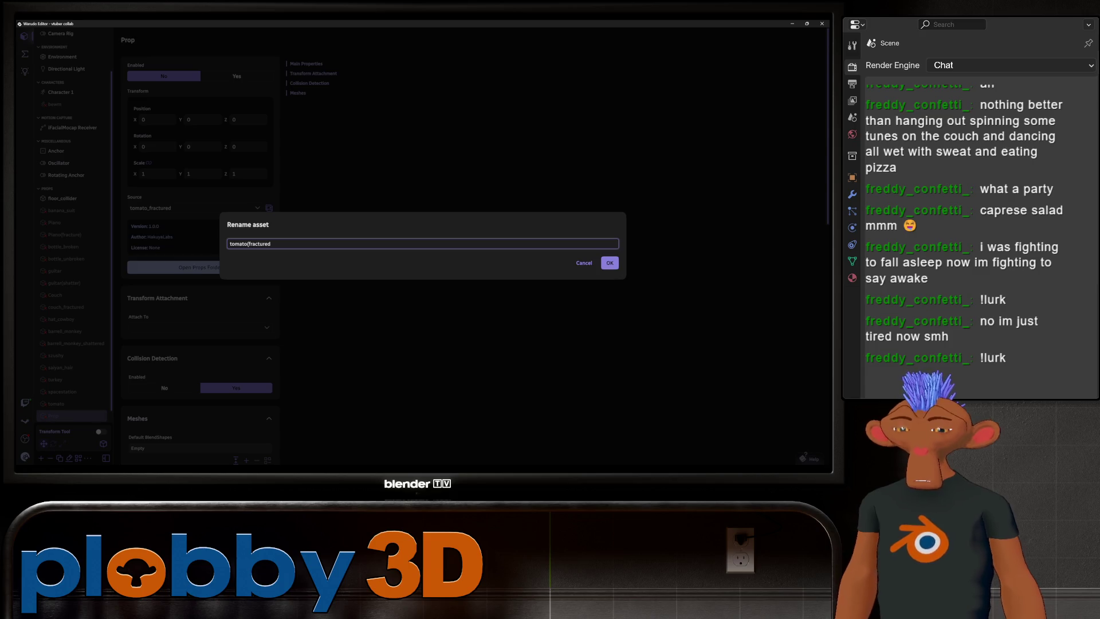
{"action": "type", "text": ")"}
{"action": "key", "text": "Return"}
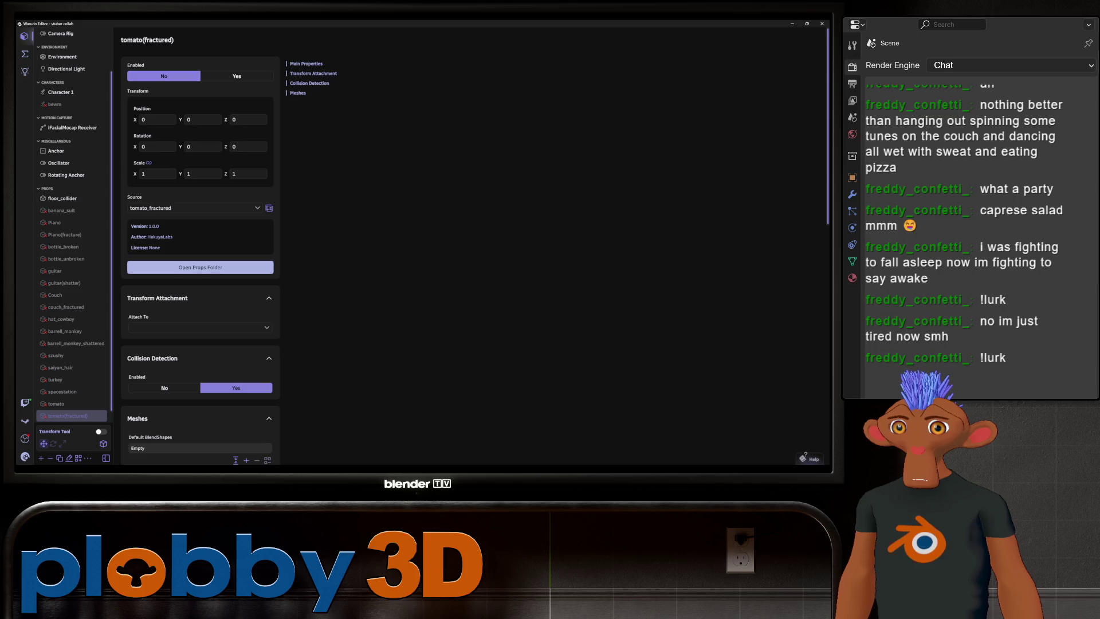
{"action": "left_click", "coordinate": [25, 457]}
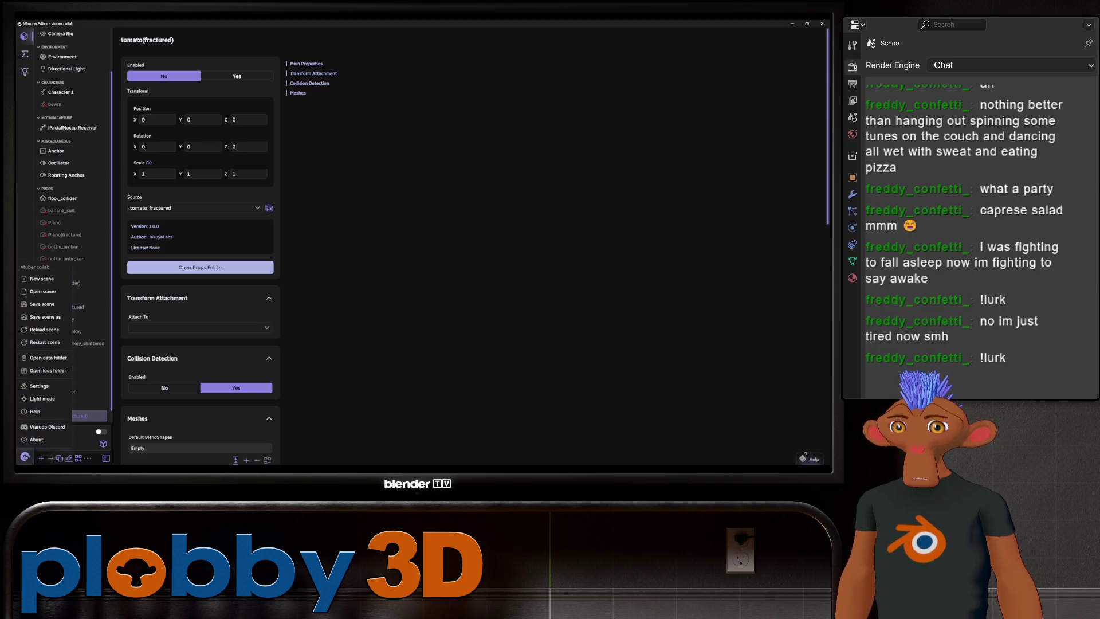
- Save the Warudo scene
{"action": "left_click", "coordinate": [42, 304]}
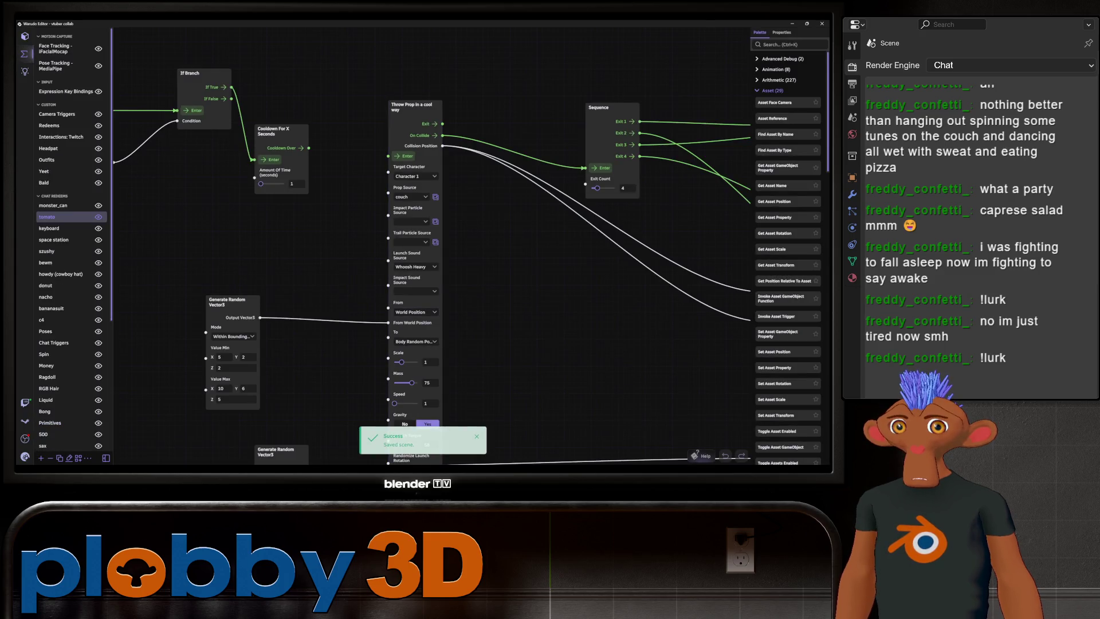
{"action": "scroll", "coordinate": [430, 275], "scroll_direction": "down", "scroll_amount": 1}
{"action": "left_click_drag", "start_coordinate": [516, 275], "coordinate": [427, 292]}
- Set the tomato blueprint's two Throw Prop sources to tomato and tomato_fractured
{"action": "left_click", "coordinate": [314, 207]}
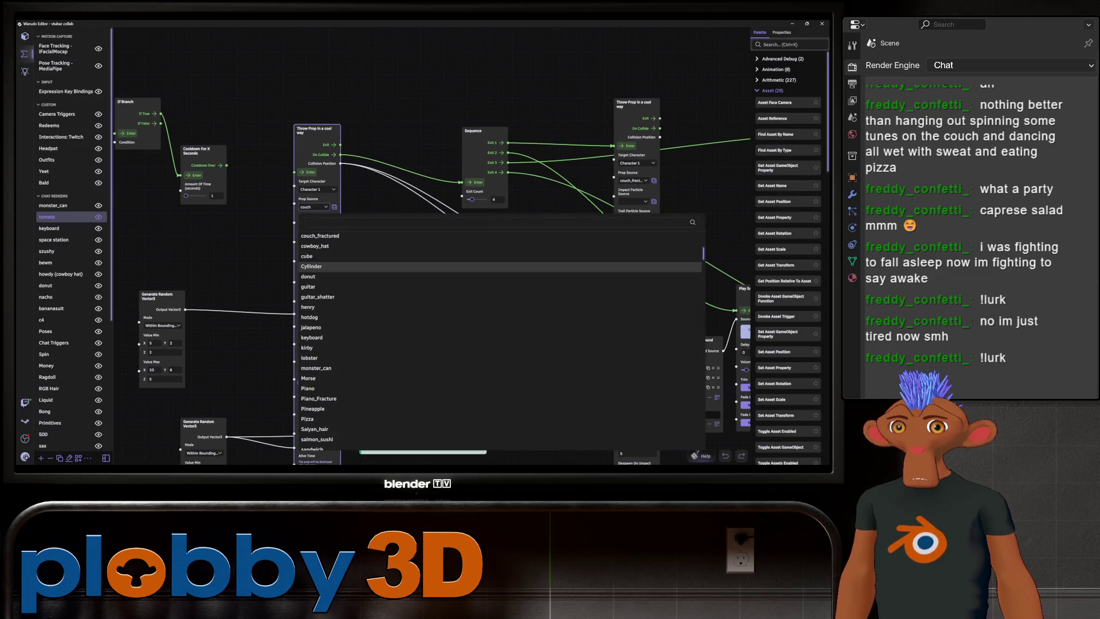
{"action": "scroll", "coordinate": [499, 298], "scroll_direction": "down", "scroll_amount": 10}
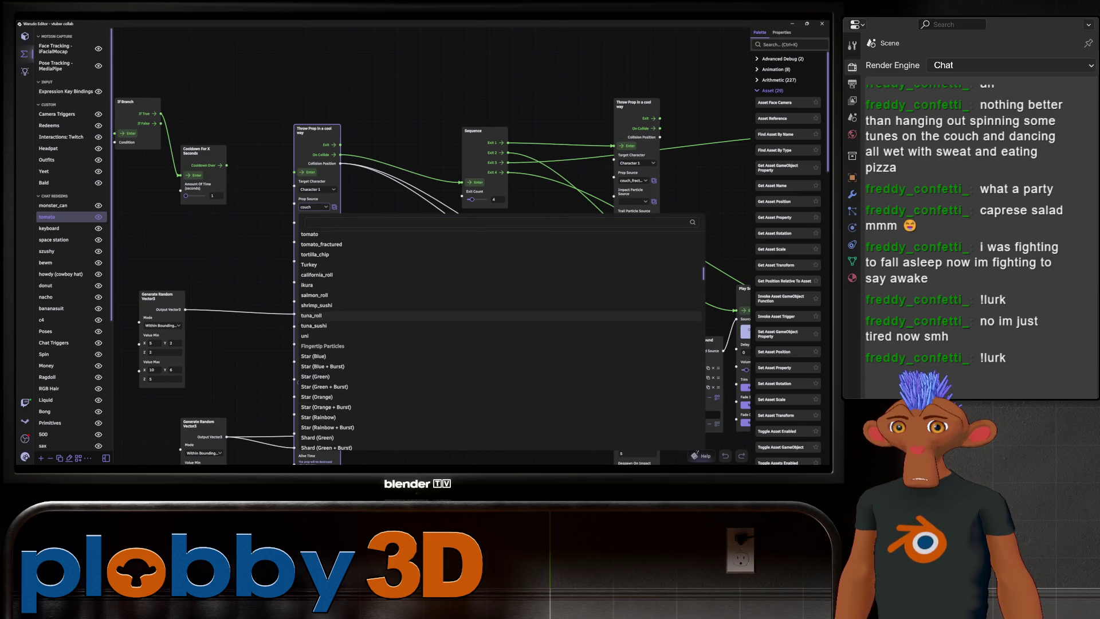
{"action": "scroll", "coordinate": [499, 333], "scroll_direction": "up", "scroll_amount": 3}
{"action": "left_click", "coordinate": [321, 333]}
{"action": "middle_click_drag", "start_coordinate": [401, 257], "coordinate": [246, 226]}
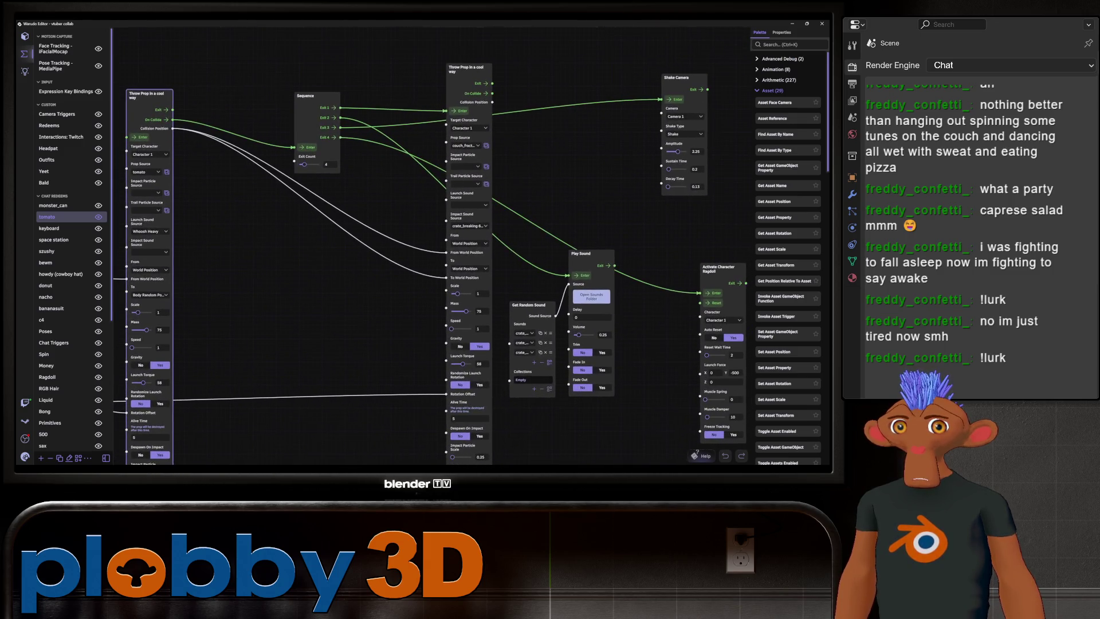
{"action": "left_click", "coordinate": [465, 146]}
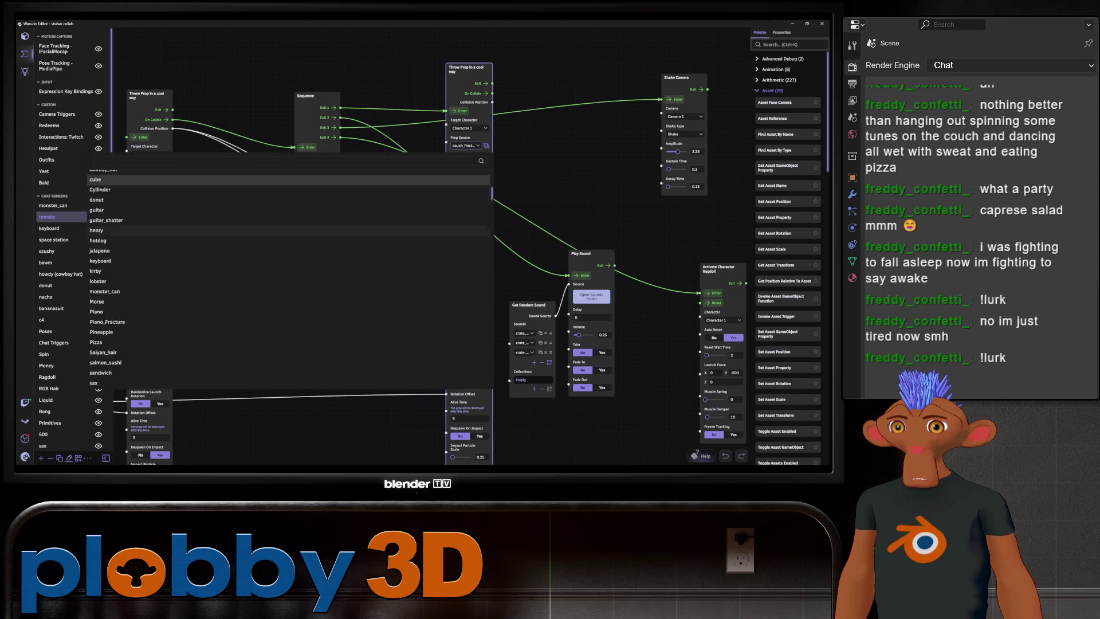
{"action": "scroll", "coordinate": [287, 275], "scroll_direction": "down", "scroll_amount": 5}
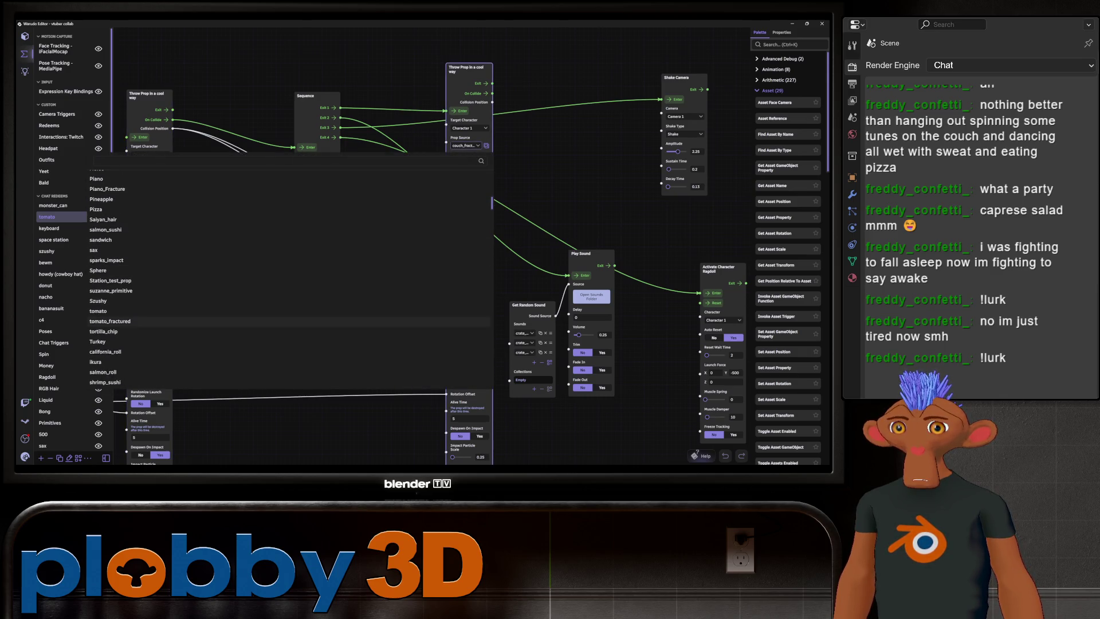
{"action": "left_click", "coordinate": [110, 321]}
- Tidy the blueprint graph, moving the Play Sound node slightly lower
{"action": "mouse_move", "coordinate": [401, 258]}
{"action": "middle_mouse_down"}
{"action": "mouse_move", "coordinate": [287, 230]}
{"action": "mouse_move", "coordinate": [233, 243]}
{"action": "middle_mouse_up"}
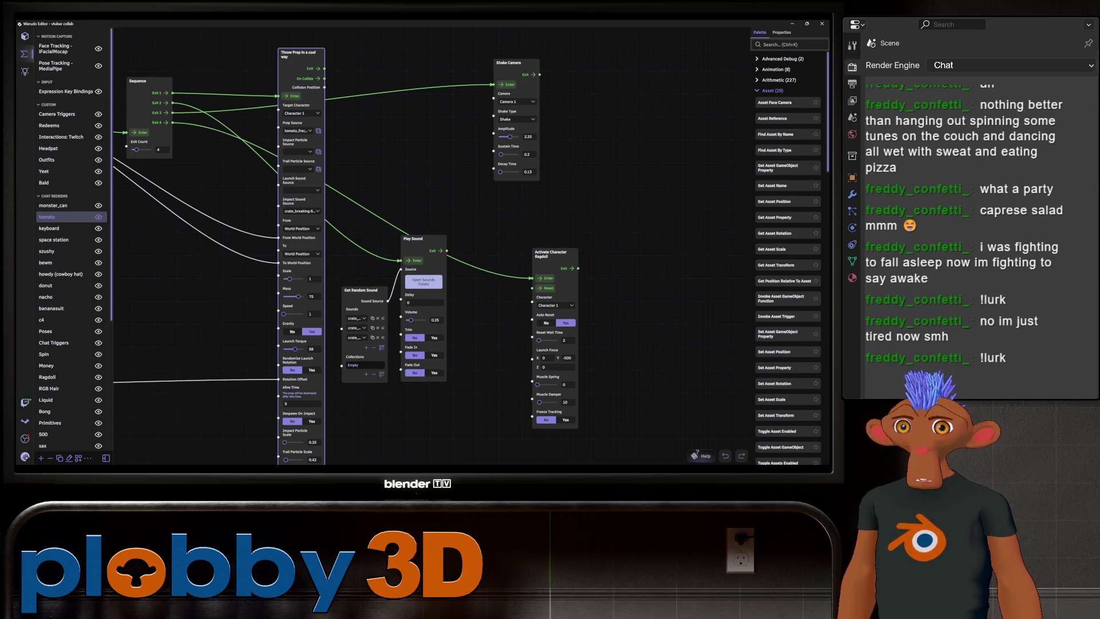
{"action": "scroll", "coordinate": [412, 246], "scroll_direction": "down", "scroll_amount": 2}
{"action": "middle_click_drag", "start_coordinate": [413, 246], "coordinate": [343, 220]}
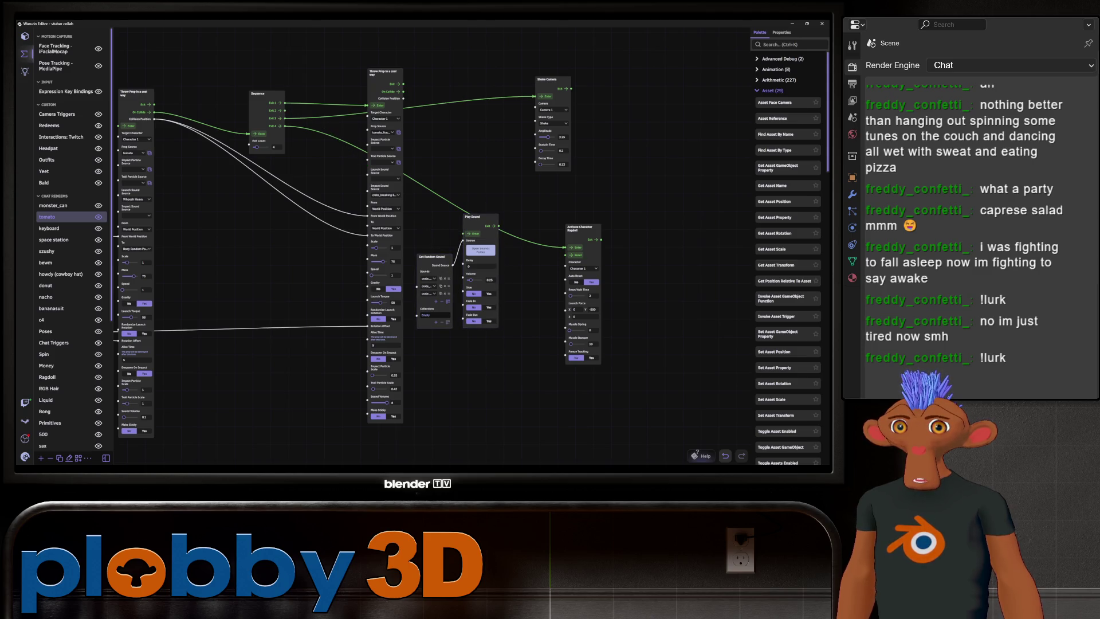
{"action": "left_click_drag", "start_coordinate": [472, 217], "coordinate": [471, 247]}
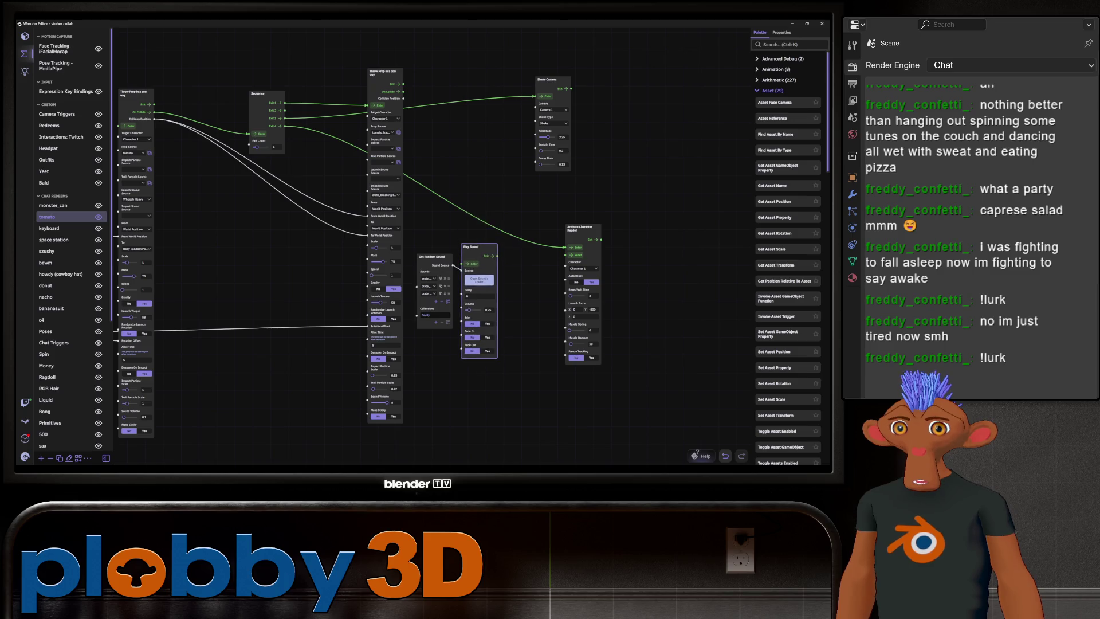
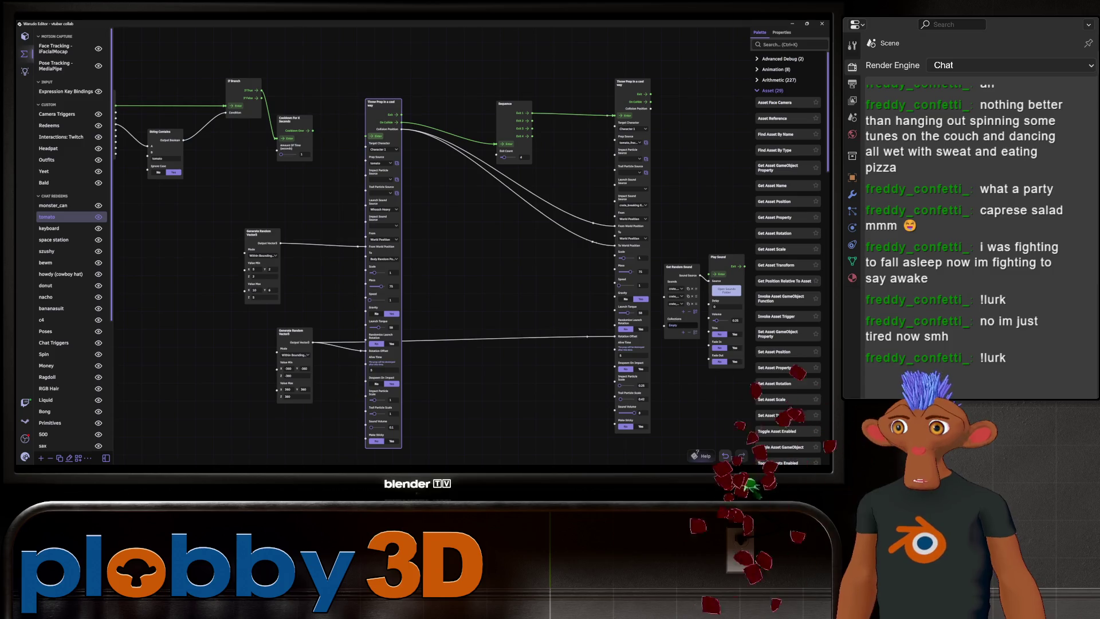
- Review the Throw Prop node's impact sound options, leaving them unchanged
{"action": "scroll", "coordinate": [382, 447], "scroll_direction": "up", "scroll_amount": 3}
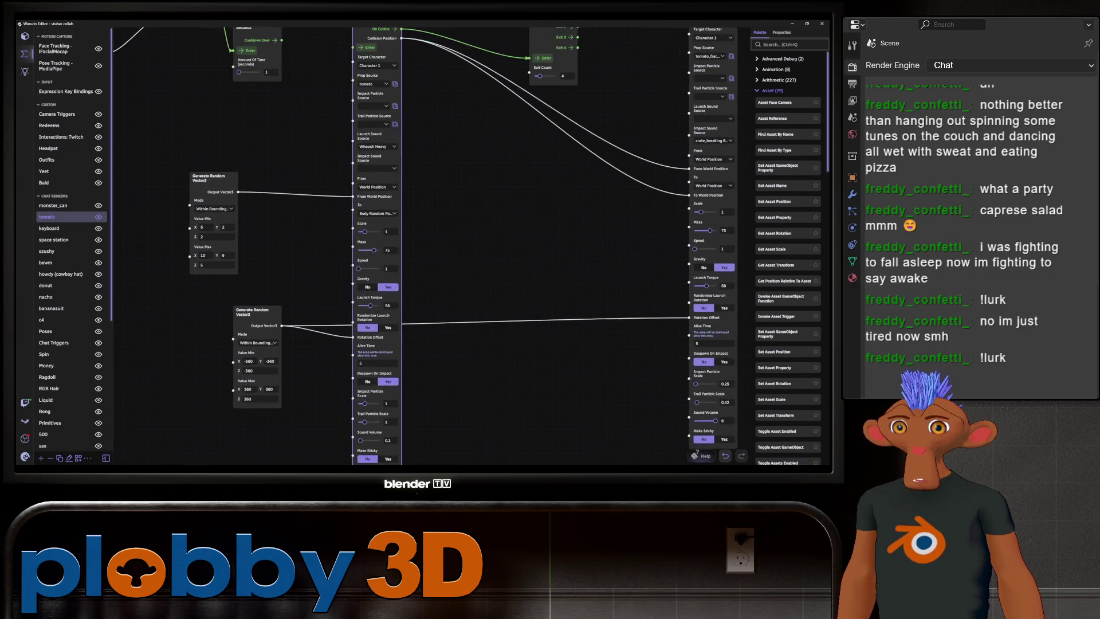
{"action": "mouse_move", "coordinate": [402, 229]}
{"action": "middle_mouse_down"}
{"action": "mouse_move", "coordinate": [372, 253]}
{"action": "mouse_move", "coordinate": [366, 286]}
{"action": "mouse_move", "coordinate": [376, 387]}
{"action": "middle_mouse_up"}
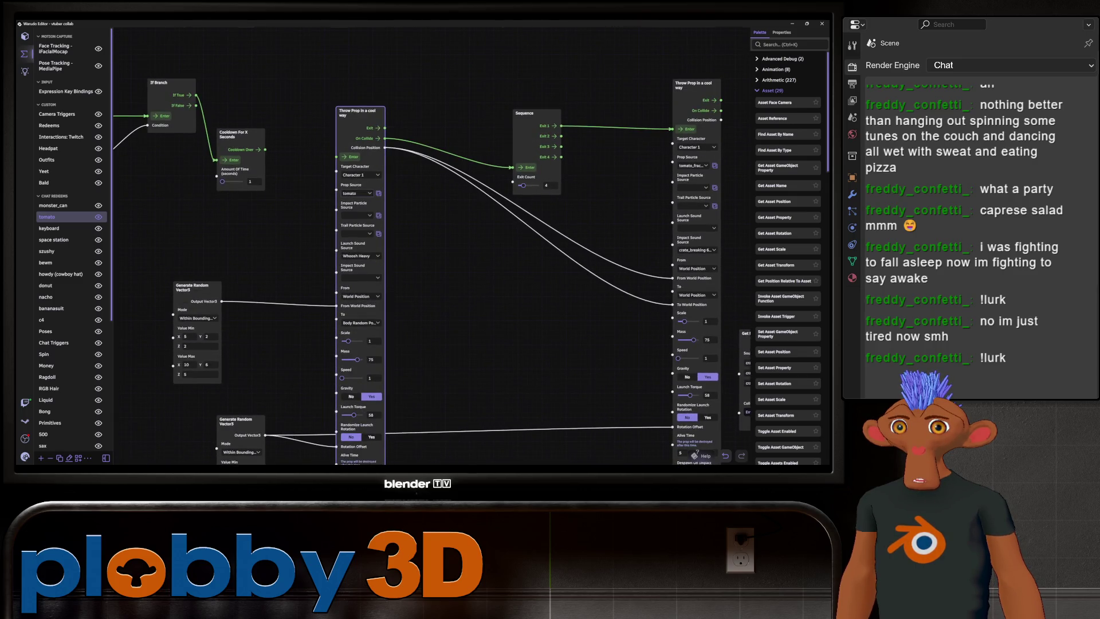
{"action": "left_click", "coordinate": [359, 277]}
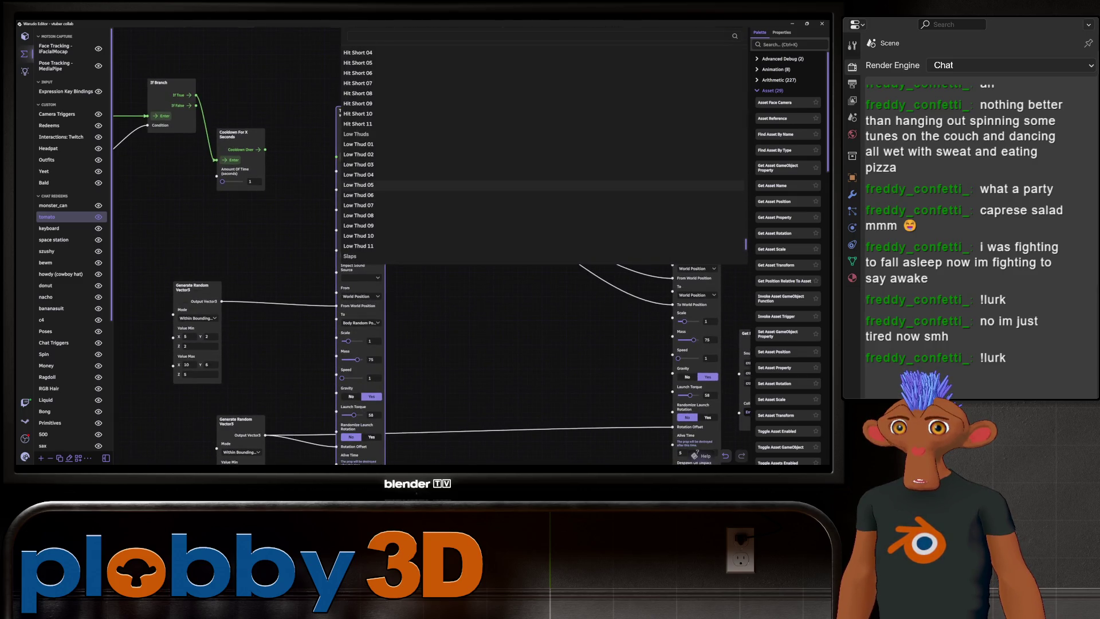
{"action": "scroll", "coordinate": [516, 156], "scroll_direction": "down", "scroll_amount": 1}
{"action": "scroll", "coordinate": [516, 247], "scroll_direction": "down", "scroll_amount": 3}
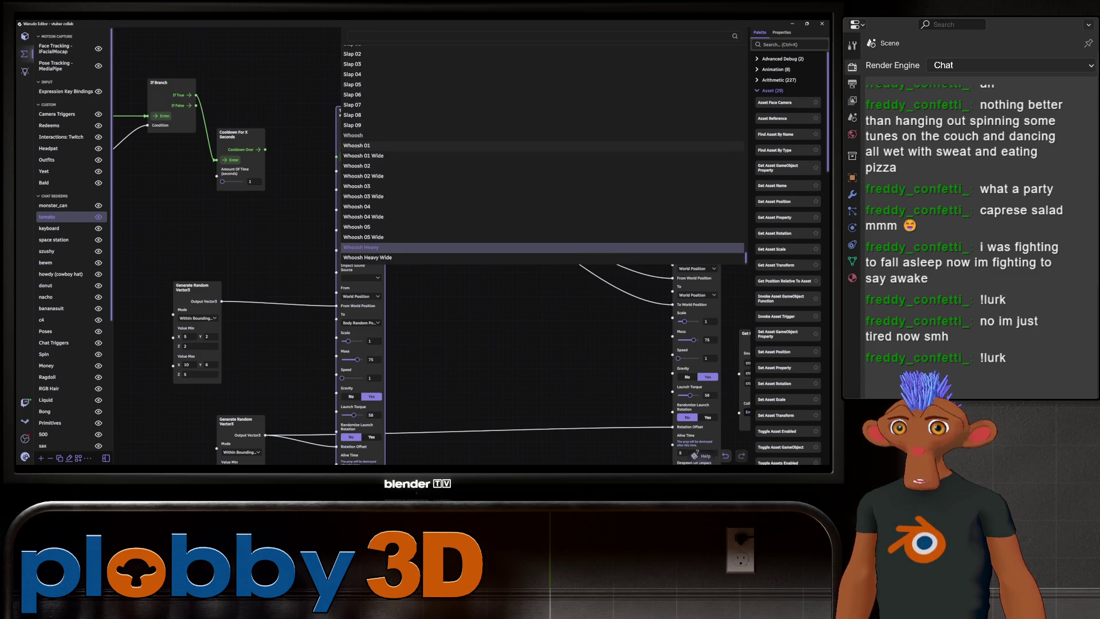
{"action": "key", "text": "Escape"}
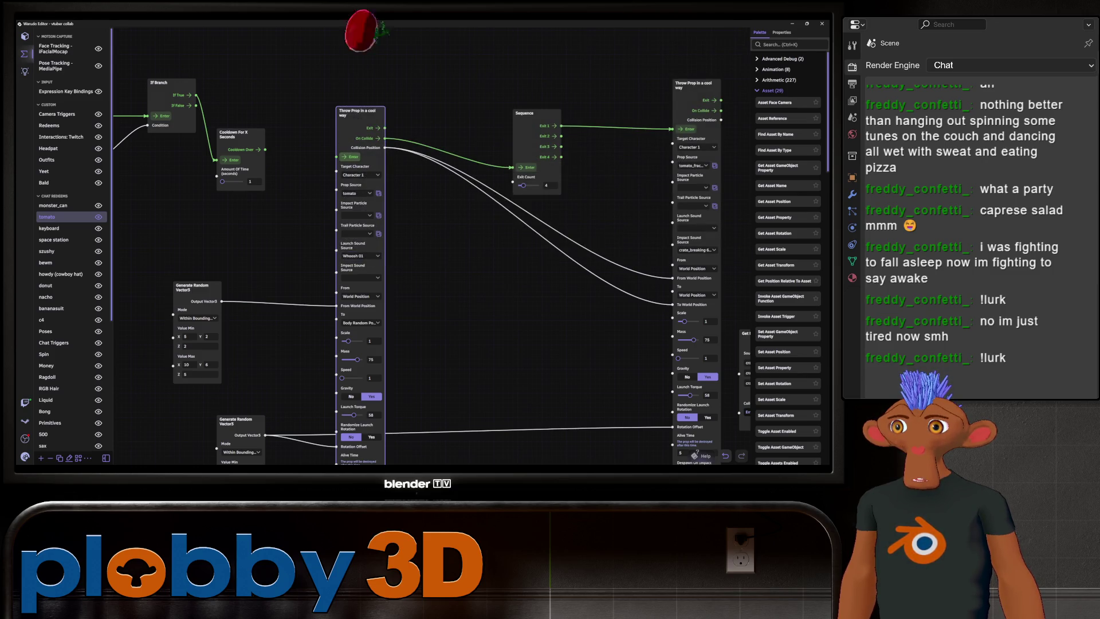
{"action": "scroll", "coordinate": [449, 246], "scroll_direction": "down", "scroll_amount": 5}
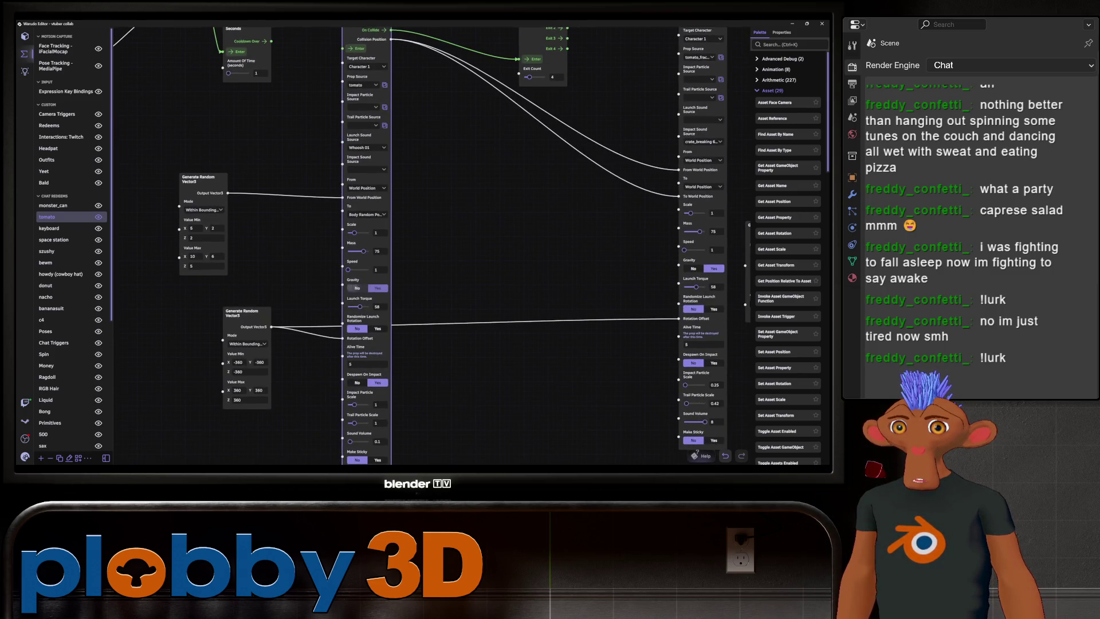
{"action": "scroll", "coordinate": [450, 246], "scroll_direction": "up", "scroll_amount": 3}
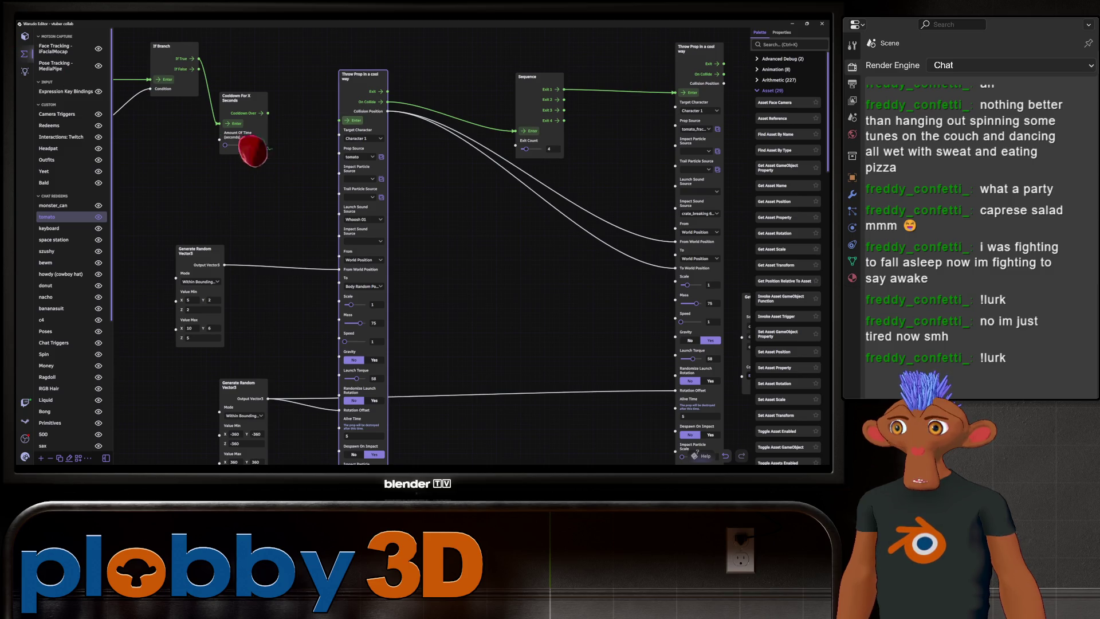
- Delete Activate Character Ragdoll and regroup Get Random Sound beside Play Sound lower right
{"action": "left_click_drag", "start_coordinate": [401, 286], "coordinate": [235, 119]}
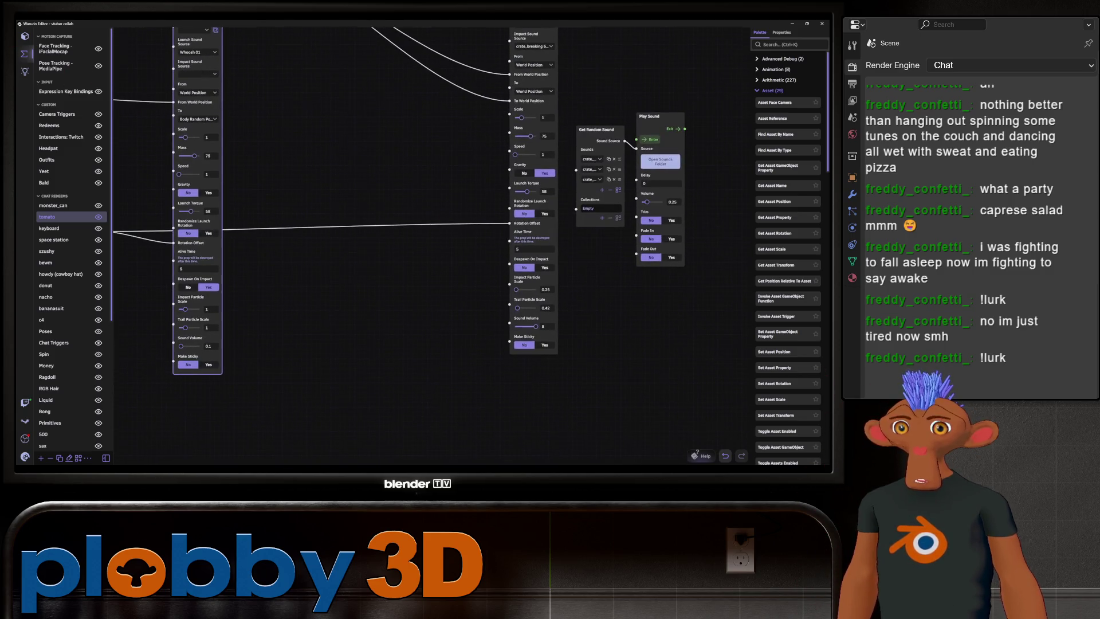
{"action": "left_click_drag", "start_coordinate": [401, 229], "coordinate": [446, 280]}
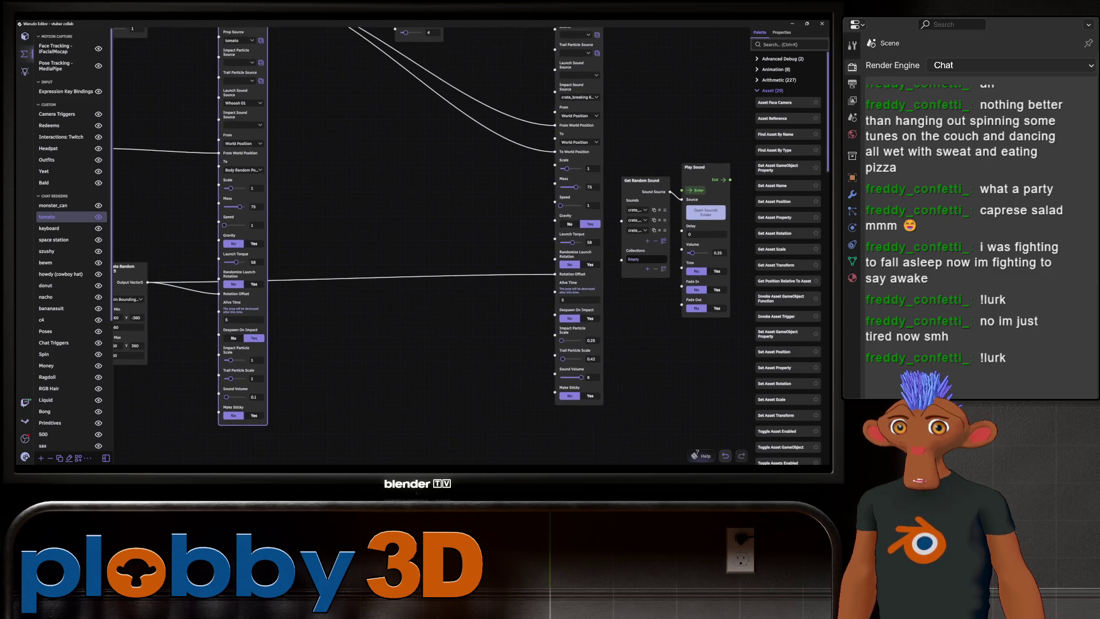
{"action": "left_click_drag", "start_coordinate": [401, 230], "coordinate": [415, 292]}
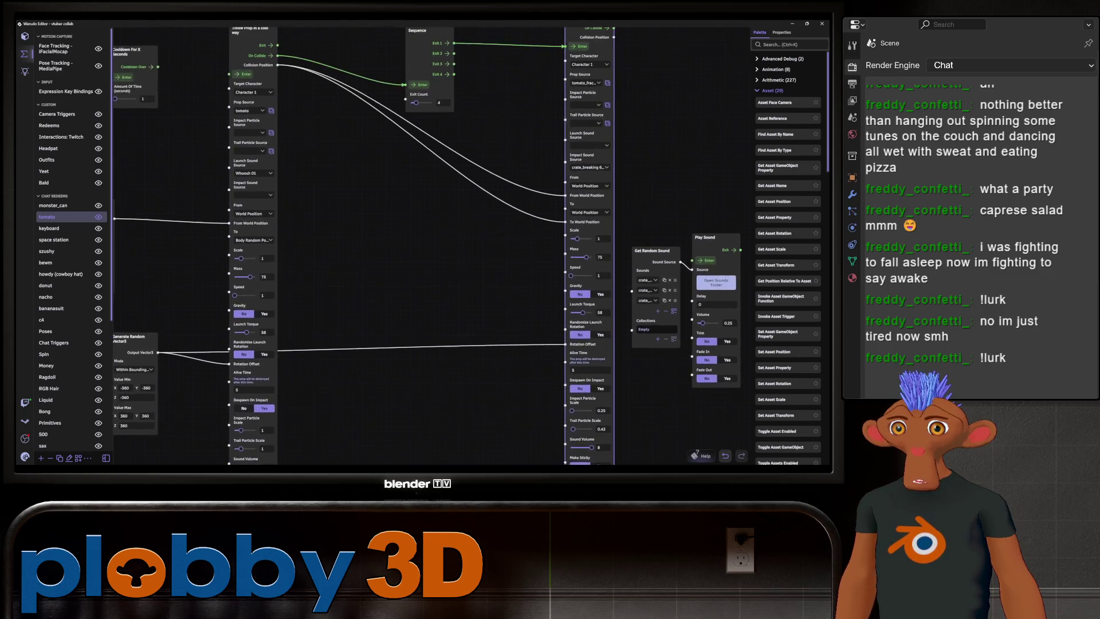
{"action": "scroll", "coordinate": [401, 258], "scroll_direction": "down", "scroll_amount": 1}
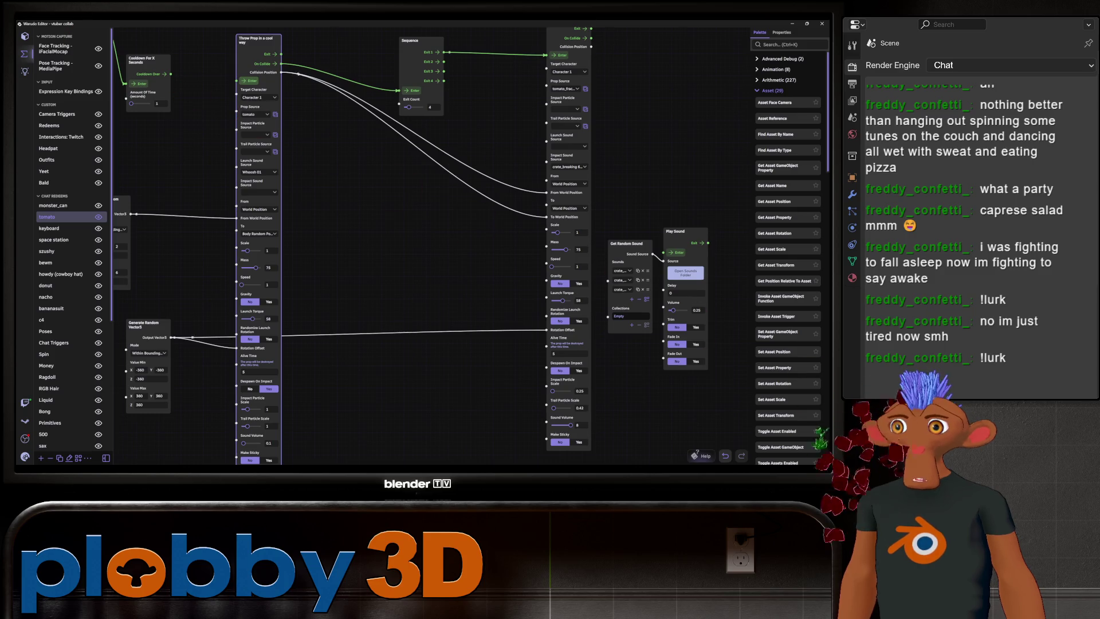
{"action": "left_click_drag", "start_coordinate": [401, 229], "coordinate": [386, 246]}
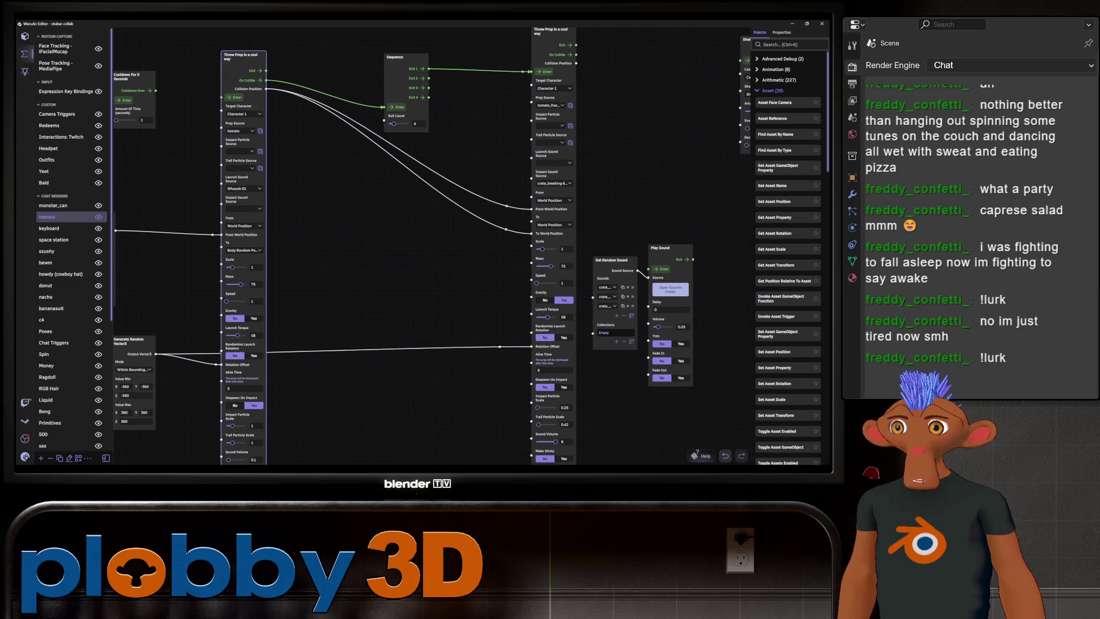
{"action": "scroll", "coordinate": [401, 247], "scroll_direction": "down", "scroll_amount": 3}
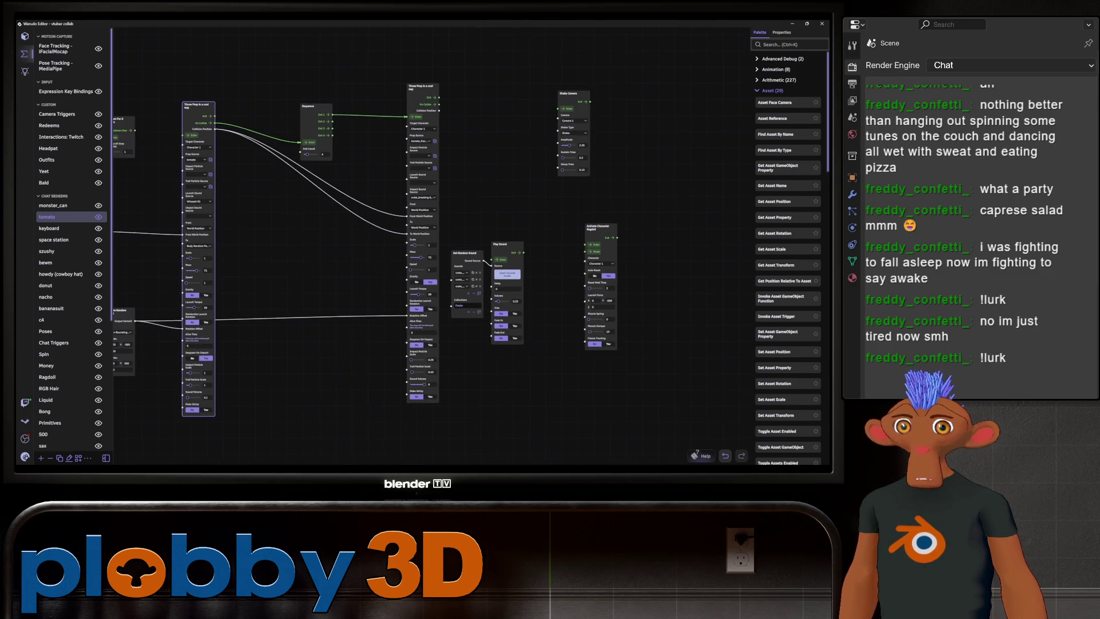
{"action": "left_click_drag", "start_coordinate": [573, 373], "coordinate": [542, 361]}
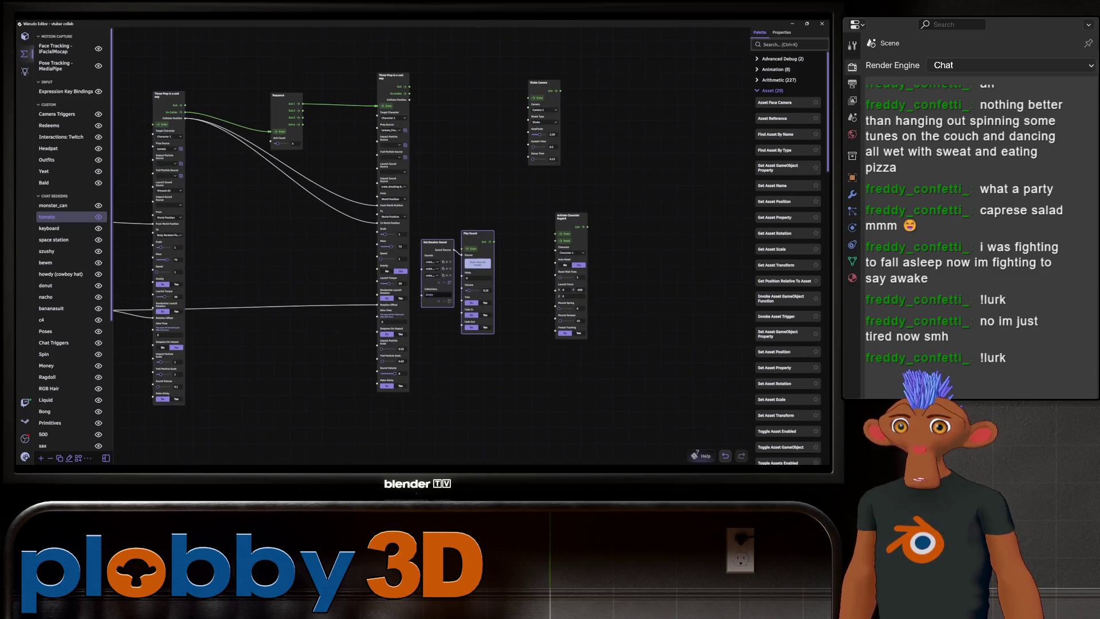
{"action": "mouse_move", "coordinate": [470, 233]}
{"action": "left_mouse_down"}
{"action": "mouse_move", "coordinate": [572, 321]}
{"action": "mouse_move", "coordinate": [578, 360]}
{"action": "left_mouse_up"}
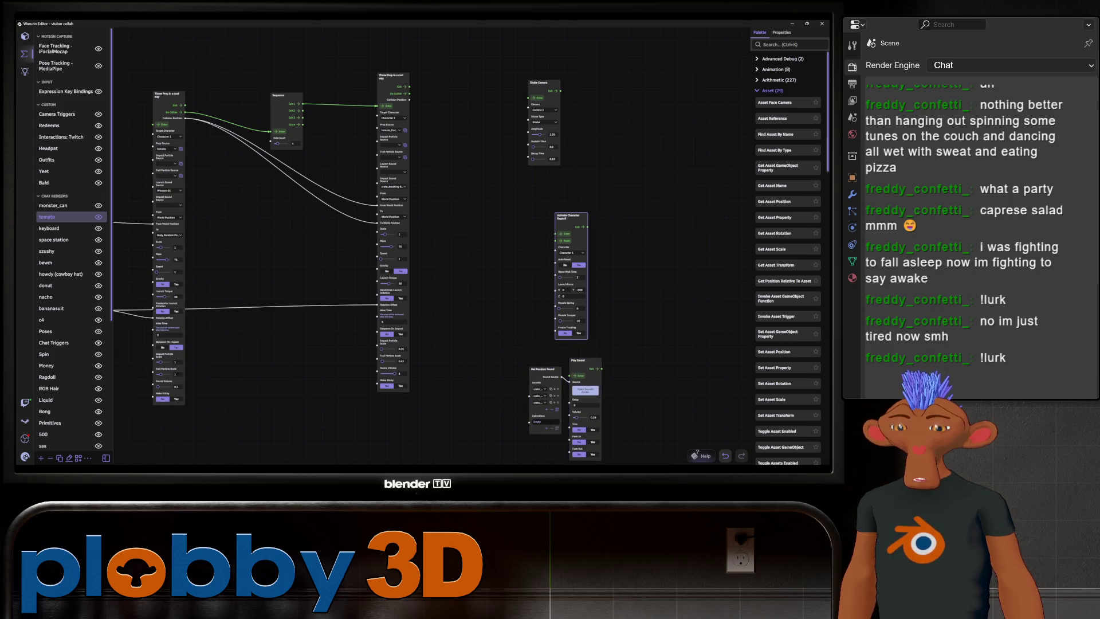
{"action": "key", "text": "Delete"}
{"action": "mouse_move", "coordinate": [578, 361]}
{"action": "left_mouse_down"}
{"action": "mouse_move", "coordinate": [607, 246]}
{"action": "mouse_move", "coordinate": [621, 242]}
{"action": "left_mouse_up"}
{"action": "left_click_drag", "start_coordinate": [542, 370], "coordinate": [579, 298]}
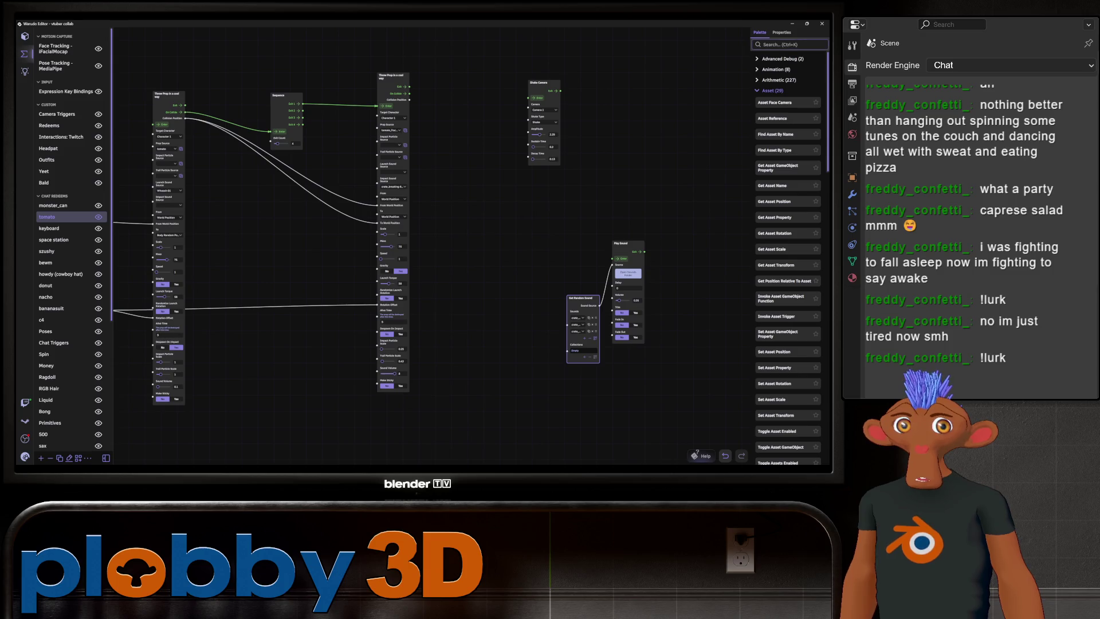
- Add a Spawn Particle node via a 'part' search and wire Sequence Exit 2 into its Enter
{"action": "type", "text": "part"}
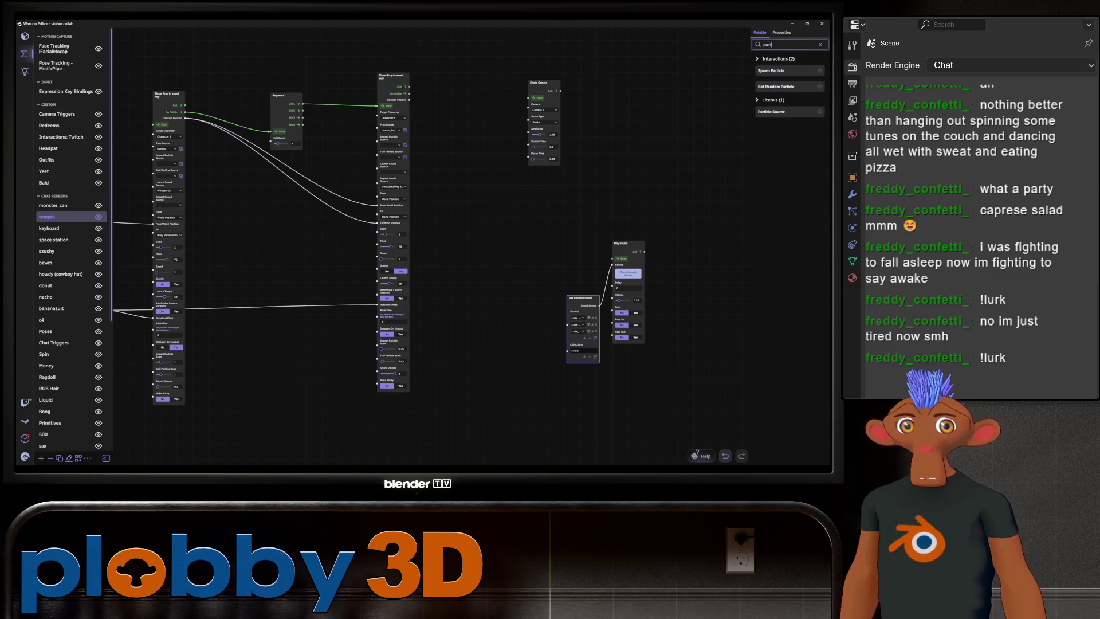
{"action": "left_click_drag", "start_coordinate": [771, 70], "coordinate": [449, 209]}
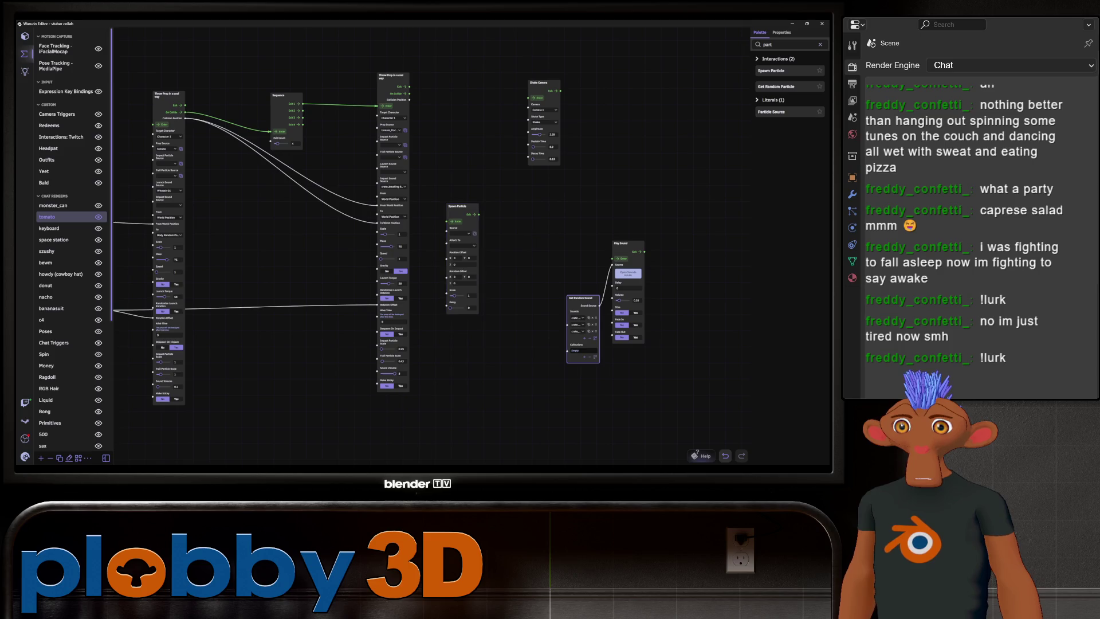
{"action": "scroll", "coordinate": [376, 132], "scroll_direction": "up", "scroll_amount": 1}
{"action": "left_click_drag", "start_coordinate": [294, 109], "coordinate": [452, 228]}
- Set the node's Source to the tomato particle, Attach To Character 1, bone Head
{"action": "scroll", "coordinate": [490, 239], "scroll_direction": "up", "scroll_amount": 3}
{"action": "left_click", "coordinate": [452, 243]}
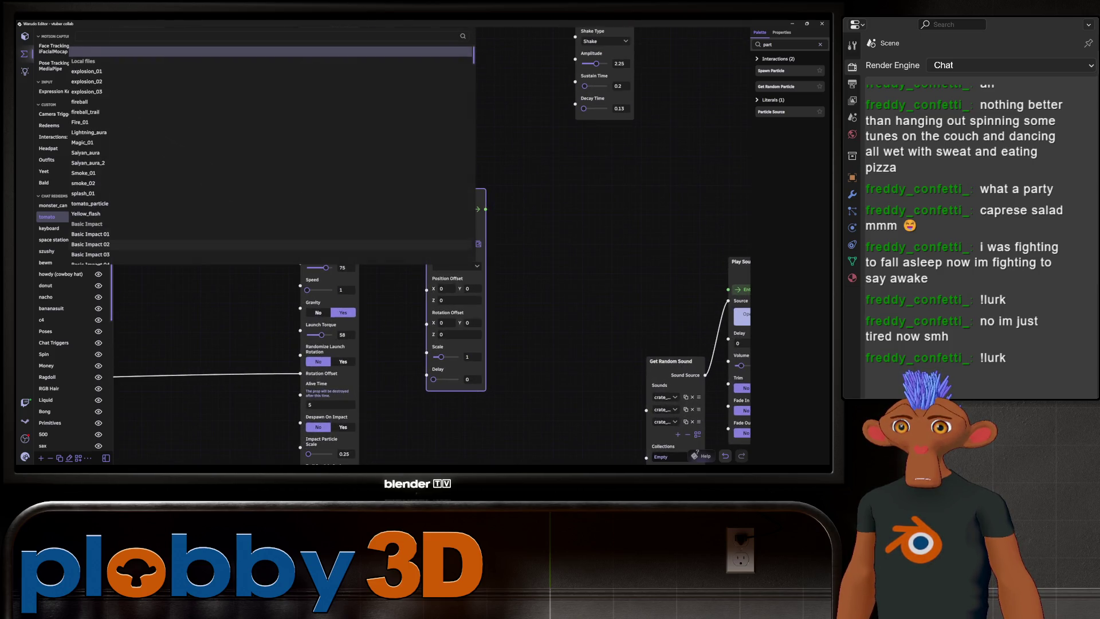
{"action": "scroll", "coordinate": [270, 86], "scroll_direction": "down", "scroll_amount": 3}
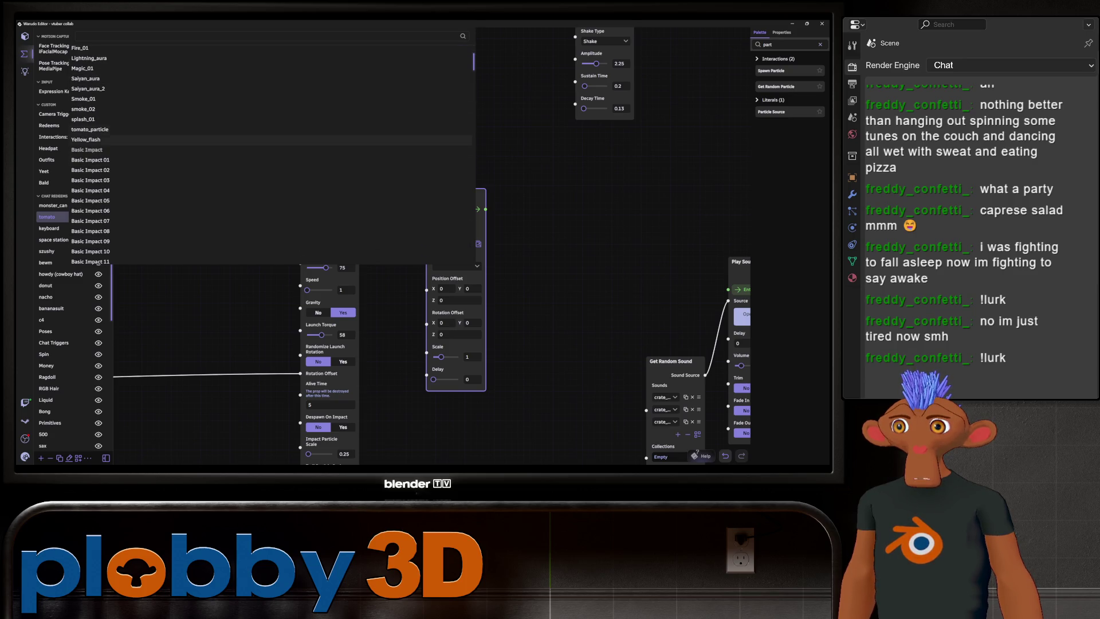
{"action": "left_click", "coordinate": [270, 140]}
{"action": "left_click", "coordinate": [455, 266]}
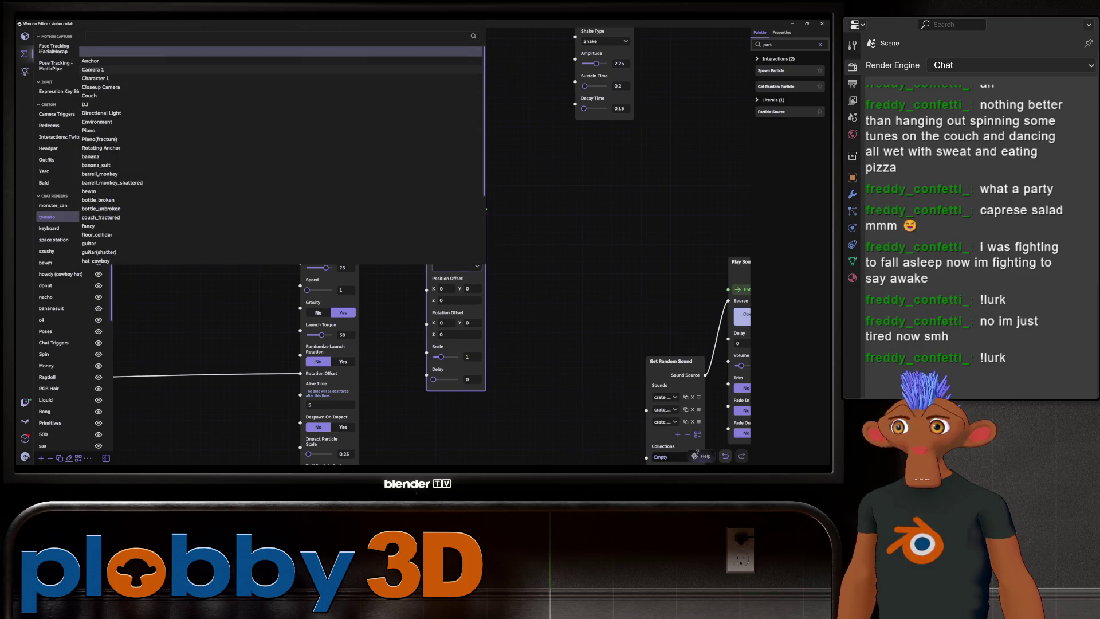
{"action": "left_click", "coordinate": [95, 78]}
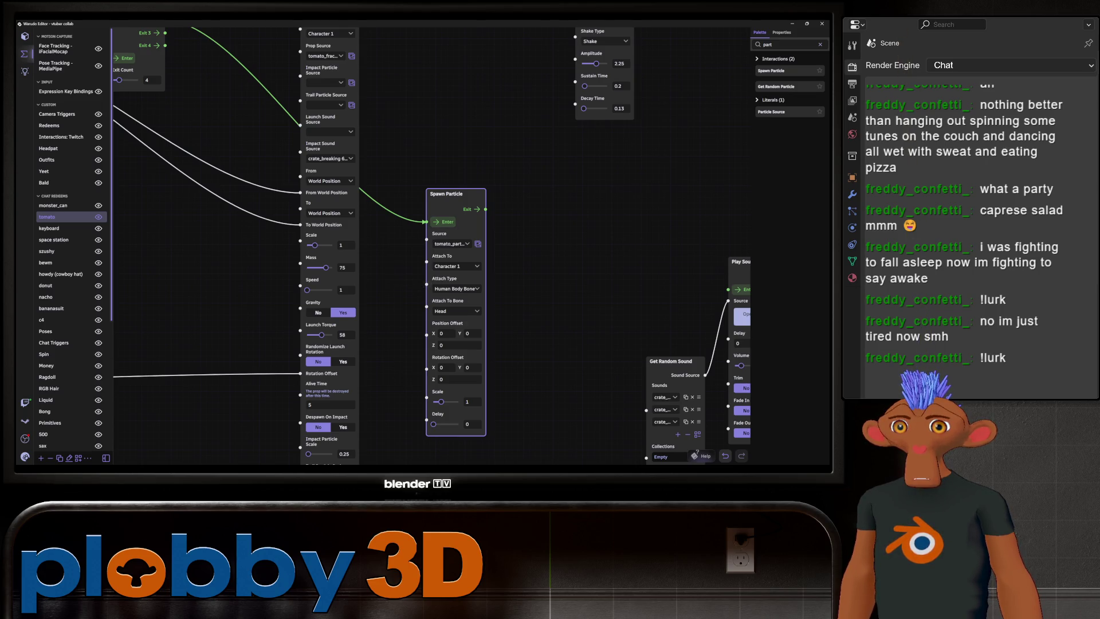
{"action": "left_click", "coordinate": [457, 310]}
{"action": "key", "text": "Escape"}
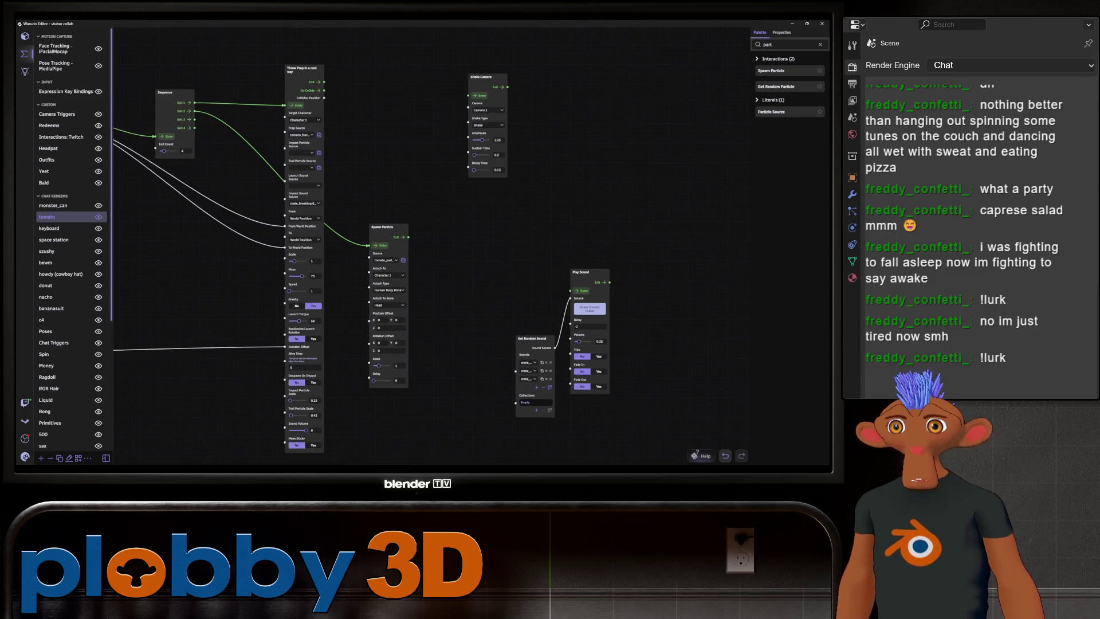
- Wire the Throw Prop's Collision Position into Spawn Particle's Position Offset
{"action": "scroll", "coordinate": [722, 401], "scroll_direction": "down", "scroll_amount": 3}
{"action": "scroll", "coordinate": [698, 339], "scroll_direction": "up", "scroll_amount": 2}
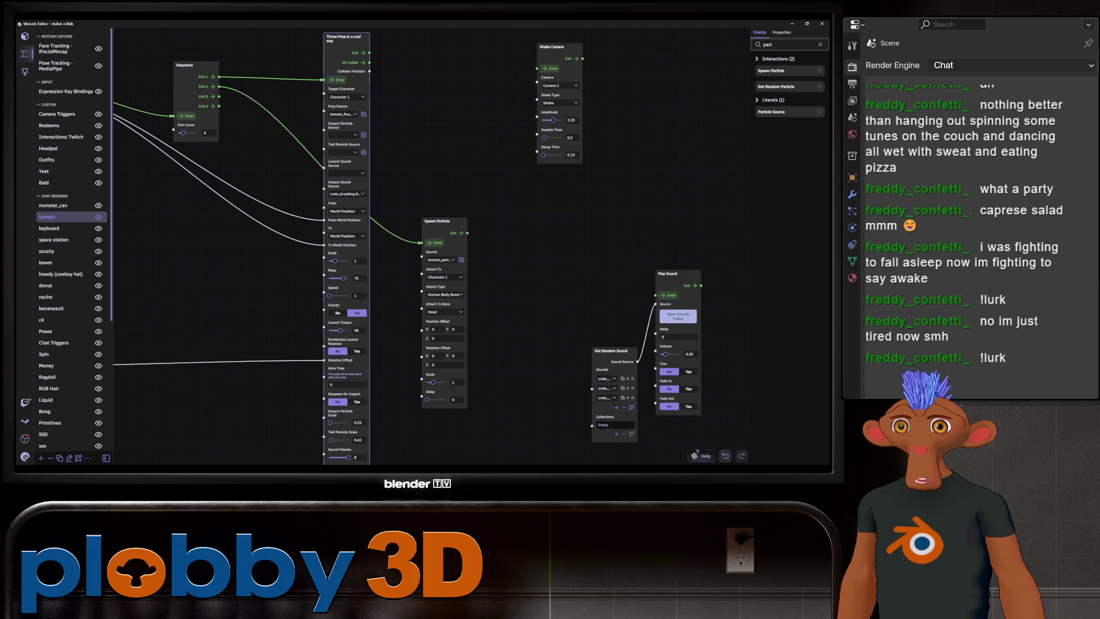
{"action": "middle_click_drag", "start_coordinate": [378, 74], "coordinate": [499, 65]}
{"action": "mouse_move", "coordinate": [174, 88]}
{"action": "left_mouse_down"}
{"action": "mouse_move", "coordinate": [206, 94]}
{"action": "mouse_move", "coordinate": [323, 218]}
{"action": "mouse_move", "coordinate": [445, 289]}
{"action": "mouse_move", "coordinate": [544, 314]}
{"action": "left_mouse_up"}
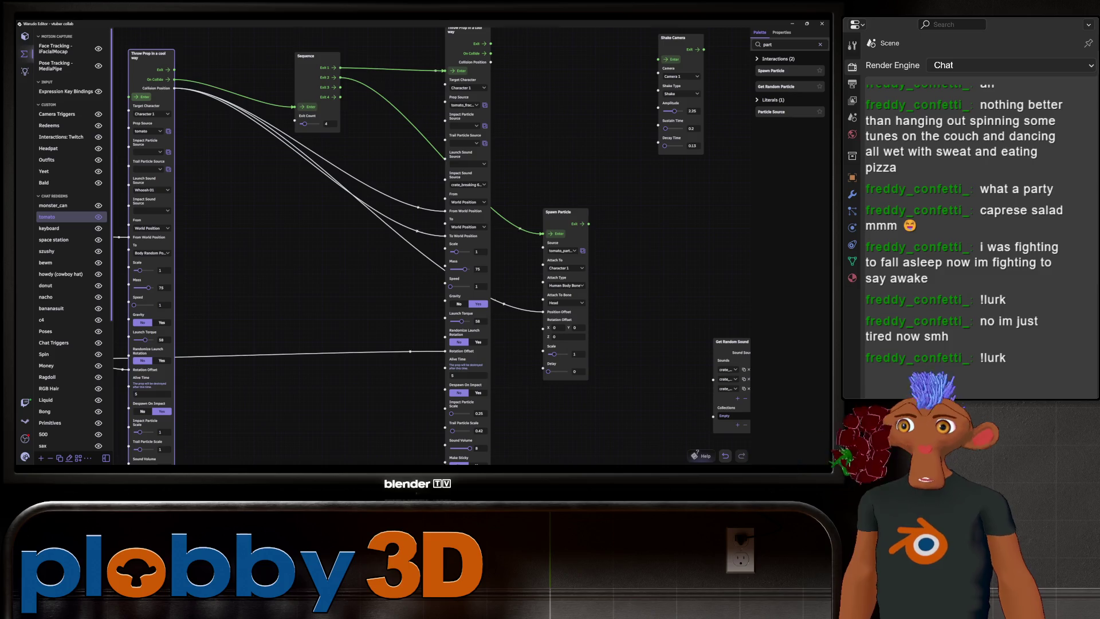
- Clear the Spawn Particle's Attach To target so it attaches to no character
{"action": "scroll", "coordinate": [624, 342], "scroll_direction": "up", "scroll_amount": 3}
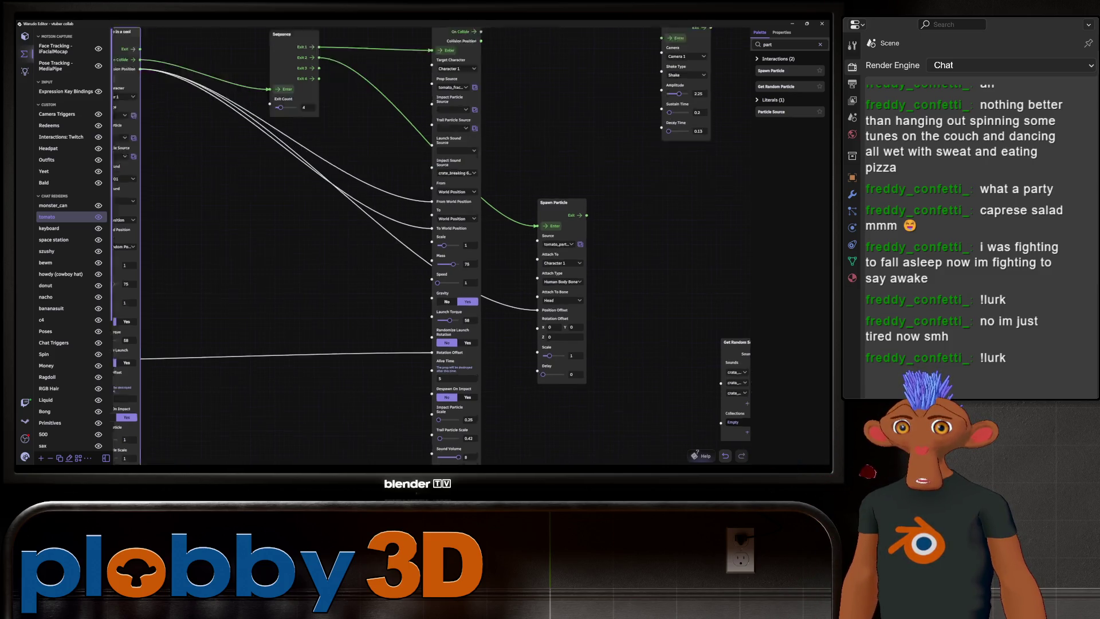
{"action": "left_click", "coordinate": [539, 256]}
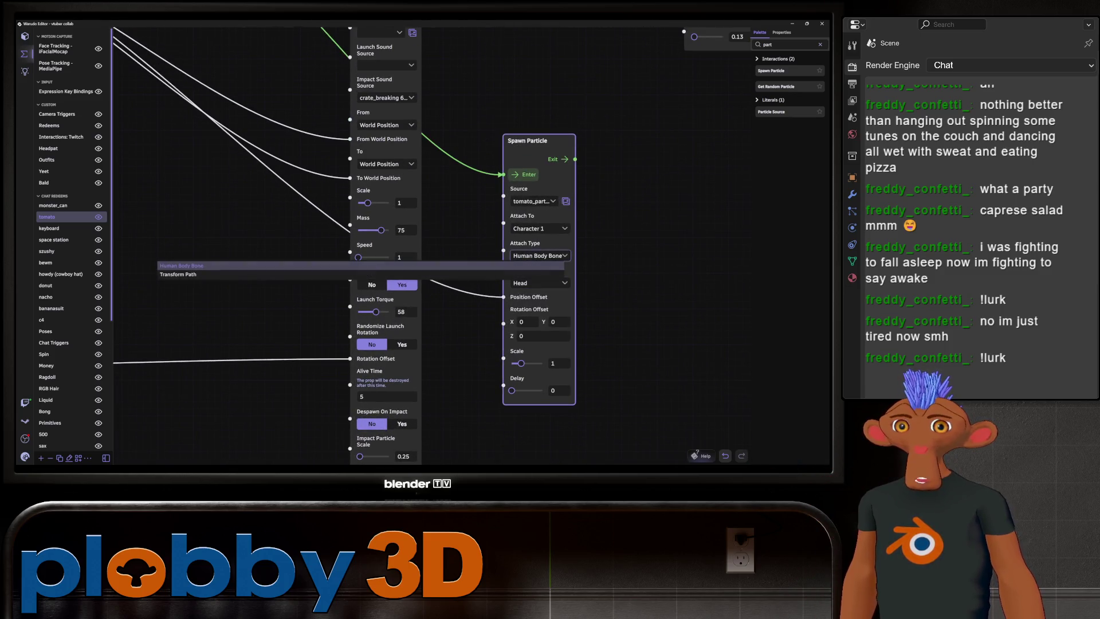
{"action": "left_click", "coordinate": [539, 228]}
{"action": "left_click", "coordinate": [538, 228]}
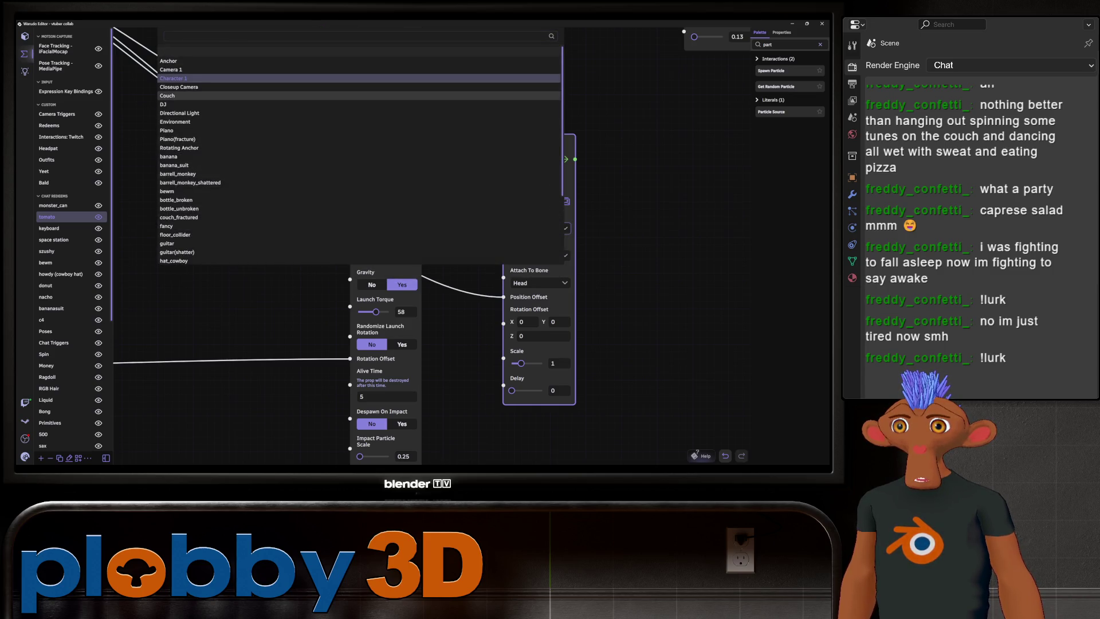
{"action": "key", "text": "Escape"}
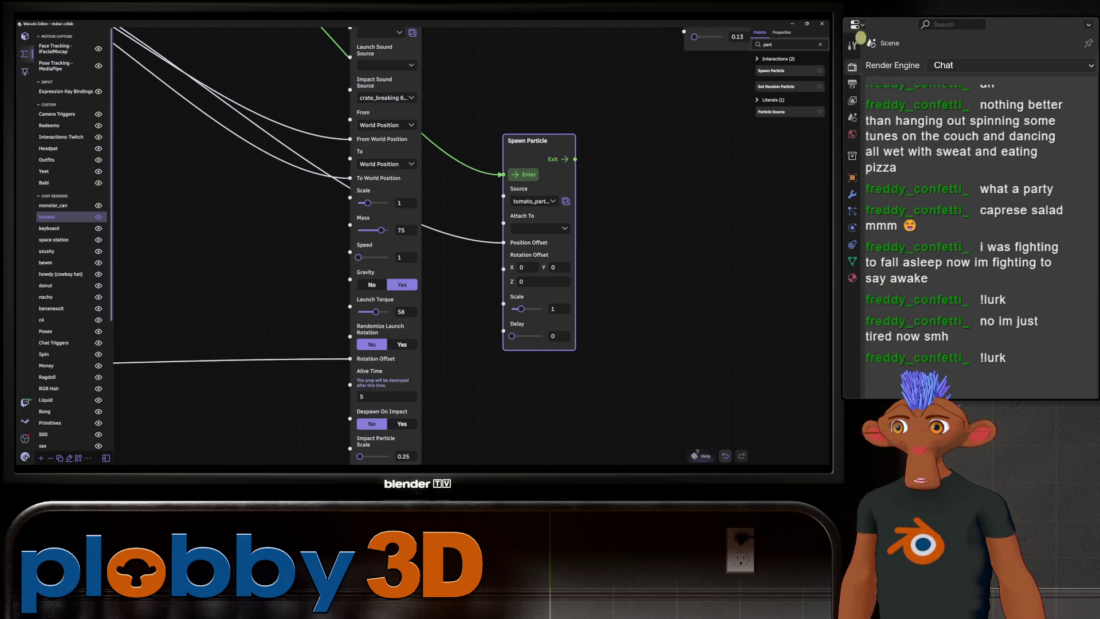
{"action": "scroll", "coordinate": [279, 240], "scroll_direction": "down", "scroll_amount": 2}
{"action": "scroll", "coordinate": [745, 394], "scroll_direction": "down", "scroll_amount": 2}
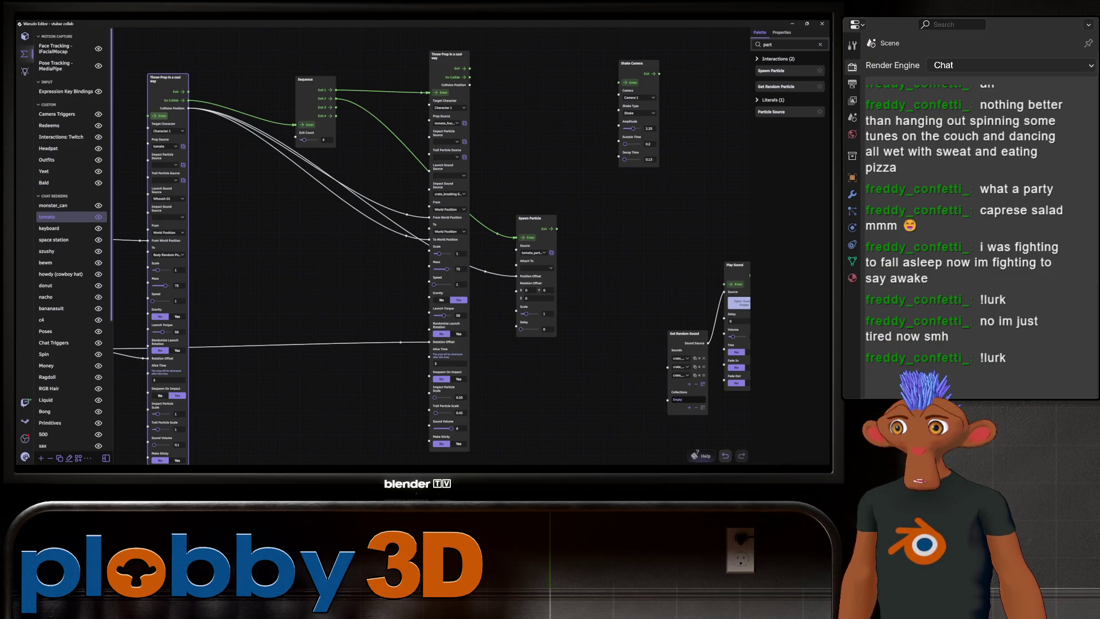
- Set Throw Prop Gravity to Yes and wire Generate Random Vector3 into Spawn Particle's Rotation Offset
{"action": "left_click_drag", "start_coordinate": [401, 286], "coordinate": [432, 243]}
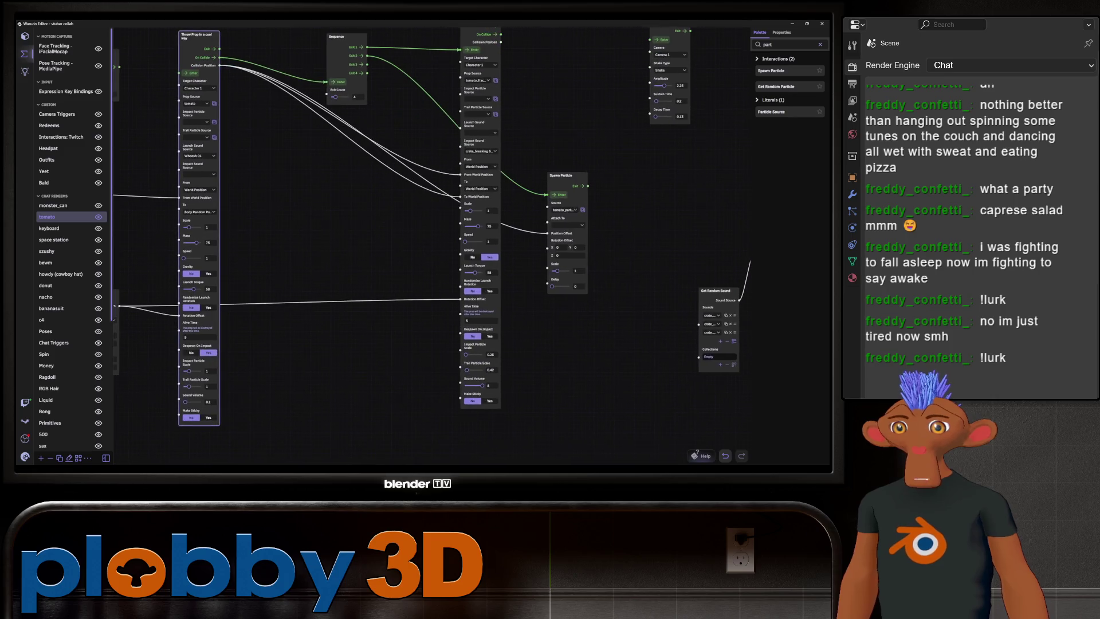
{"action": "left_click", "coordinate": [208, 273]}
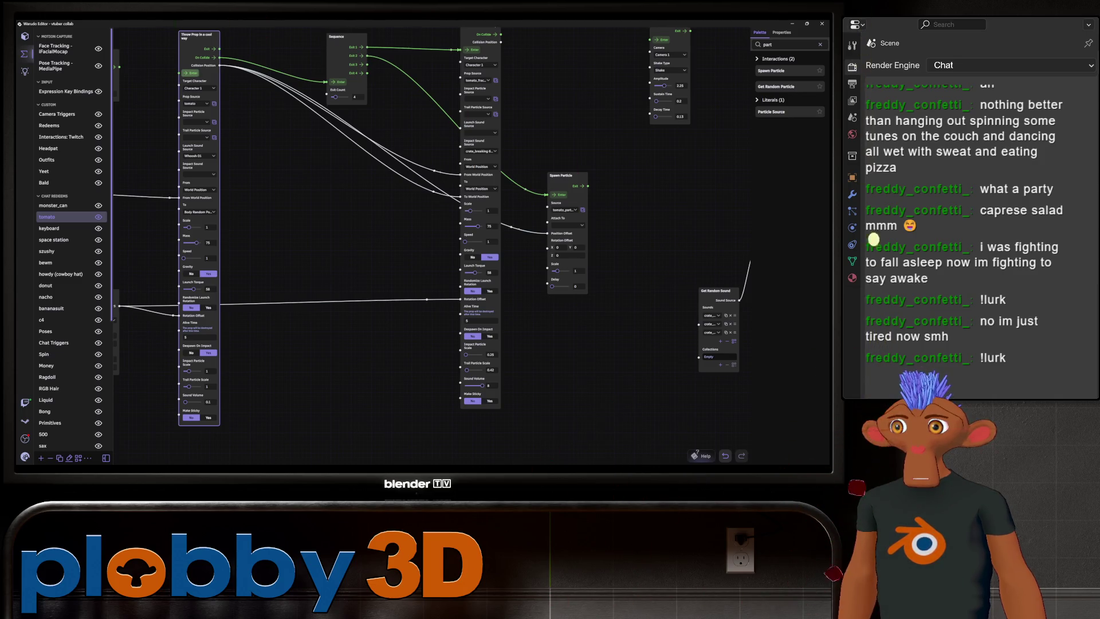
{"action": "middle_click_drag", "start_coordinate": [630, 373], "coordinate": [478, 427]}
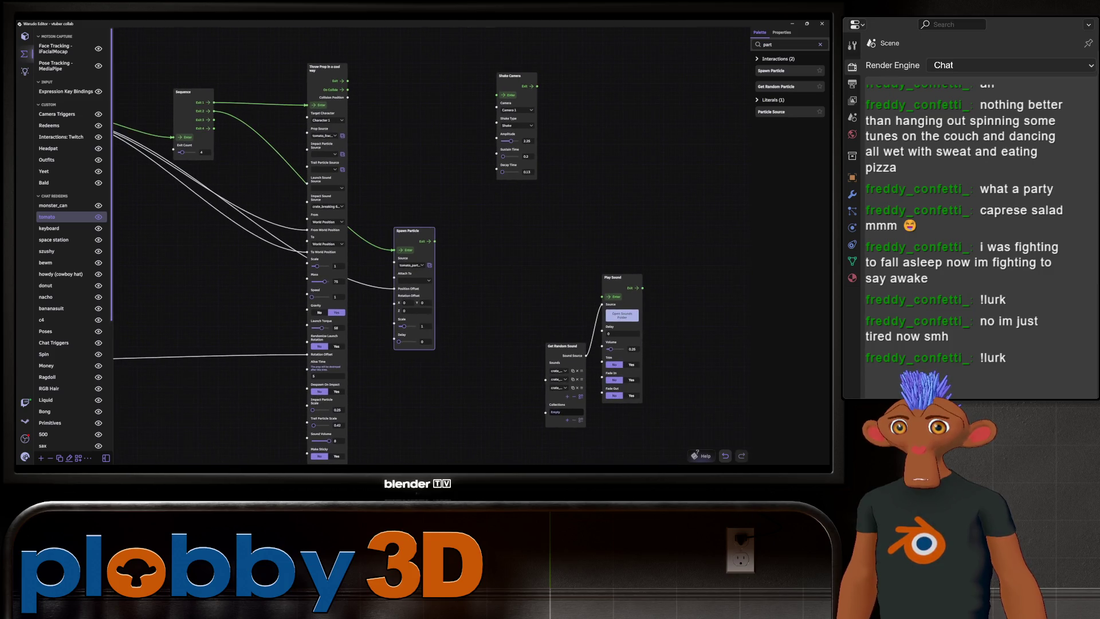
{"action": "mouse_move", "coordinate": [401, 258]}
{"action": "middle_mouse_down"}
{"action": "mouse_move", "coordinate": [547, 257]}
{"action": "mouse_move", "coordinate": [547, 191]}
{"action": "mouse_move", "coordinate": [547, 236]}
{"action": "mouse_move", "coordinate": [463, 245]}
{"action": "mouse_move", "coordinate": [672, 212]}
{"action": "mouse_move", "coordinate": [604, 244]}
{"action": "middle_mouse_up"}
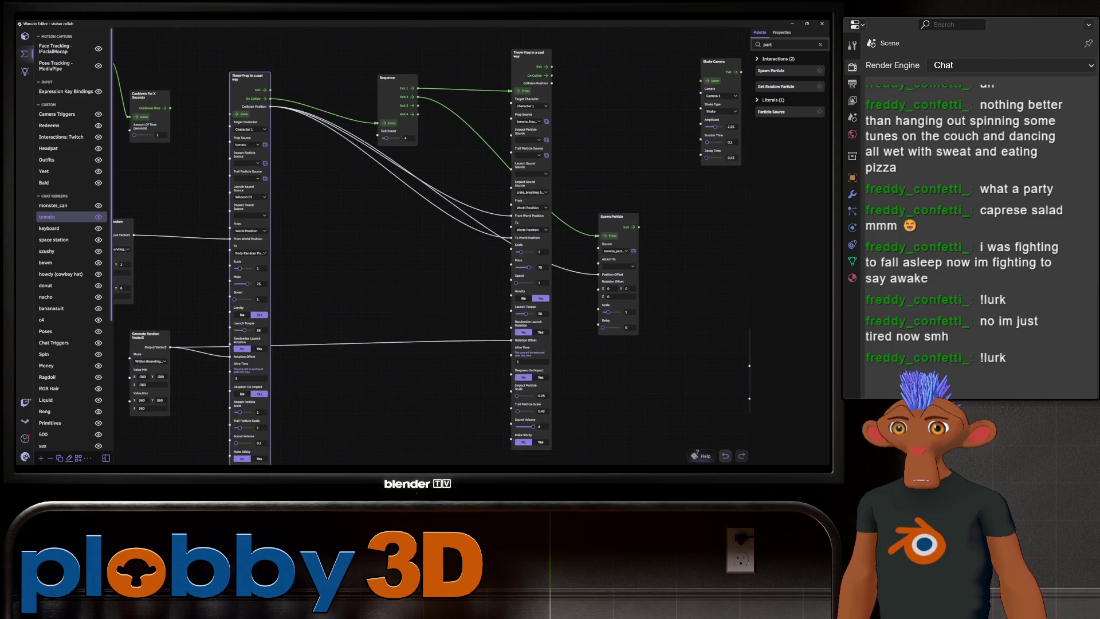
{"action": "left_click_drag", "start_coordinate": [170, 347], "coordinate": [598, 281]}
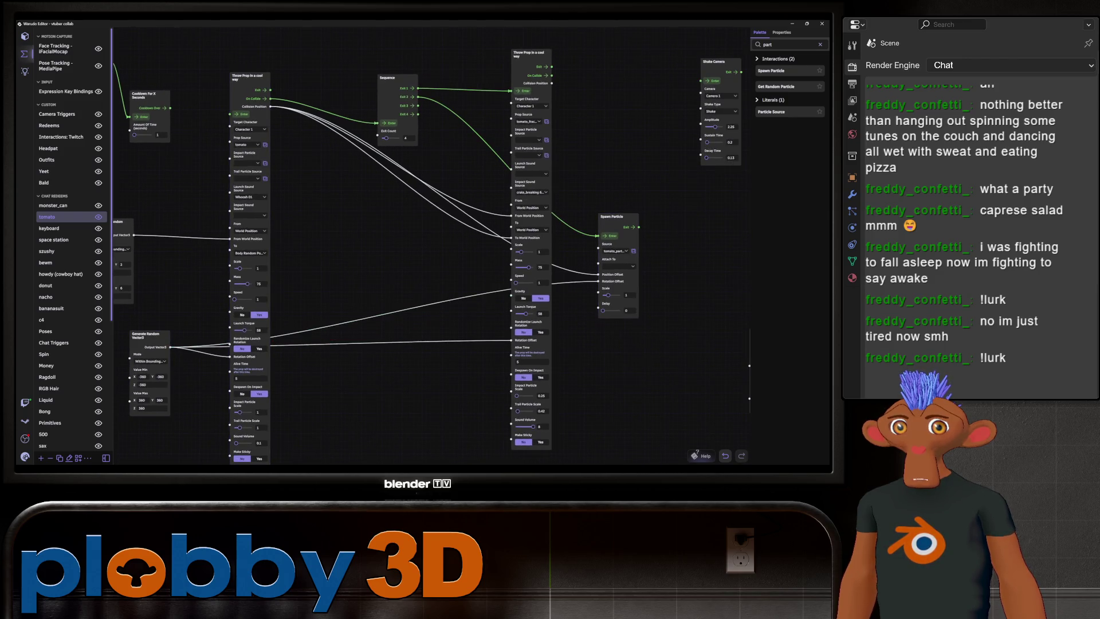
- Test the tomato throw, then choose Warudo > New Mod in Unity
{"action": "left_click", "coordinate": [255, 70]}
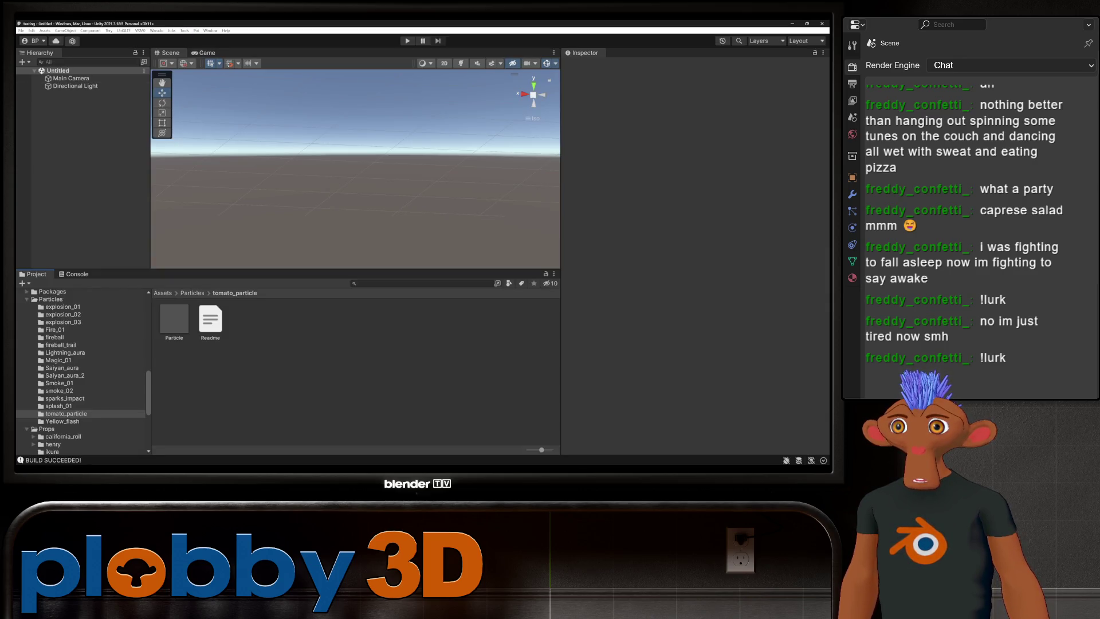
{"action": "left_click", "coordinate": [157, 30]}
{"action": "left_click", "coordinate": [172, 38]}
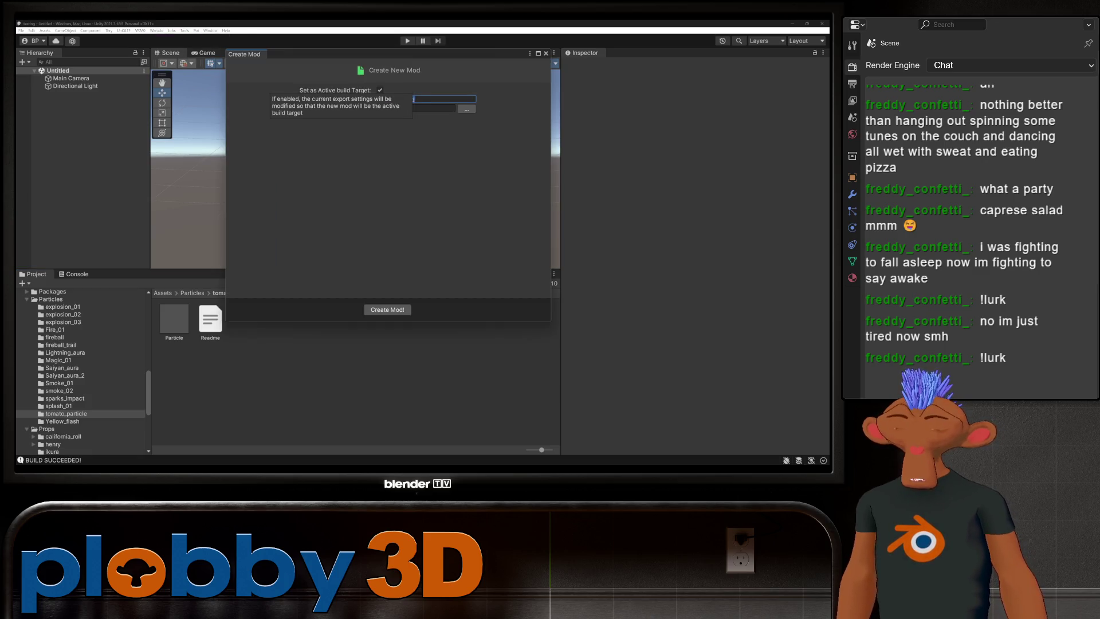
- Create a mod named tomato_particle_02 in the Assets/Particles folder
{"action": "type", "text": "tomato_particle_02"}
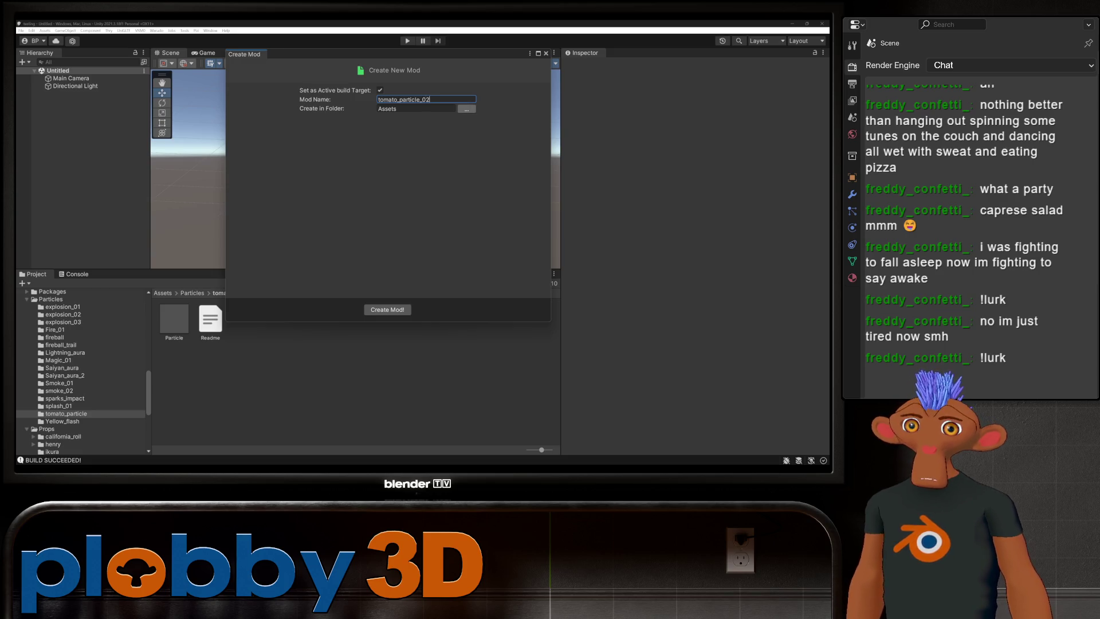
{"action": "left_click", "coordinate": [466, 108]}
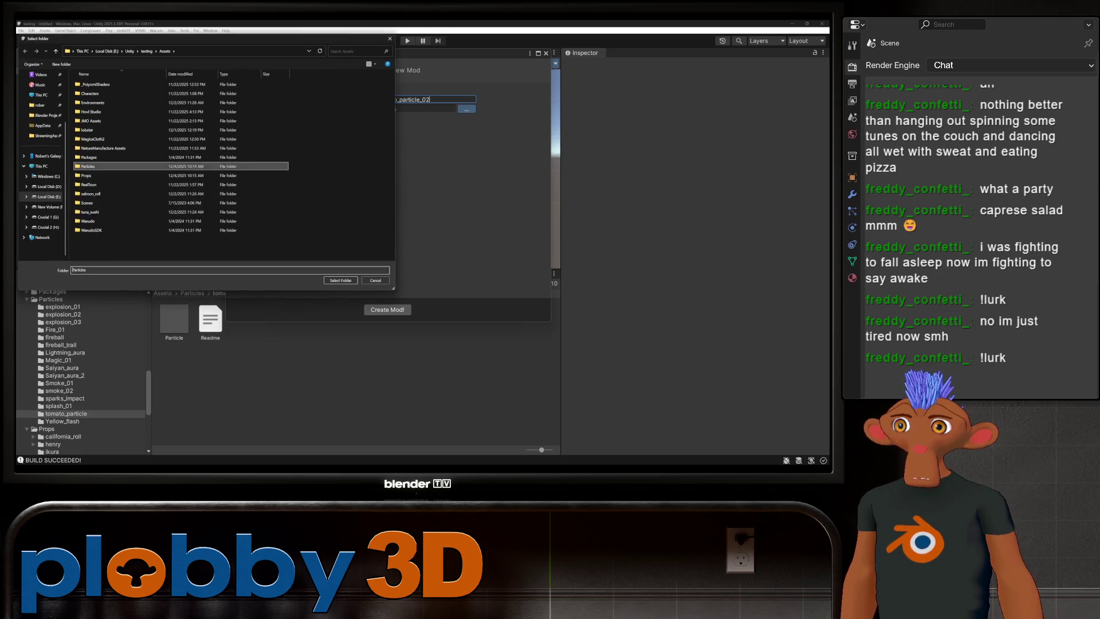
{"action": "left_click", "coordinate": [341, 280]}
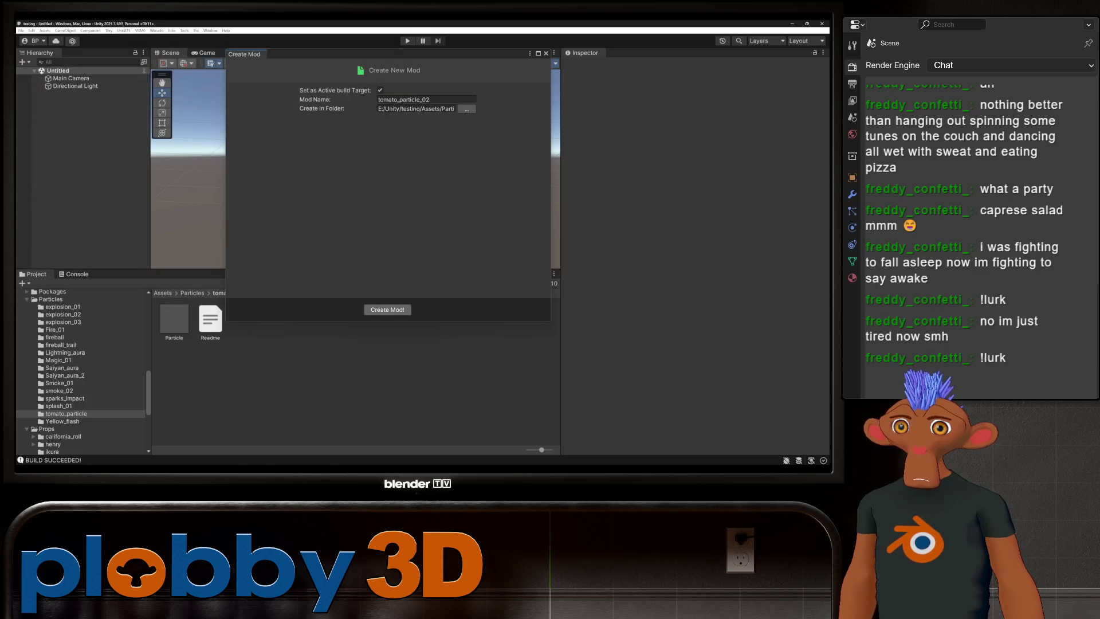
{"action": "left_click", "coordinate": [388, 309]}
- Show the JMO Assets > CFXR Prefabs > Liquids folder contents
{"action": "scroll", "coordinate": [81, 372], "scroll_direction": "up", "scroll_amount": 5}
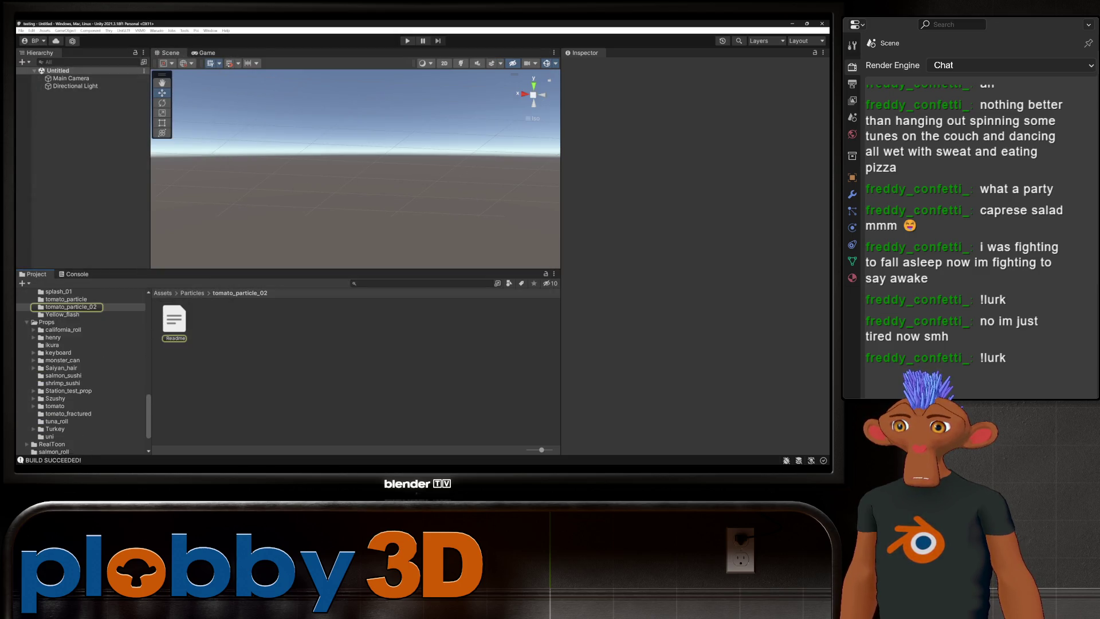
{"action": "scroll", "coordinate": [80, 372], "scroll_direction": "up", "scroll_amount": 2}
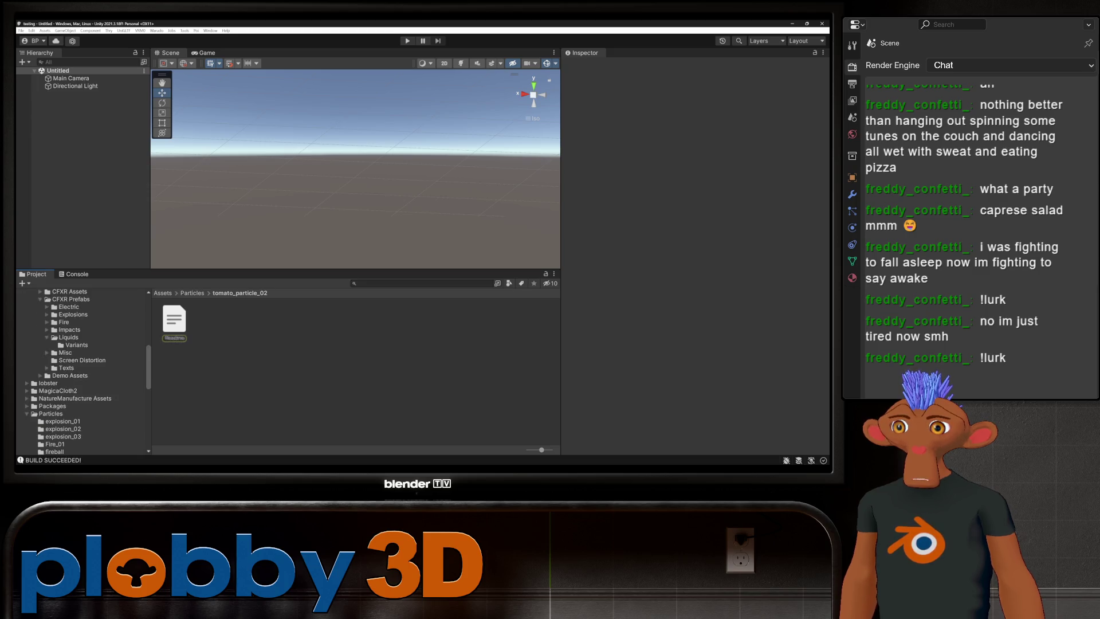
{"action": "scroll", "coordinate": [80, 372], "scroll_direction": "up", "scroll_amount": 2}
{"action": "left_click", "coordinate": [68, 365]}
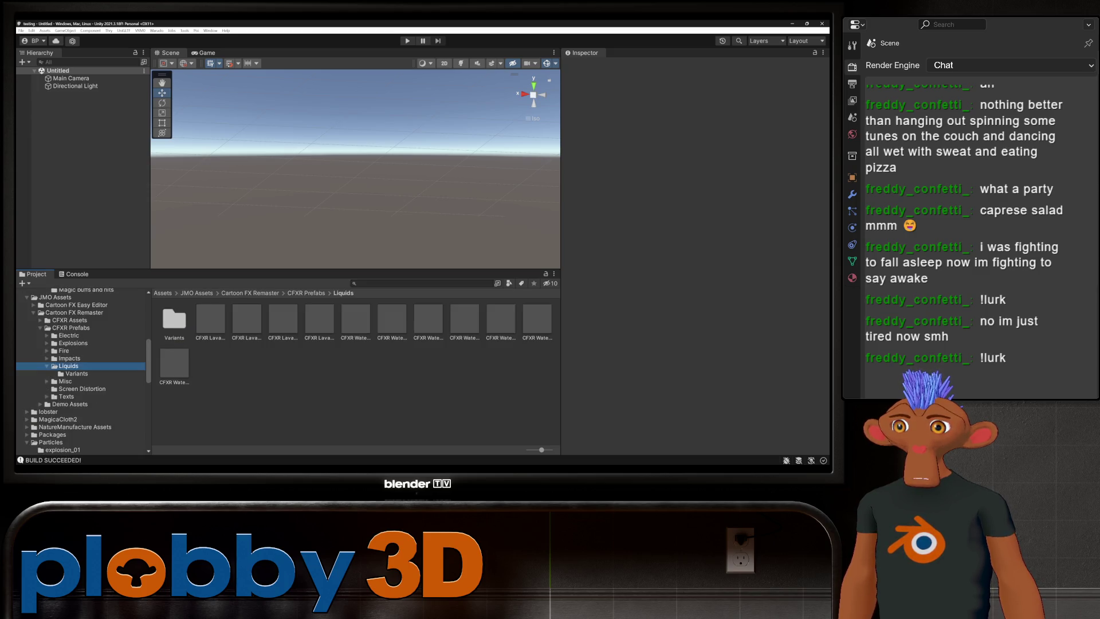
- Place CFXR Lava Splash in the scene, scale it to 0.41 on X, Y and Z, and replay it
{"action": "mouse_move", "coordinate": [247, 318]}
{"action": "left_mouse_down"}
{"action": "mouse_move", "coordinate": [355, 189]}
{"action": "mouse_move", "coordinate": [372, 195]}
{"action": "mouse_move", "coordinate": [355, 367]}
{"action": "left_mouse_up"}
{"action": "mouse_move", "coordinate": [283, 319]}
{"action": "left_mouse_down"}
{"action": "mouse_move", "coordinate": [314, 212]}
{"action": "mouse_move", "coordinate": [344, 275]}
{"action": "mouse_move", "coordinate": [337, 235]}
{"action": "left_mouse_up"}
{"action": "key", "text": "ctrl+z"}
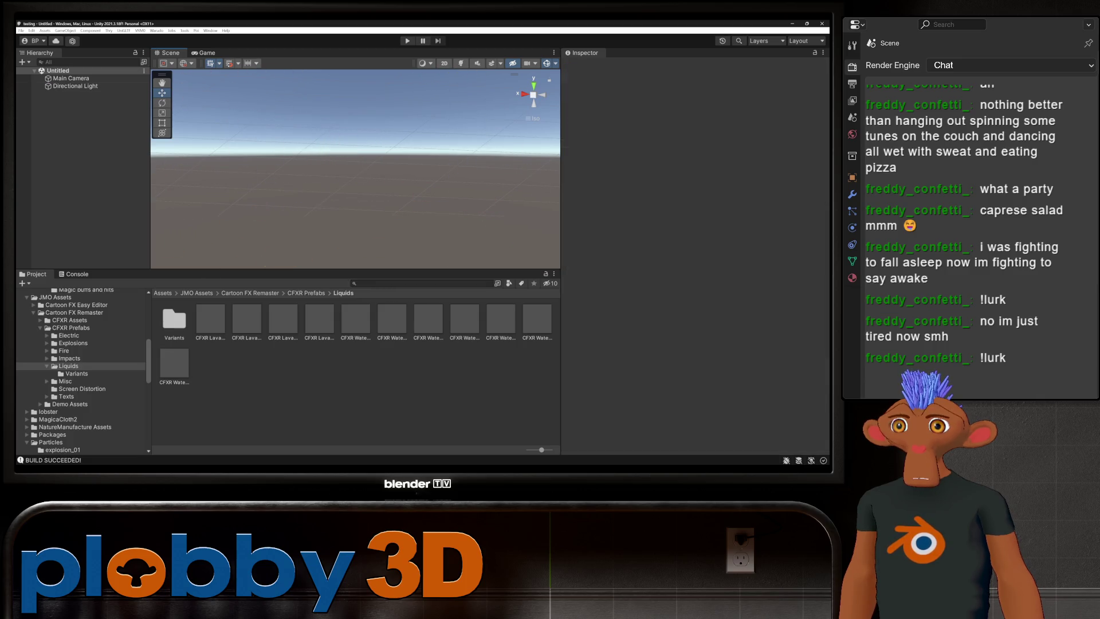
{"action": "key", "text": "ctrl+y"}
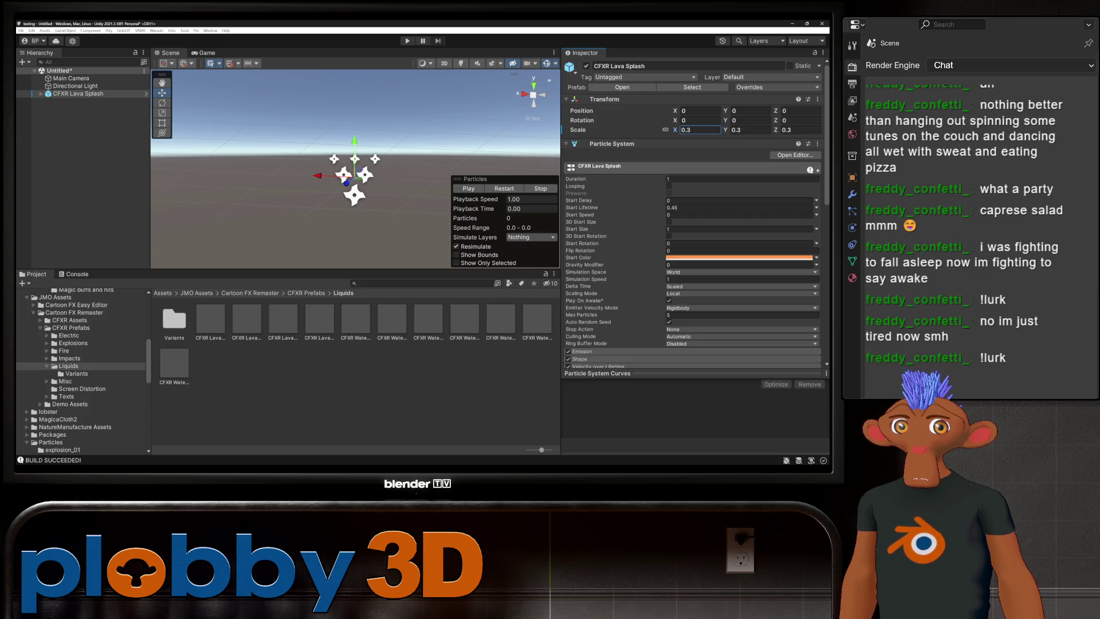
{"action": "key", "text": "slash"}
{"action": "type", "text": "0.41"}
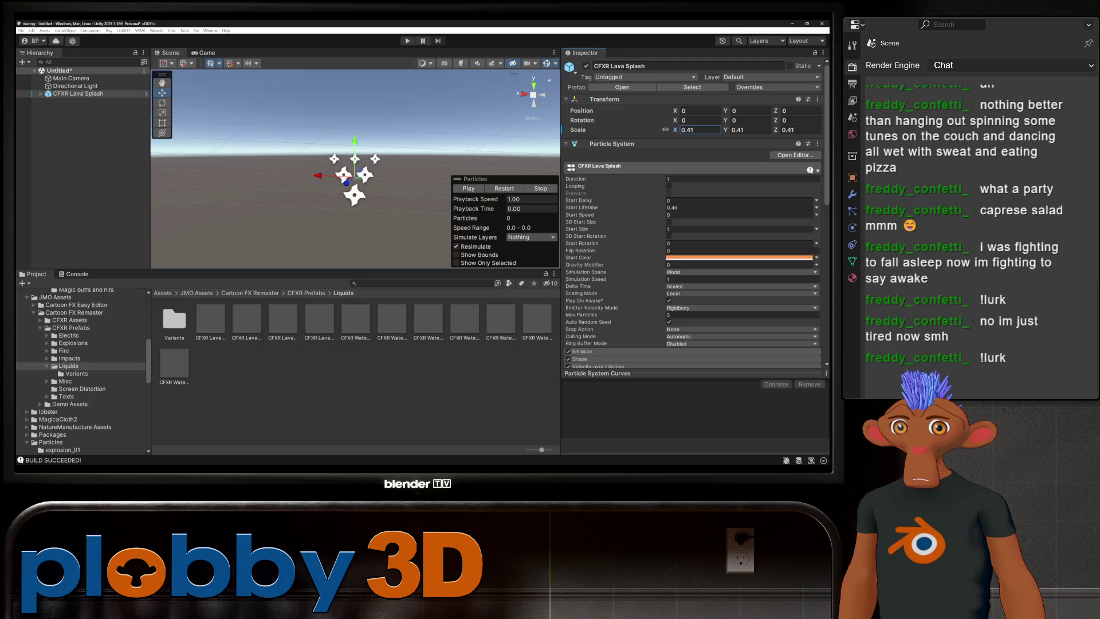
{"action": "key", "text": "slash"}
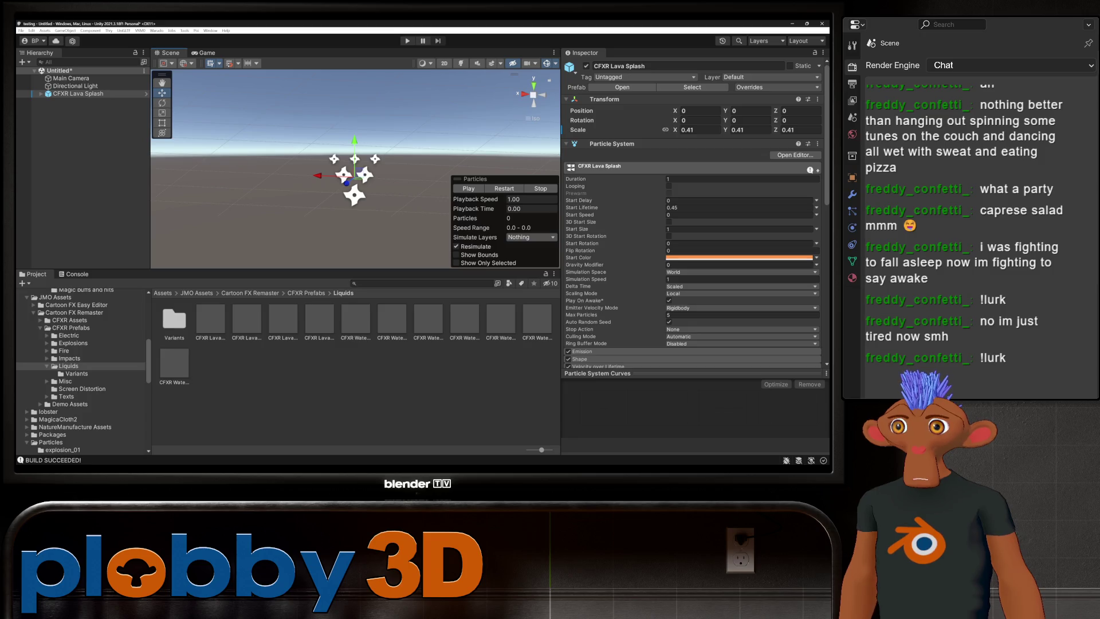
{"action": "right_click", "coordinate": [86, 93]}
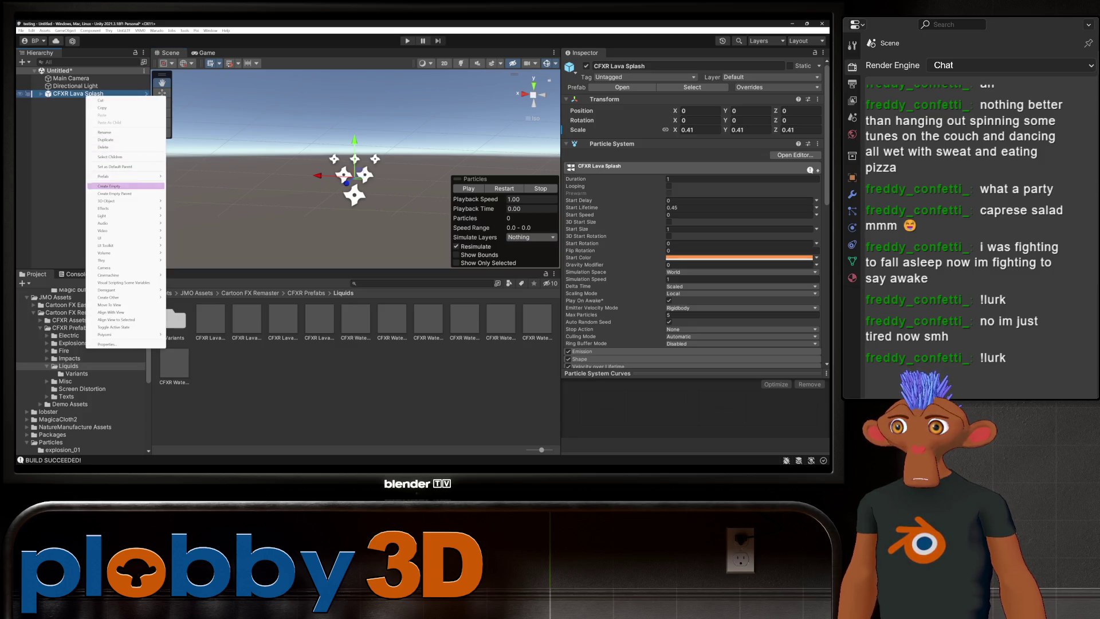
- Wrap CFXR Lava Splash in an empty parent and save it as a prefab in tomato_particle_02
{"action": "left_click", "coordinate": [127, 194]}
{"action": "scroll", "coordinate": [83, 373], "scroll_direction": "down", "scroll_amount": 6}
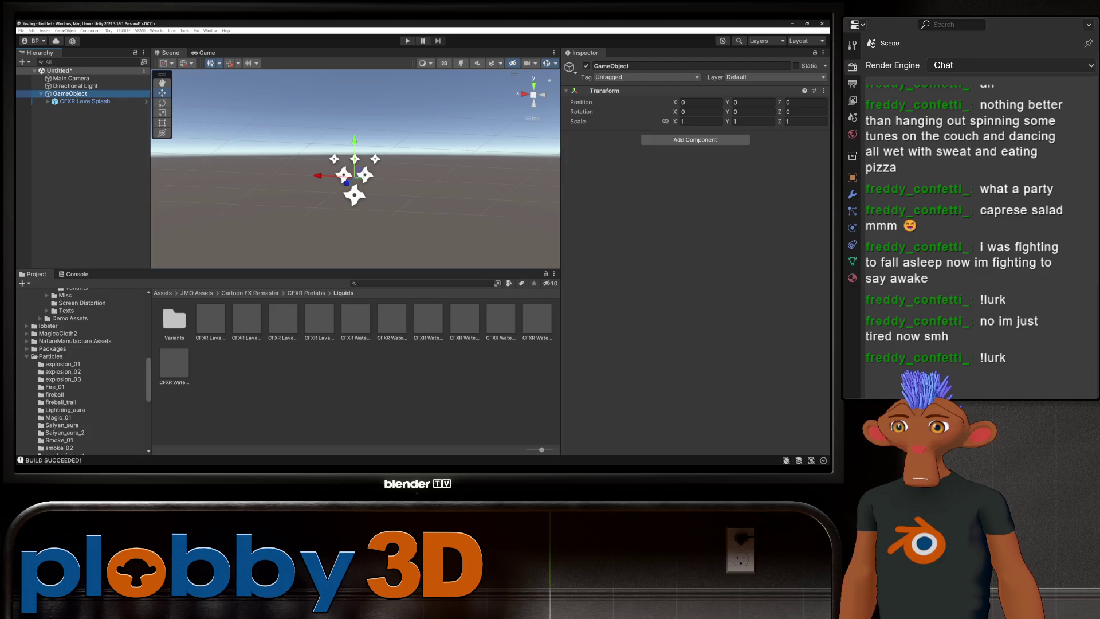
{"action": "left_click", "coordinate": [70, 421]}
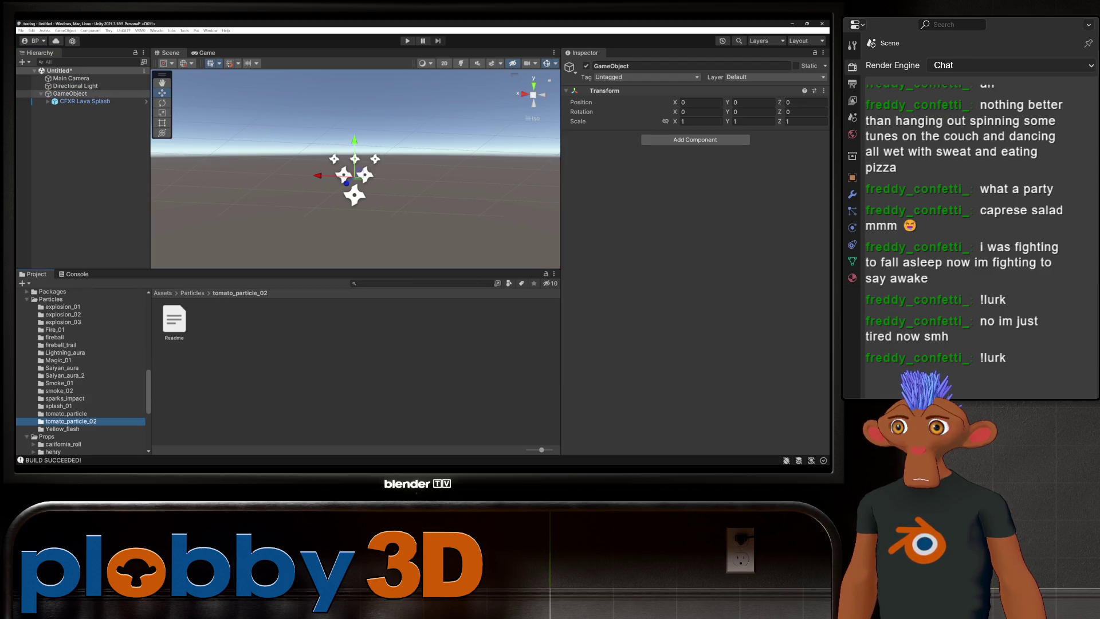
{"action": "left_click_drag", "start_coordinate": [70, 94], "coordinate": [175, 320]}
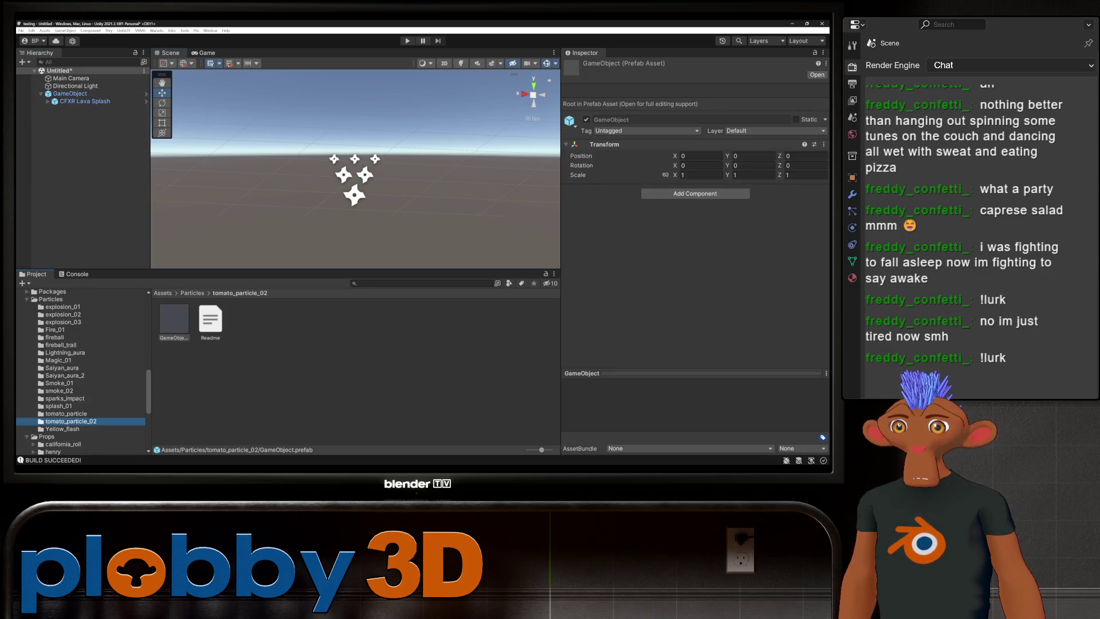
{"action": "double_click", "coordinate": [174, 320]}
- Rename the new prefab to Particle
{"action": "left_click", "coordinate": [174, 321]}
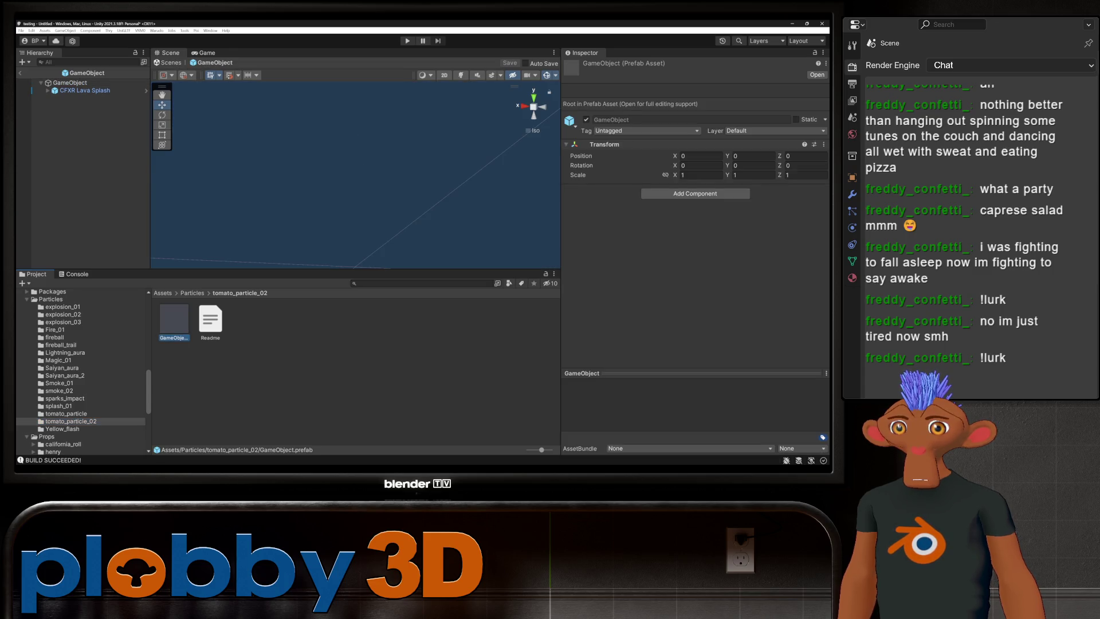
{"action": "type", "text": "Particle"}
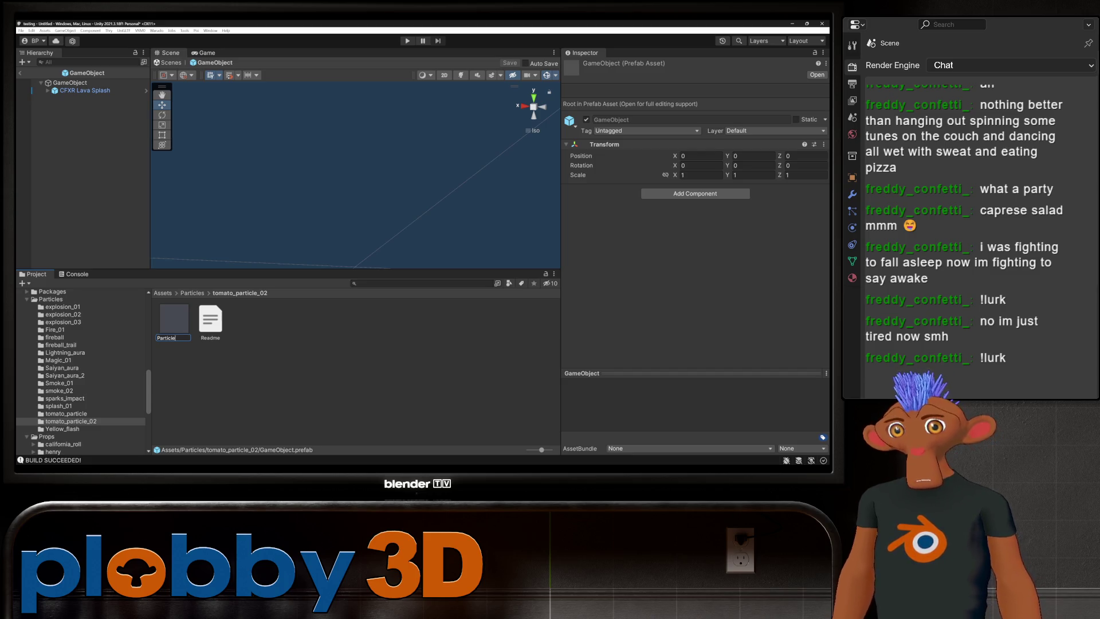
{"action": "key", "text": "Return"}
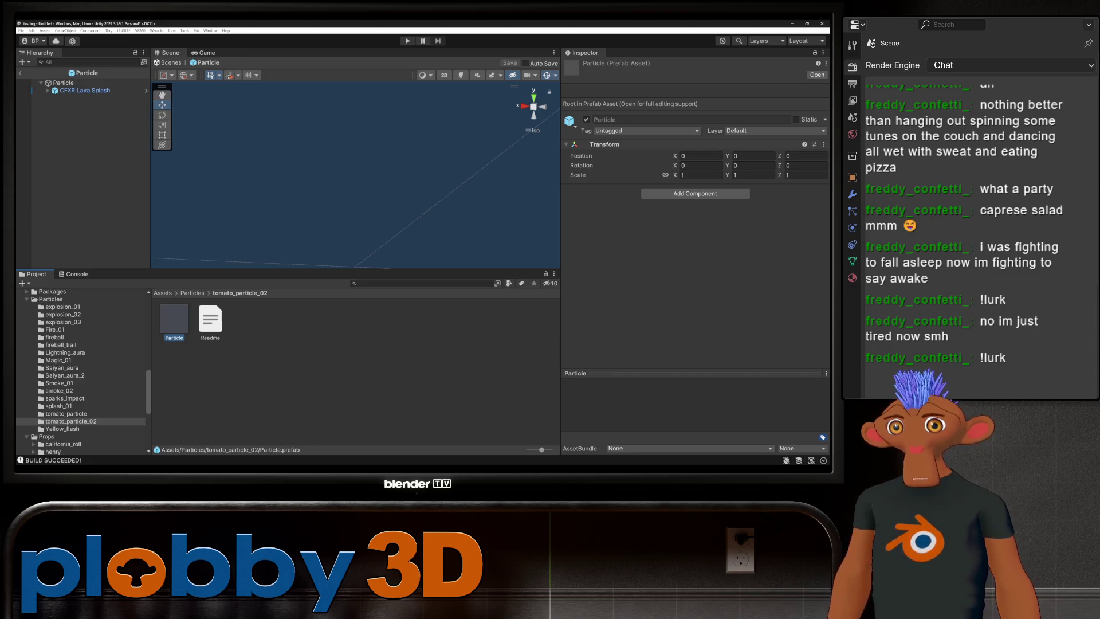
{"action": "left_click", "coordinate": [156, 30]}
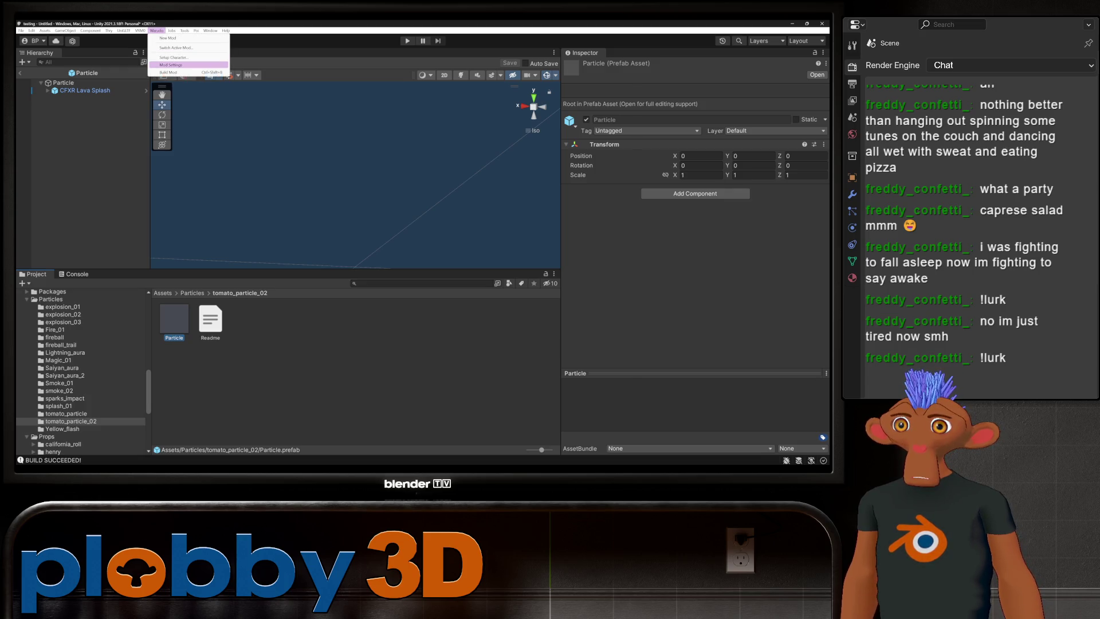
- Set the Mod Export Directory to Warudo_Data/StreamingAssets/Particles
{"action": "left_click", "coordinate": [172, 64]}
{"action": "left_click", "coordinate": [506, 286]}
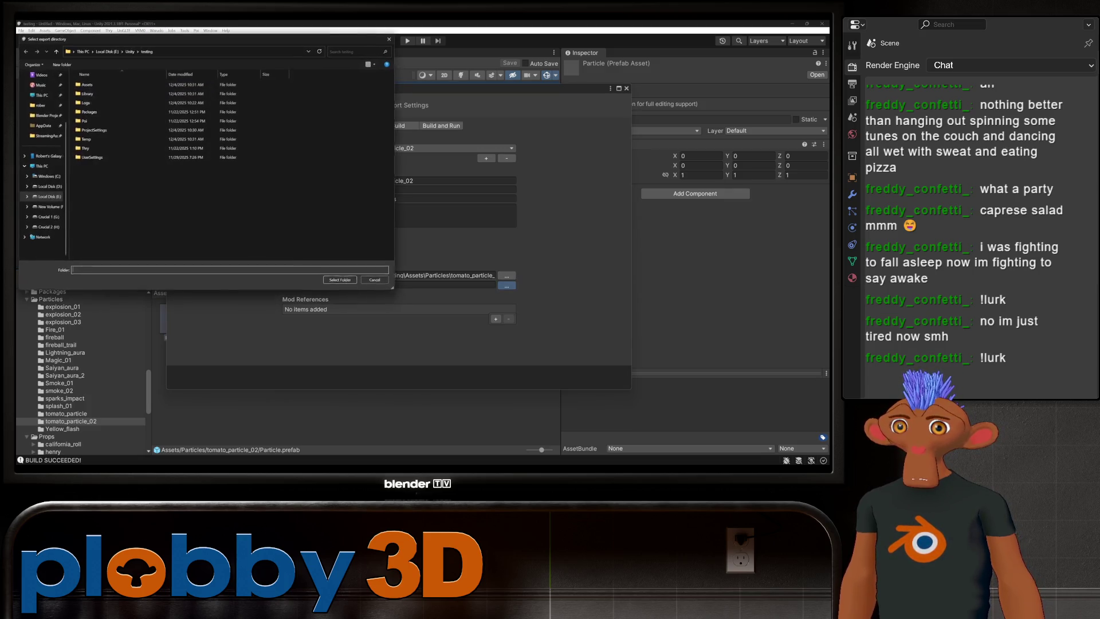
{"action": "left_click", "coordinate": [41, 136]}
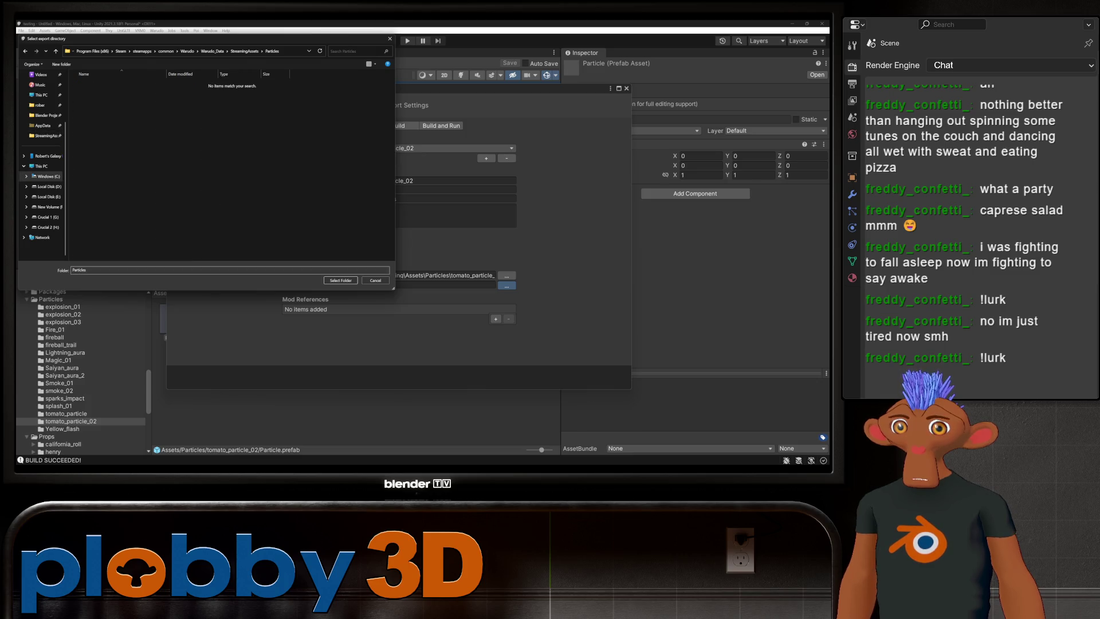
{"action": "left_click", "coordinate": [341, 280]}
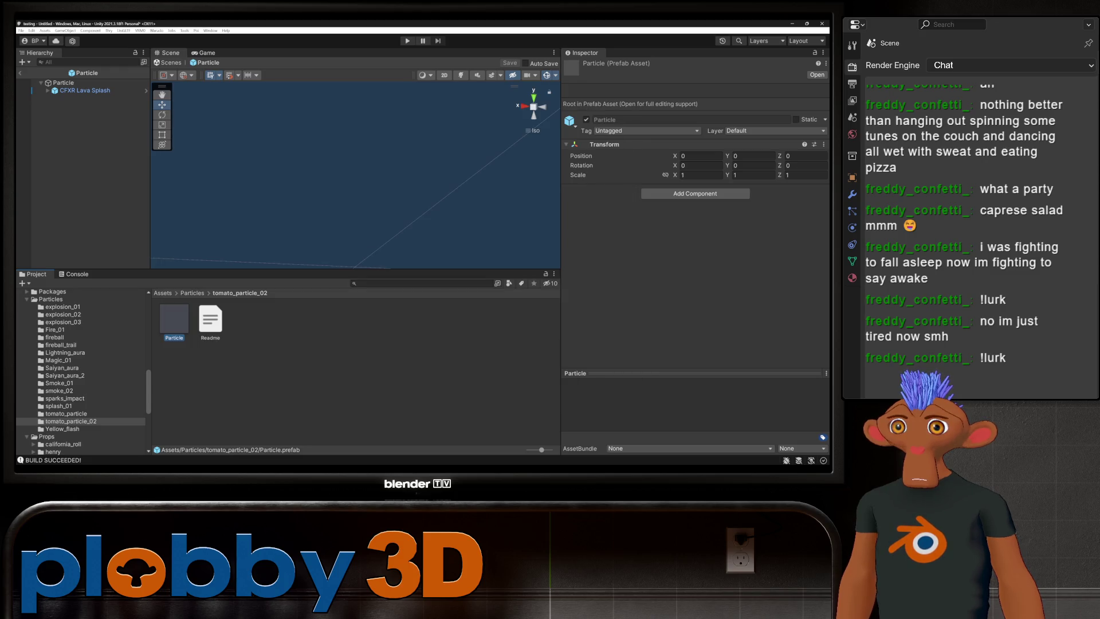
- Build the tomato_particle_02 mod with Warudo > Build Mod and return to Warudo
{"action": "left_click", "coordinate": [156, 31]}
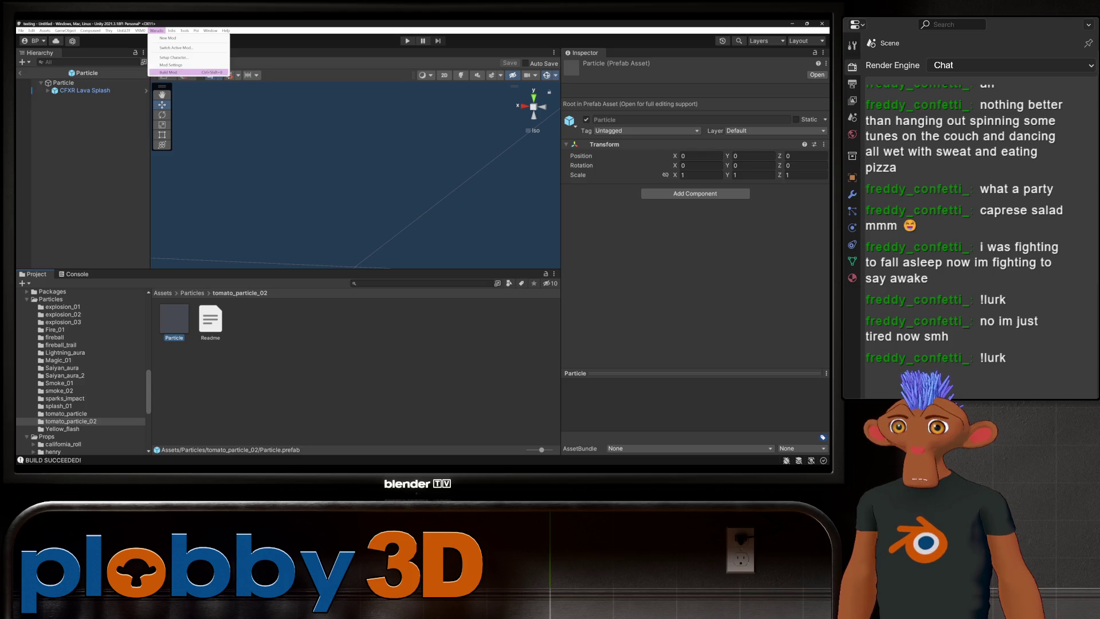
{"action": "left_click", "coordinate": [168, 72]}
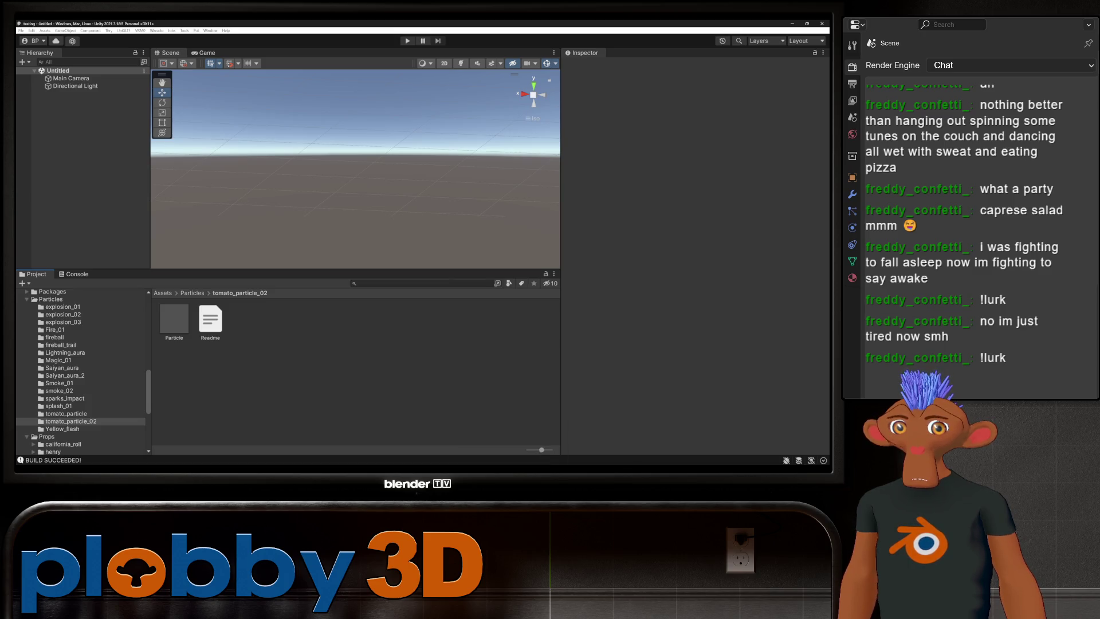
{"action": "key", "text": "alt+Tab"}
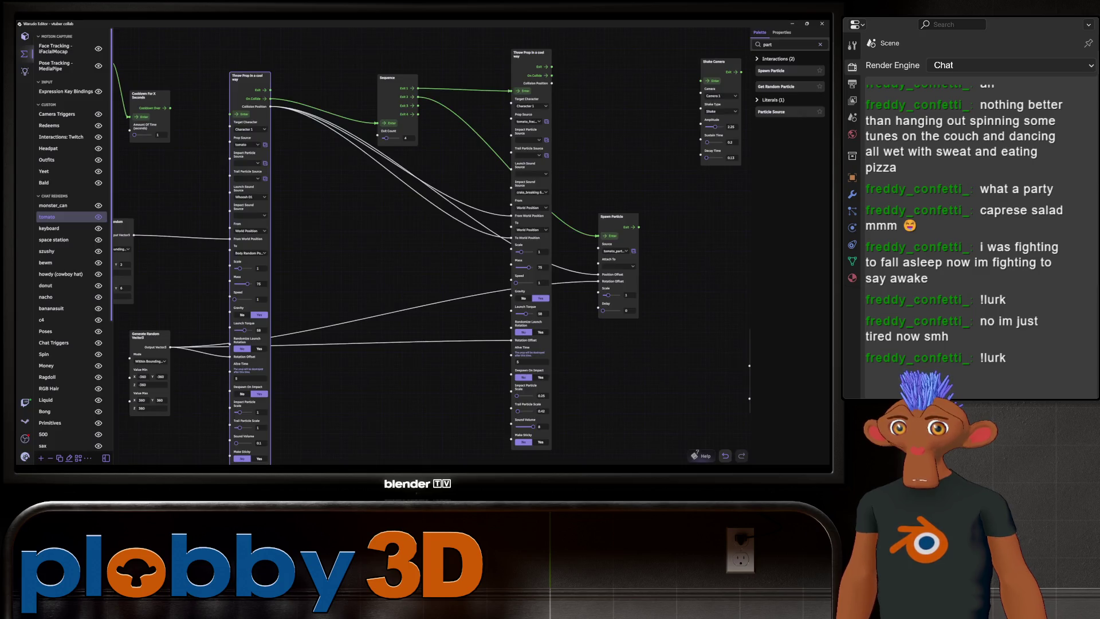
- Duplicate the Spawn Particle node and wire Sequence Exit 3 into the copy
{"action": "right_click_drag", "start_coordinate": [618, 263], "coordinate": [479, 259]}
{"action": "left_click", "coordinate": [479, 259]}
{"action": "key", "text": "ctrl+d"}
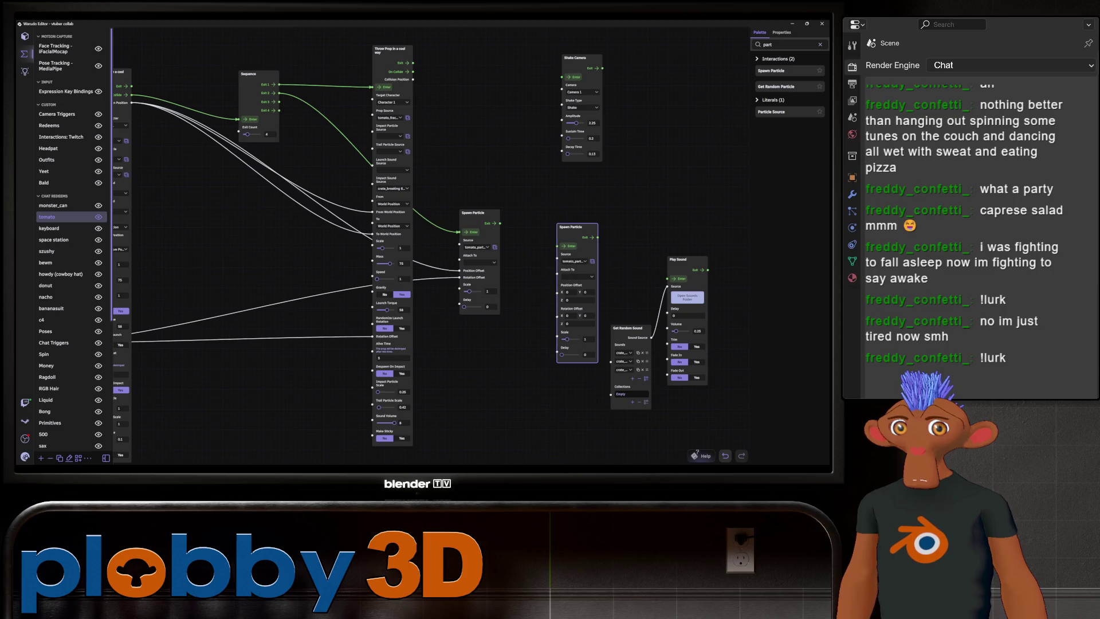
{"action": "mouse_move", "coordinate": [279, 101]}
{"action": "left_mouse_down"}
{"action": "mouse_move", "coordinate": [504, 270]}
{"action": "mouse_move", "coordinate": [533, 240]}
{"action": "left_mouse_up"}
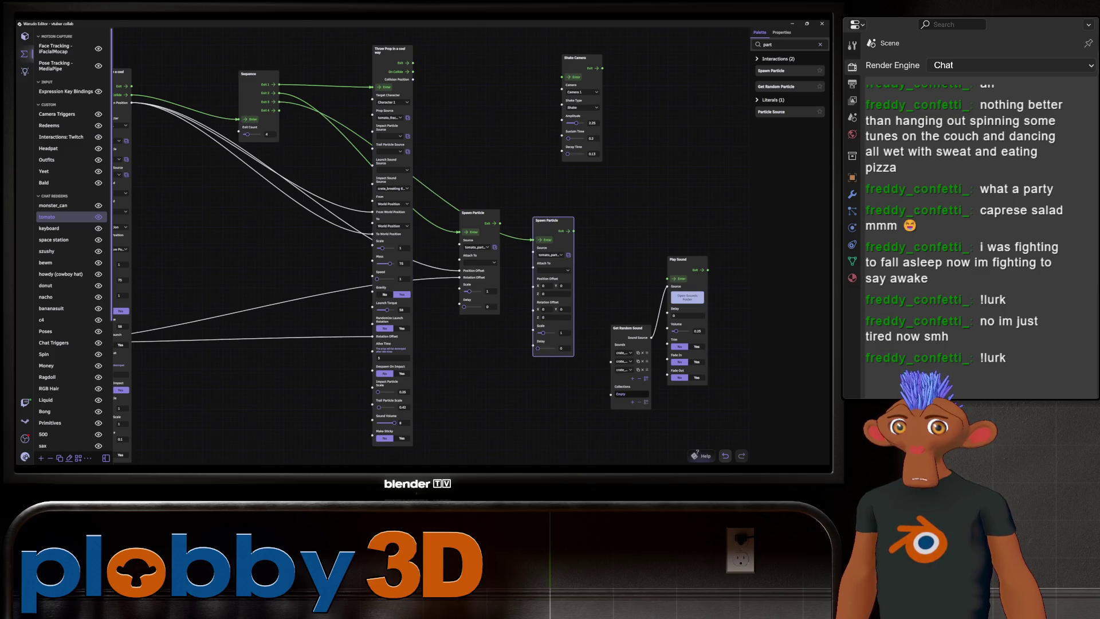
- Set the copy's Source to the tomato particle and Attach To Character 1
{"action": "left_click", "coordinate": [550, 254]}
{"action": "scroll", "coordinate": [229, 154], "scroll_direction": "up", "scroll_amount": 3}
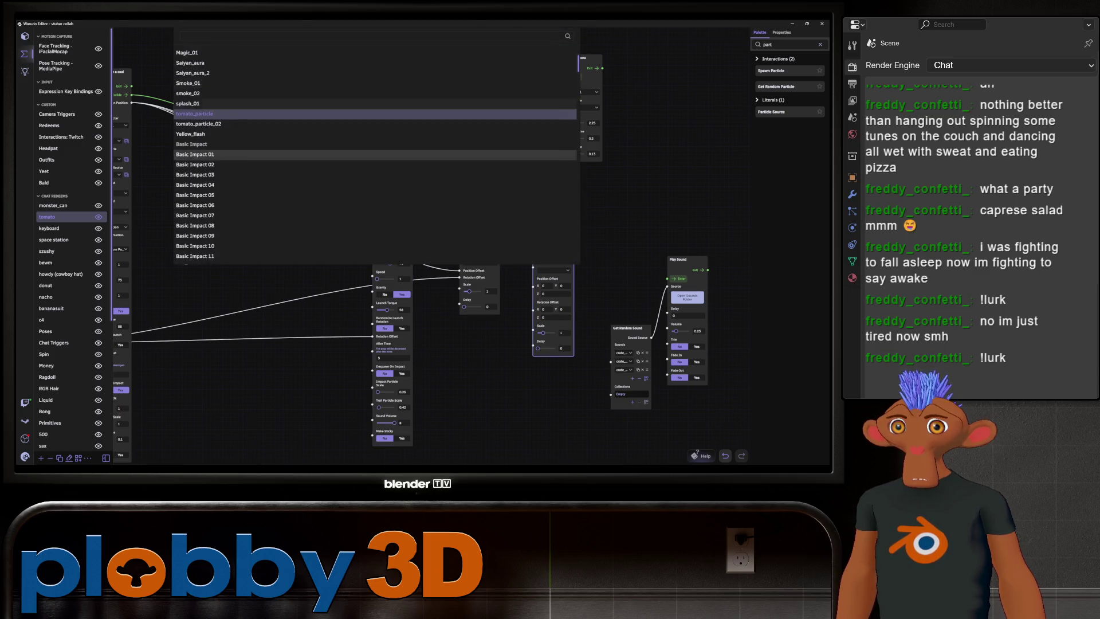
{"action": "left_click", "coordinate": [194, 113]}
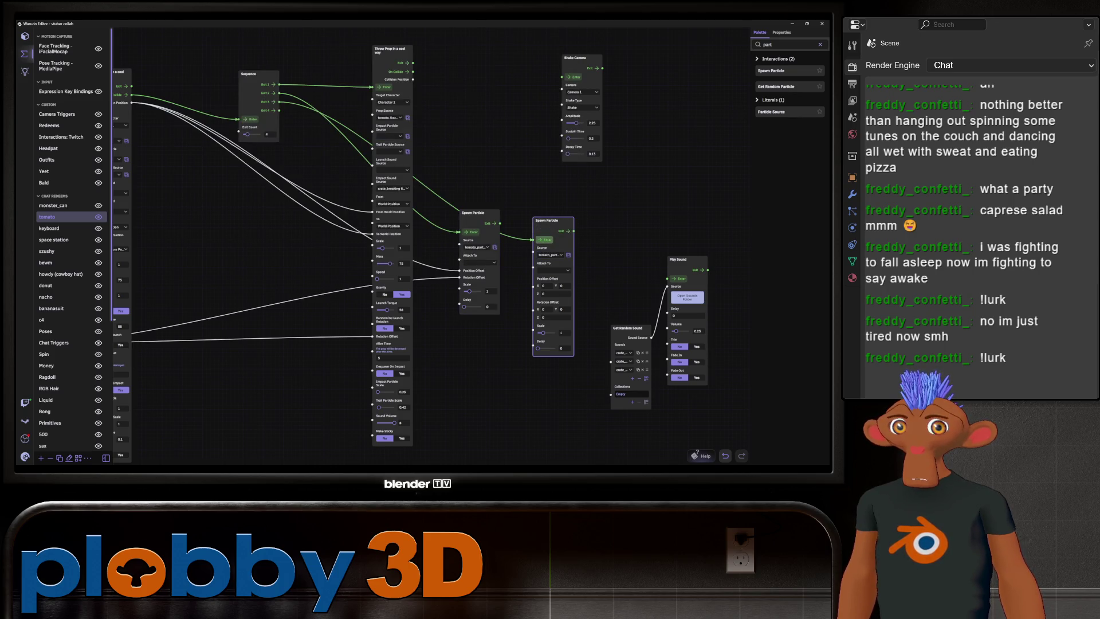
{"action": "left_click", "coordinate": [553, 270]}
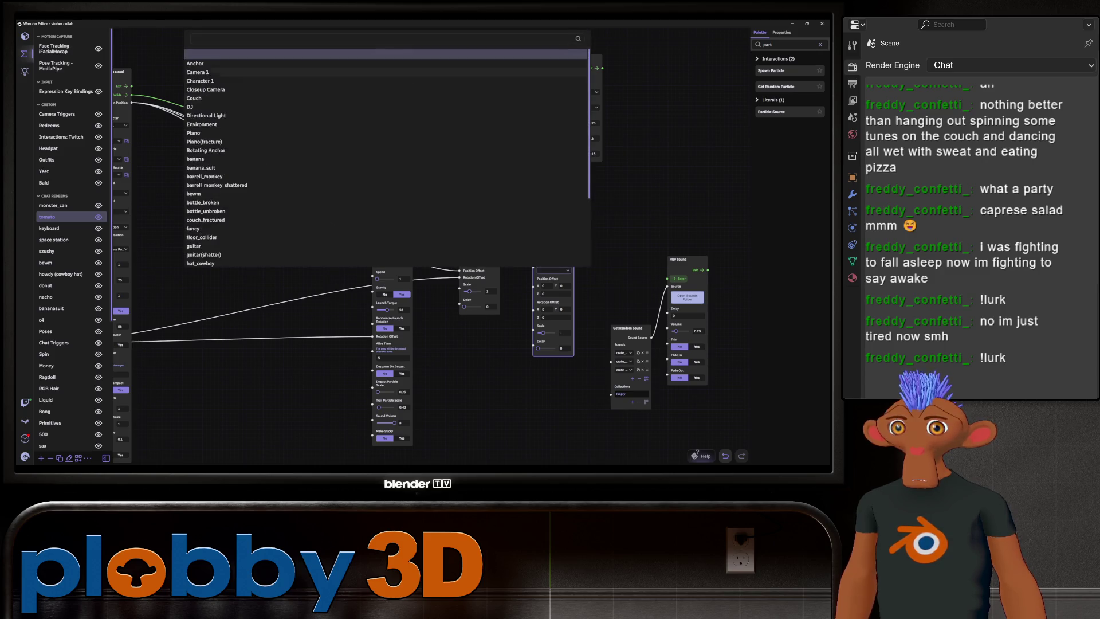
{"action": "left_click", "coordinate": [200, 52]}
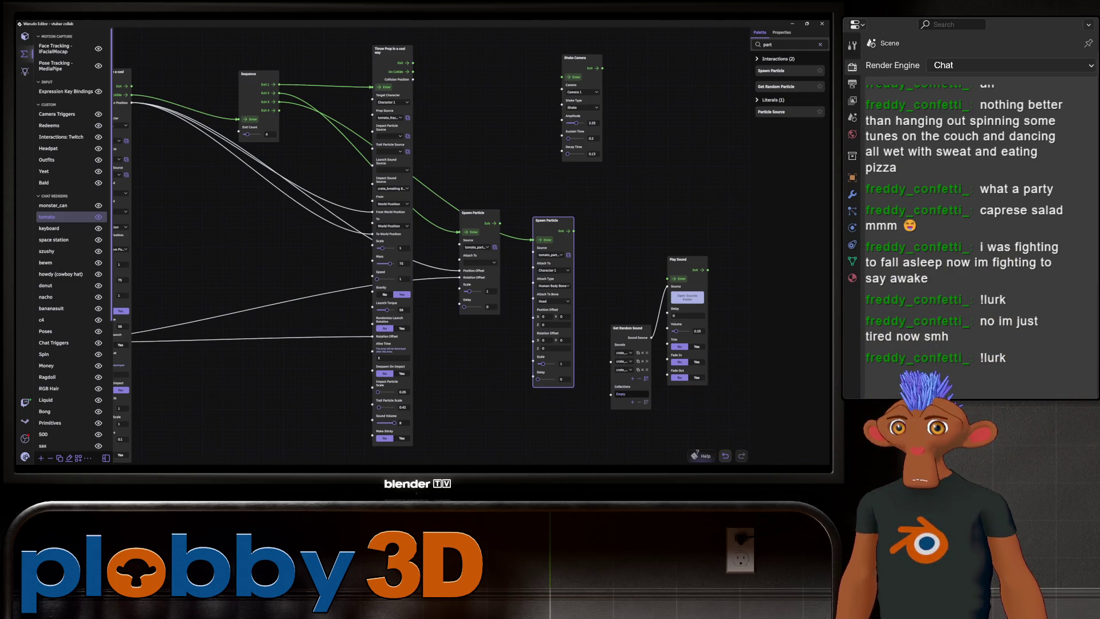
{"action": "middle_click_drag", "start_coordinate": [258, 137], "coordinate": [305, 140]}
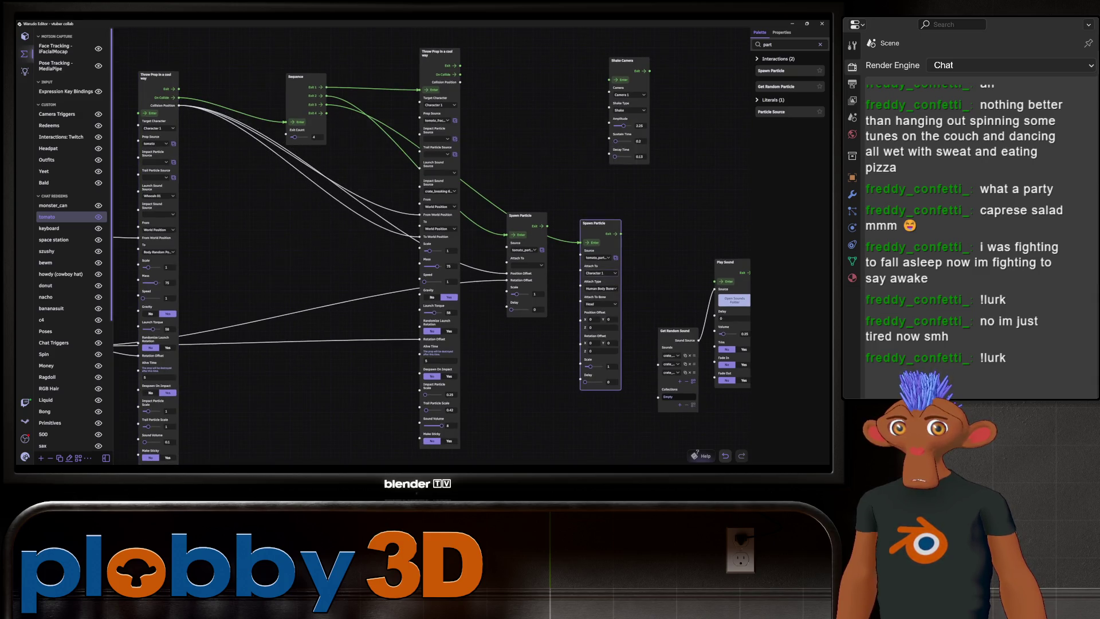
- Wire Collision Position and the random vector into the second Spawn Particle's Position and Rotation Offsets
{"action": "left_click", "coordinate": [440, 105]}
{"action": "key", "text": "Escape"}
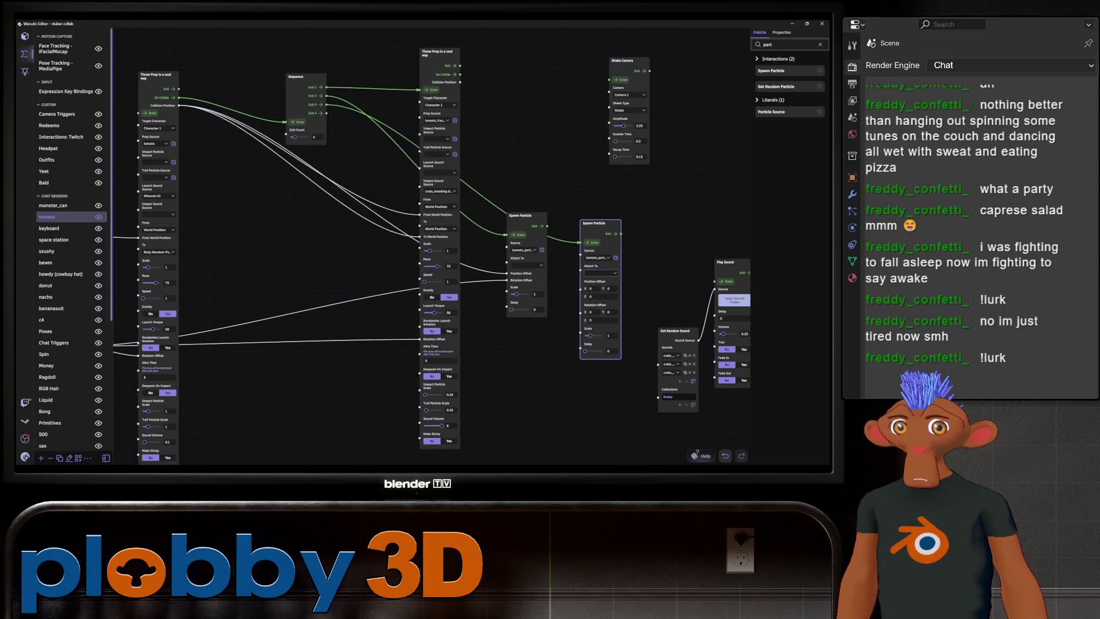
{"action": "mouse_move", "coordinate": [180, 106]}
{"action": "left_mouse_down"}
{"action": "mouse_move", "coordinate": [553, 298]}
{"action": "mouse_move", "coordinate": [581, 281]}
{"action": "left_mouse_up"}
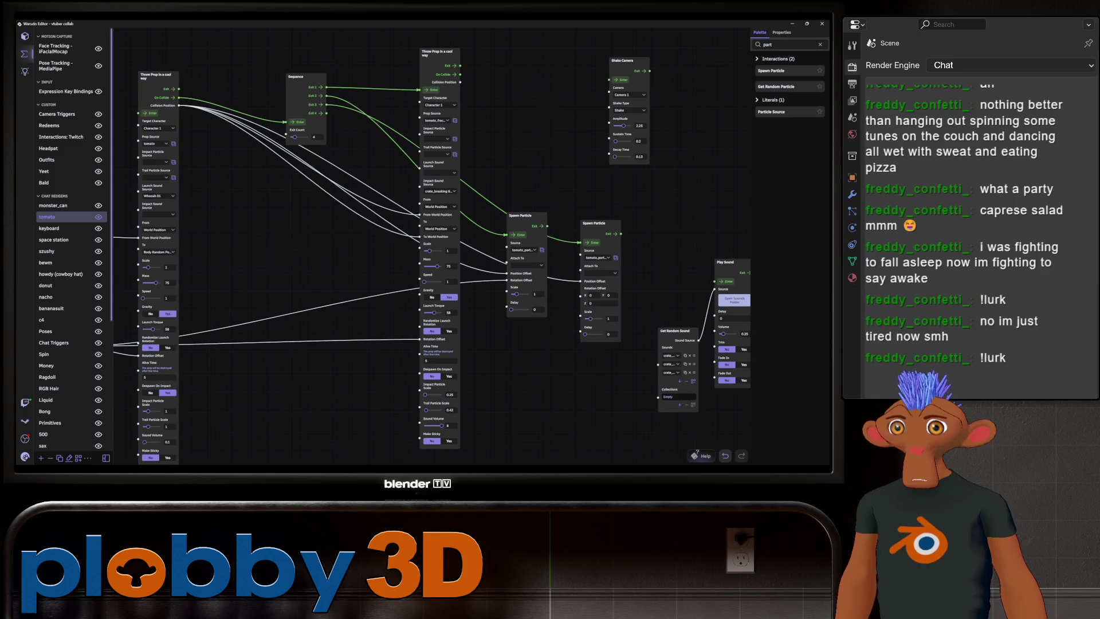
{"action": "left_click_drag", "start_coordinate": [402, 344], "coordinate": [540, 301]}
{"action": "mouse_move", "coordinate": [217, 302]}
{"action": "left_mouse_down"}
{"action": "mouse_move", "coordinate": [691, 324]}
{"action": "mouse_move", "coordinate": [719, 245]}
{"action": "left_mouse_up"}
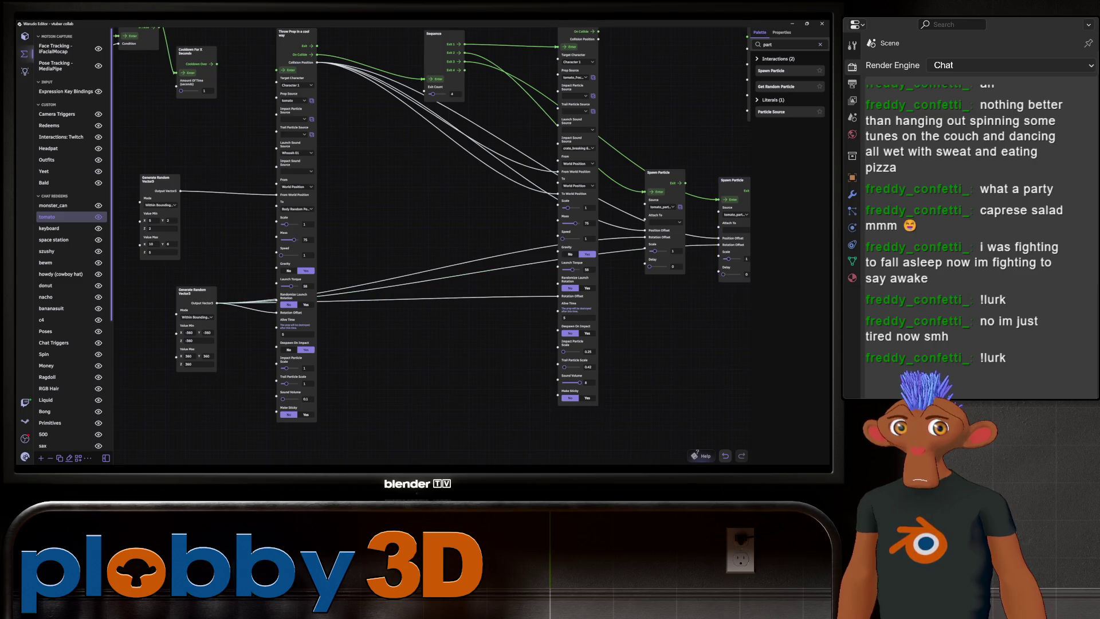
{"action": "left_click_drag", "start_coordinate": [688, 144], "coordinate": [508, 177]}
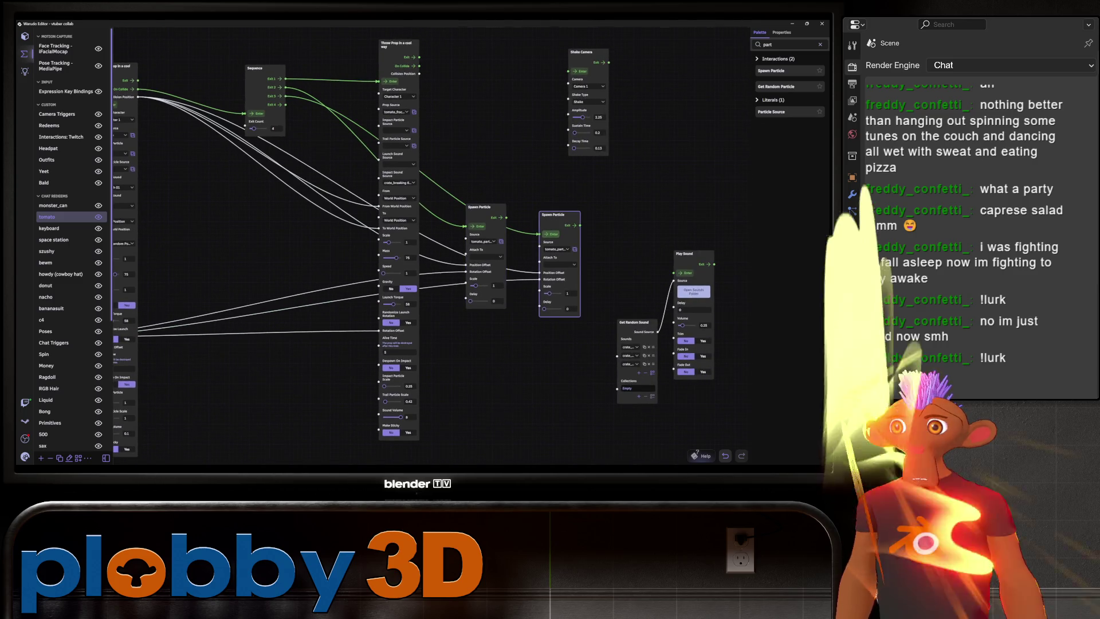
{"action": "left_click_drag", "start_coordinate": [573, 344], "coordinate": [578, 361]}
{"action": "left_click_drag", "start_coordinate": [298, 172], "coordinate": [360, 192]}
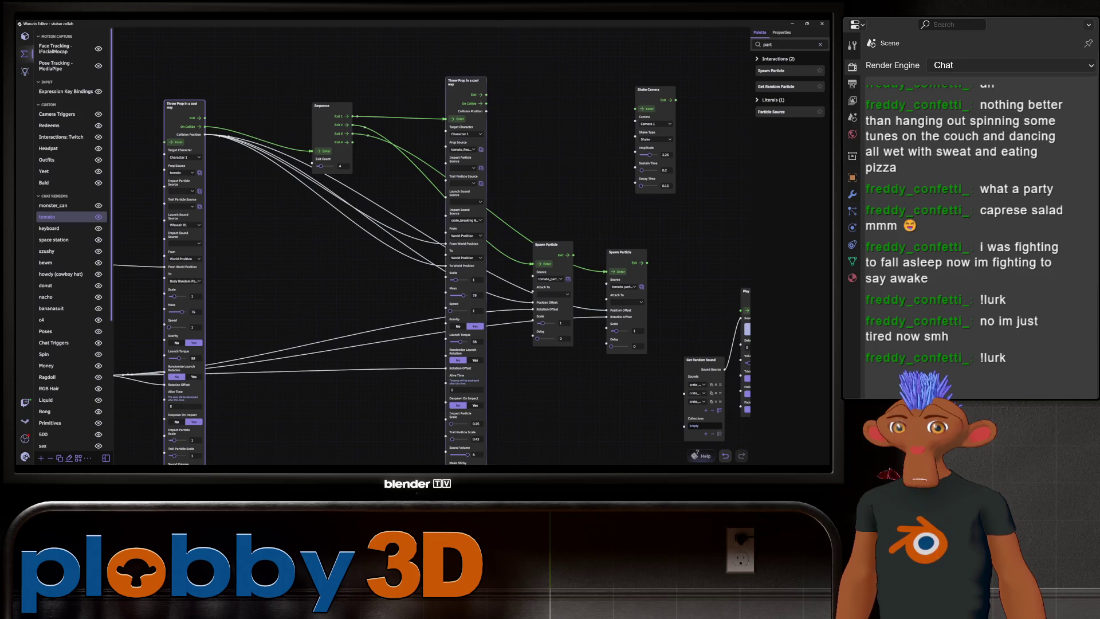
- Set the second Spawn Particle's Scale to 0.5, then switch to Unity
{"action": "scroll", "coordinate": [505, 375], "scroll_direction": "up", "scroll_amount": 2}
{"action": "left_click", "coordinate": [559, 324]}
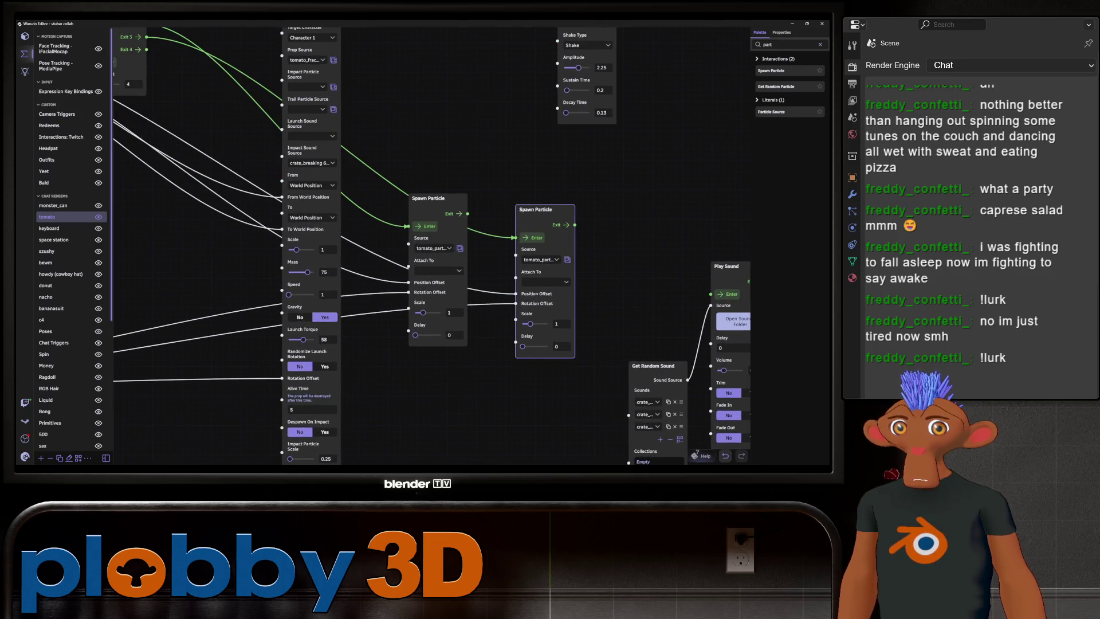
{"action": "type", "text": "0.5"}
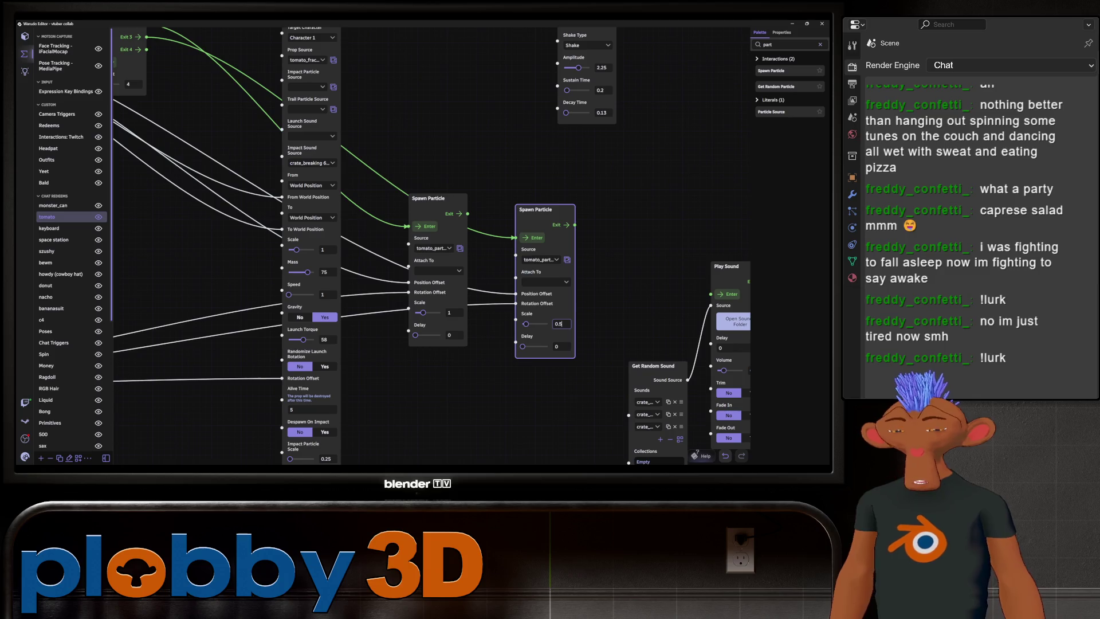
{"action": "scroll", "coordinate": [417, 389], "scroll_direction": "down", "scroll_amount": 3}
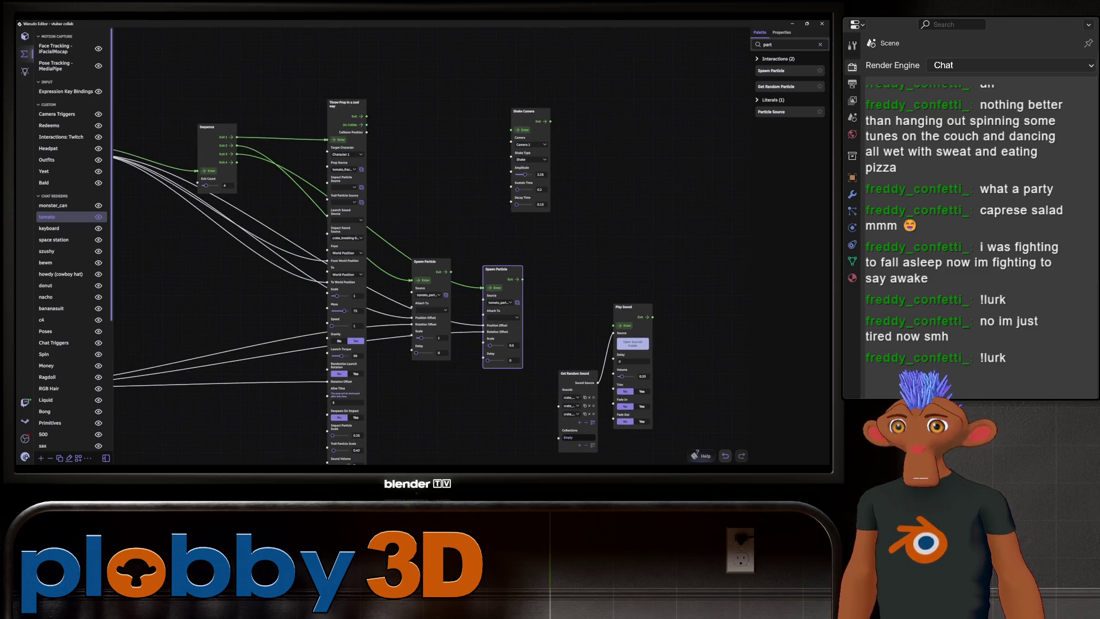
{"action": "middle_click_drag", "start_coordinate": [573, 172], "coordinate": [663, 189]}
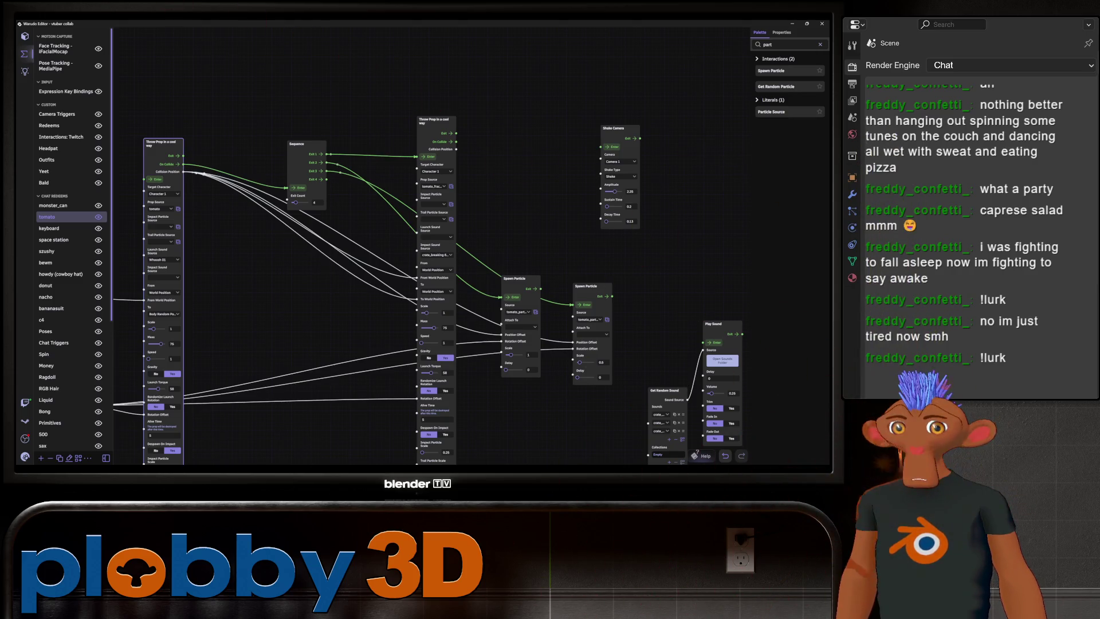
{"action": "key", "text": "alt+Tab"}
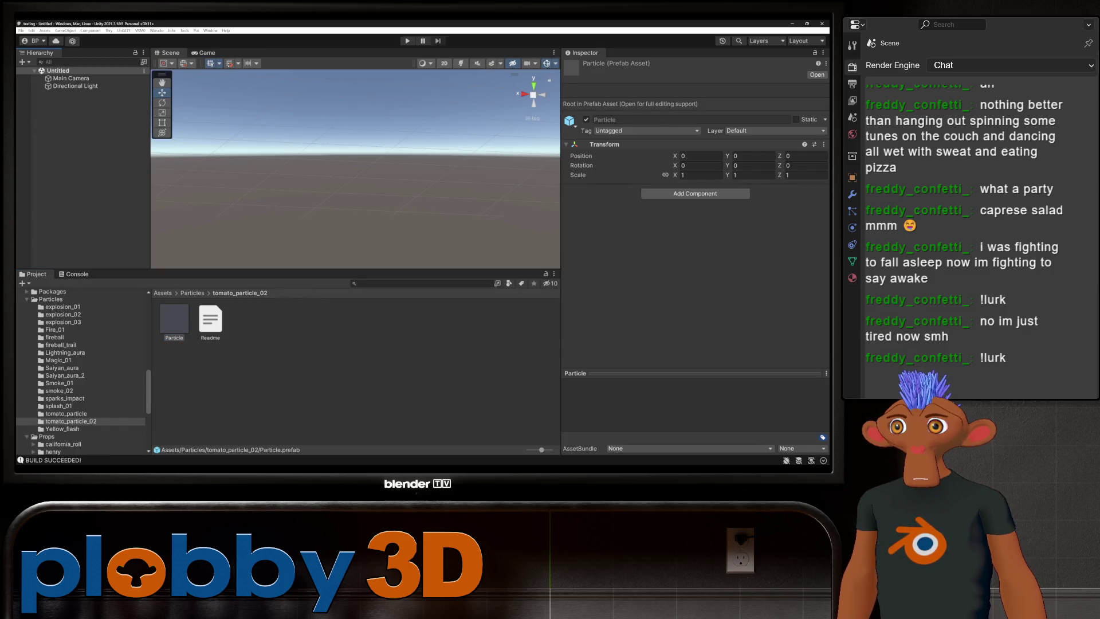
- Place the Particle prefab in the scene and select its CFXR Lava Splash child
{"action": "left_click_drag", "start_coordinate": [175, 318], "coordinate": [80, 115]}
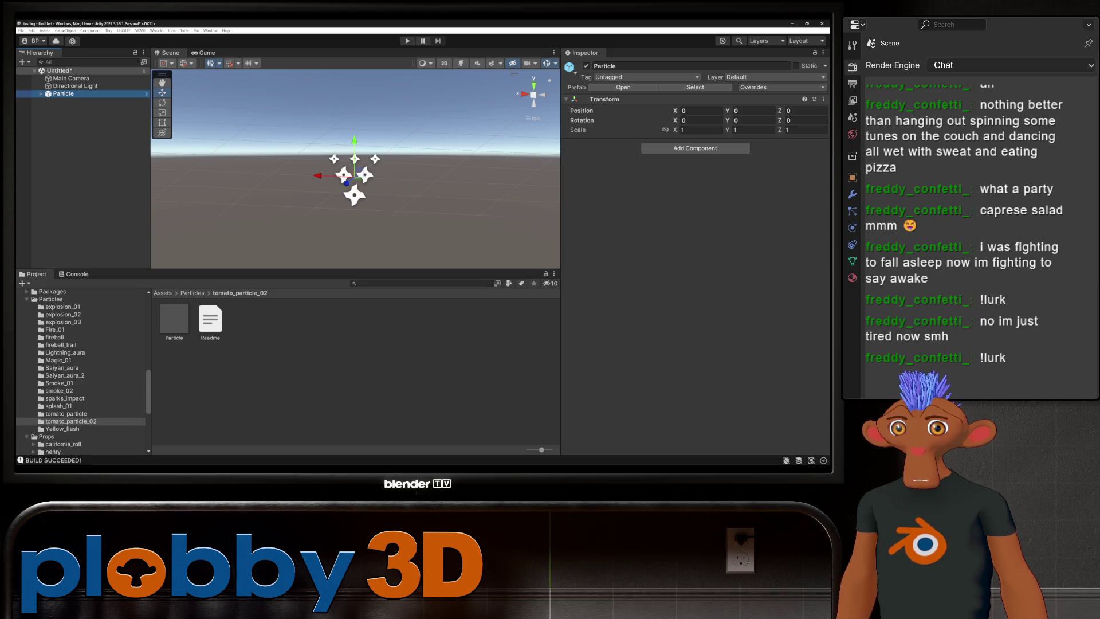
{"action": "left_click", "coordinate": [41, 94]}
{"action": "left_click", "coordinate": [84, 101]}
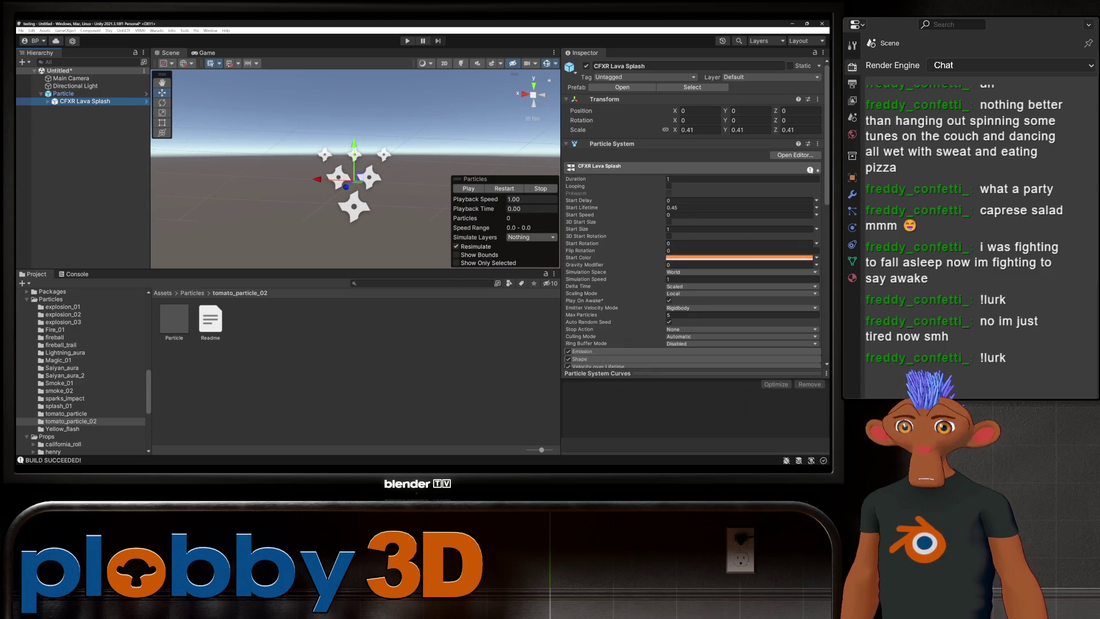
- Inspect the Lava Splash material's shader and blending settings
{"action": "scroll", "coordinate": [693, 257], "scroll_direction": "down", "scroll_amount": 3}
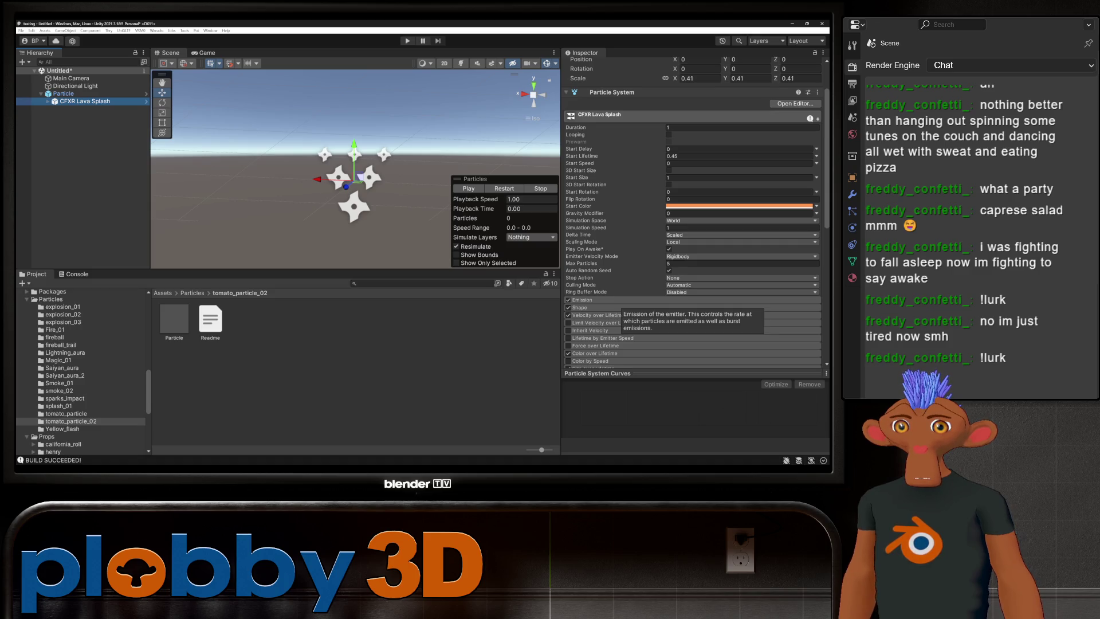
{"action": "scroll", "coordinate": [607, 315], "scroll_direction": "down", "scroll_amount": 10}
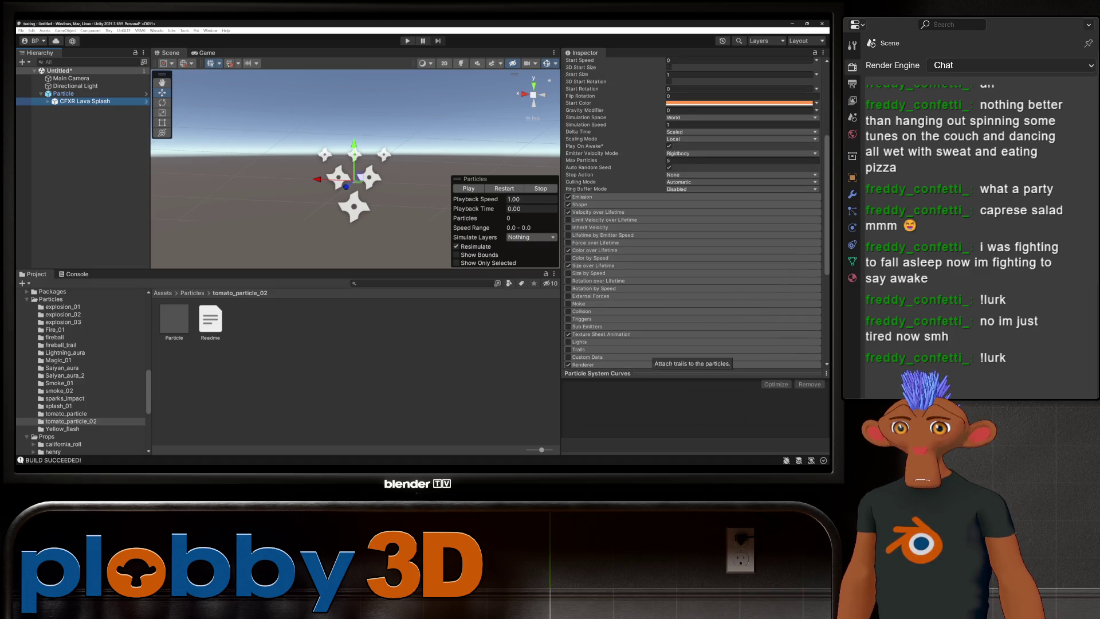
{"action": "scroll", "coordinate": [688, 320], "scroll_direction": "down", "scroll_amount": 6}
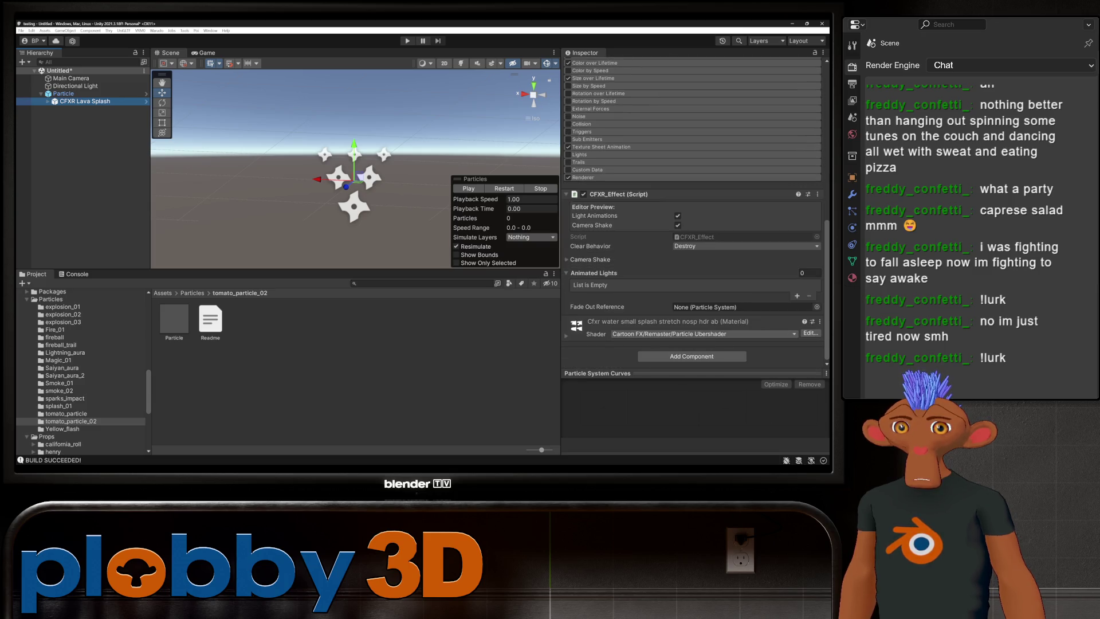
{"action": "left_click", "coordinate": [703, 334]}
{"action": "right_click", "coordinate": [591, 333]}
{"action": "left_click", "coordinate": [566, 336]}
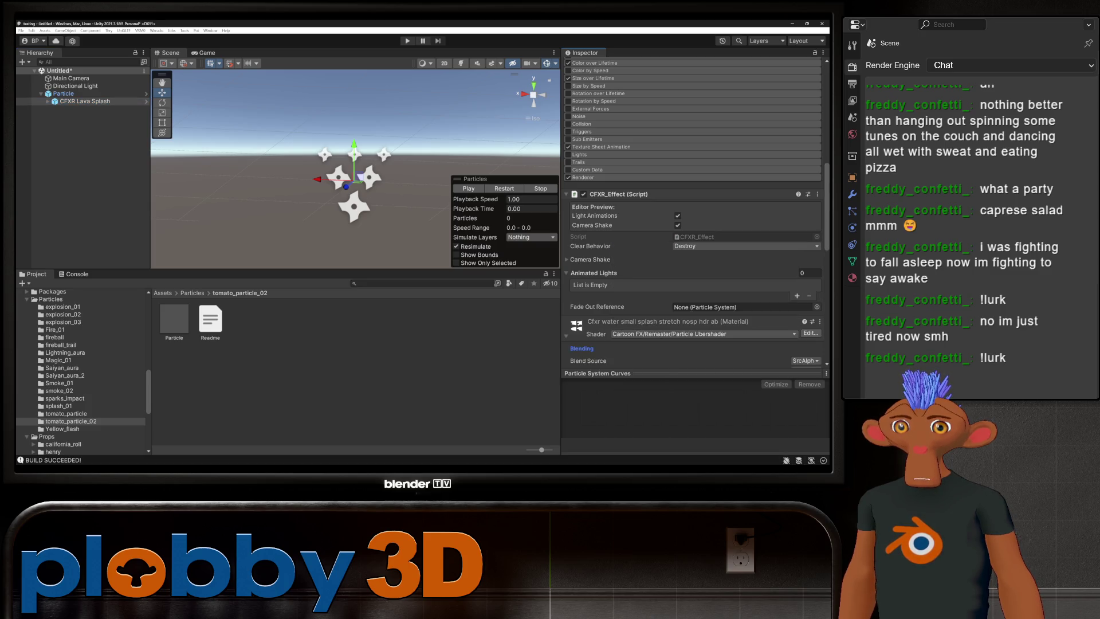
{"action": "scroll", "coordinate": [693, 229], "scroll_direction": "down", "scroll_amount": 9}
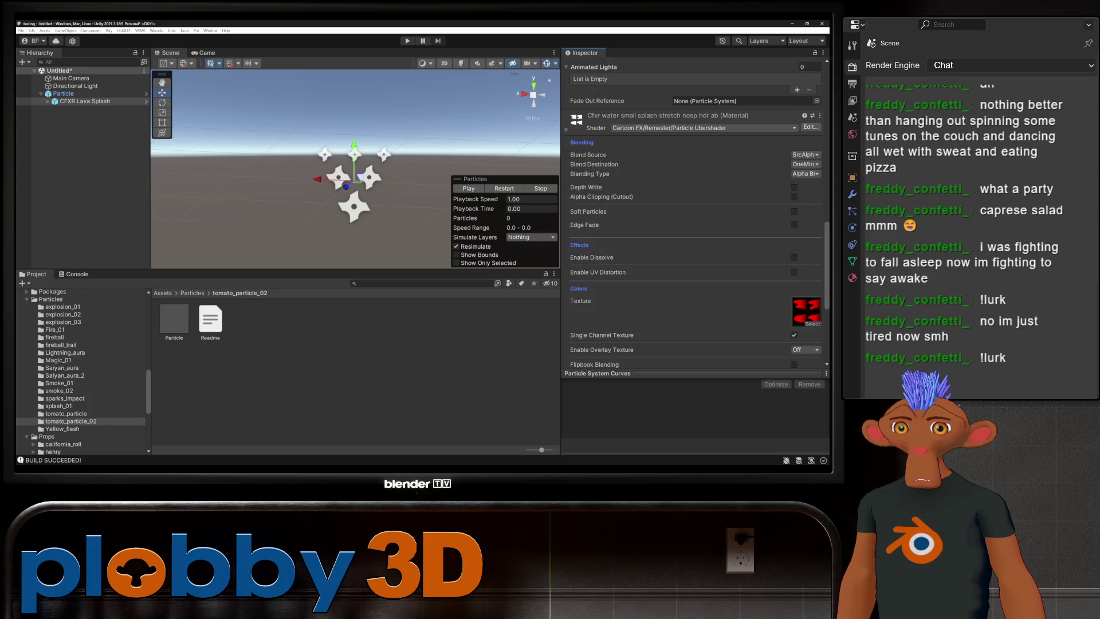
{"action": "scroll", "coordinate": [694, 229], "scroll_direction": "down", "scroll_amount": 7}
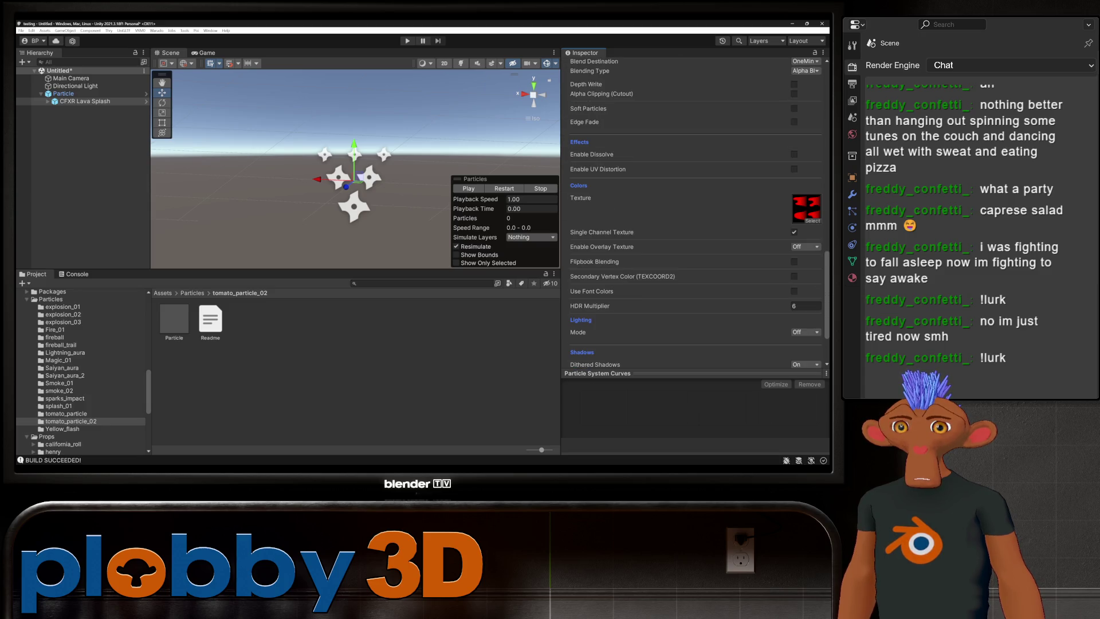
{"action": "scroll", "coordinate": [694, 229], "scroll_direction": "down", "scroll_amount": 1}
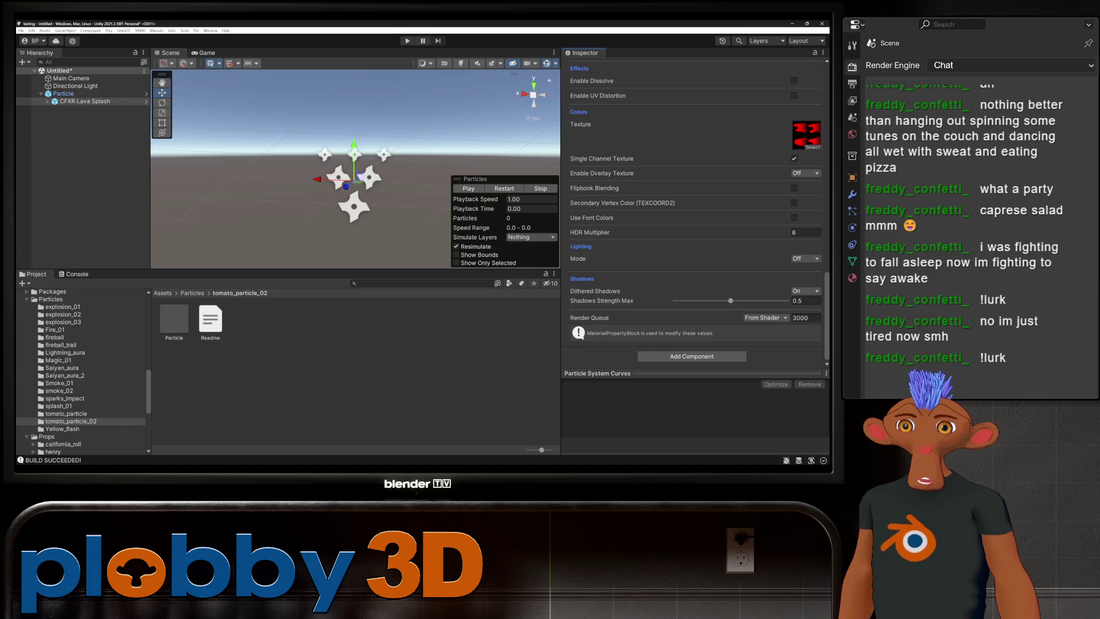
- Expand the Color over Lifetime module to reveal its white-to-red gradient
{"action": "scroll", "coordinate": [693, 212], "scroll_direction": "up", "scroll_amount": 3}
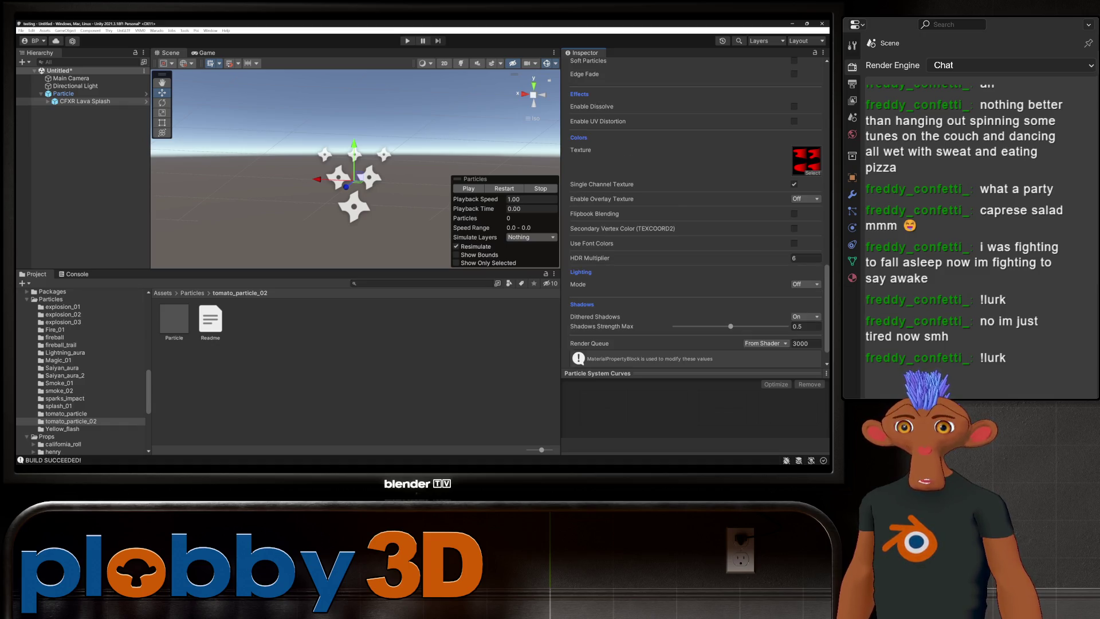
{"action": "scroll", "coordinate": [693, 212], "scroll_direction": "up", "scroll_amount": 1}
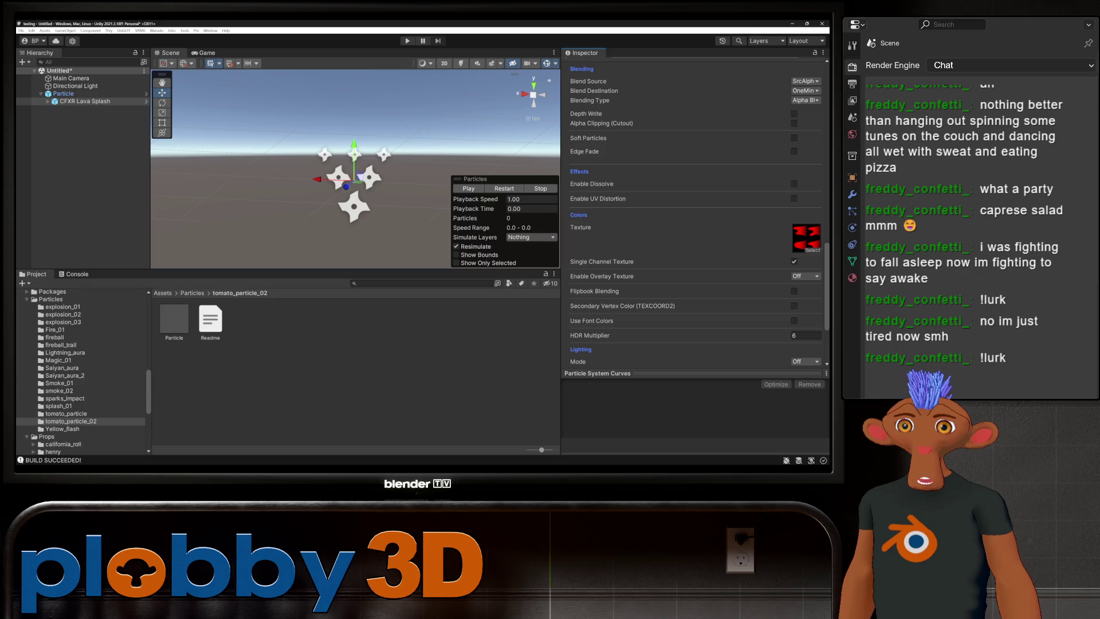
{"action": "scroll", "coordinate": [693, 212], "scroll_direction": "up", "scroll_amount": 3}
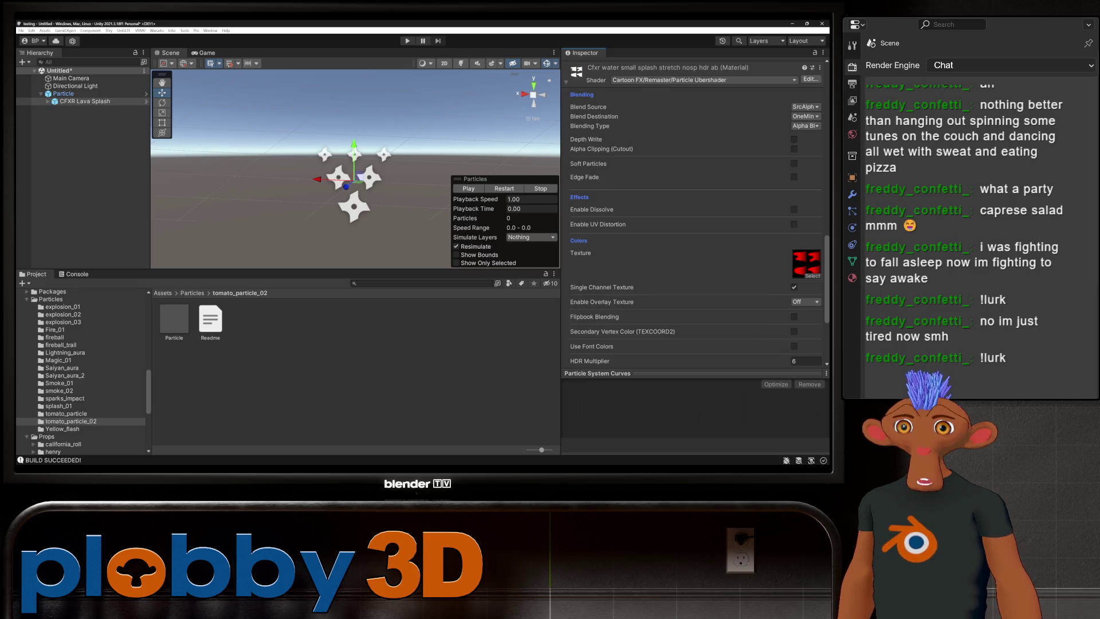
{"action": "scroll", "coordinate": [693, 212], "scroll_direction": "up", "scroll_amount": 4}
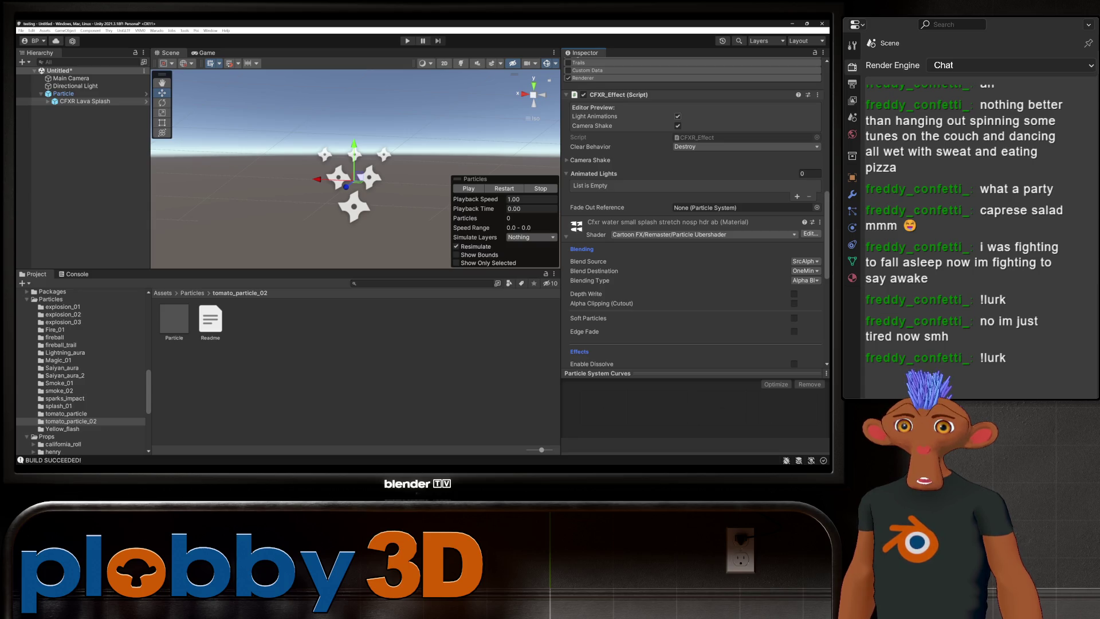
{"action": "scroll", "coordinate": [694, 212], "scroll_direction": "up", "scroll_amount": 3}
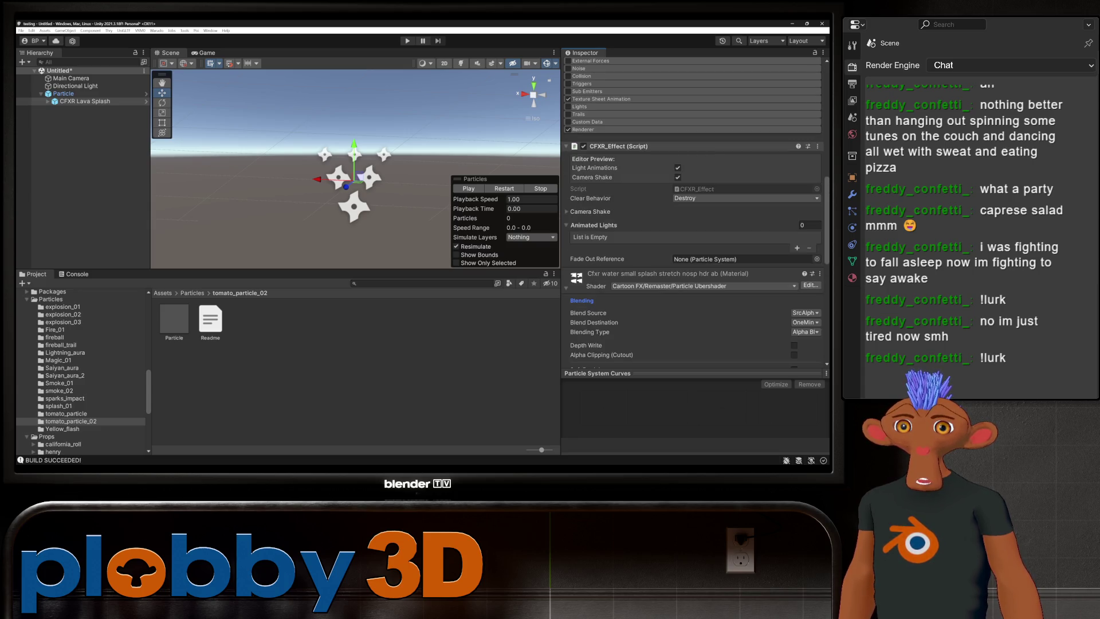
{"action": "scroll", "coordinate": [607, 152], "scroll_direction": "up", "scroll_amount": 3}
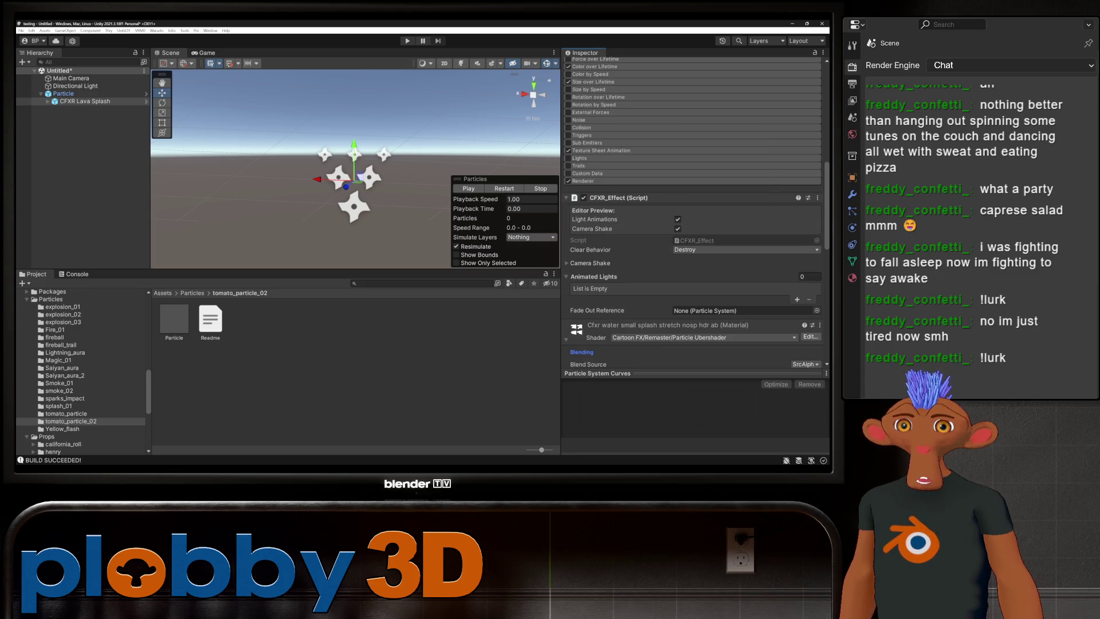
{"action": "scroll", "coordinate": [694, 161], "scroll_direction": "up", "scroll_amount": 4}
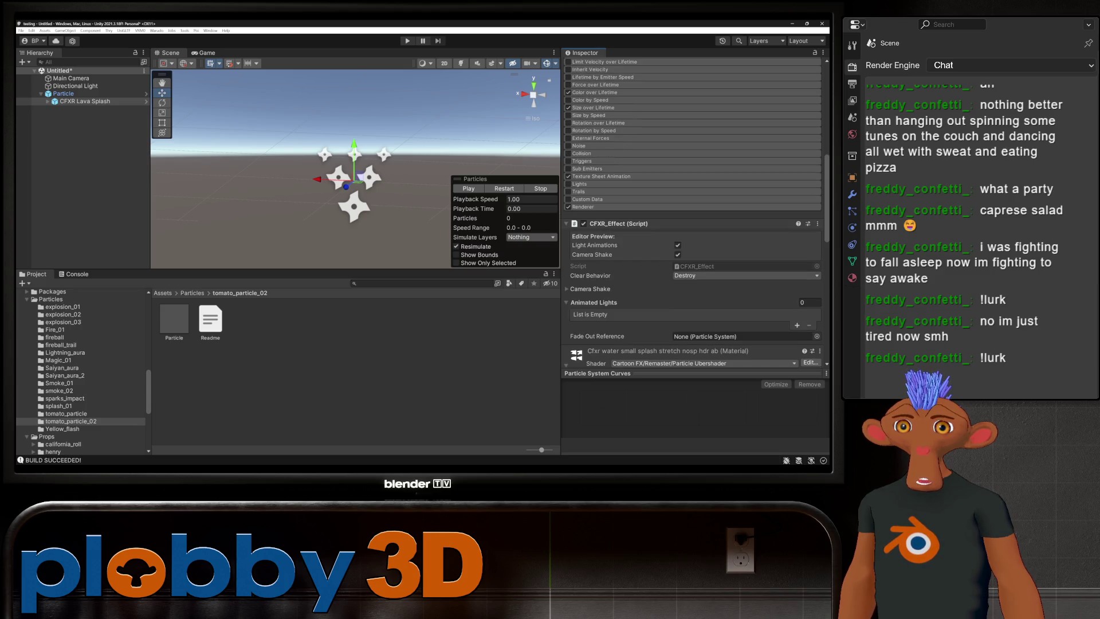
{"action": "left_click", "coordinate": [595, 144]}
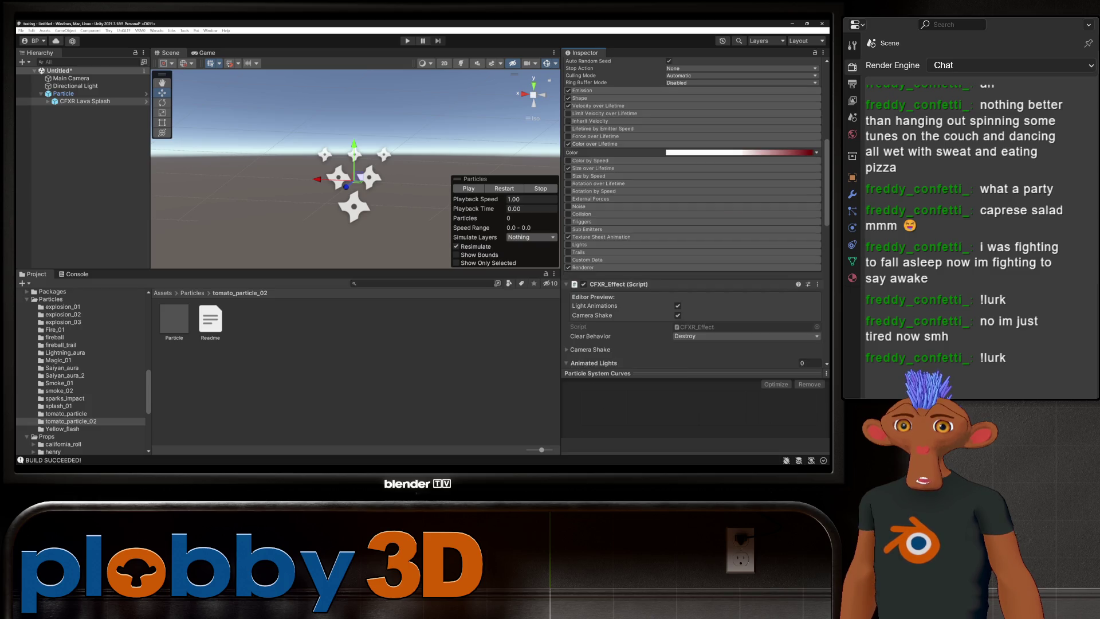
{"action": "scroll", "coordinate": [694, 212], "scroll_direction": "up", "scroll_amount": 4}
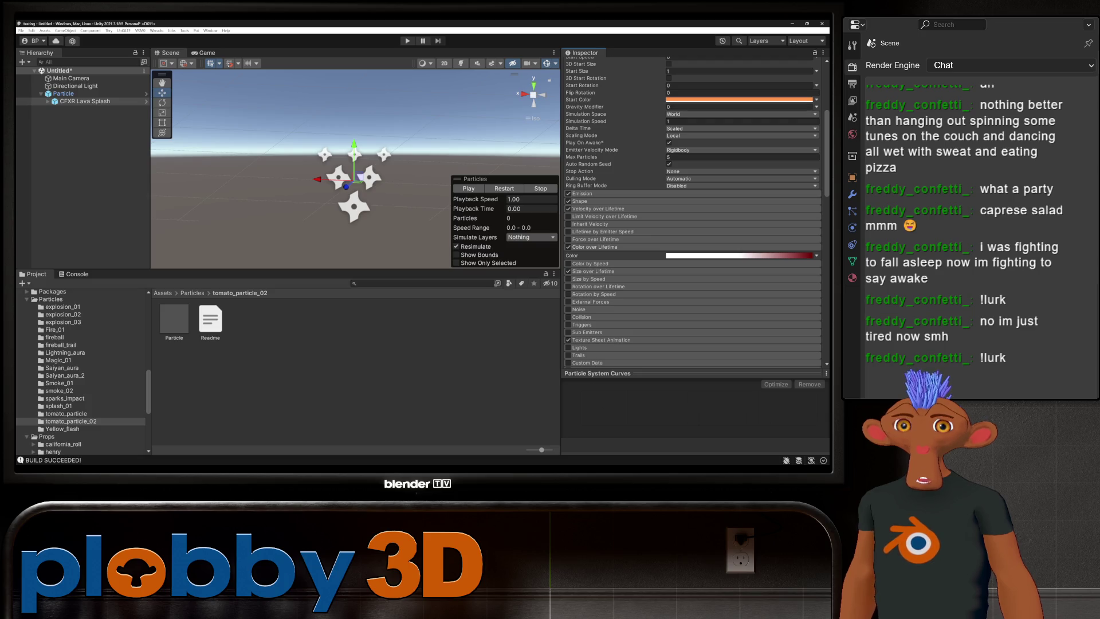
- Shift the start colour to redder orange FF7F4C, then reselect CFXR Lava Splash and stop its preview
{"action": "left_click", "coordinate": [739, 99]}
{"action": "left_click_drag", "start_coordinate": [780, 155], "coordinate": [784, 173]}
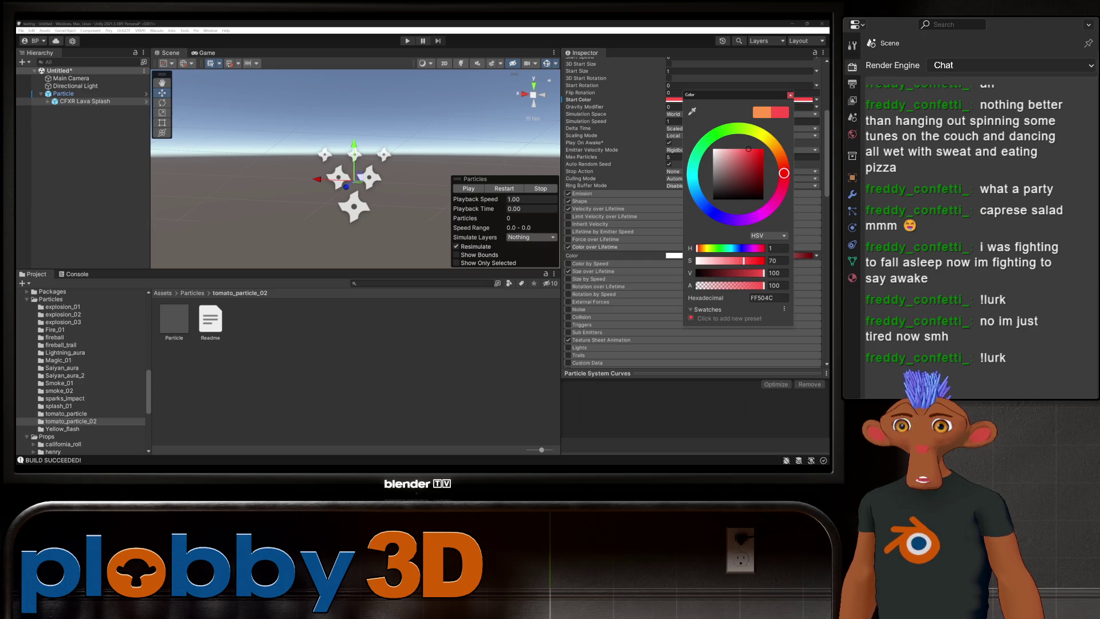
{"action": "left_click", "coordinate": [85, 100]}
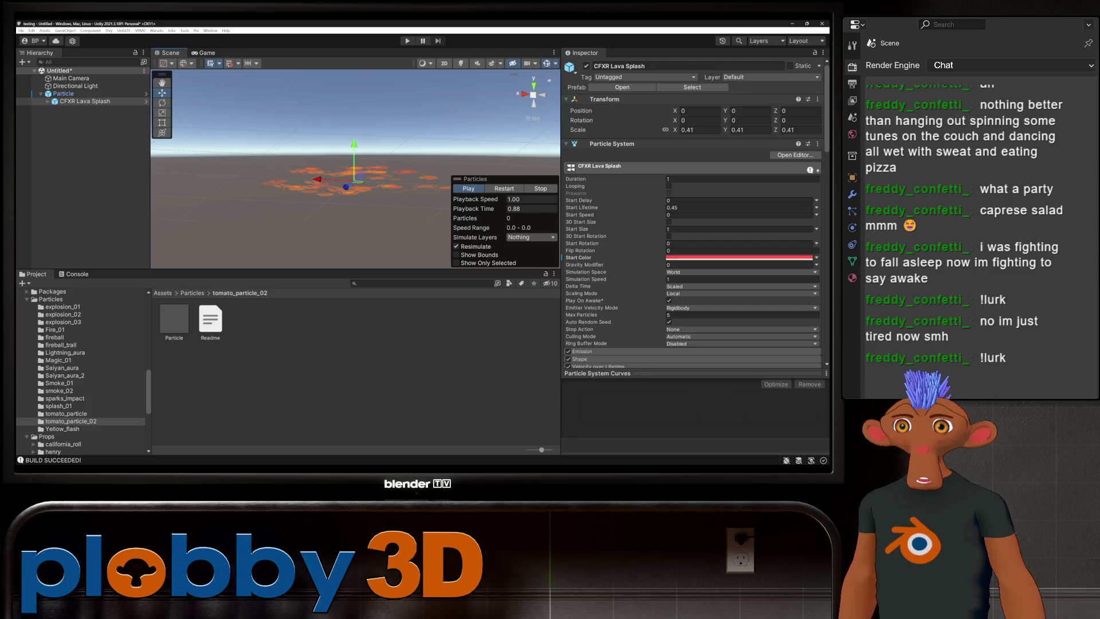
{"action": "left_click", "coordinate": [541, 188]}
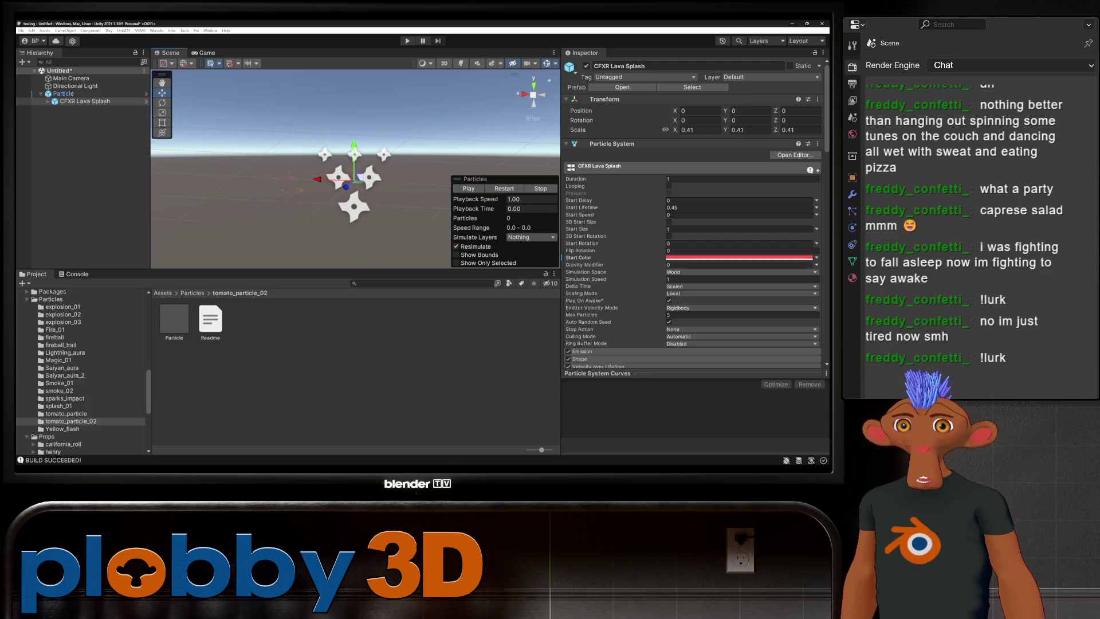
- Browse the particle's modules and try opening its shader, cancelling the app chooser
{"action": "scroll", "coordinate": [693, 229], "scroll_direction": "down", "scroll_amount": 5}
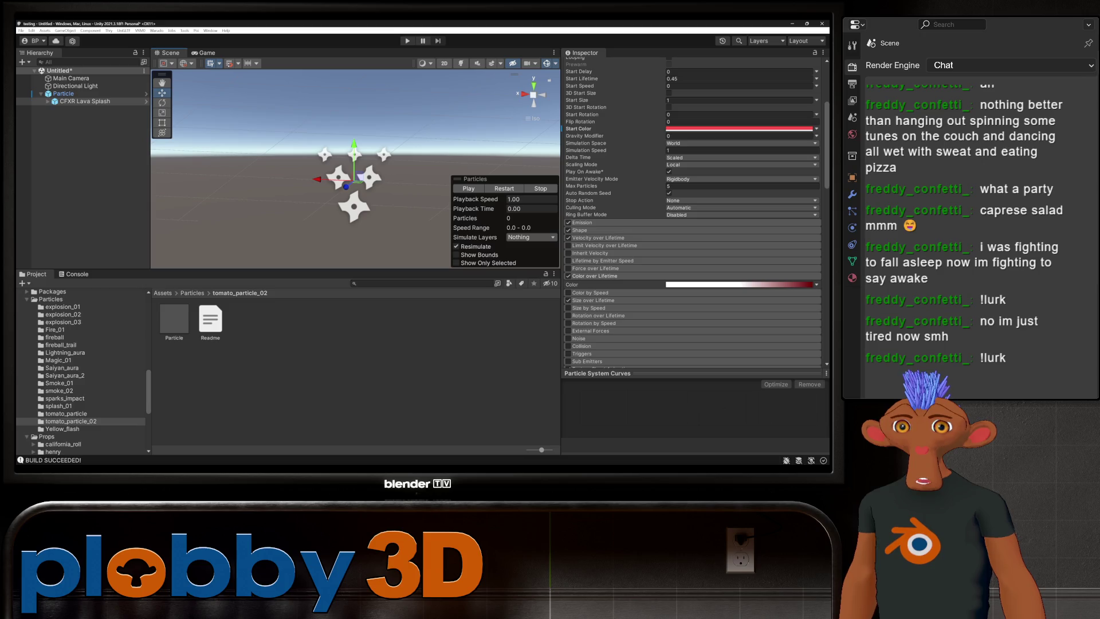
{"action": "scroll", "coordinate": [619, 268], "scroll_direction": "down", "scroll_amount": 4}
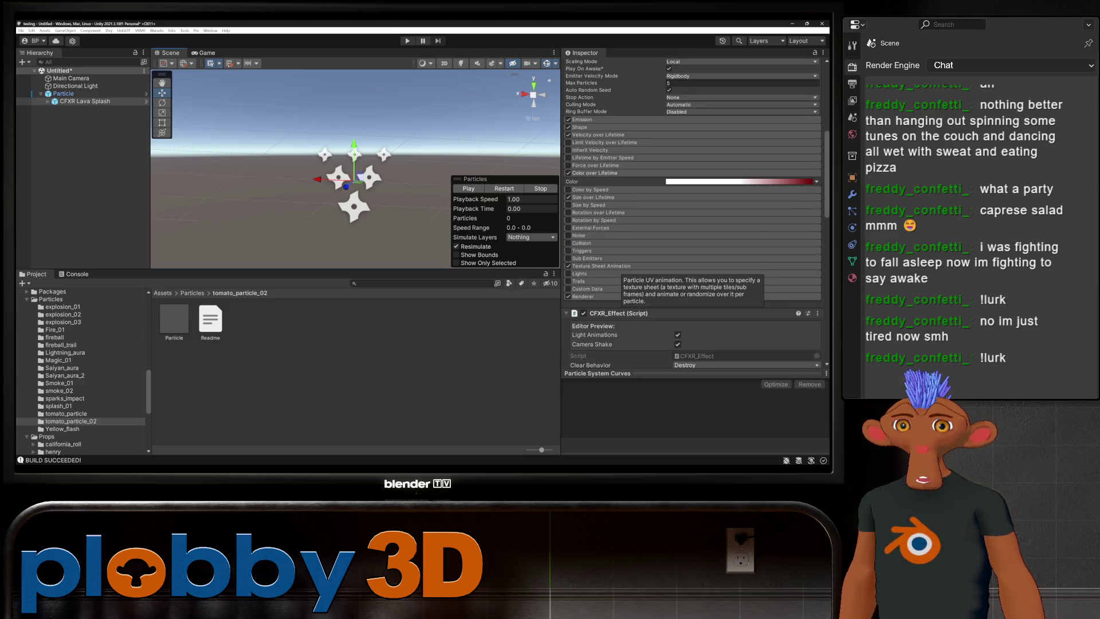
{"action": "scroll", "coordinate": [619, 269], "scroll_direction": "down", "scroll_amount": 3}
{"action": "scroll", "coordinate": [619, 269], "scroll_direction": "down", "scroll_amount": 3}
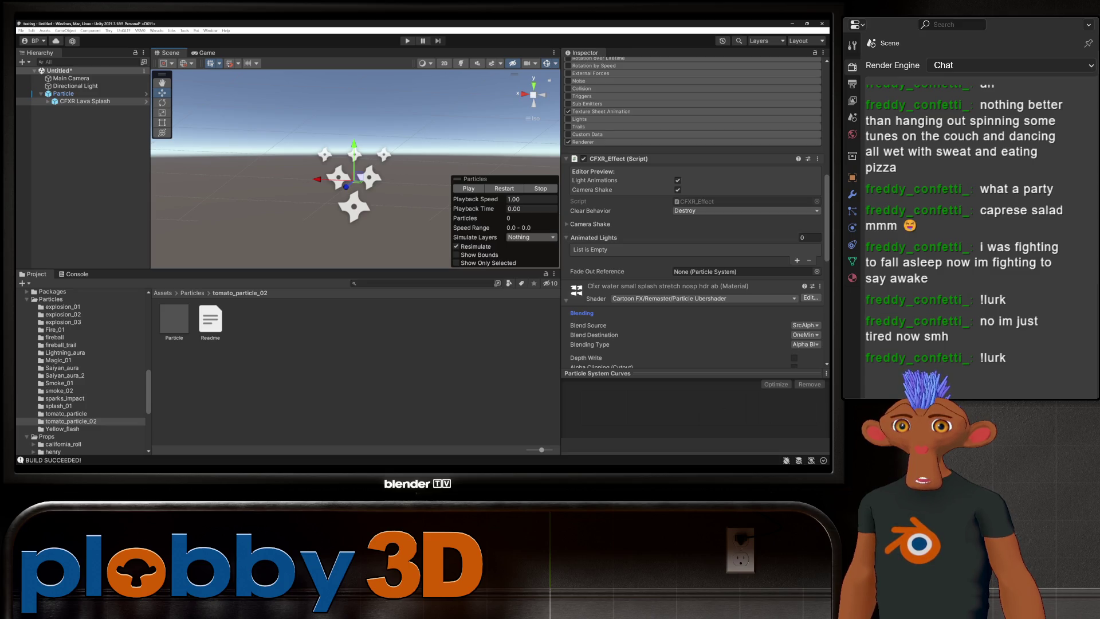
{"action": "scroll", "coordinate": [619, 237], "scroll_direction": "down", "scroll_amount": 3}
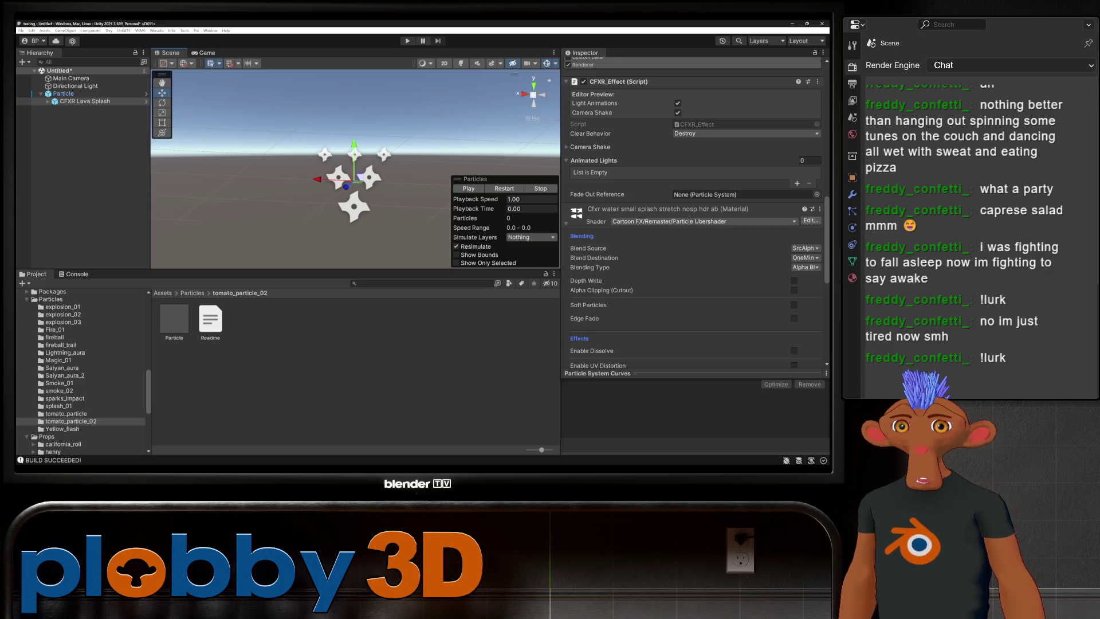
{"action": "scroll", "coordinate": [694, 212], "scroll_direction": "down", "scroll_amount": 2}
{"action": "scroll", "coordinate": [693, 212], "scroll_direction": "down", "scroll_amount": 2}
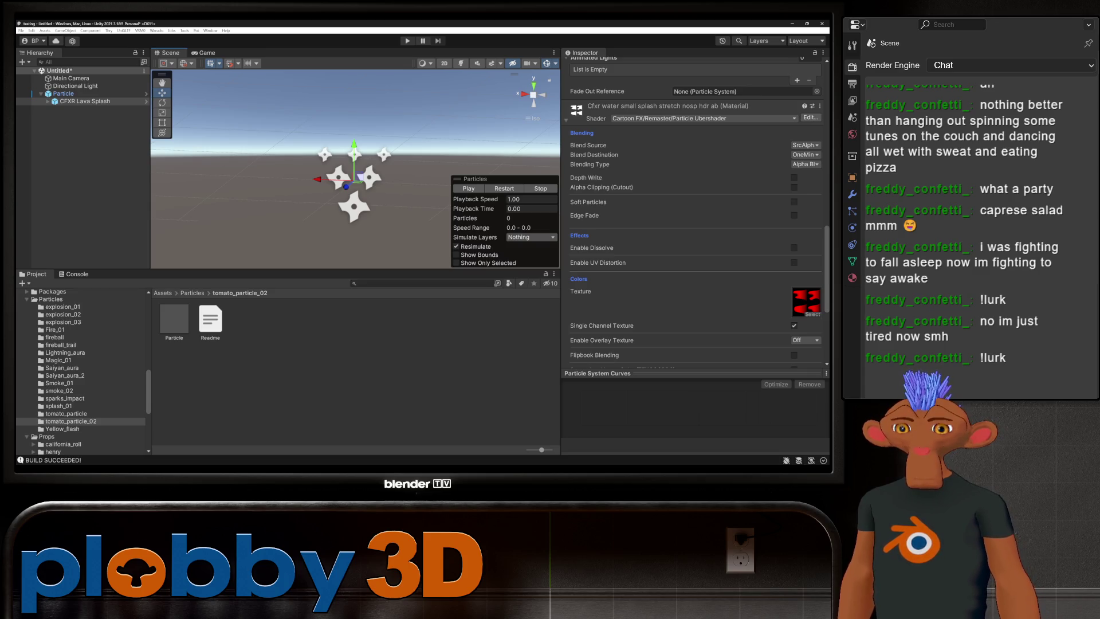
{"action": "scroll", "coordinate": [693, 212], "scroll_direction": "down", "scroll_amount": 2}
{"action": "scroll", "coordinate": [693, 212], "scroll_direction": "down", "scroll_amount": 1}
{"action": "scroll", "coordinate": [693, 212], "scroll_direction": "down", "scroll_amount": 1}
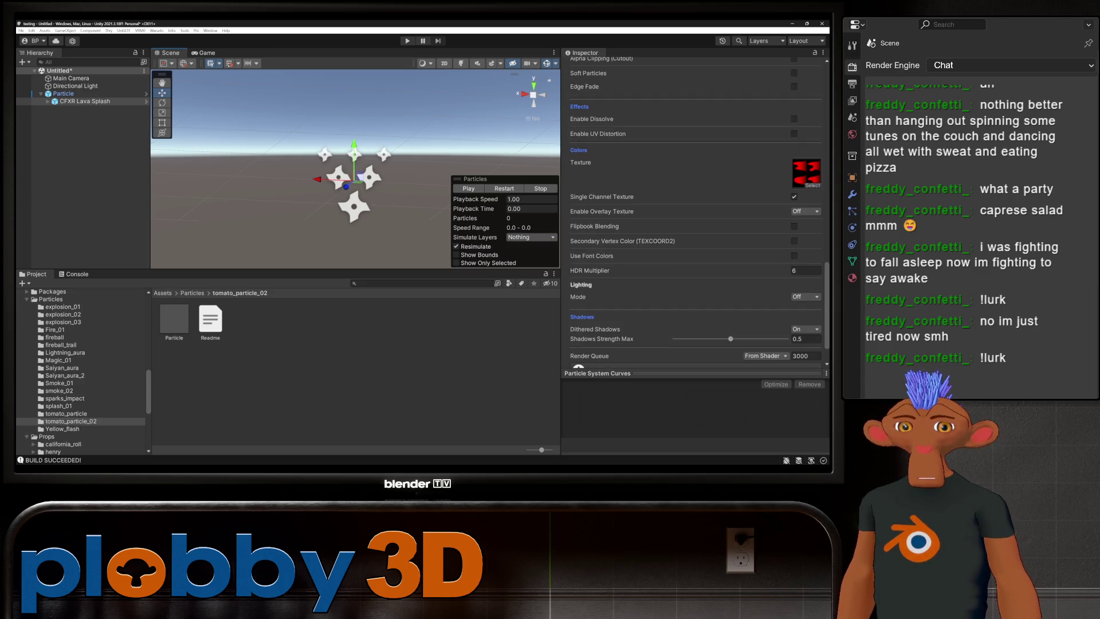
{"action": "scroll", "coordinate": [693, 212], "scroll_direction": "down", "scroll_amount": 1}
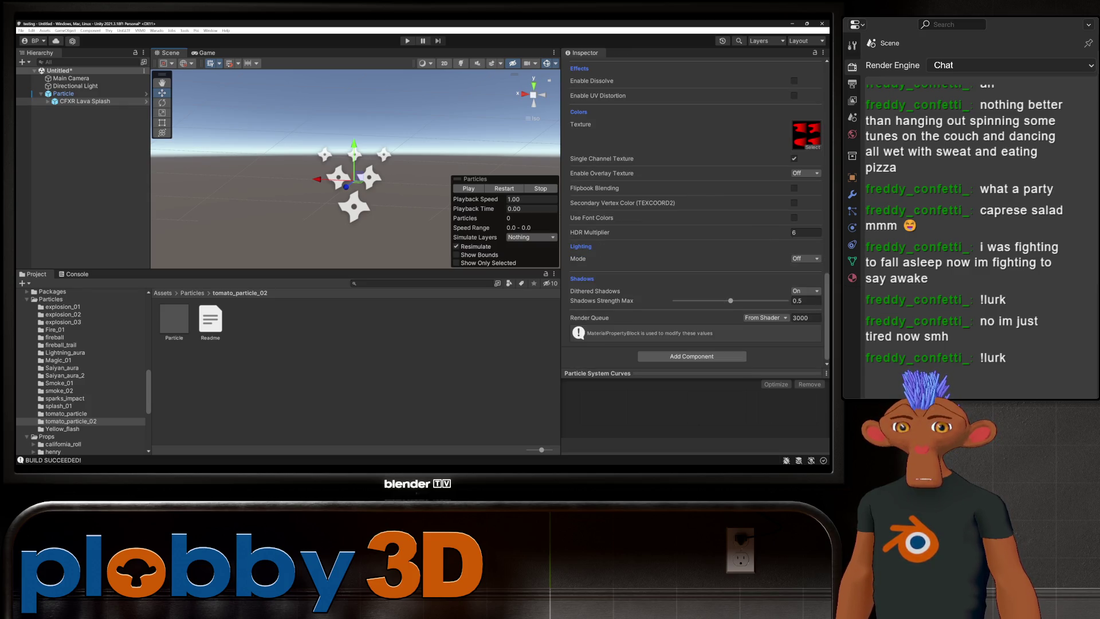
{"action": "scroll", "coordinate": [693, 212], "scroll_direction": "up", "scroll_amount": 2}
{"action": "scroll", "coordinate": [693, 212], "scroll_direction": "up", "scroll_amount": 5}
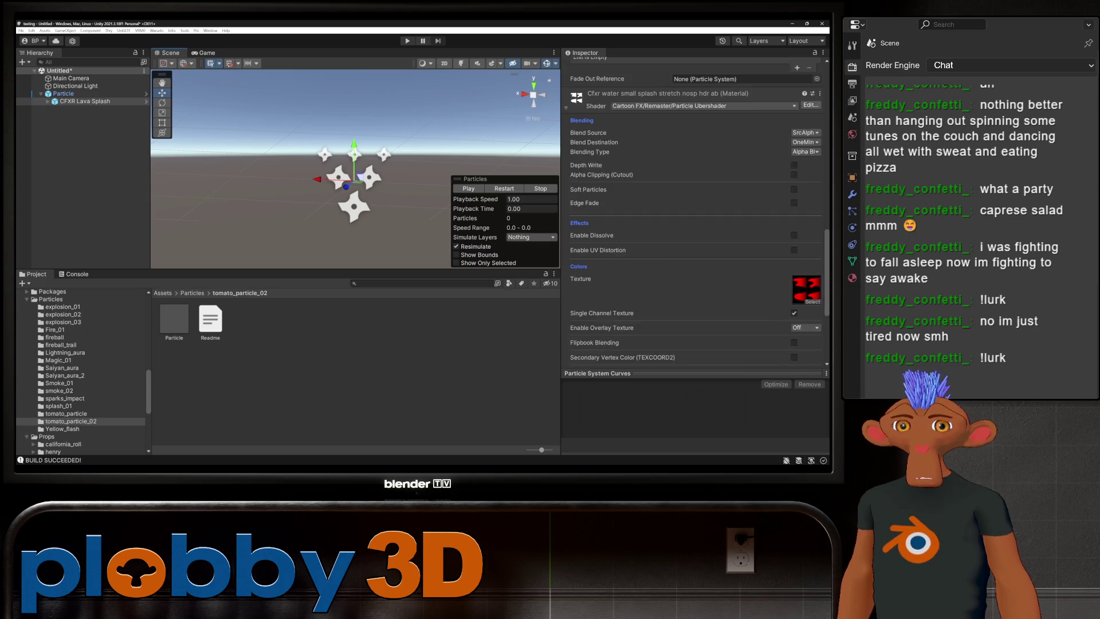
{"action": "left_click", "coordinate": [810, 157]}
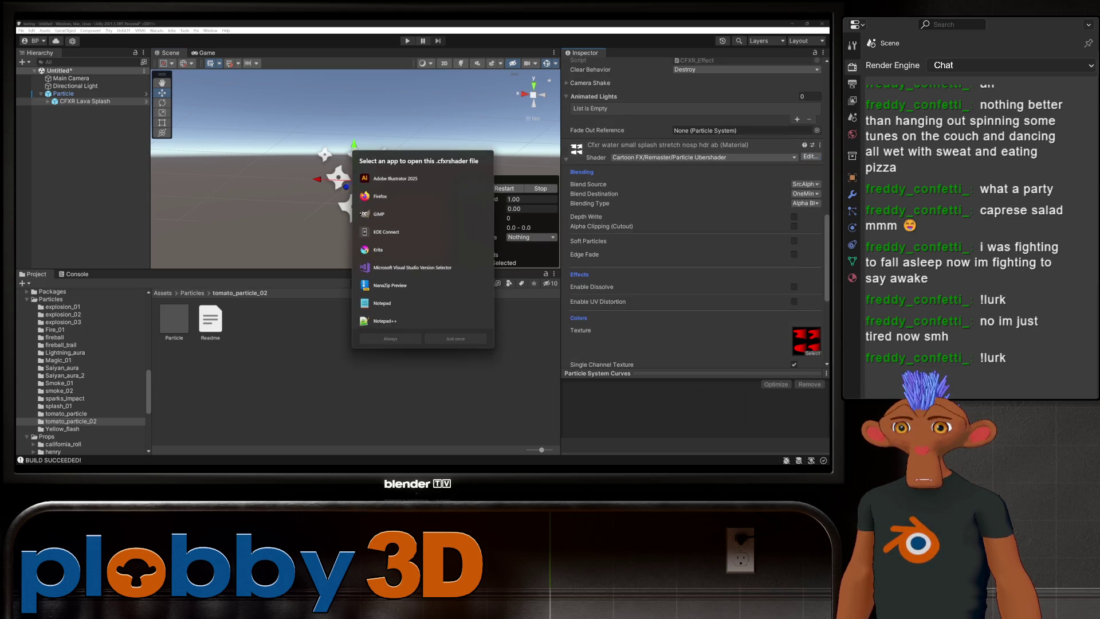
{"action": "key", "text": "Escape"}
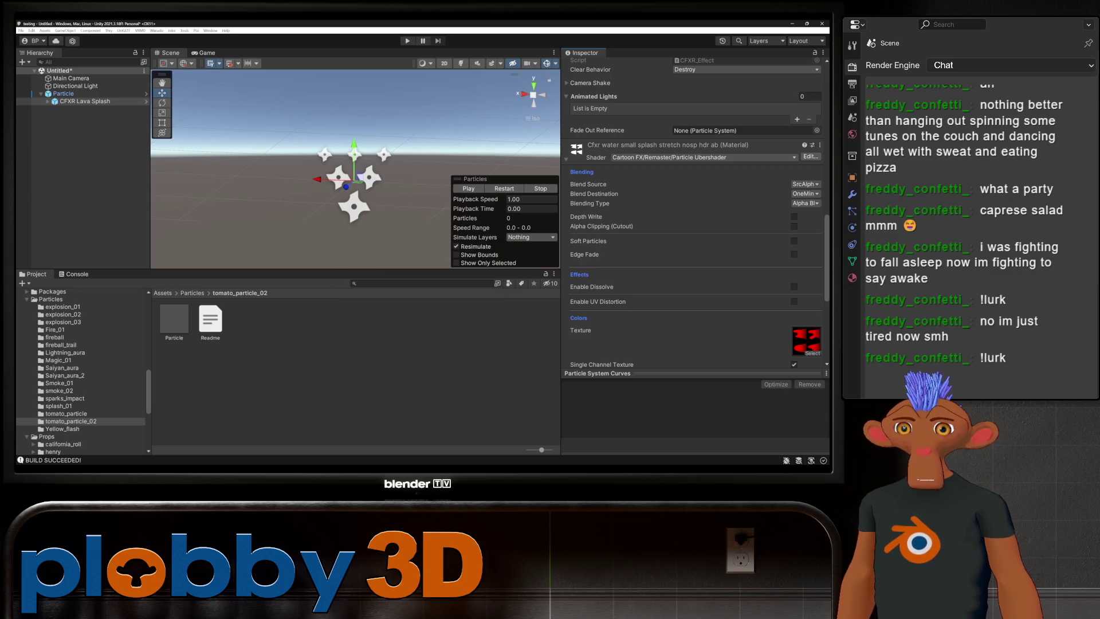
- Play the lava splash preview in the scene, then run the Warudo mod build
{"action": "scroll", "coordinate": [693, 218], "scroll_direction": "down", "scroll_amount": 6}
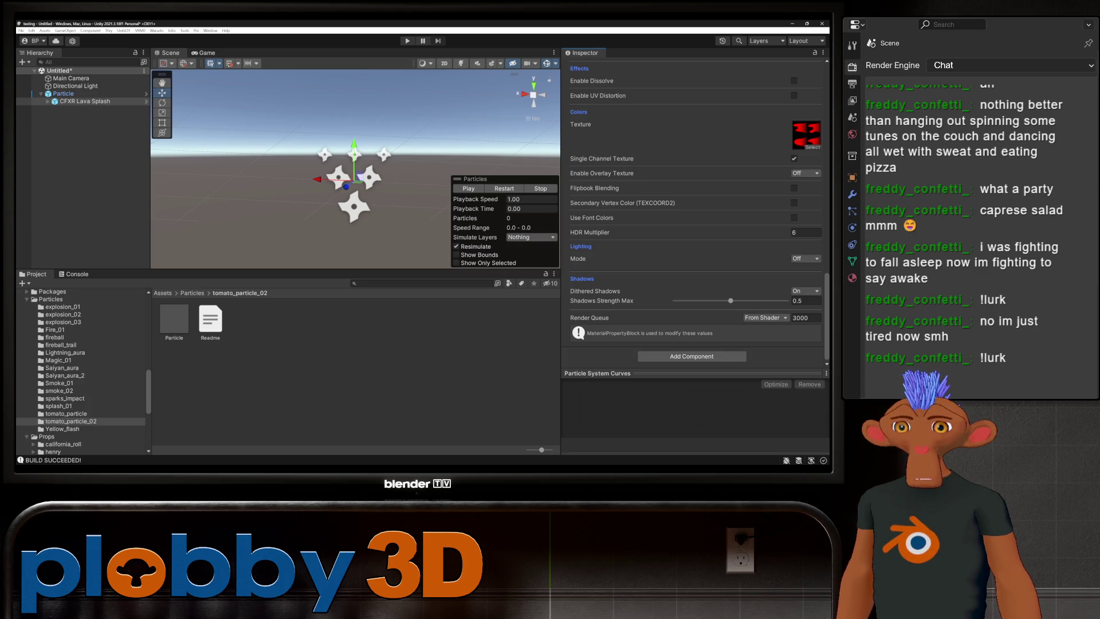
{"action": "left_click", "coordinate": [469, 188]}
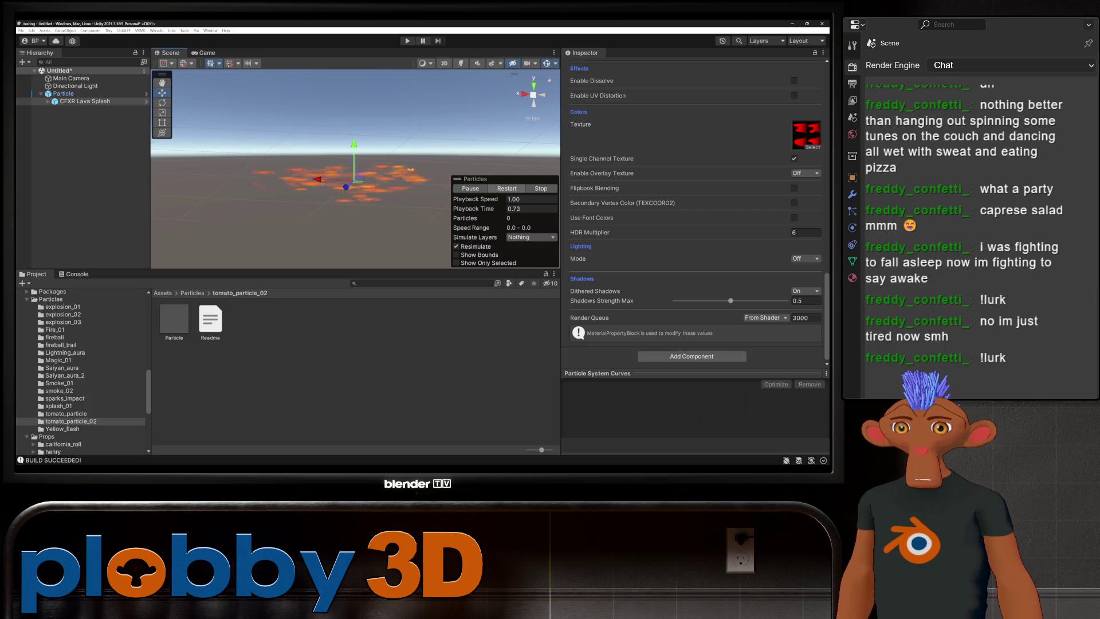
{"action": "left_click", "coordinate": [156, 31]}
{"action": "left_click", "coordinate": [177, 72]}
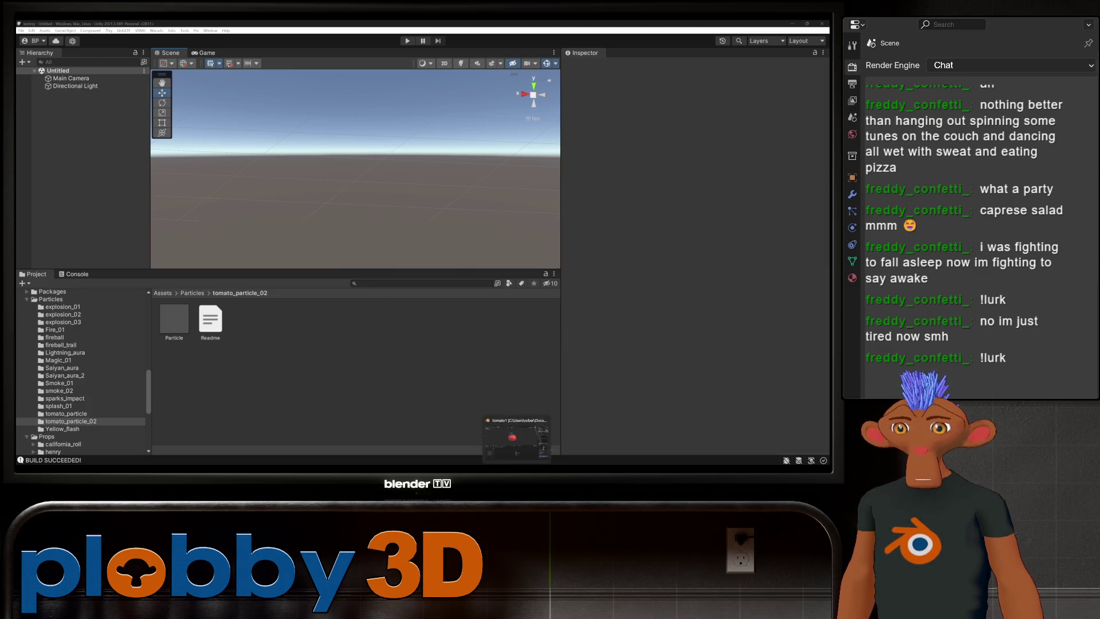
- In Warudo, set the second Spawn Particle node's Scale to 0.05
{"action": "left_click", "coordinate": [632, 440]}
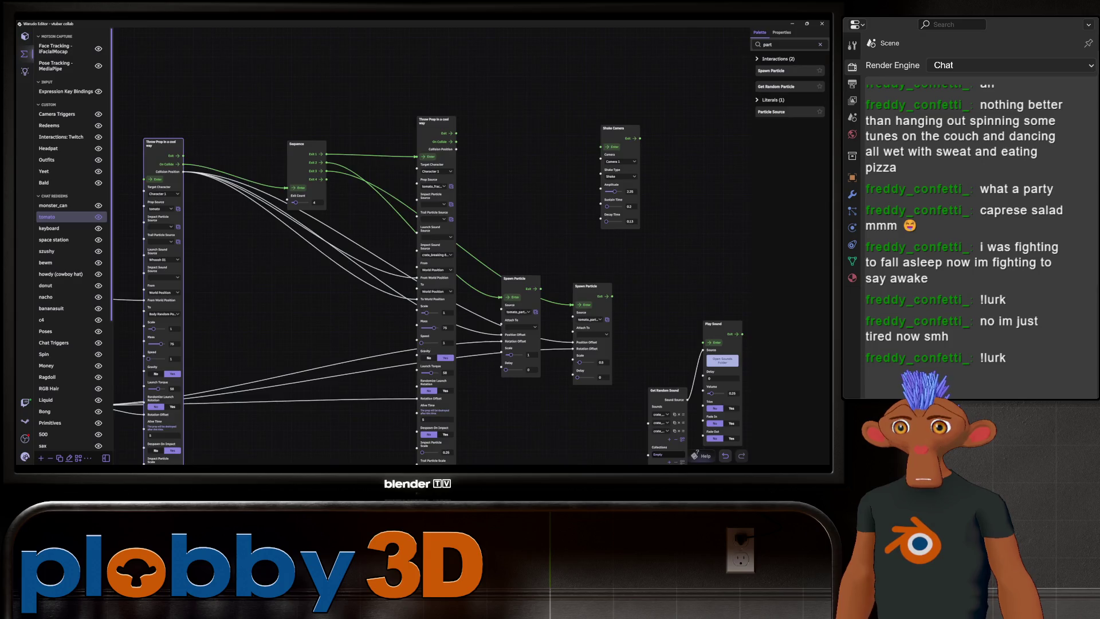
{"action": "middle_click_drag", "start_coordinate": [401, 287], "coordinate": [614, 298]}
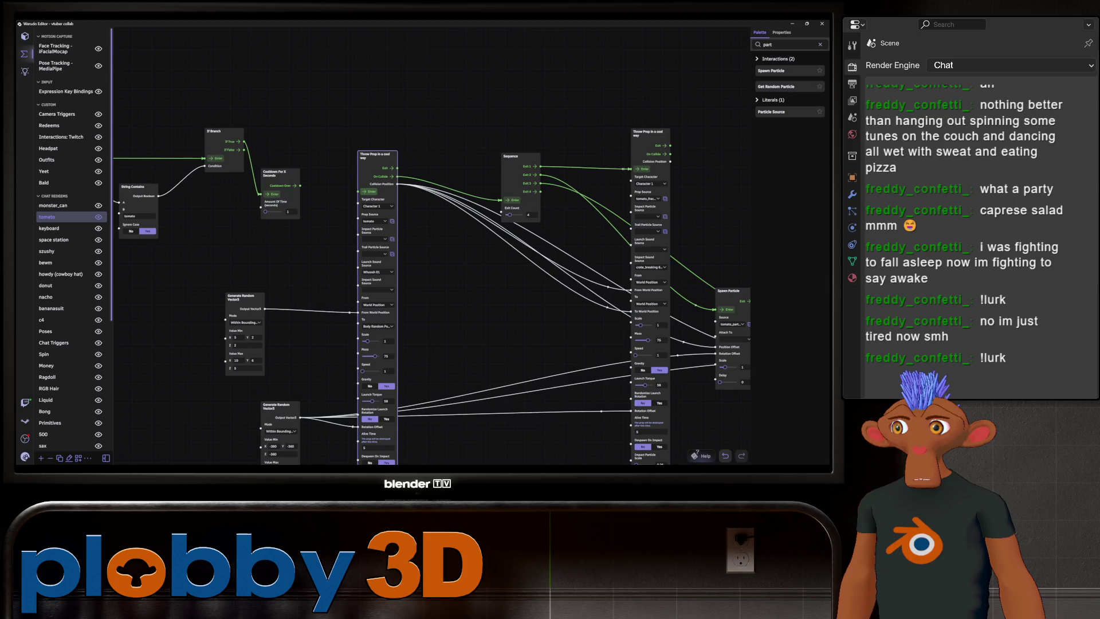
{"action": "middle_click_drag", "start_coordinate": [401, 286], "coordinate": [229, 241]}
{"action": "scroll", "coordinate": [344, 241], "scroll_direction": "up", "scroll_amount": 2}
{"action": "mouse_move", "coordinate": [344, 241]}
{"action": "middle_mouse_down"}
{"action": "mouse_move", "coordinate": [321, 234]}
{"action": "mouse_move", "coordinate": [401, 252]}
{"action": "middle_mouse_up"}
{"action": "scroll", "coordinate": [401, 247], "scroll_direction": "up", "scroll_amount": 2}
{"action": "left_click", "coordinate": [479, 272]}
{"action": "key", "text": "Return"}
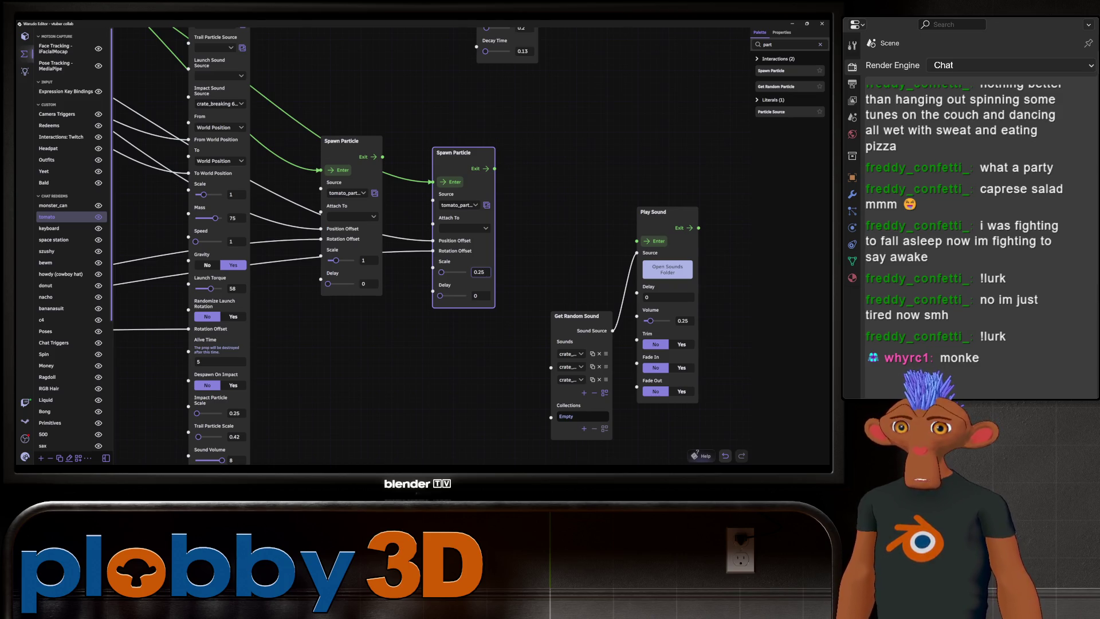
- Lower the first Spawn Particle node's Scale, then select the Sequence and both Spawn Particle nodes
{"action": "scroll", "coordinate": [430, 246], "scroll_direction": "down", "scroll_amount": 5}
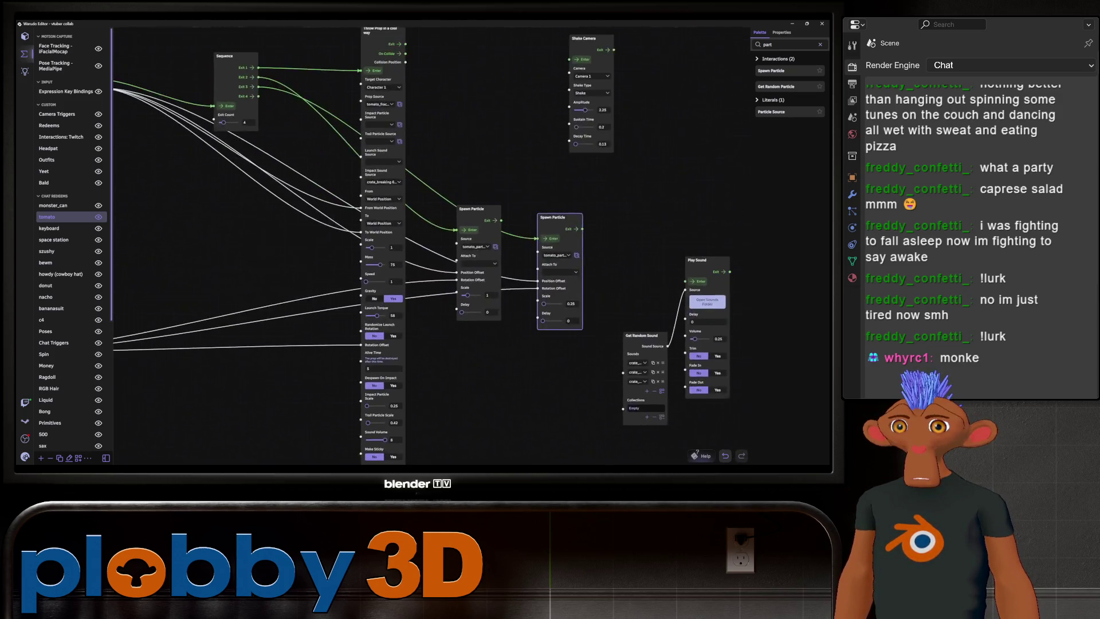
{"action": "middle_click_drag", "start_coordinate": [429, 247], "coordinate": [575, 295]}
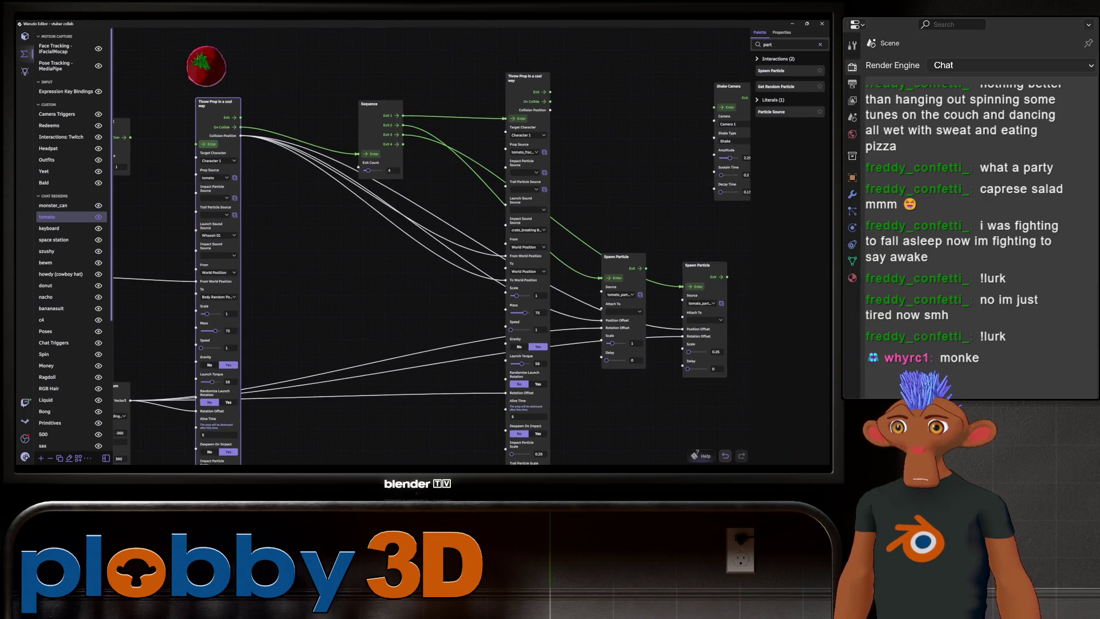
{"action": "middle_click_drag", "start_coordinate": [574, 294], "coordinate": [441, 207]}
{"action": "left_click", "coordinate": [501, 256]}
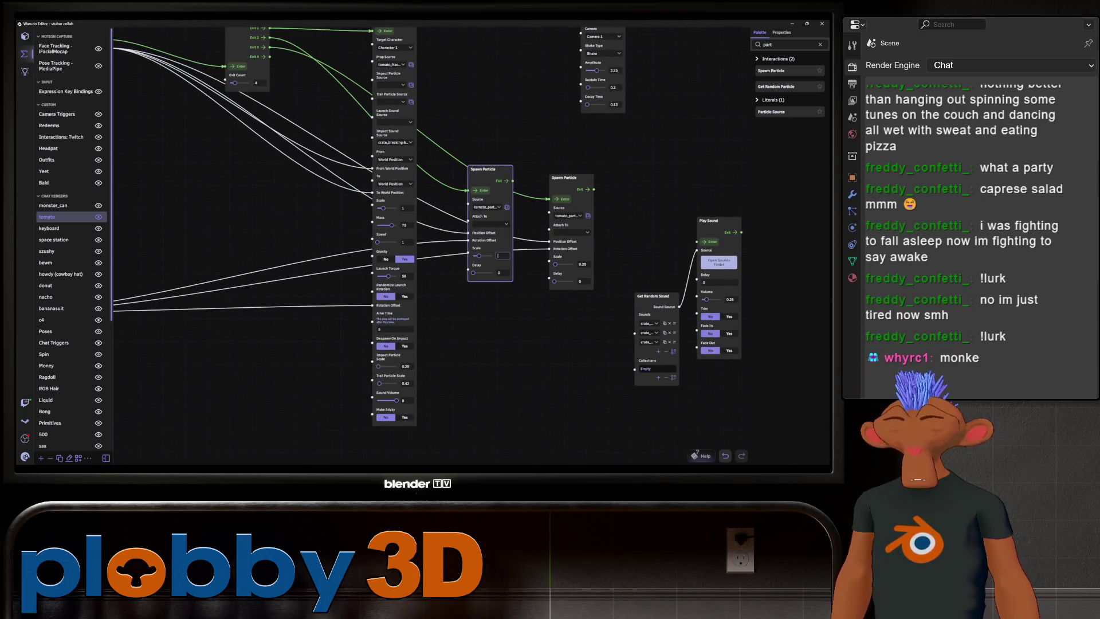
{"action": "type", "text": "0.5"}
{"action": "mouse_move", "coordinate": [501, 256]}
{"action": "middle_mouse_down"}
{"action": "mouse_move", "coordinate": [501, 313]}
{"action": "mouse_move", "coordinate": [734, 345]}
{"action": "middle_mouse_up"}
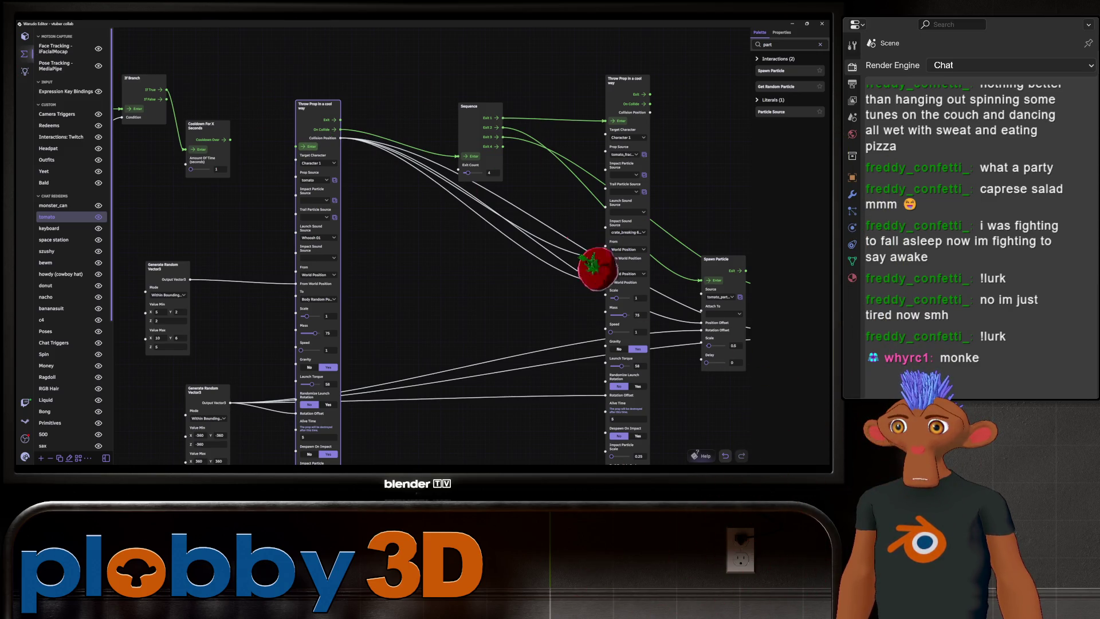
{"action": "left_click_drag", "start_coordinate": [516, 372], "coordinate": [349, 329]}
{"action": "left_click", "coordinate": [566, 302]}
{"action": "left_click", "coordinate": [312, 65]}
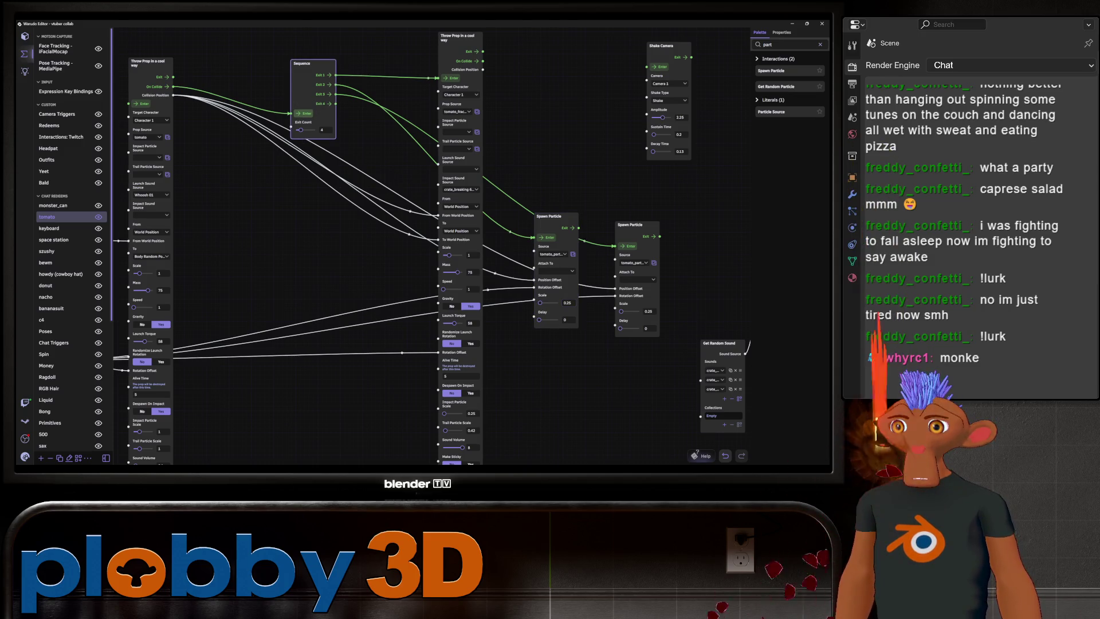
{"action": "left_click", "coordinate": [548, 216]}
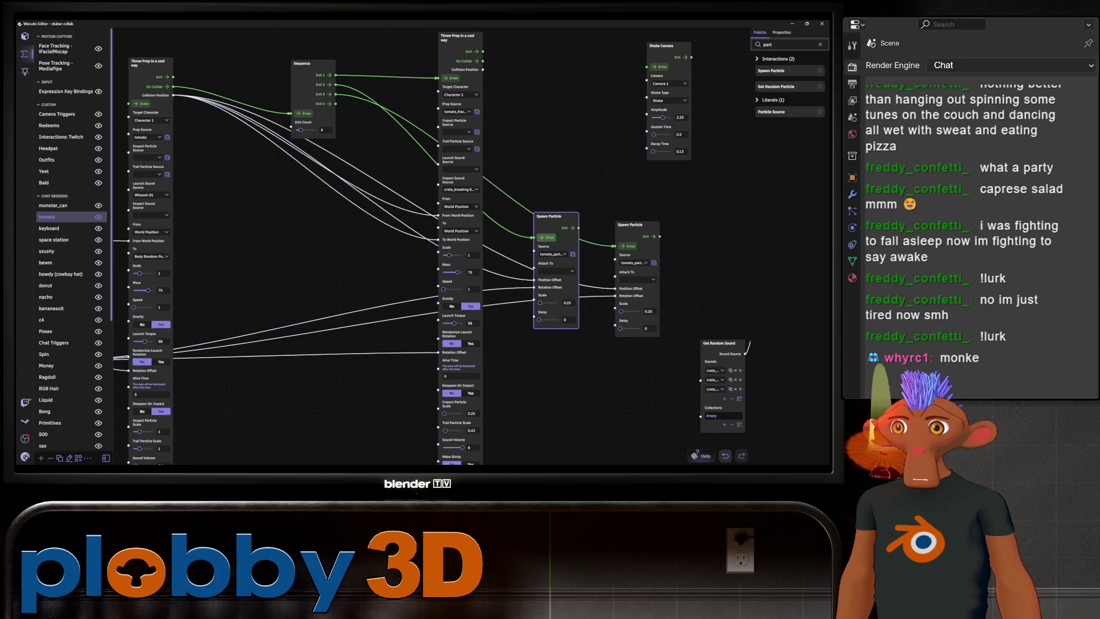
{"action": "left_click", "coordinate": [630, 224]}
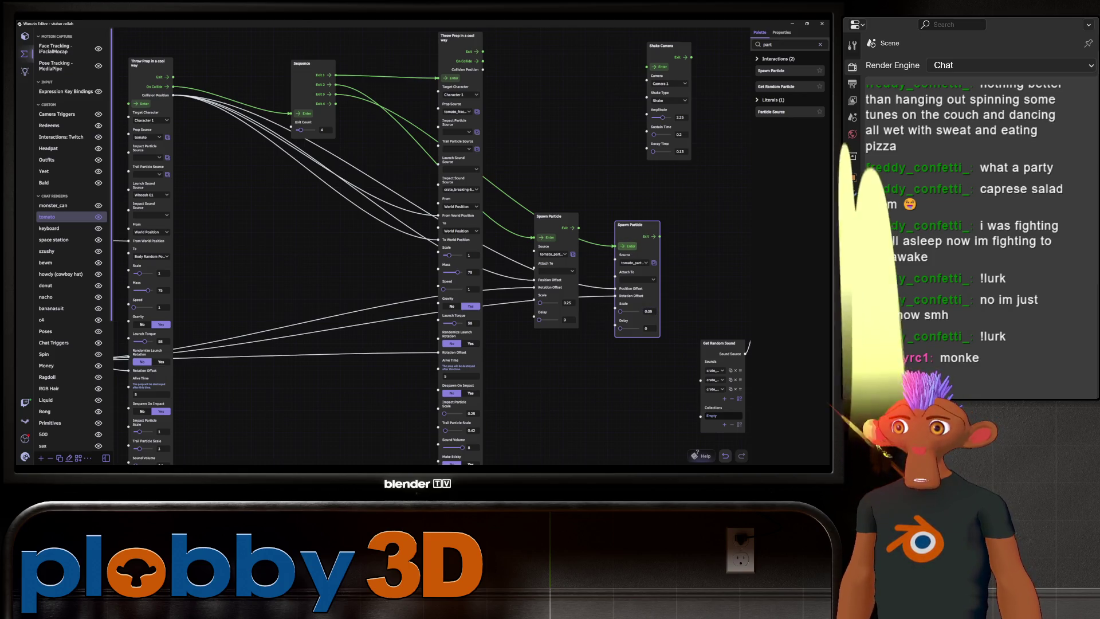
- Bring the Twitch trigger nodes into view and invoke the throw flow to test it
{"action": "type", "text": "3"}
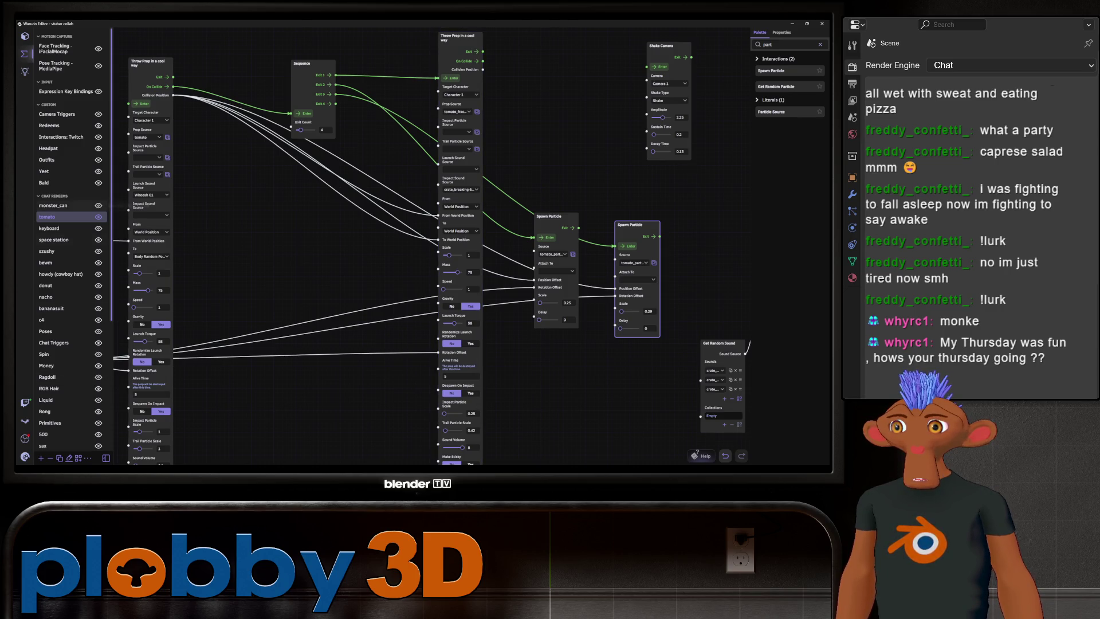
{"action": "middle_click_drag", "start_coordinate": [401, 229], "coordinate": [544, 275]}
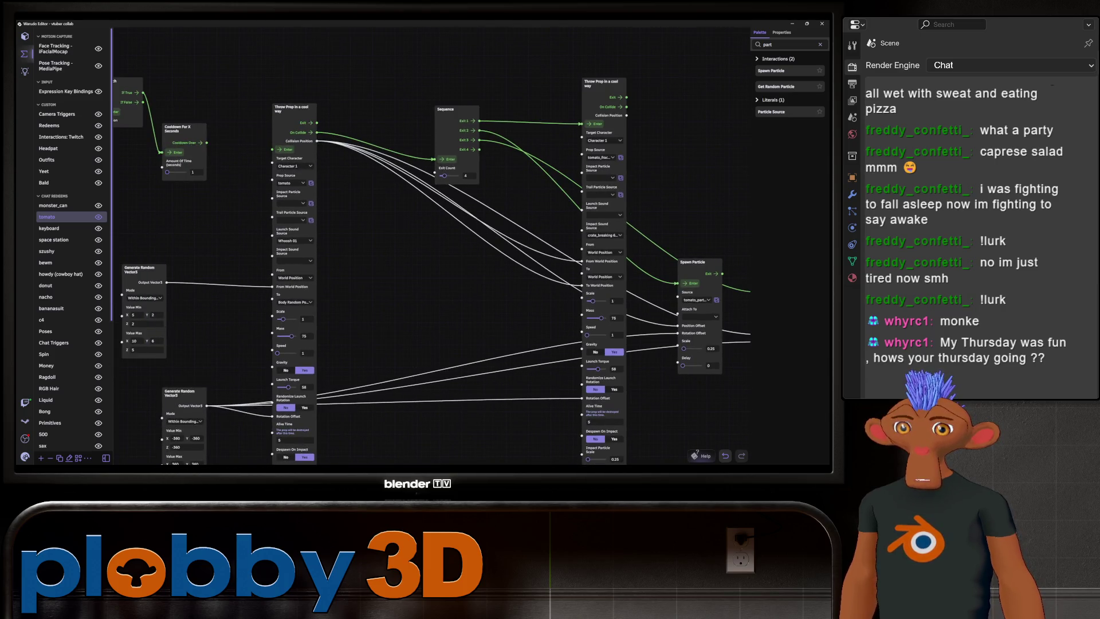
{"action": "middle_click_drag", "start_coordinate": [184, 163], "coordinate": [225, 174]}
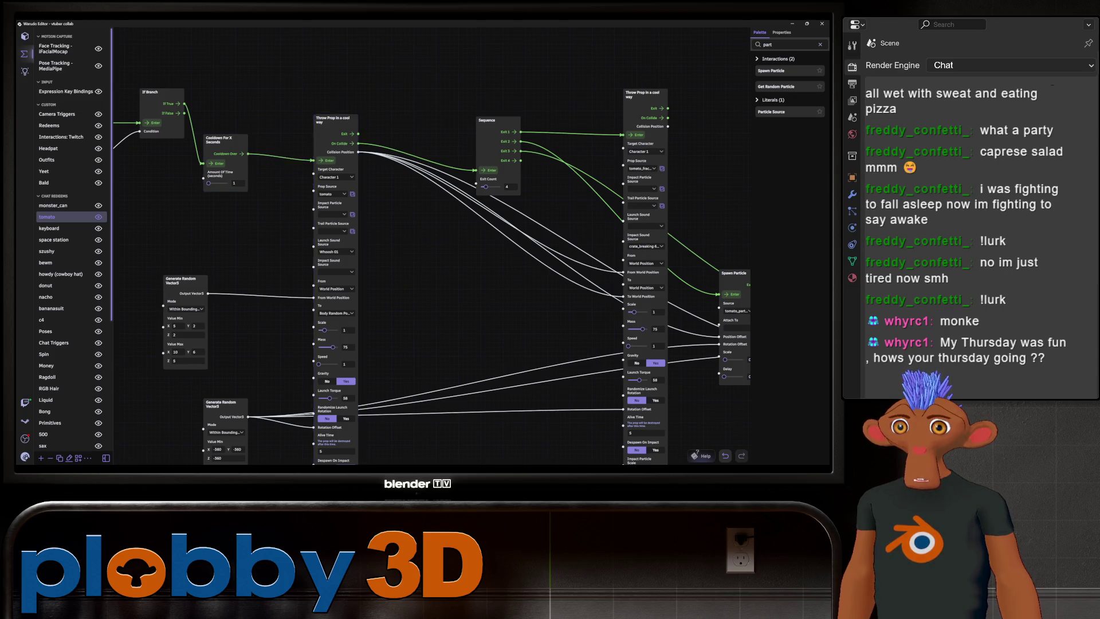
{"action": "middle_click_drag", "start_coordinate": [286, 229], "coordinate": [510, 219]}
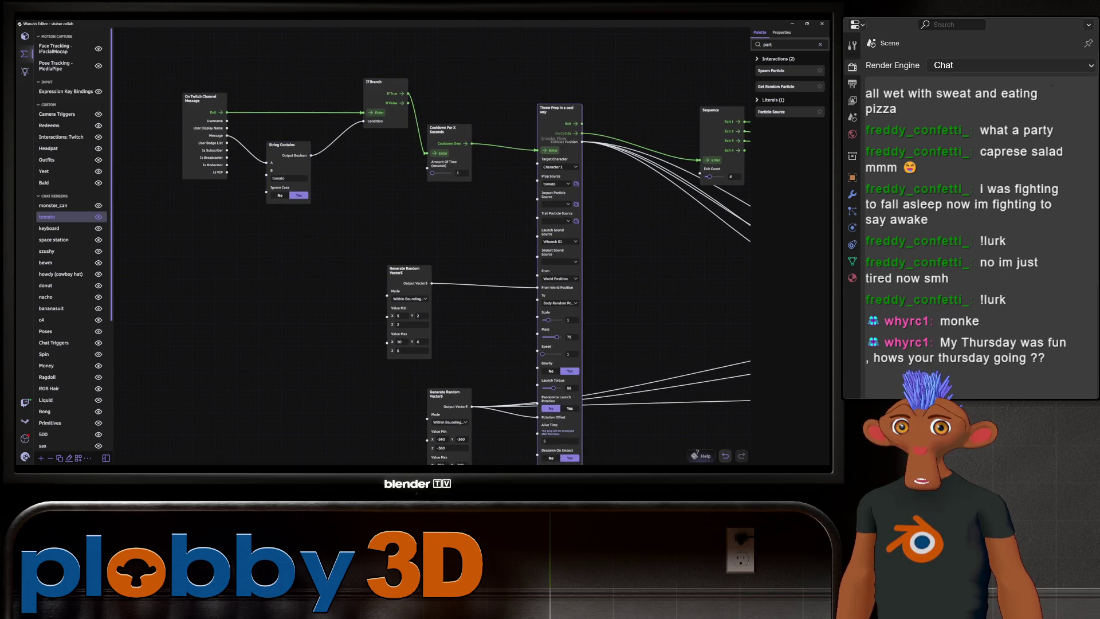
{"action": "left_click", "coordinate": [548, 150]}
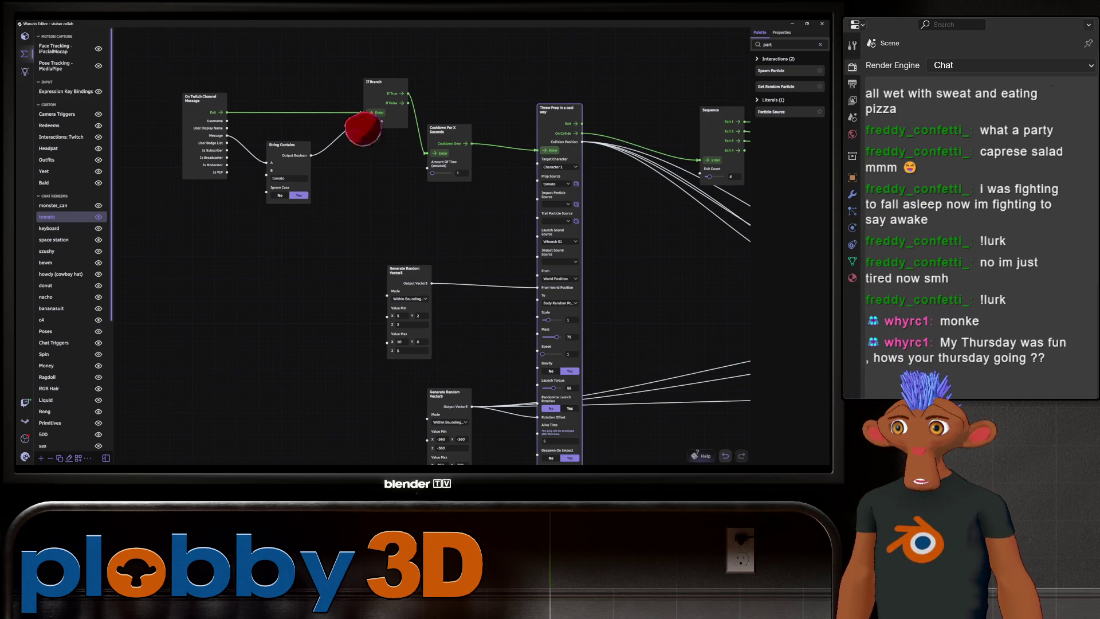
- Look over the throw, Spawn Particle and Play Sound nodes, then select the first Throw Prop node
{"action": "mouse_move", "coordinate": [401, 287]}
{"action": "middle_mouse_down"}
{"action": "mouse_move", "coordinate": [260, 251]}
{"action": "mouse_move", "coordinate": [291, 234]}
{"action": "middle_mouse_up"}
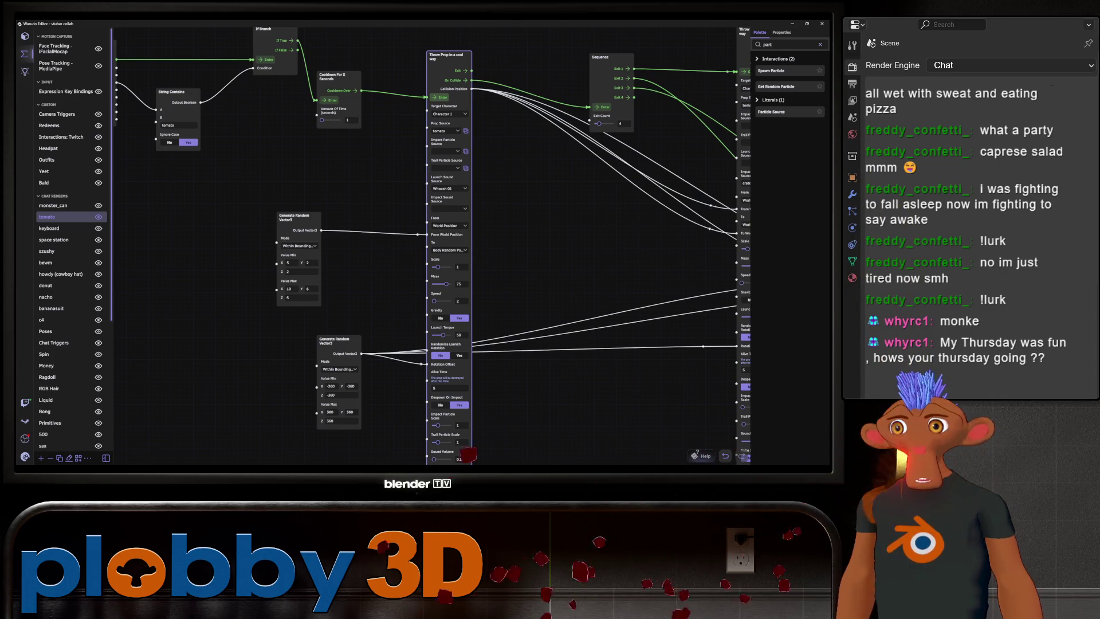
{"action": "middle_click_drag", "start_coordinate": [401, 258], "coordinate": [357, 200]}
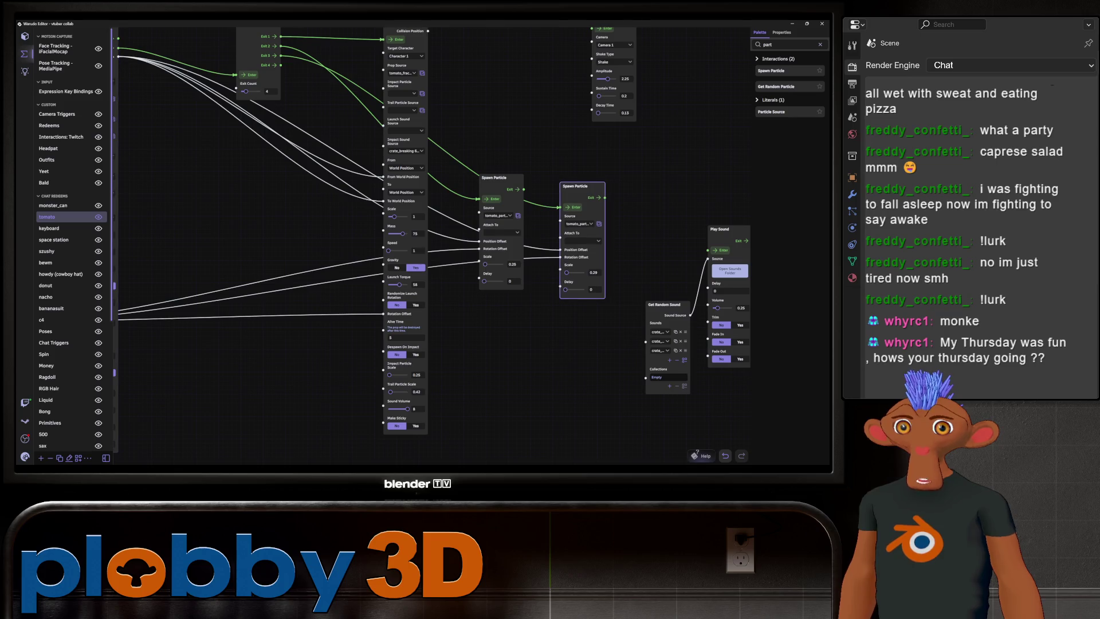
{"action": "middle_click_drag", "start_coordinate": [401, 257], "coordinate": [647, 318]}
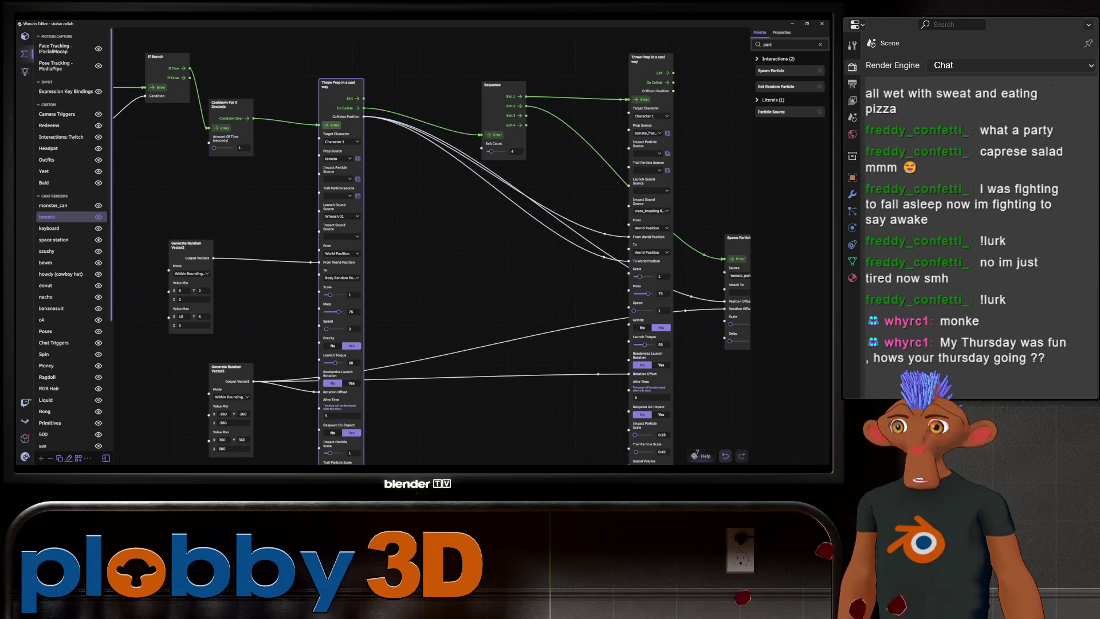
{"action": "mouse_move", "coordinate": [435, 258]}
{"action": "middle_mouse_down"}
{"action": "mouse_move", "coordinate": [310, 231]}
{"action": "mouse_move", "coordinate": [349, 231]}
{"action": "mouse_move", "coordinate": [501, 322]}
{"action": "middle_mouse_up"}
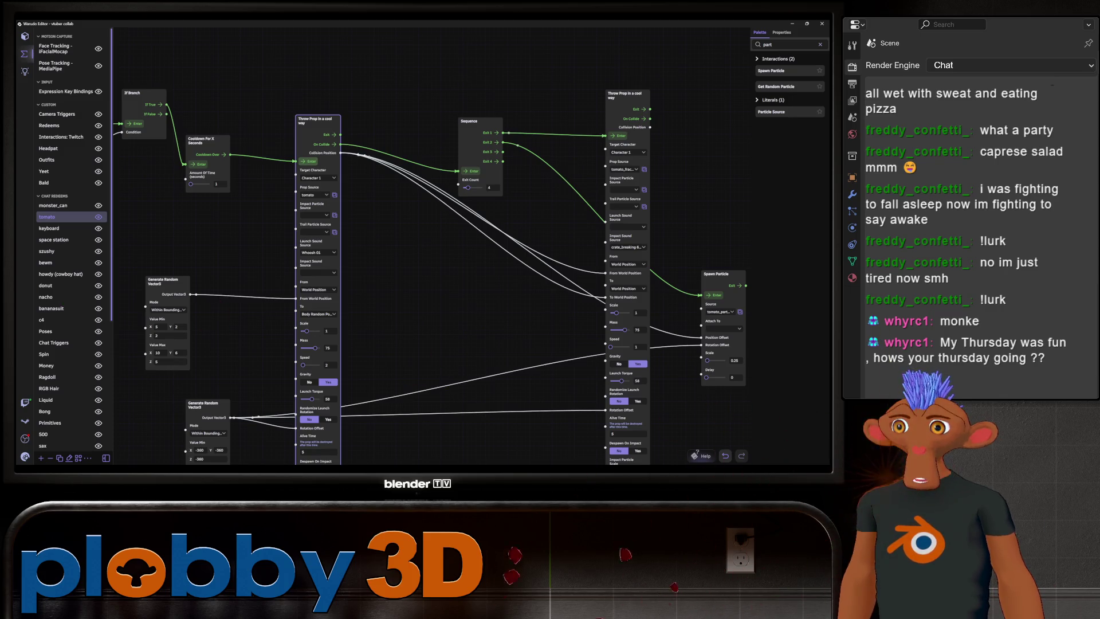
{"action": "middle_click_drag", "start_coordinate": [436, 258], "coordinate": [293, 163]}
{"action": "mouse_move", "coordinate": [436, 257]}
{"action": "middle_mouse_down"}
{"action": "mouse_move", "coordinate": [599, 296]}
{"action": "mouse_move", "coordinate": [591, 251]}
{"action": "mouse_move", "coordinate": [589, 306]}
{"action": "mouse_move", "coordinate": [527, 188]}
{"action": "mouse_move", "coordinate": [656, 329]}
{"action": "mouse_move", "coordinate": [418, 295]}
{"action": "middle_mouse_up"}
{"action": "left_click", "coordinate": [331, 426]}
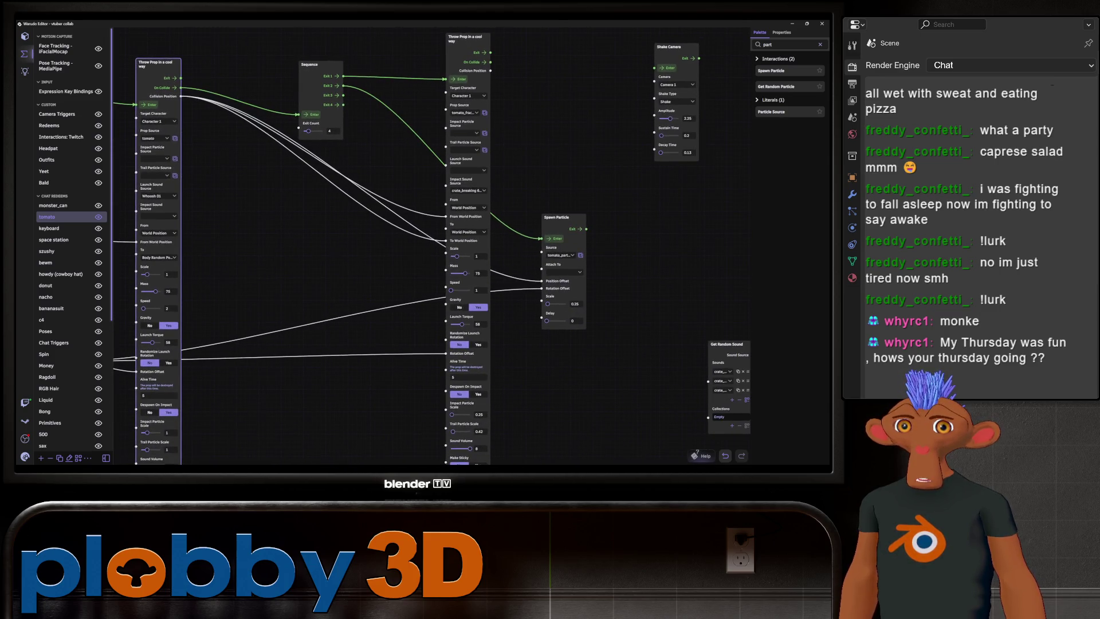
- Clear the Throw Prop's Impact Sound Source and delete the Get Random Sound node
{"action": "left_click", "coordinate": [467, 190]}
{"action": "scroll", "coordinate": [298, 316], "scroll_direction": "up", "scroll_amount": 10}
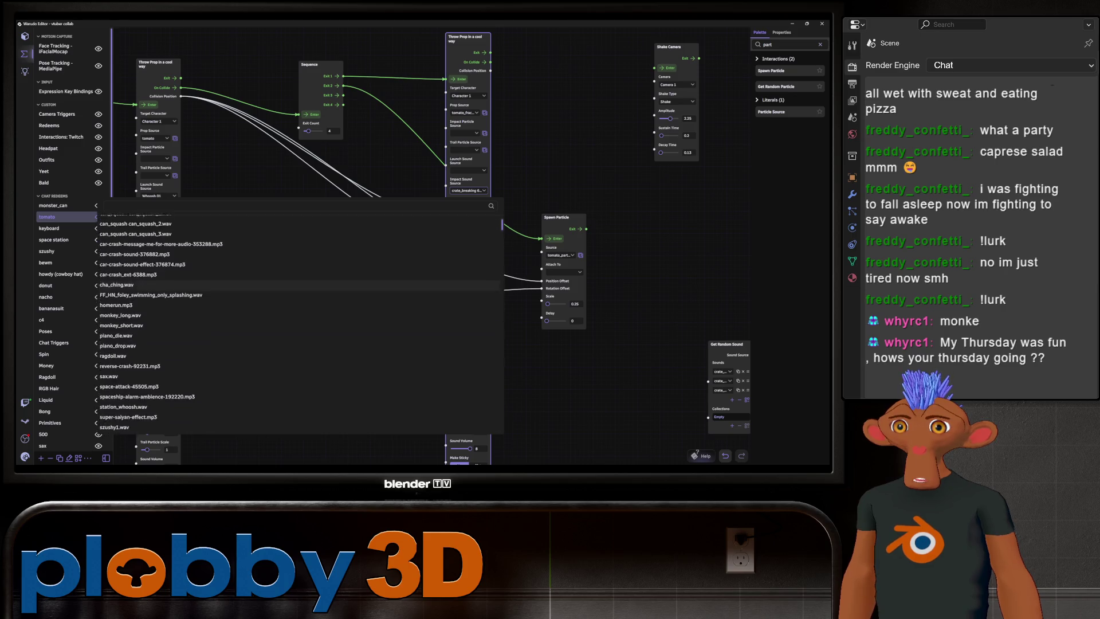
{"action": "left_click", "coordinate": [172, 219]}
{"action": "middle_click_drag", "start_coordinate": [401, 258], "coordinate": [199, 233]}
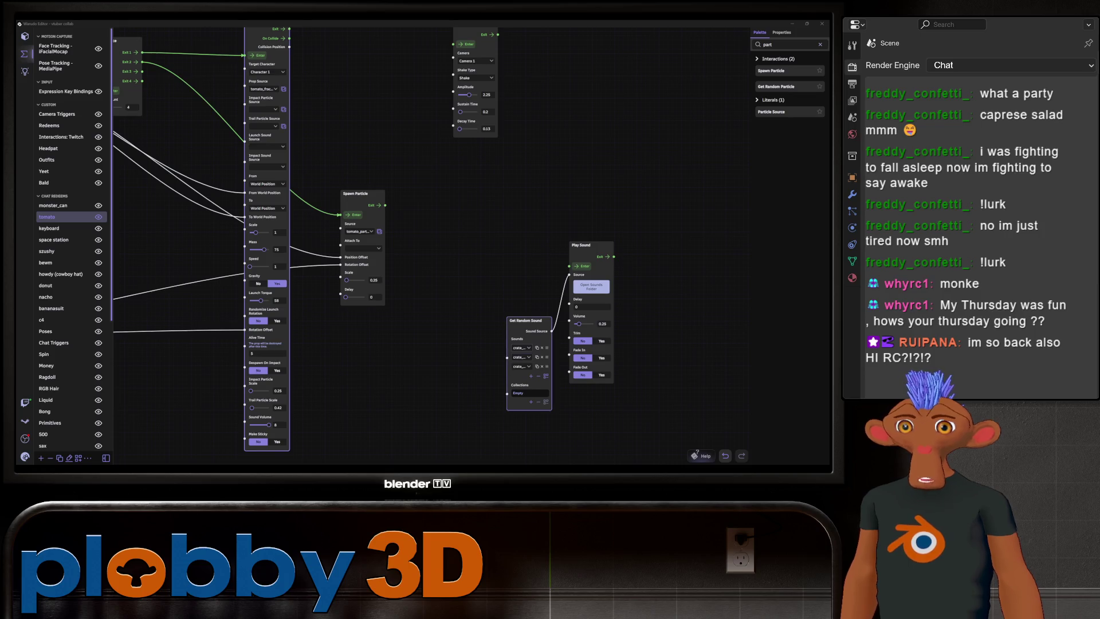
{"action": "key", "text": "Delete"}
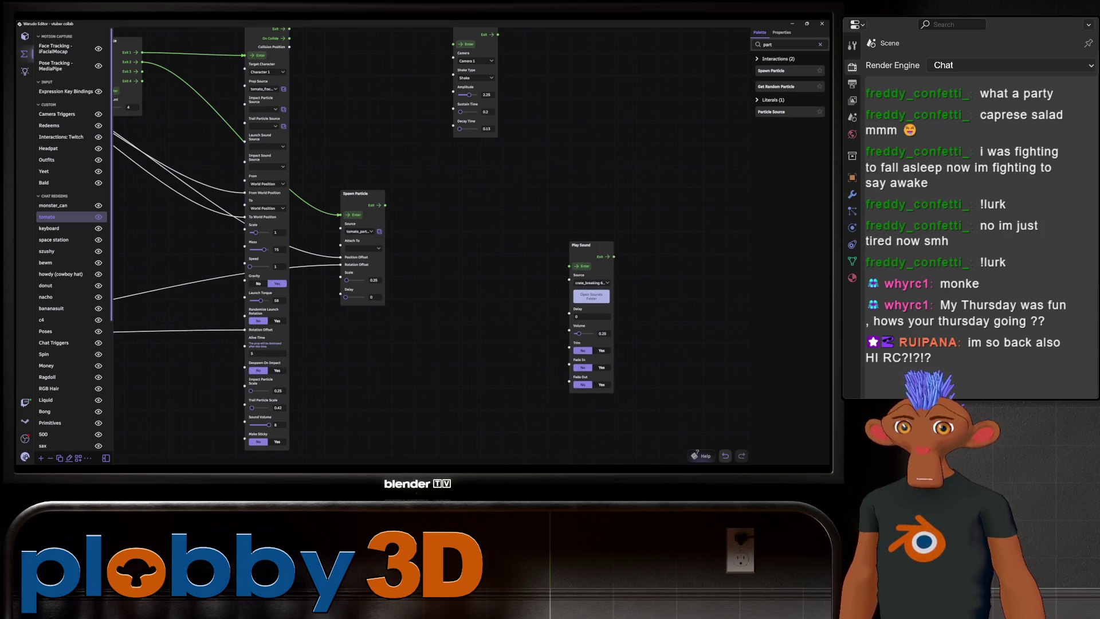
- Set Play Sound's Source to tomato-squishwet-103954.mp3
{"action": "left_click", "coordinate": [592, 282]}
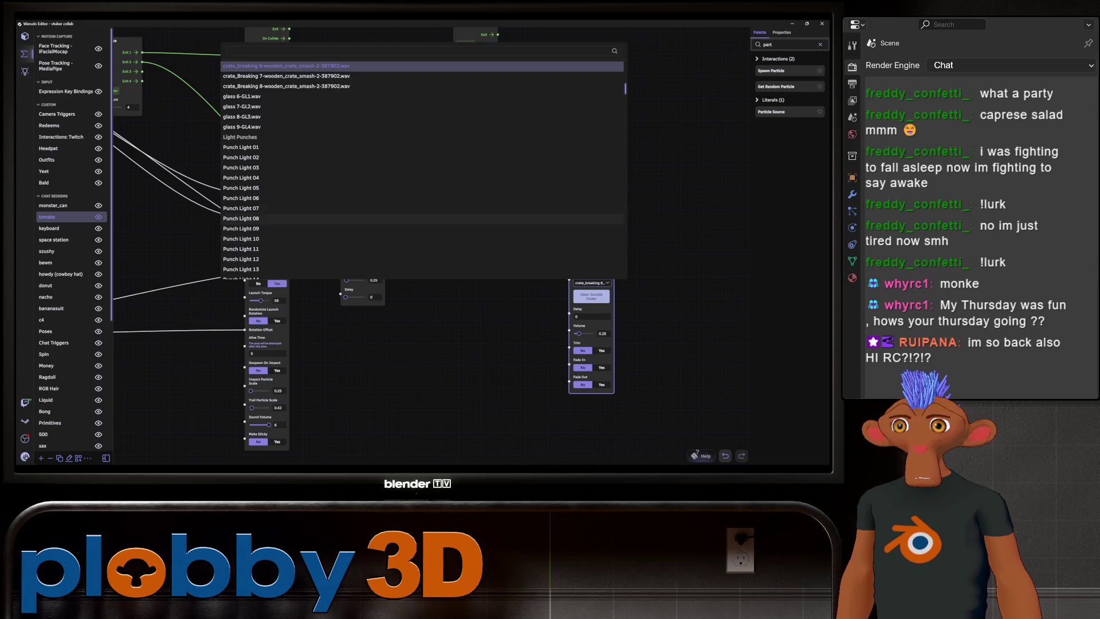
{"action": "scroll", "coordinate": [422, 167], "scroll_direction": "up", "scroll_amount": 2}
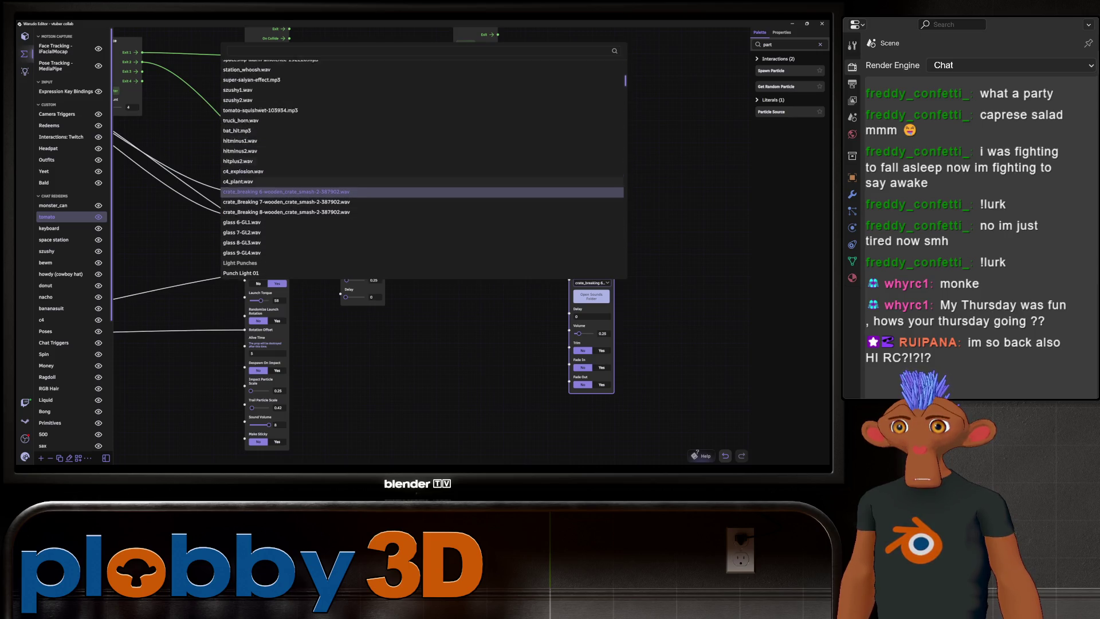
{"action": "left_click", "coordinate": [260, 123]}
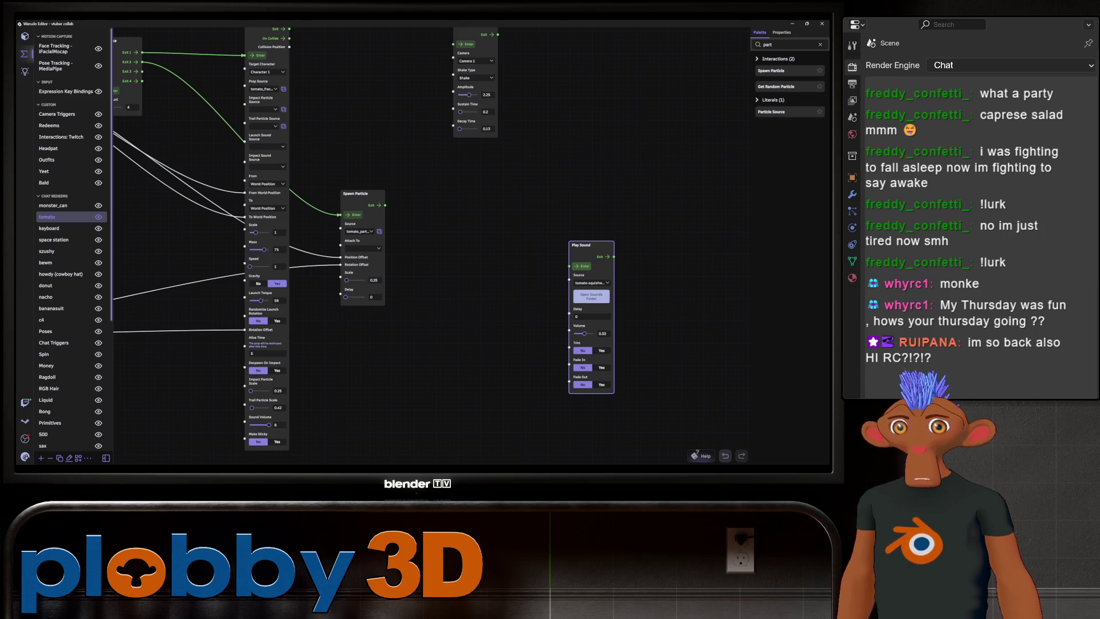
{"action": "scroll", "coordinate": [498, 401], "scroll_direction": "down", "scroll_amount": 2}
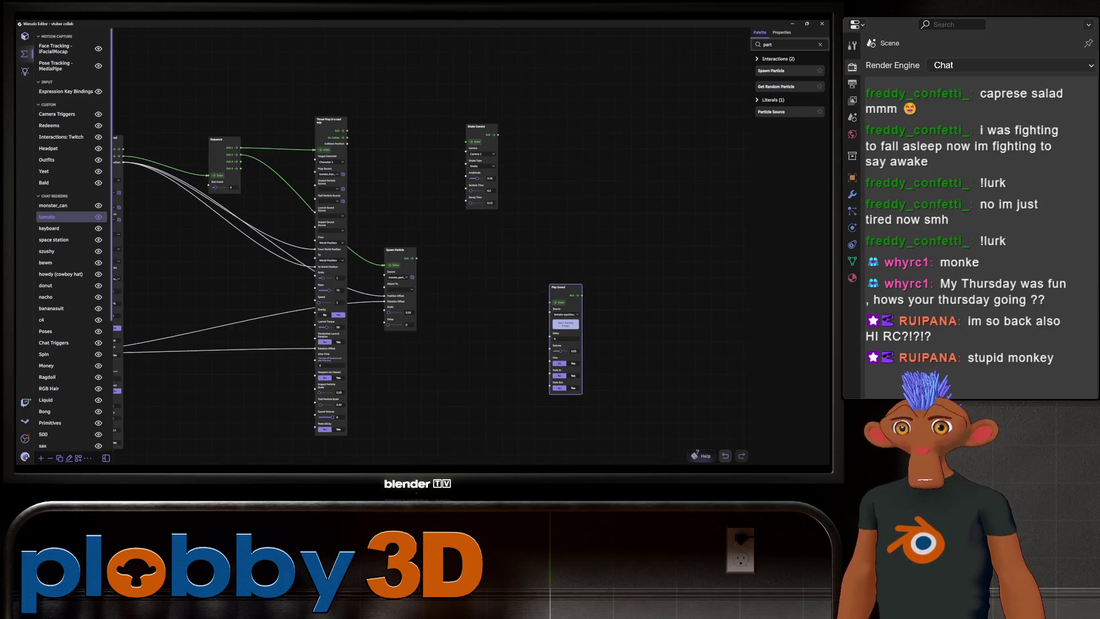
- Move the Play Sound node next to Spawn Particle and frame the whole throw flow
{"action": "mouse_move", "coordinate": [558, 287]}
{"action": "left_mouse_down"}
{"action": "mouse_move", "coordinate": [439, 251]}
{"action": "mouse_move", "coordinate": [462, 252]}
{"action": "mouse_move", "coordinate": [454, 267]}
{"action": "left_mouse_up"}
{"action": "left_click_drag", "start_coordinate": [458, 372], "coordinate": [662, 377]}
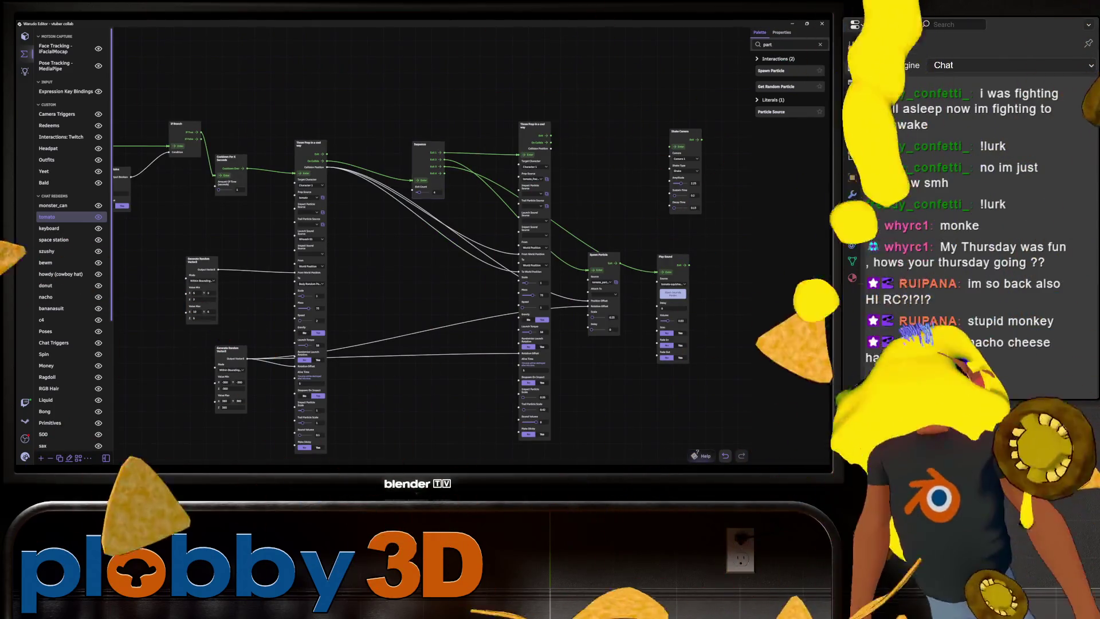
{"action": "scroll", "coordinate": [401, 275], "scroll_direction": "up", "scroll_amount": 1}
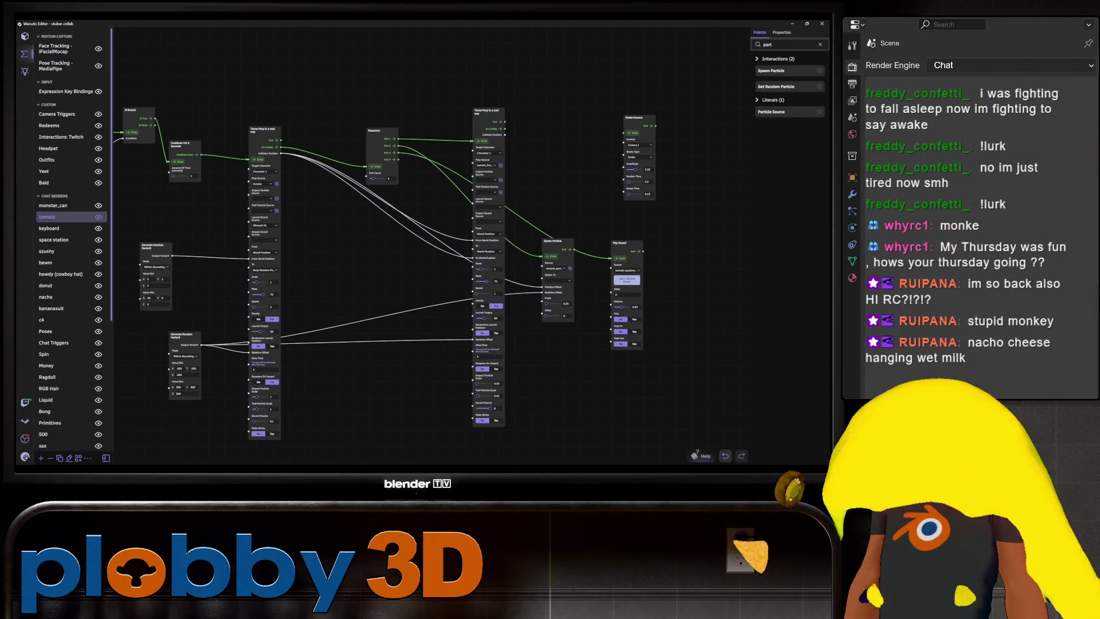
{"action": "scroll", "coordinate": [350, 248], "scroll_direction": "up", "scroll_amount": 1}
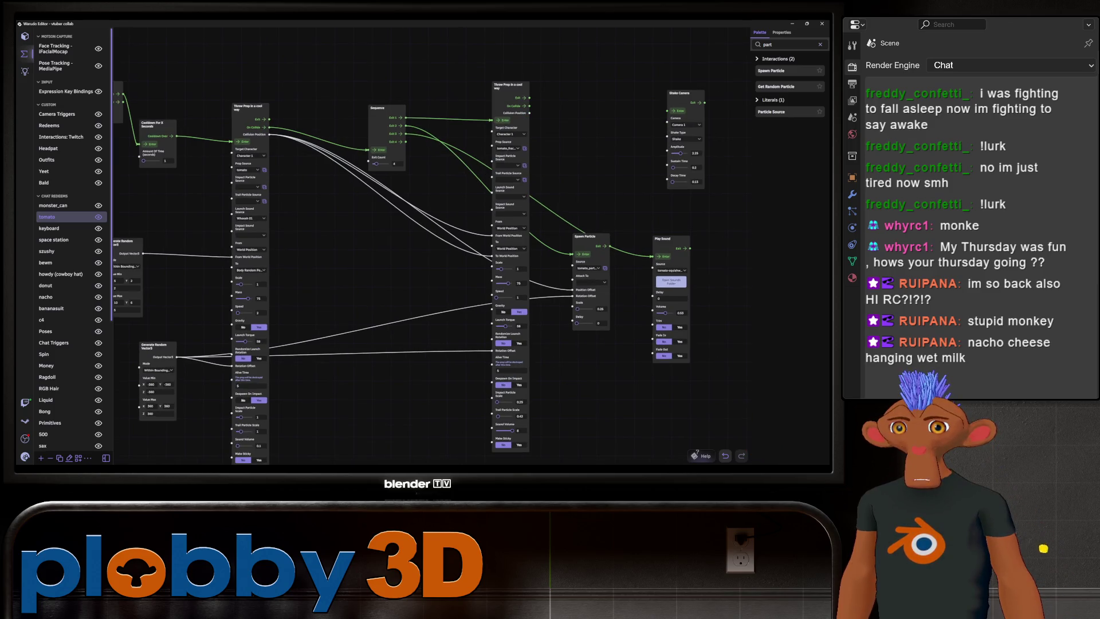
- Change the Throw Prop's Launch Sound Source from Whoosh 01 to Whoosh 02
{"action": "left_click", "coordinate": [250, 219]}
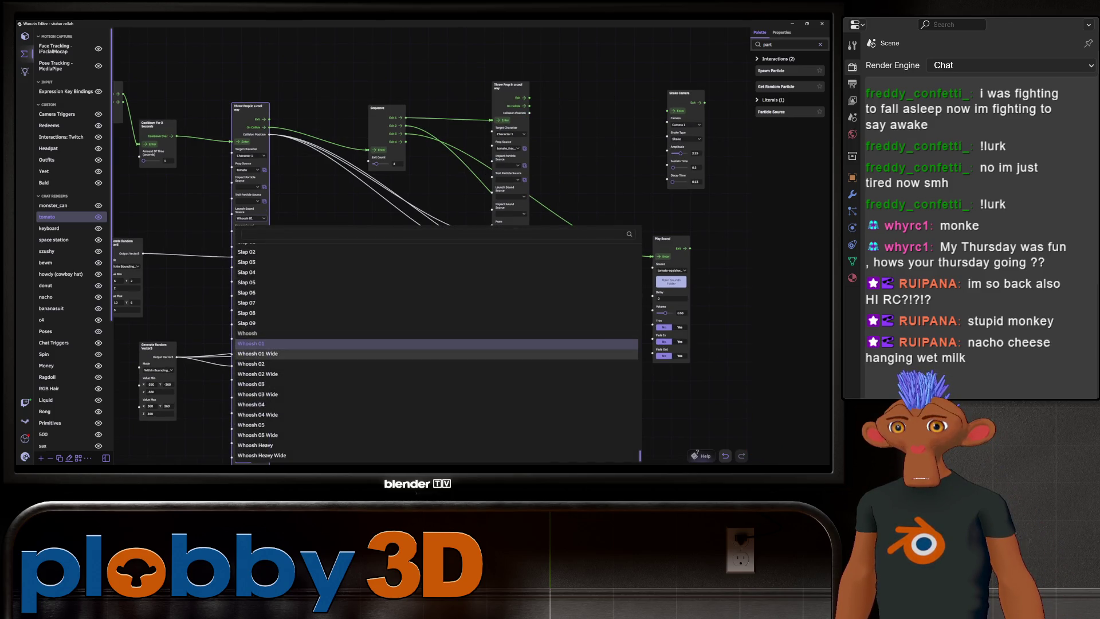
{"action": "left_click", "coordinate": [287, 284]}
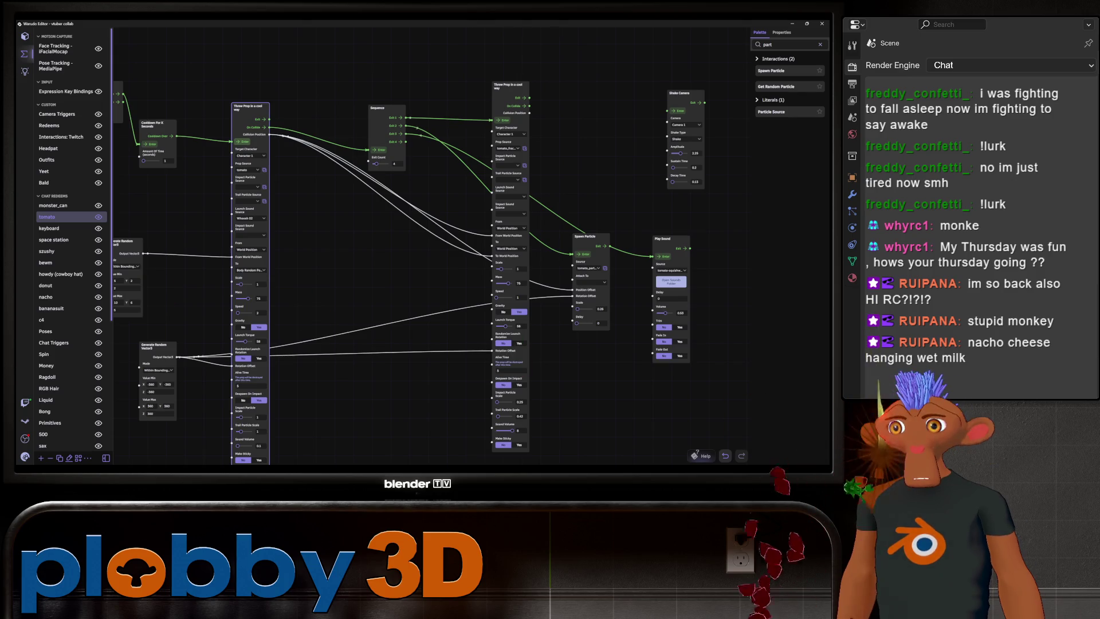
{"action": "left_click_drag", "start_coordinate": [458, 258], "coordinate": [362, 241]}
{"action": "left_click_drag", "start_coordinate": [550, 275], "coordinate": [500, 256]}
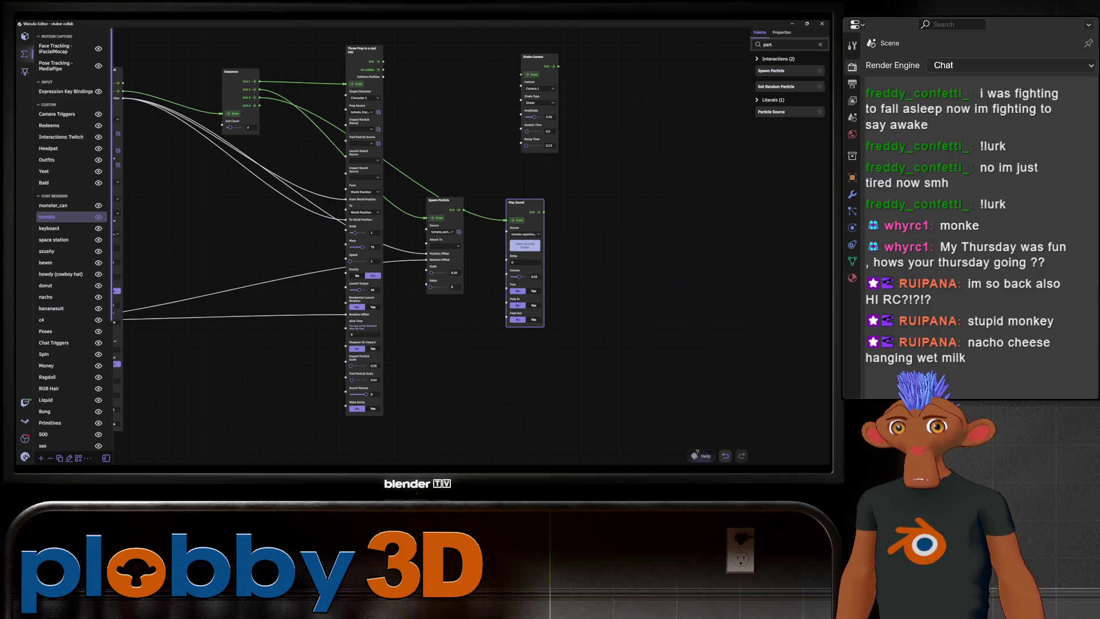
- Paste a copy of Play Sound set to hitminus1.wav and place it beside the original
{"action": "key", "text": "ctrl+v"}
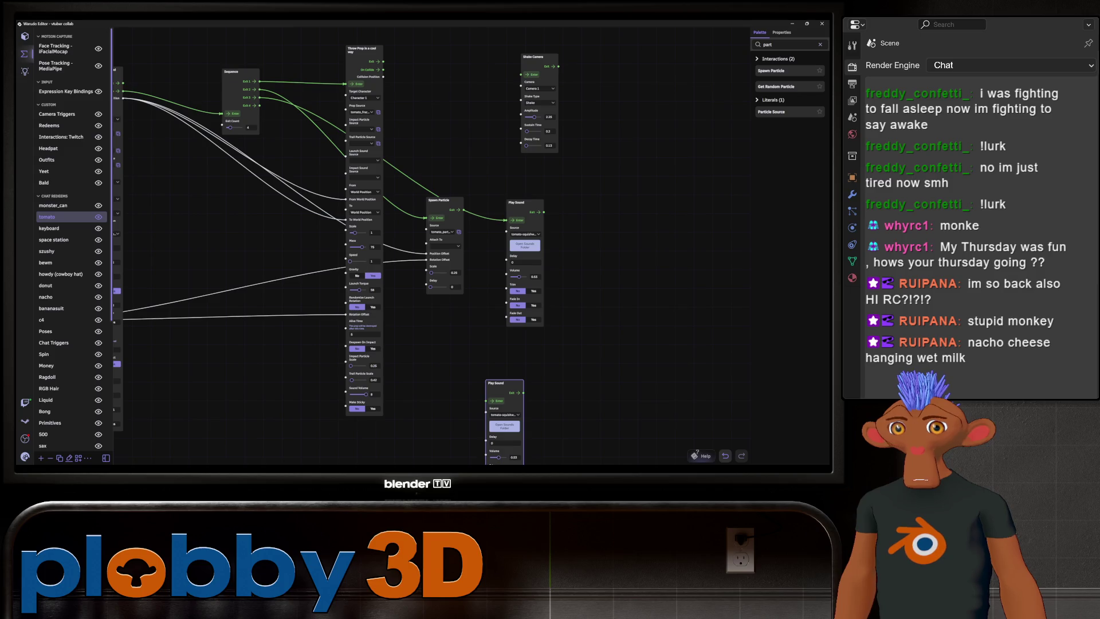
{"action": "left_click", "coordinate": [505, 414]}
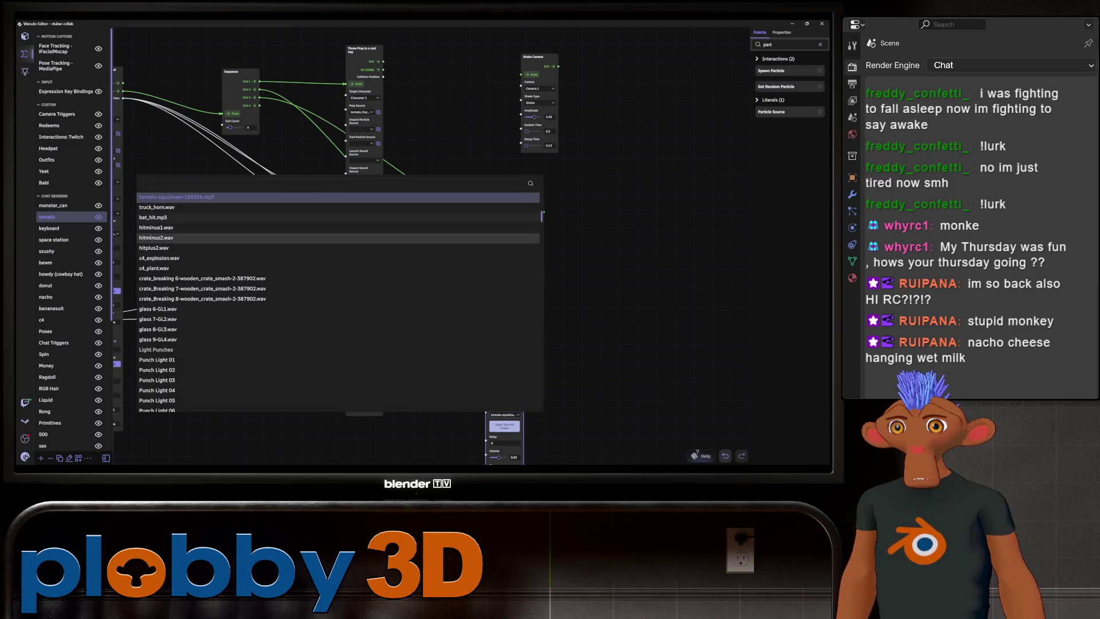
{"action": "left_click", "coordinate": [166, 227]}
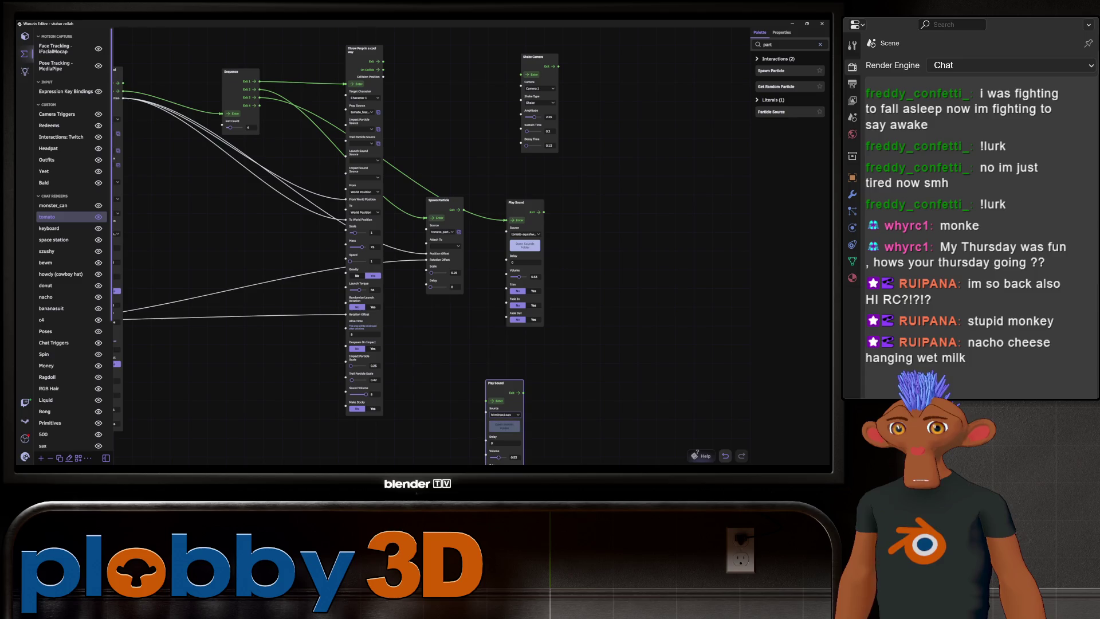
{"action": "left_click_drag", "start_coordinate": [496, 383], "coordinate": [614, 247]}
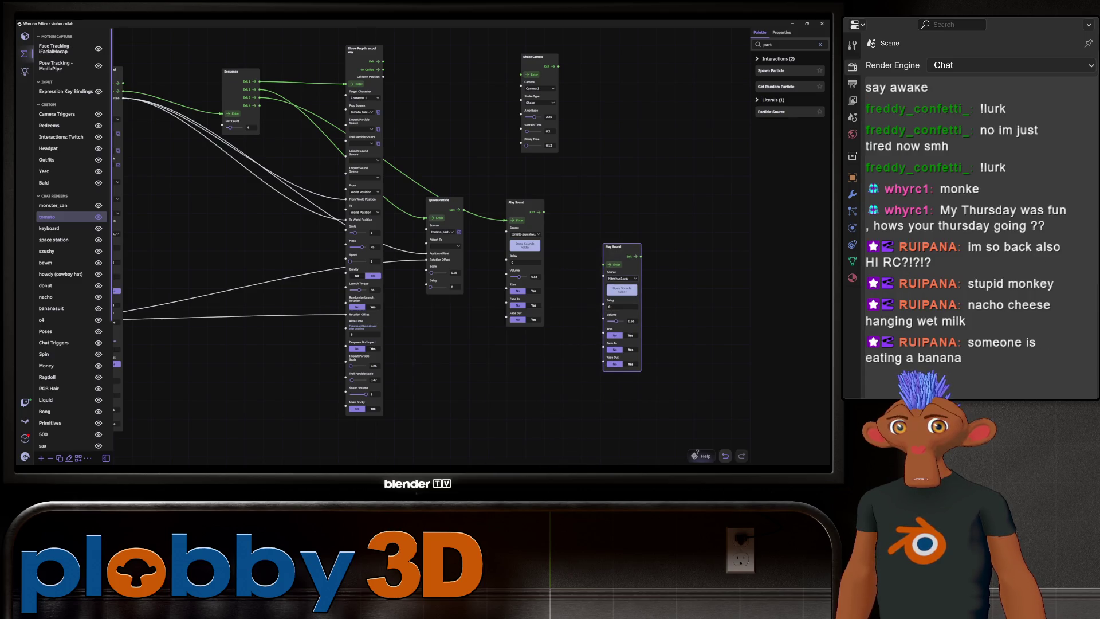
{"action": "left_click", "coordinate": [621, 278]}
{"action": "key", "text": "Escape"}
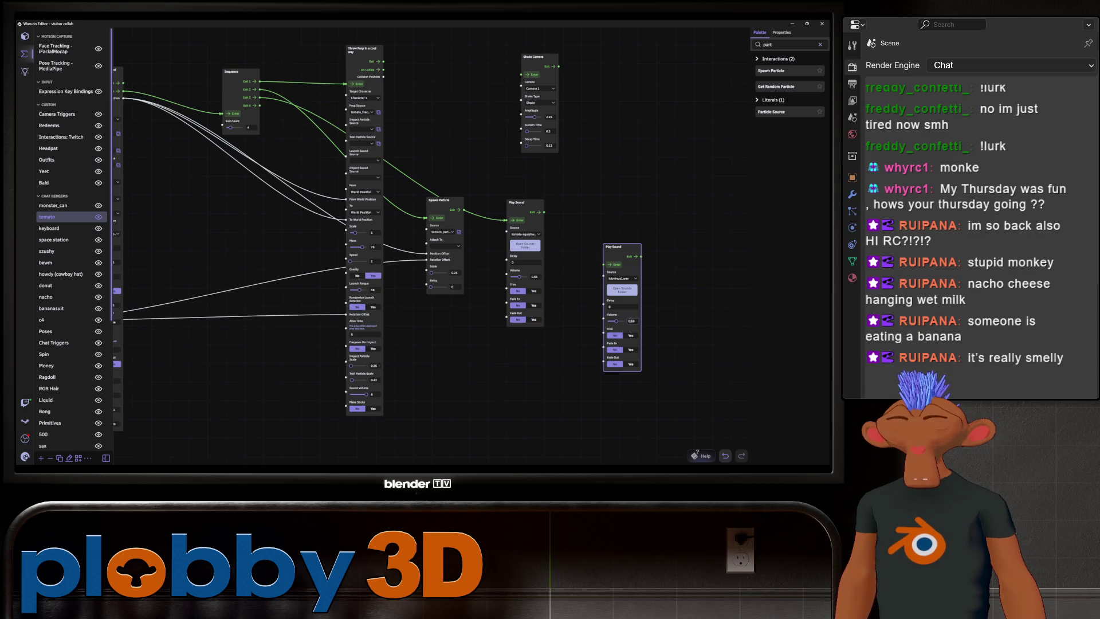
- Set the copied Play Sound's volume to 0.2
{"action": "key", "text": "BackSpace"}
{"action": "type", "text": "5"}
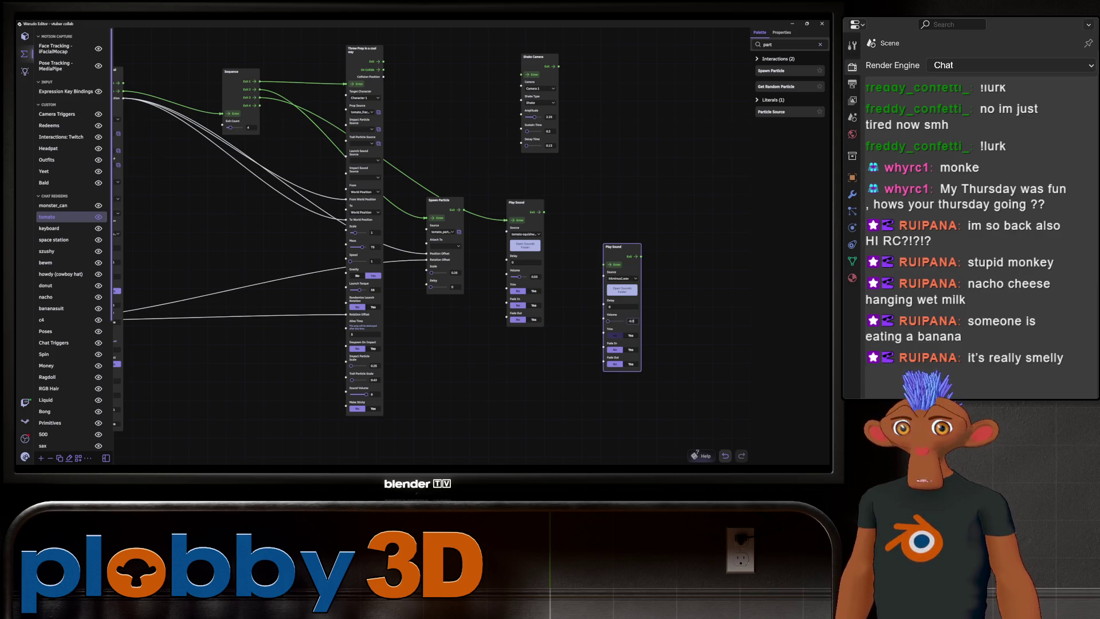
{"action": "key", "text": "BackSpace"}
{"action": "key", "text": "BackSpace"}
{"action": "key", "text": "BackSpace"}
{"action": "type", "text": "0.2"}
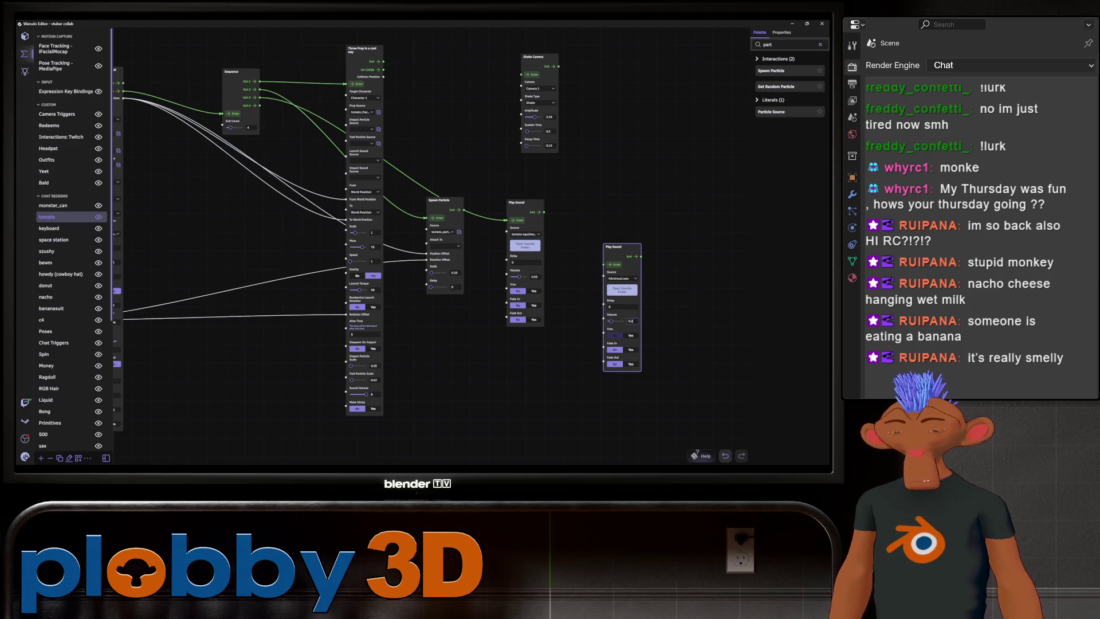
- Try Punch Light 07, 16 and 06 as the copy's sound source
{"action": "left_click", "coordinate": [621, 278]}
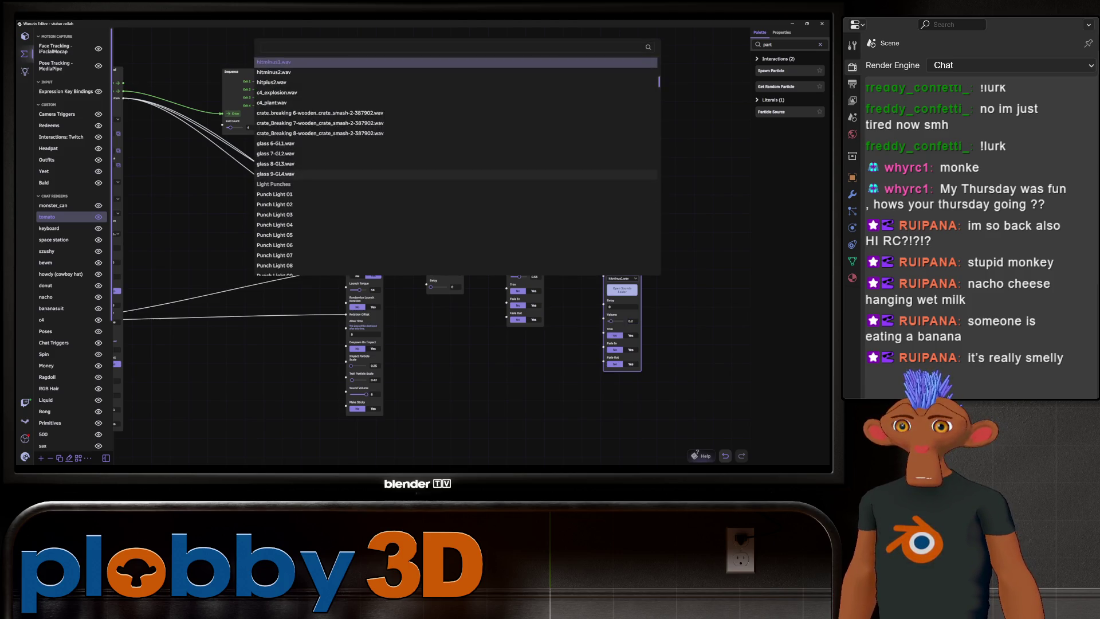
{"action": "scroll", "coordinate": [320, 110], "scroll_direction": "down", "scroll_amount": 3}
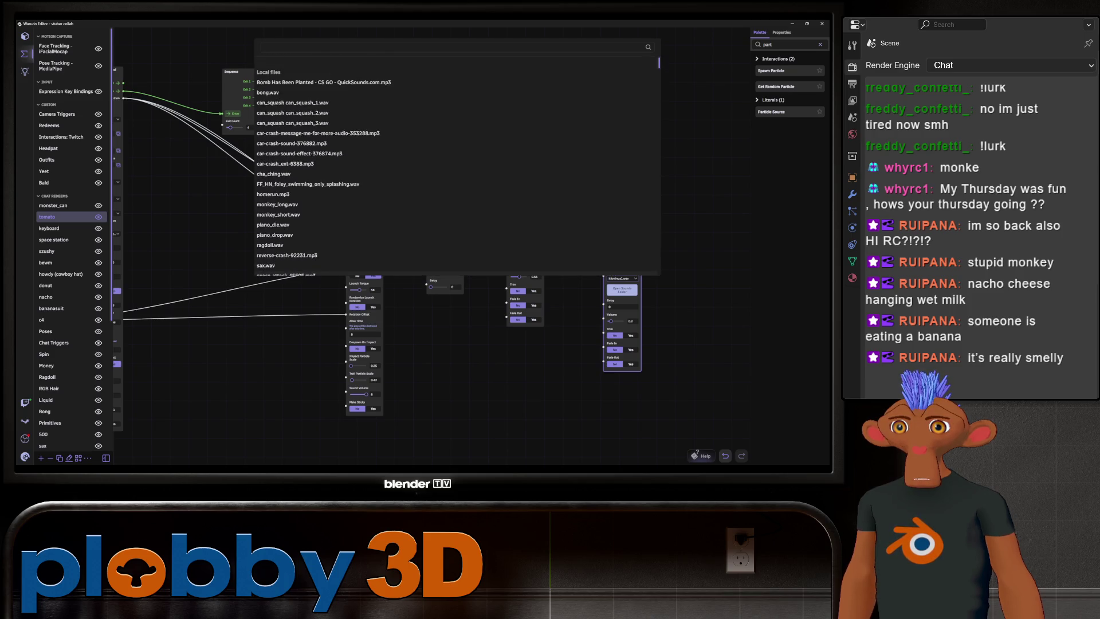
{"action": "scroll", "coordinate": [275, 172], "scroll_direction": "down", "scroll_amount": 1}
{"action": "left_click", "coordinate": [274, 189]}
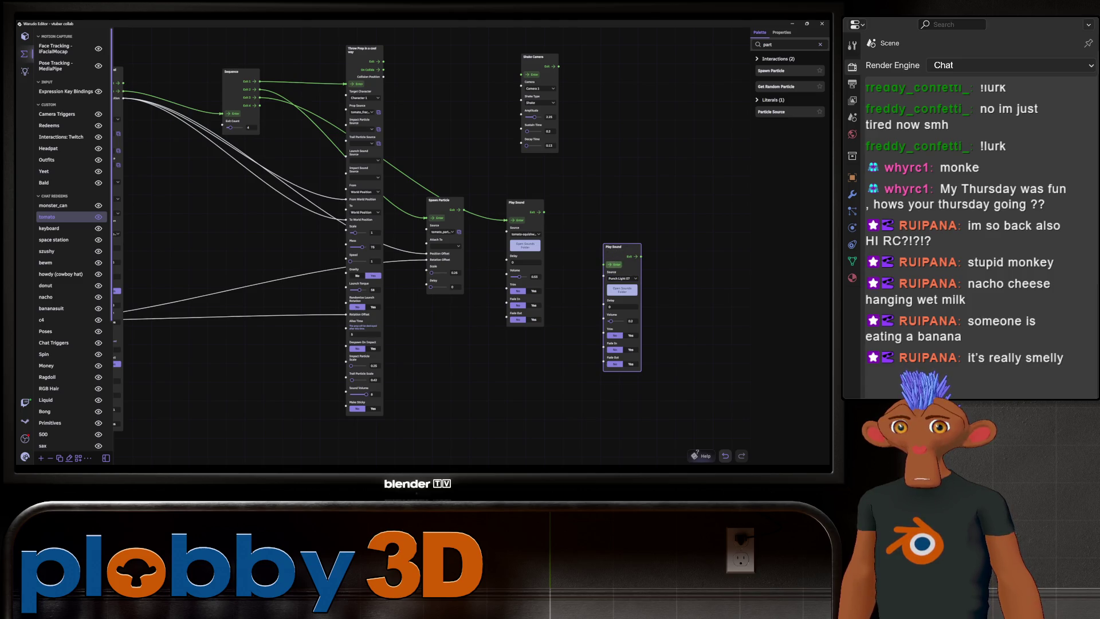
{"action": "left_click", "coordinate": [622, 277]}
{"action": "left_click", "coordinate": [275, 153]}
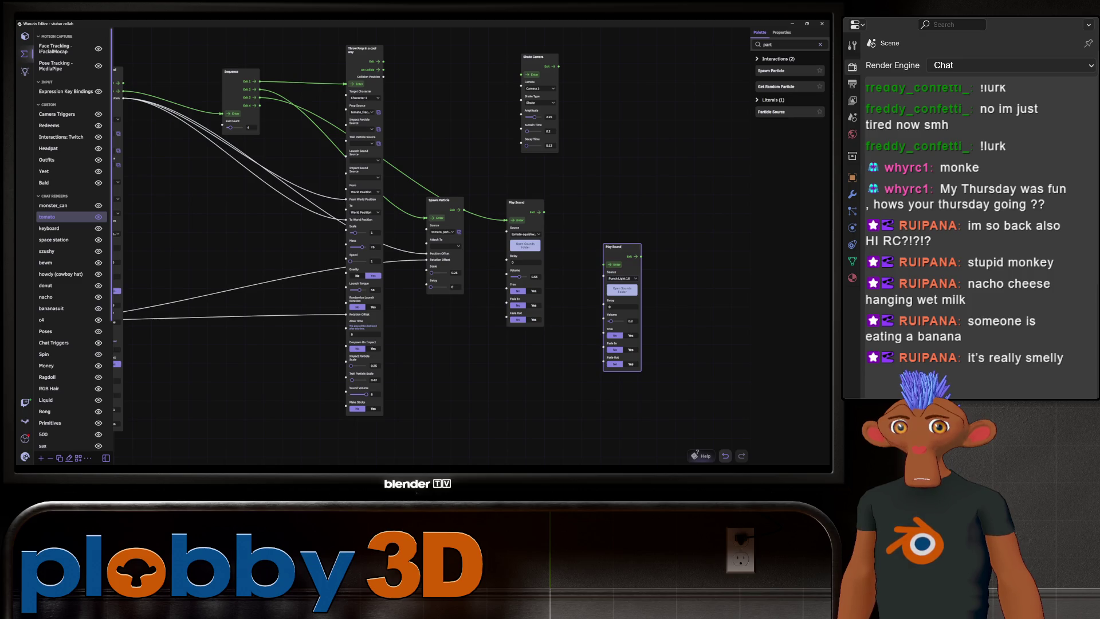
{"action": "left_click", "coordinate": [622, 278]}
{"action": "left_click", "coordinate": [275, 216]}
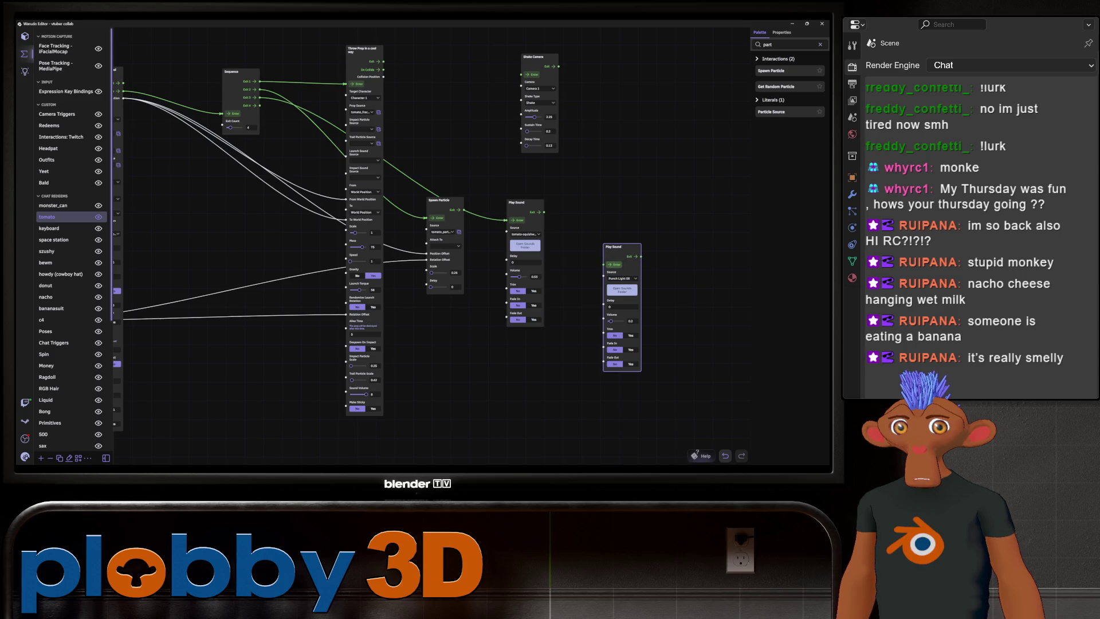
- Browse further down the list and settle on Hit Short 01
{"action": "left_click", "coordinate": [622, 278]}
{"action": "scroll", "coordinate": [459, 192], "scroll_direction": "down", "scroll_amount": 5}
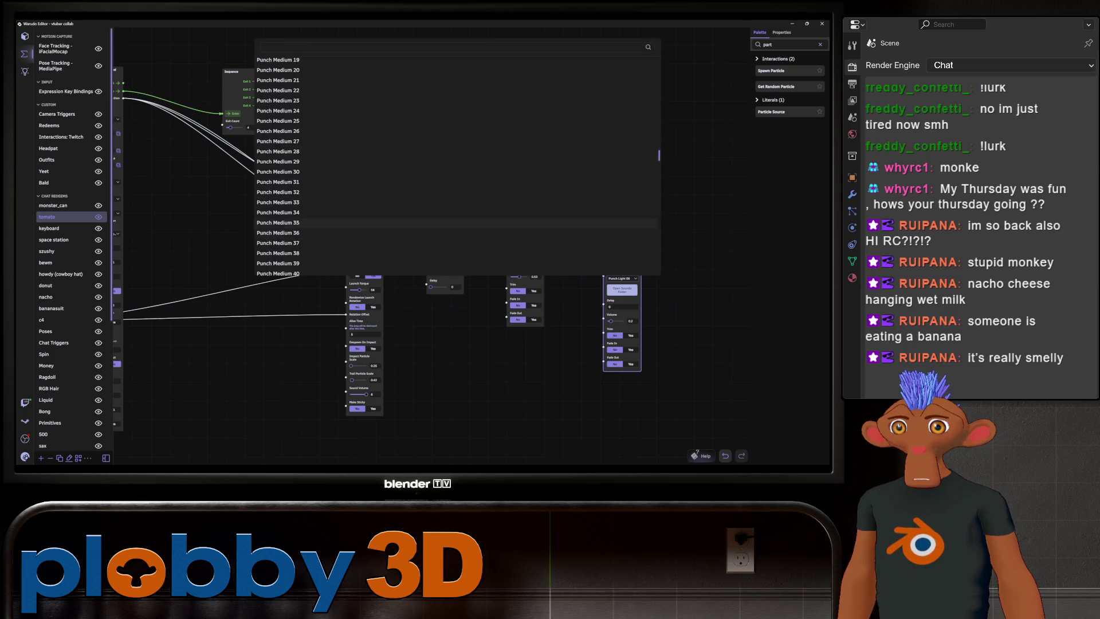
{"action": "scroll", "coordinate": [458, 192], "scroll_direction": "down", "scroll_amount": 10}
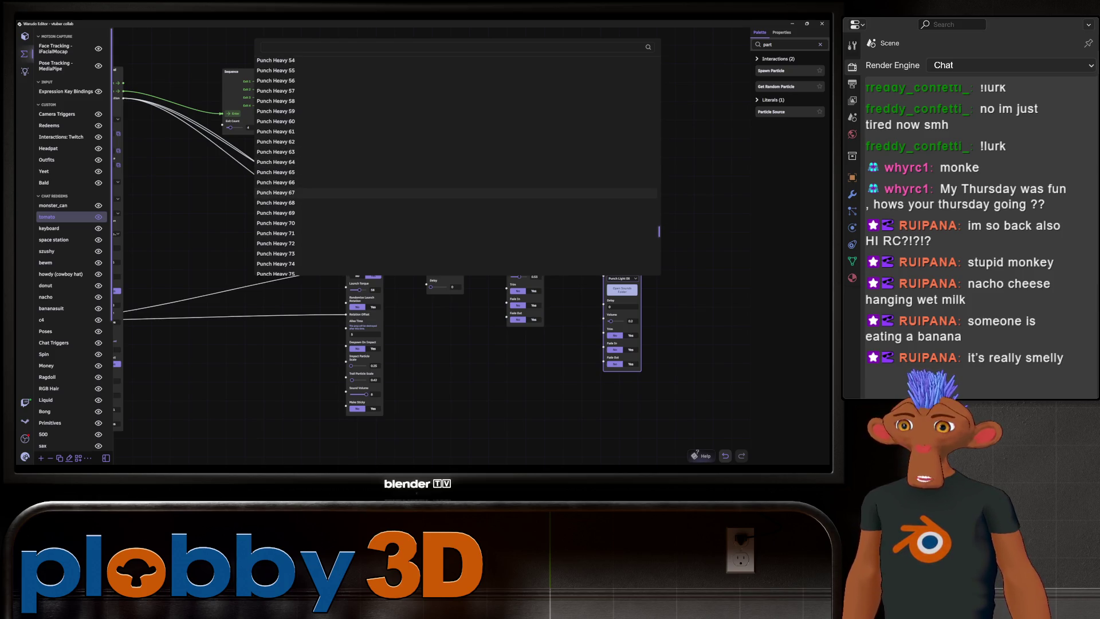
{"action": "scroll", "coordinate": [459, 197], "scroll_direction": "down", "scroll_amount": 10}
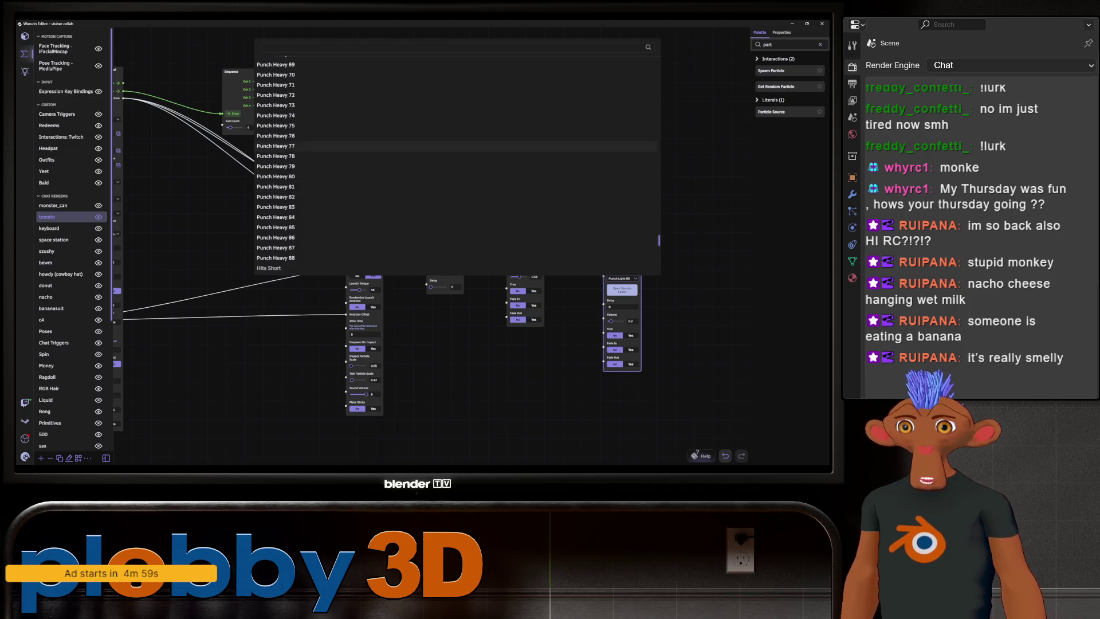
{"action": "scroll", "coordinate": [458, 223], "scroll_direction": "down", "scroll_amount": 2}
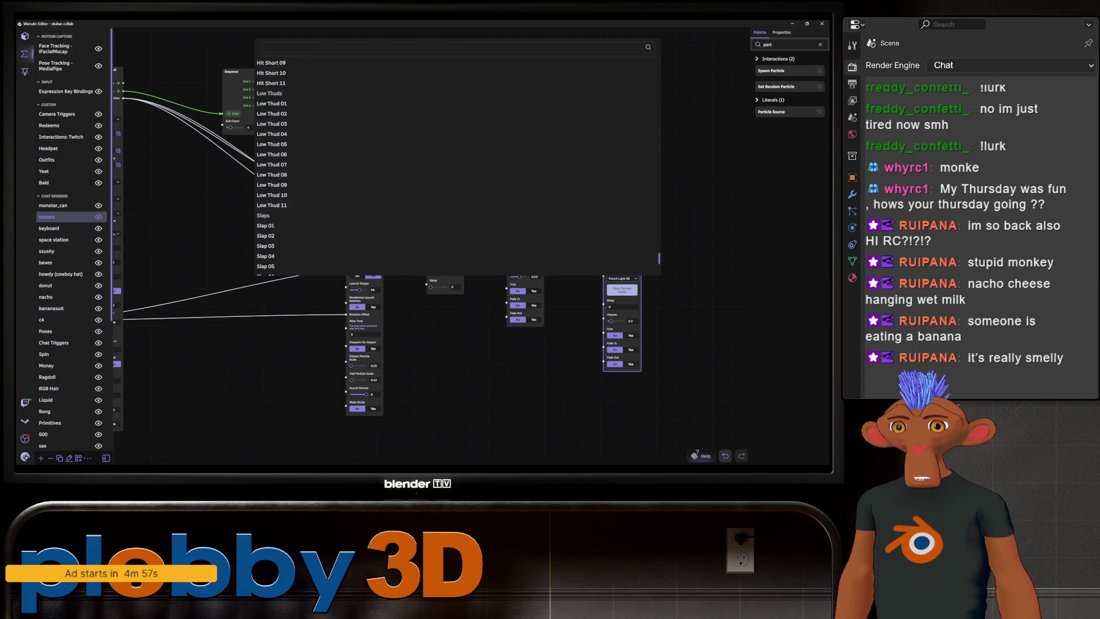
{"action": "scroll", "coordinate": [459, 240], "scroll_direction": "down", "scroll_amount": 2}
{"action": "scroll", "coordinate": [275, 130], "scroll_direction": "up", "scroll_amount": 2}
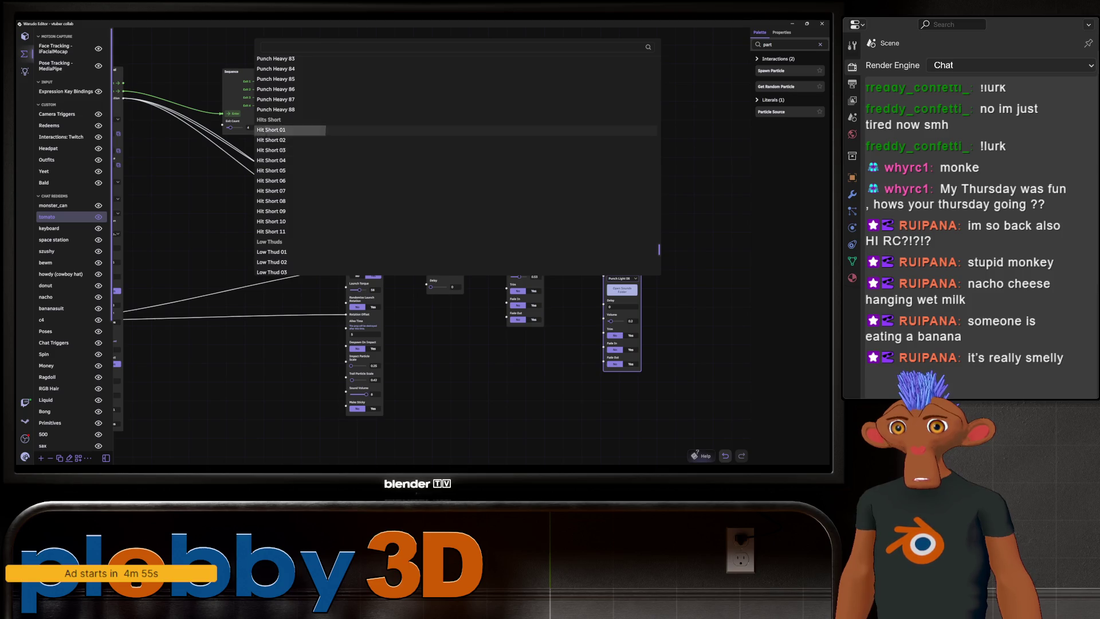
{"action": "left_click", "coordinate": [275, 131]}
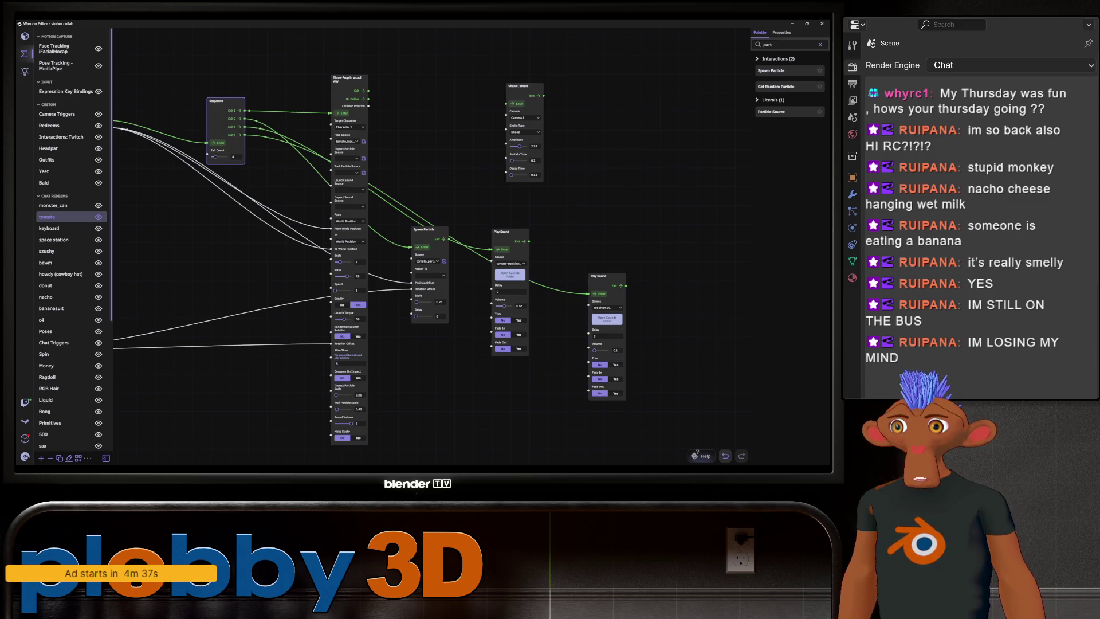
{"action": "right_click_drag", "start_coordinate": [401, 258], "coordinate": [640, 268]}
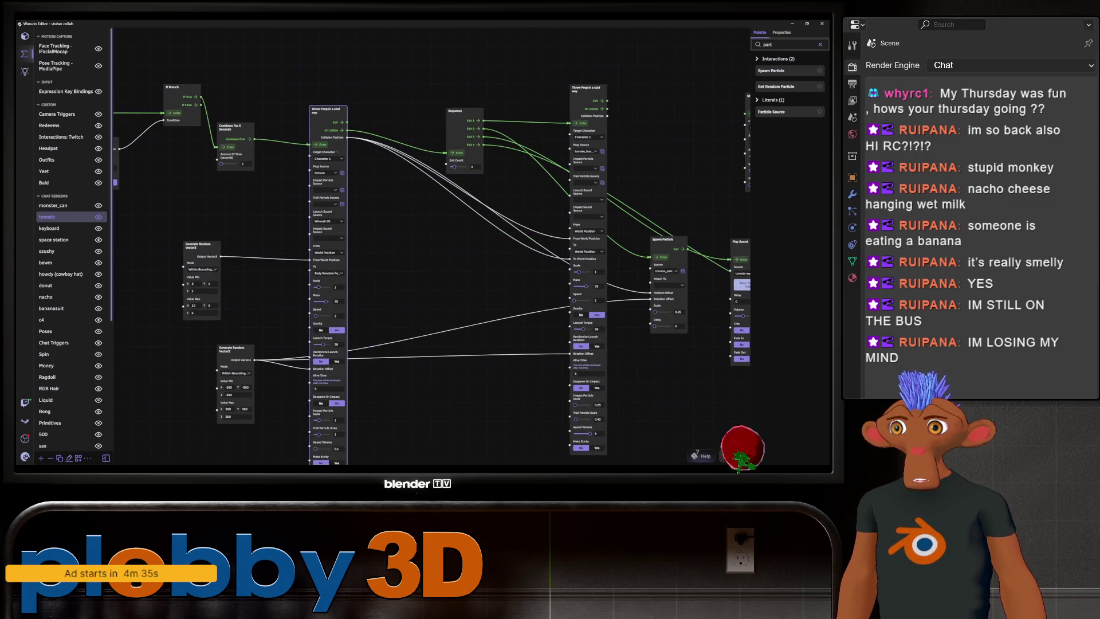
{"action": "right_click_drag", "start_coordinate": [430, 258], "coordinate": [334, 254]}
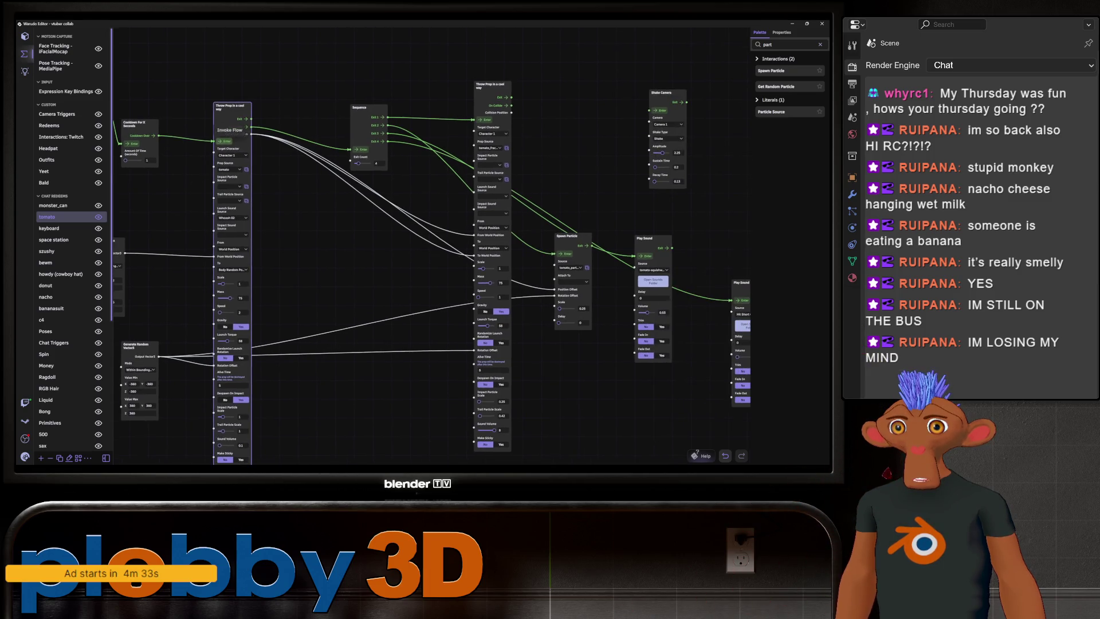
{"action": "mouse_move", "coordinate": [430, 258]}
{"action": "right_mouse_down"}
{"action": "mouse_move", "coordinate": [333, 261]}
{"action": "mouse_move", "coordinate": [289, 247]}
{"action": "right_mouse_up"}
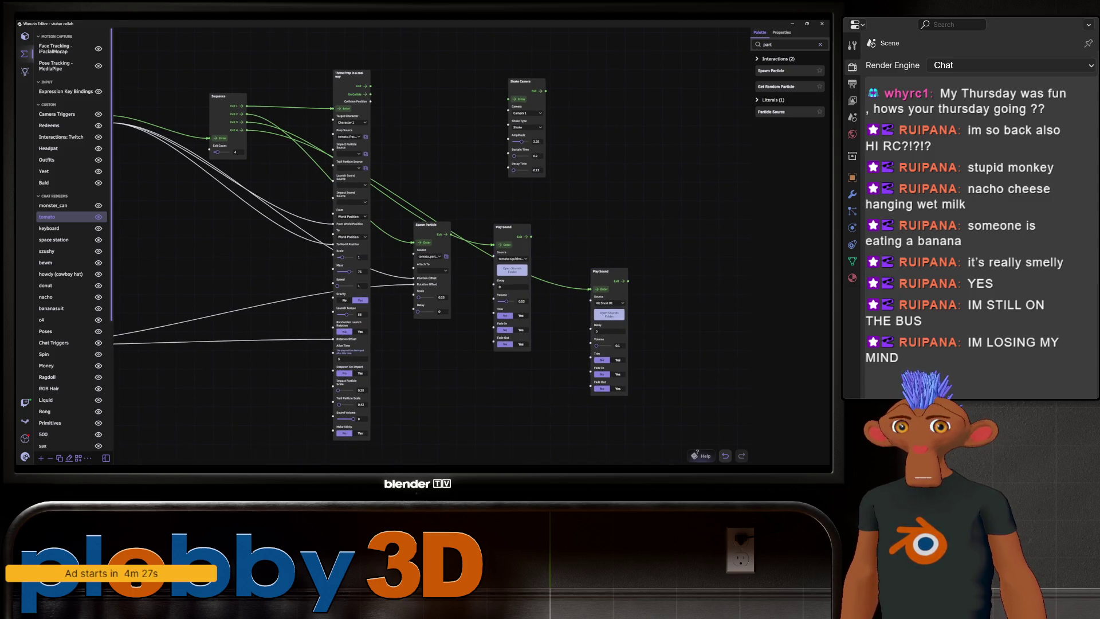
{"action": "right_click_drag", "start_coordinate": [288, 247], "coordinate": [442, 257]}
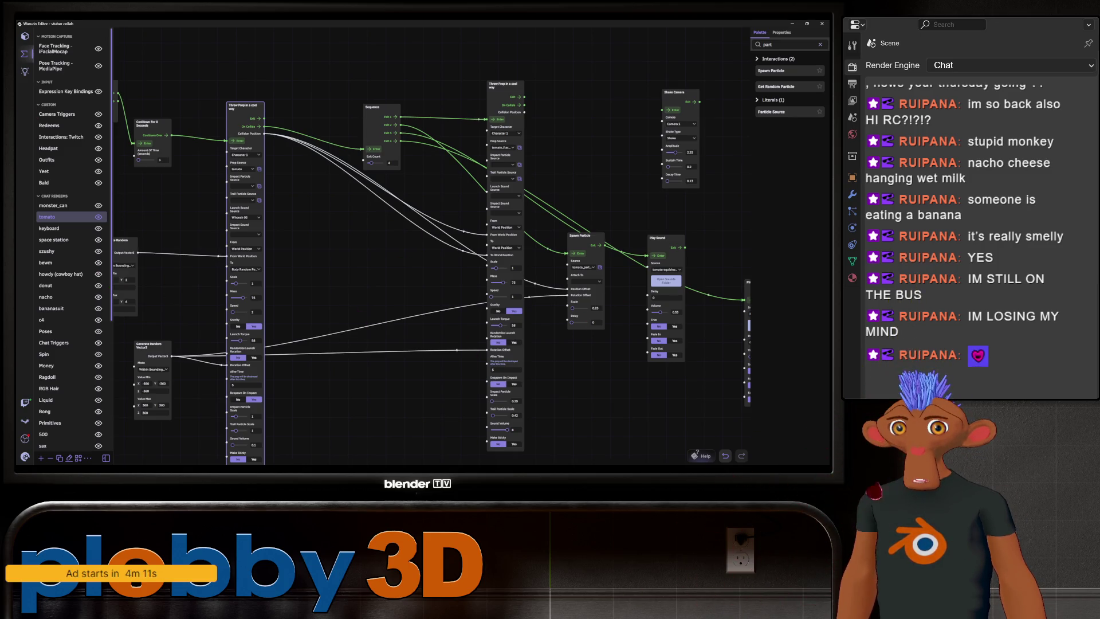
{"action": "mouse_move", "coordinate": [430, 257]}
{"action": "left_mouse_down"}
{"action": "mouse_move", "coordinate": [405, 243]}
{"action": "mouse_move", "coordinate": [549, 241]}
{"action": "left_mouse_up"}
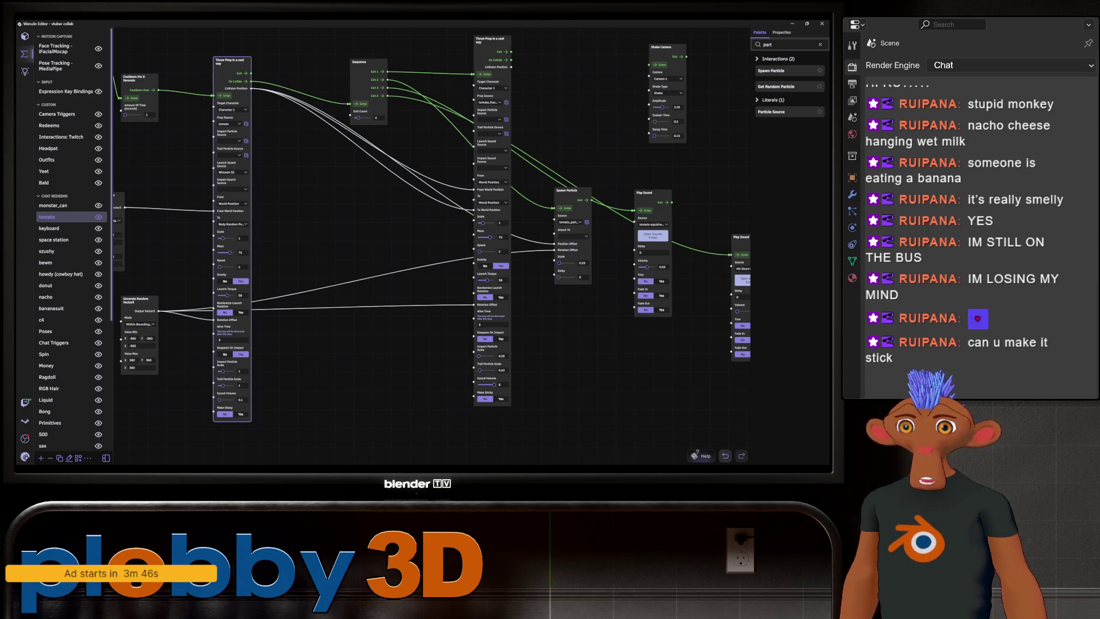
{"action": "left_click", "coordinate": [490, 39]}
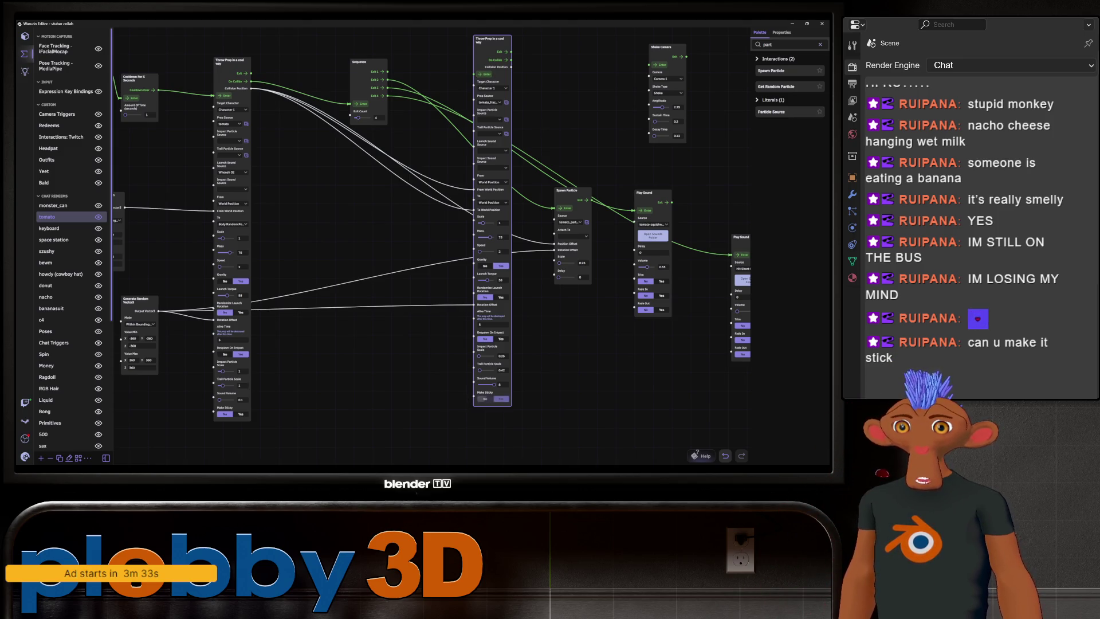
{"action": "mouse_move", "coordinate": [436, 241]}
{"action": "right_mouse_down"}
{"action": "mouse_move", "coordinate": [452, 240]}
{"action": "mouse_move", "coordinate": [455, 256]}
{"action": "mouse_move", "coordinate": [496, 257]}
{"action": "right_mouse_up"}
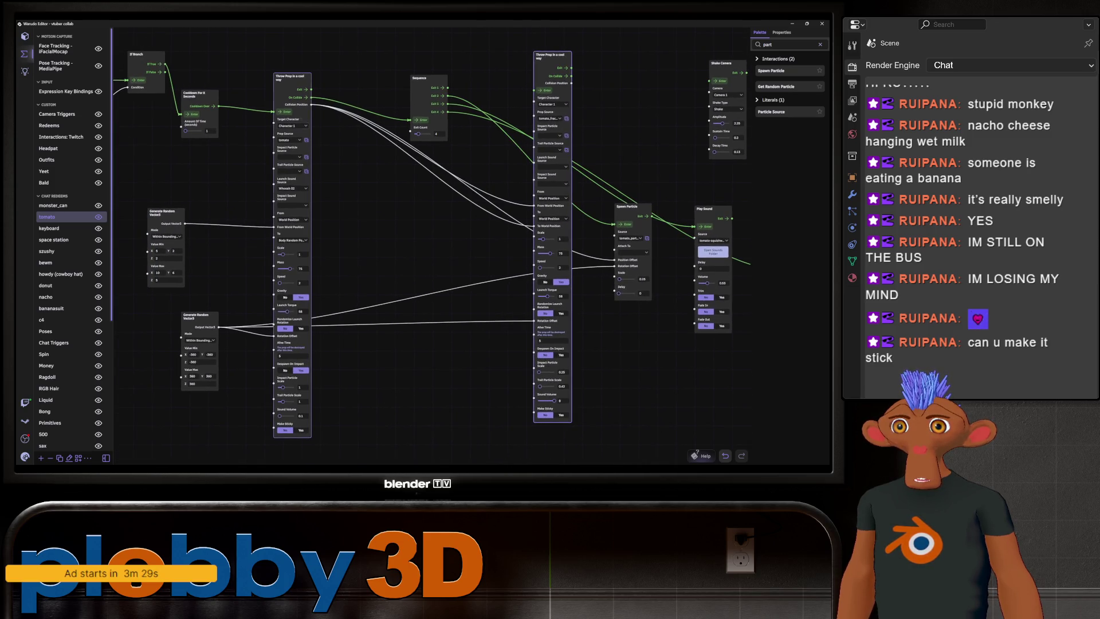
{"action": "left_click", "coordinate": [195, 100]}
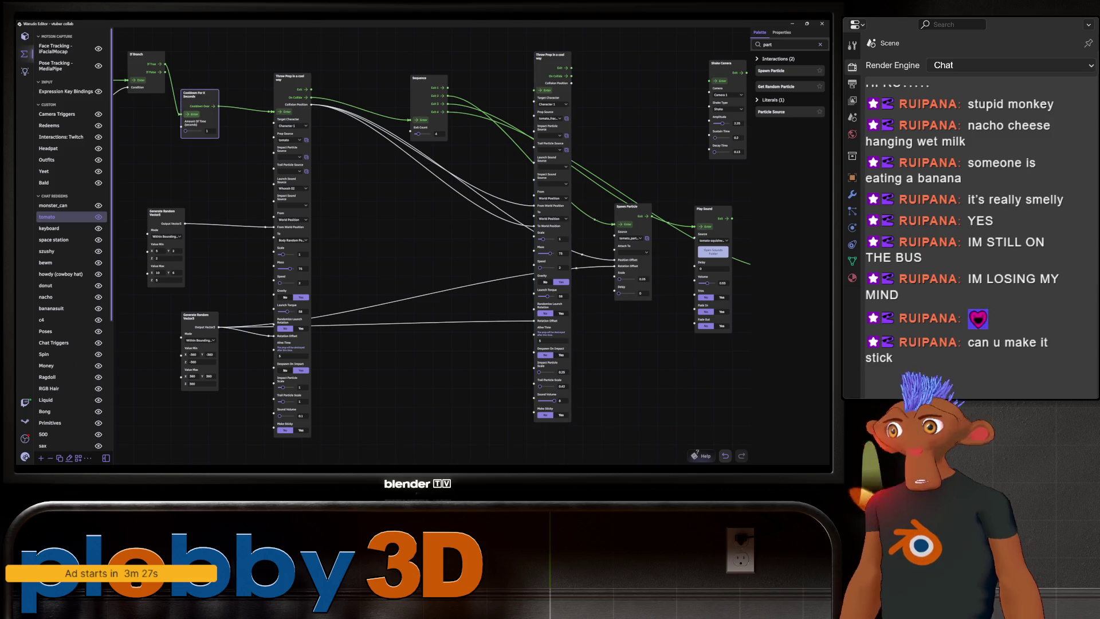
{"action": "left_click", "coordinate": [289, 106]}
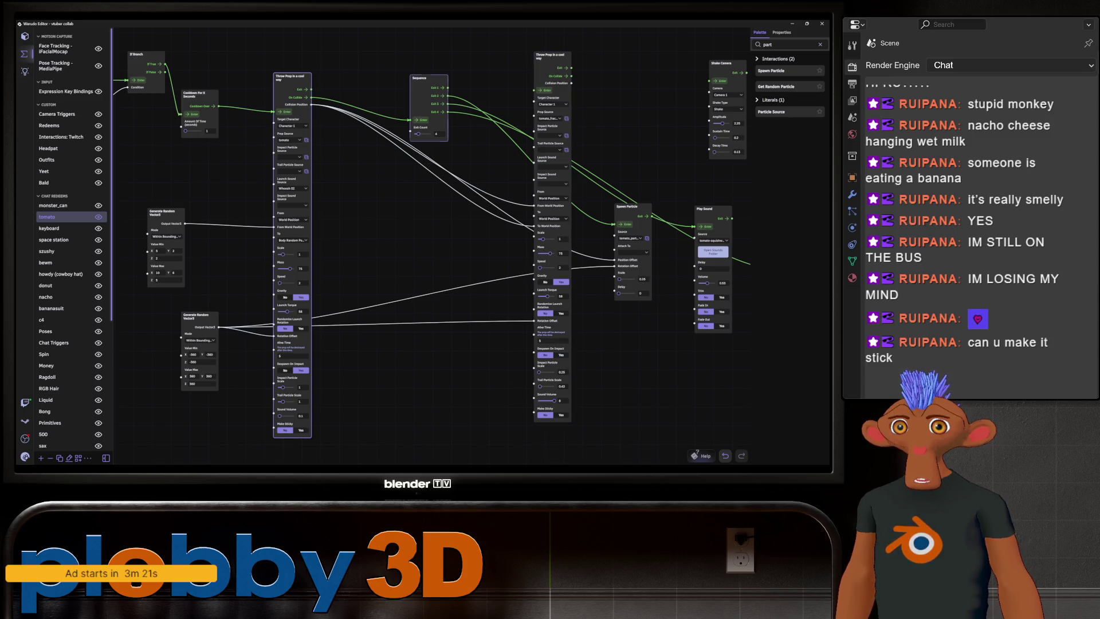
- Lower the first Throw Prop node's Mass from 75 to 25
{"action": "left_click_drag", "start_coordinate": [449, 88], "coordinate": [526, 90]}
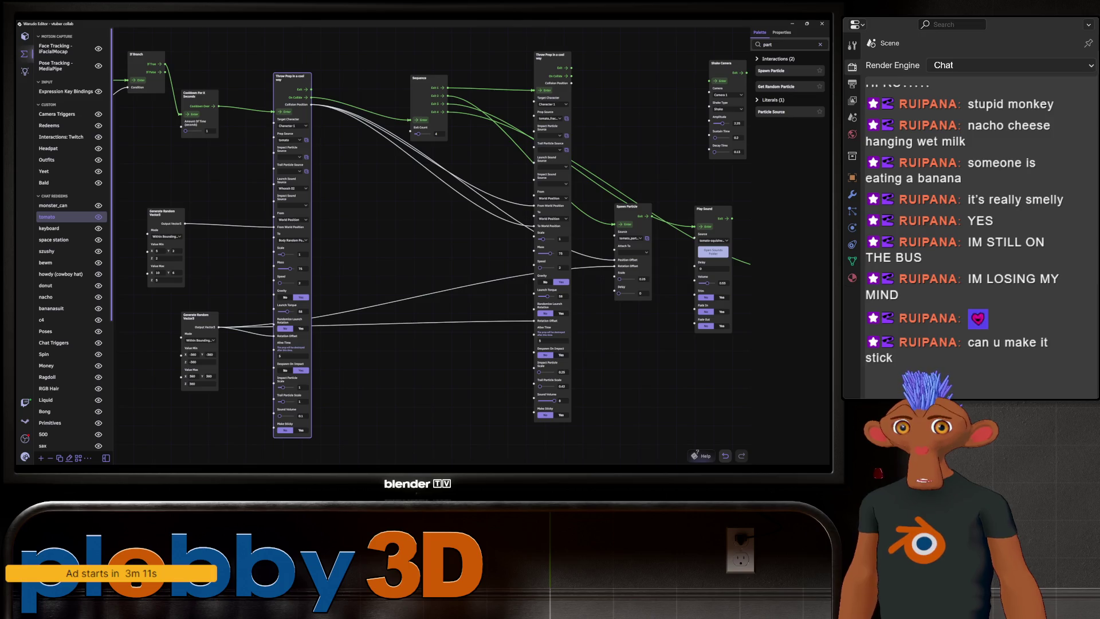
{"action": "left_click_drag", "start_coordinate": [290, 268], "coordinate": [281, 269]}
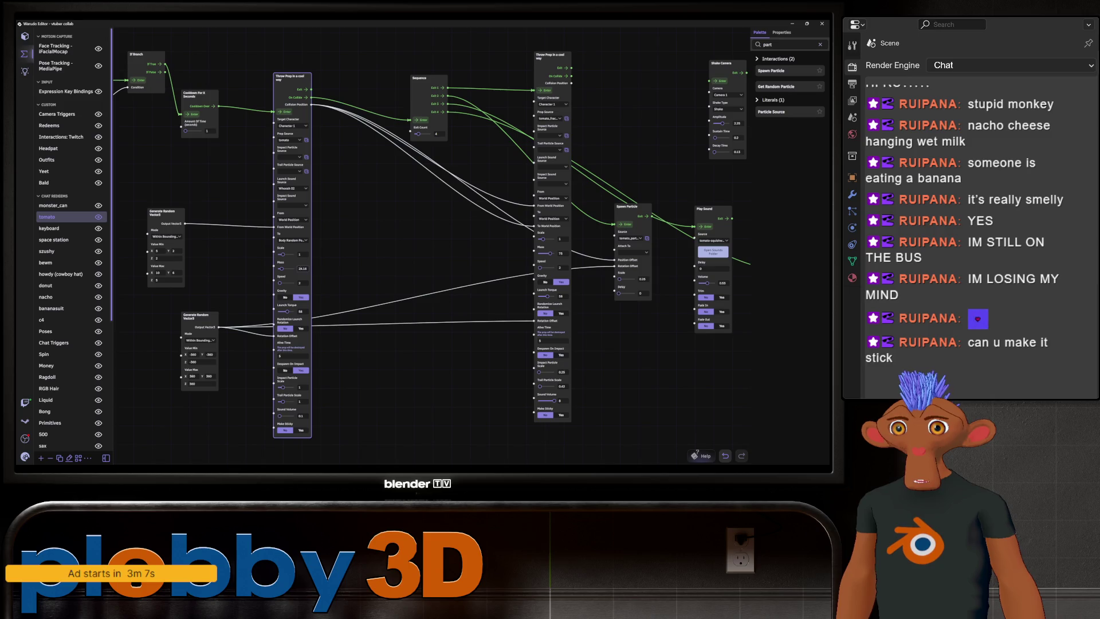
{"action": "left_click", "coordinate": [552, 56]}
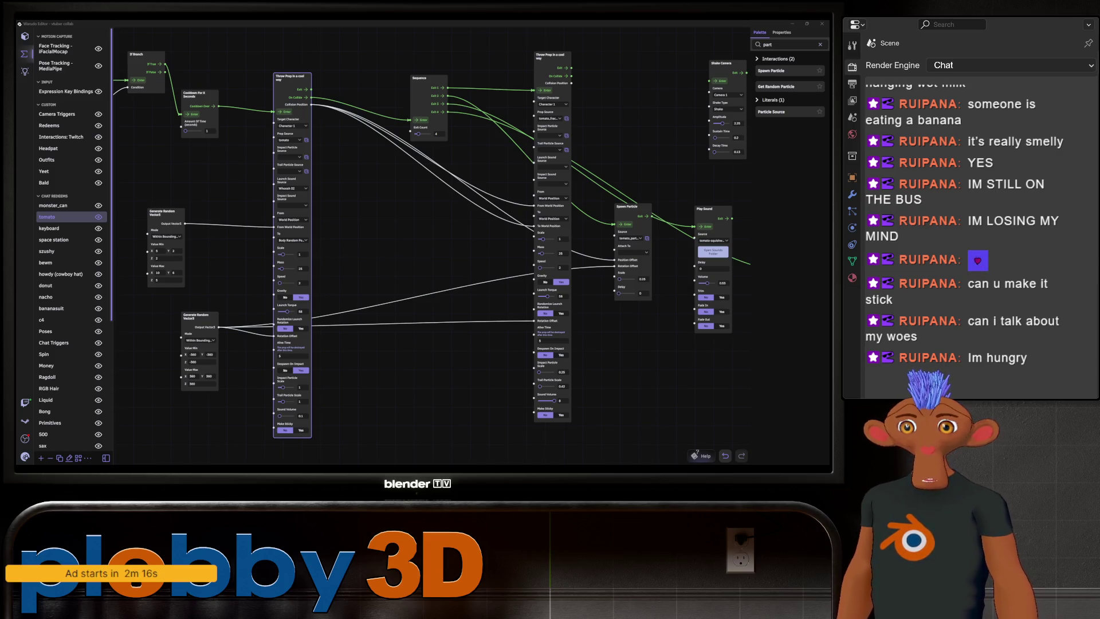
- Enter 5 as the second Throw Prop node's Speed, then reselect the first Throw Prop node
{"action": "middle_click_drag", "start_coordinate": [470, 344], "coordinate": [586, 351]}
{"action": "left_click", "coordinate": [668, 63]}
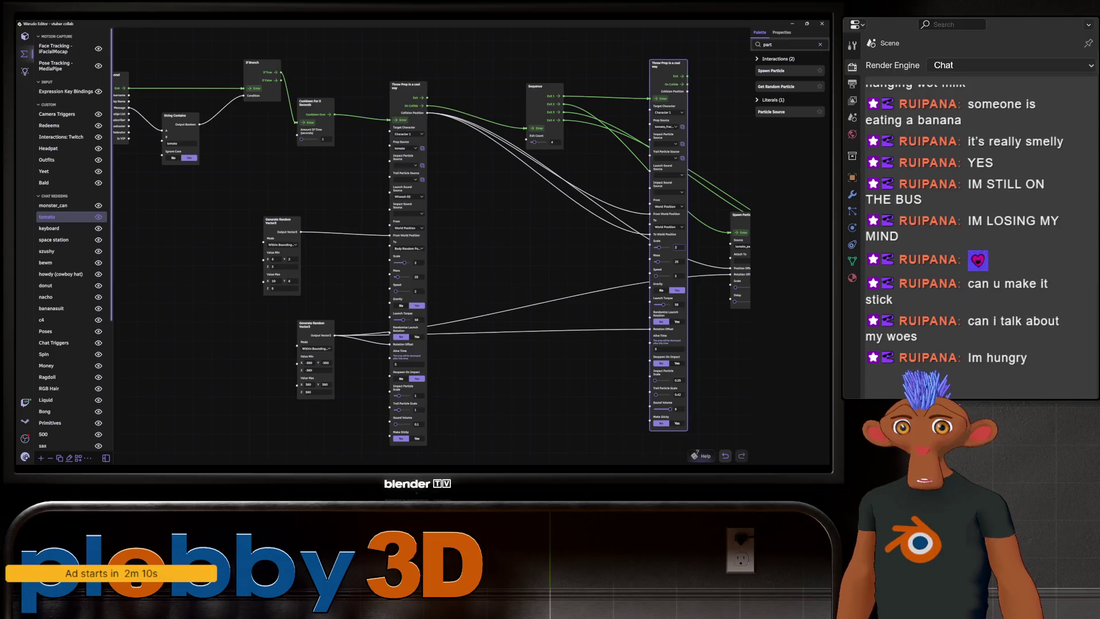
{"action": "left_click", "coordinate": [408, 86]}
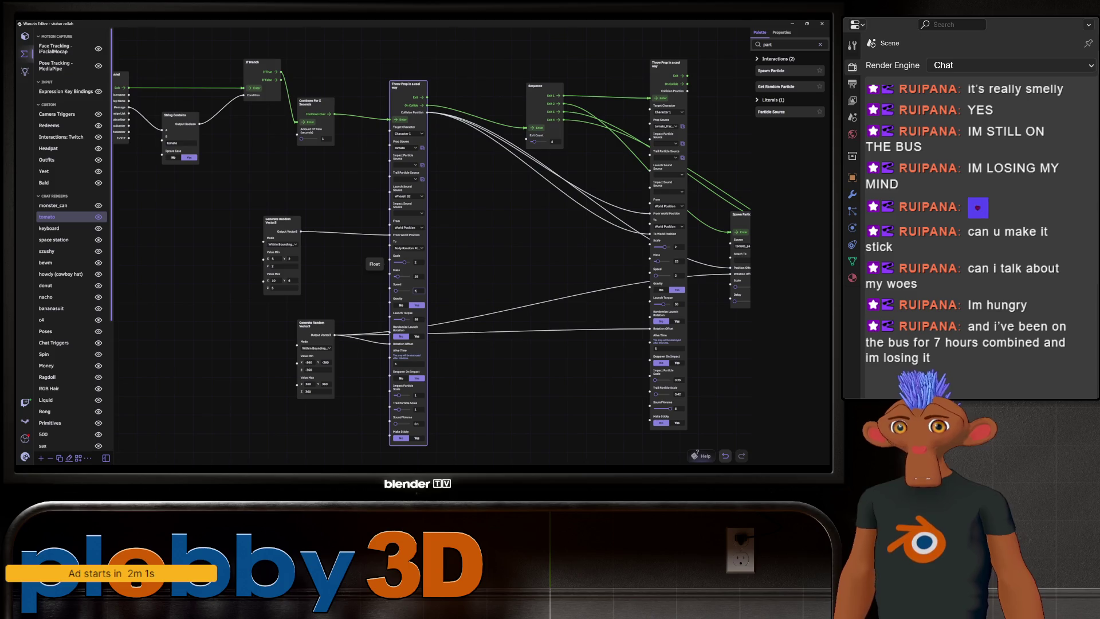
{"action": "left_click", "coordinate": [675, 276]}
{"action": "type", "text": "5"}
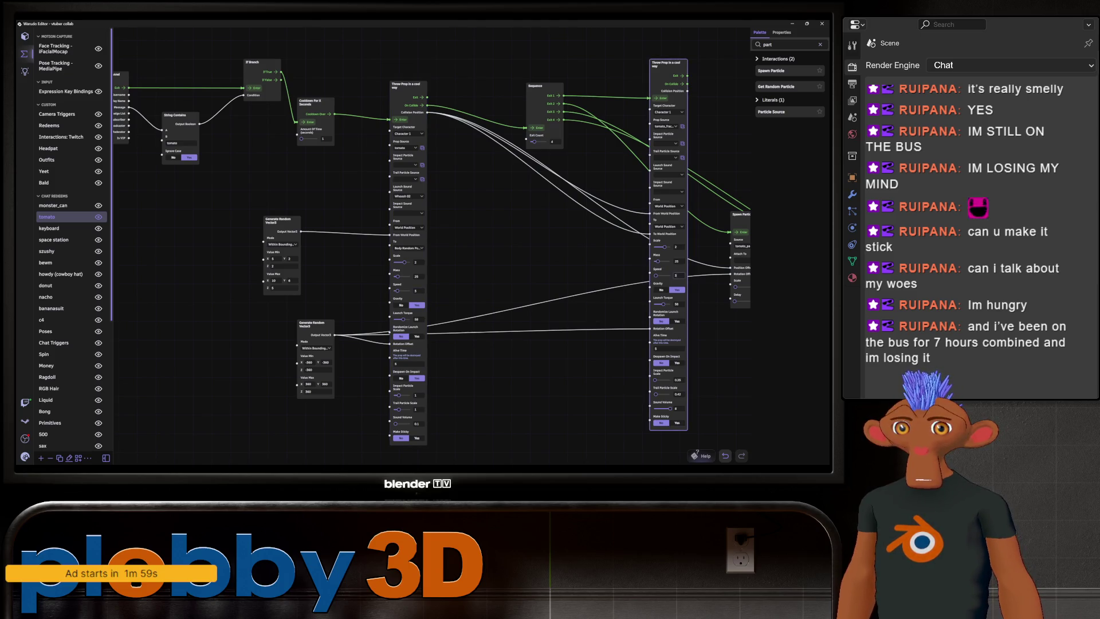
{"action": "left_click", "coordinate": [408, 91]}
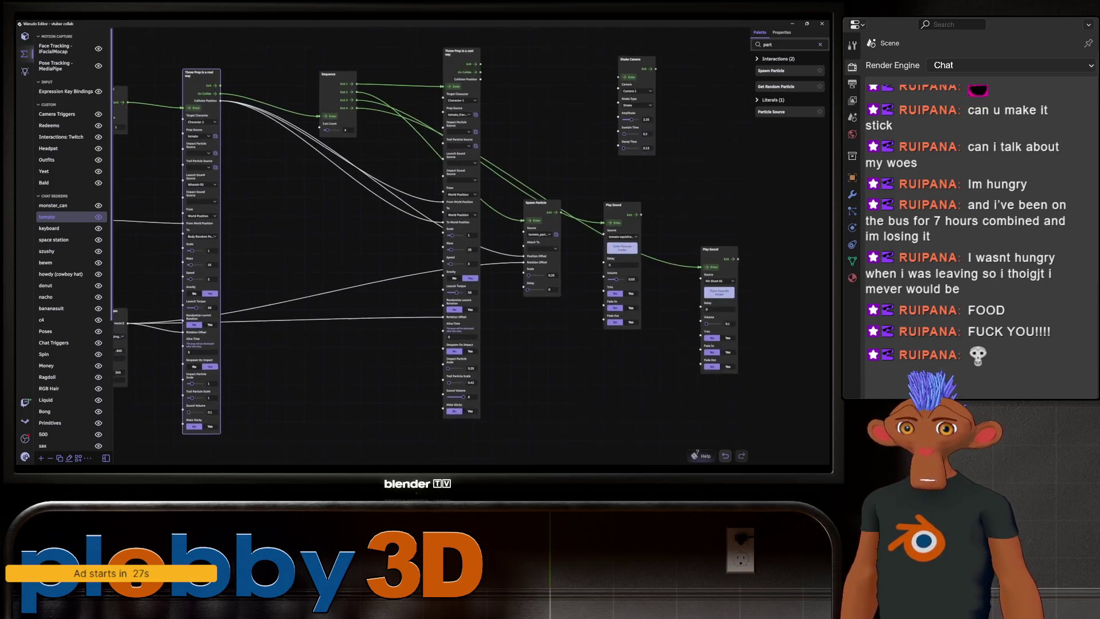
{"action": "left_click", "coordinate": [461, 278]}
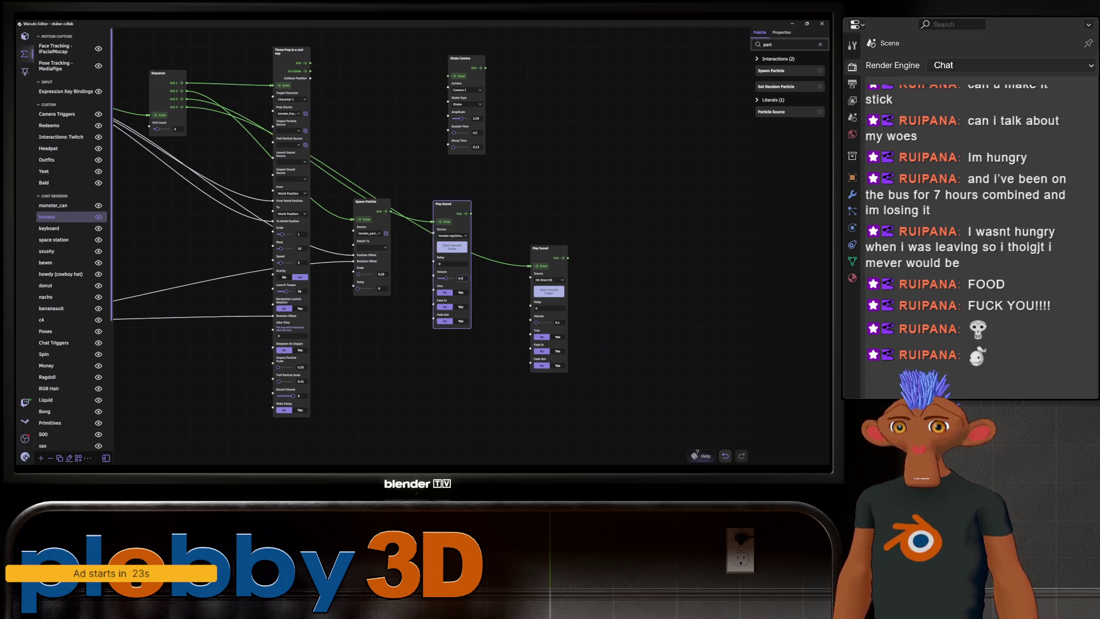
{"action": "left_click", "coordinate": [195, 87]}
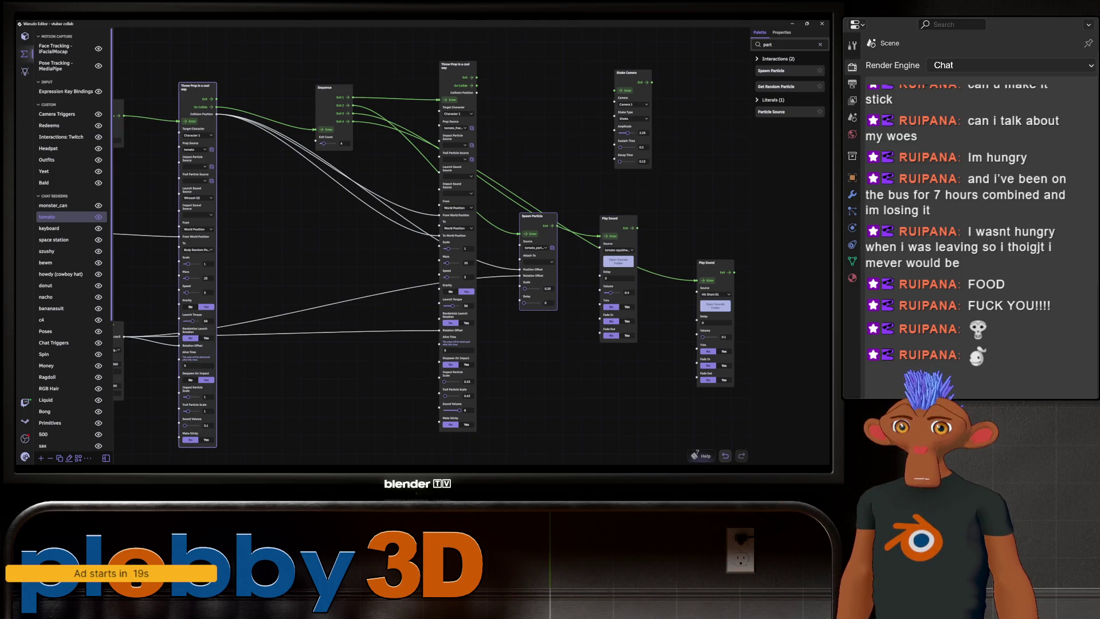
{"action": "left_click_drag", "start_coordinate": [572, 373], "coordinate": [454, 375]}
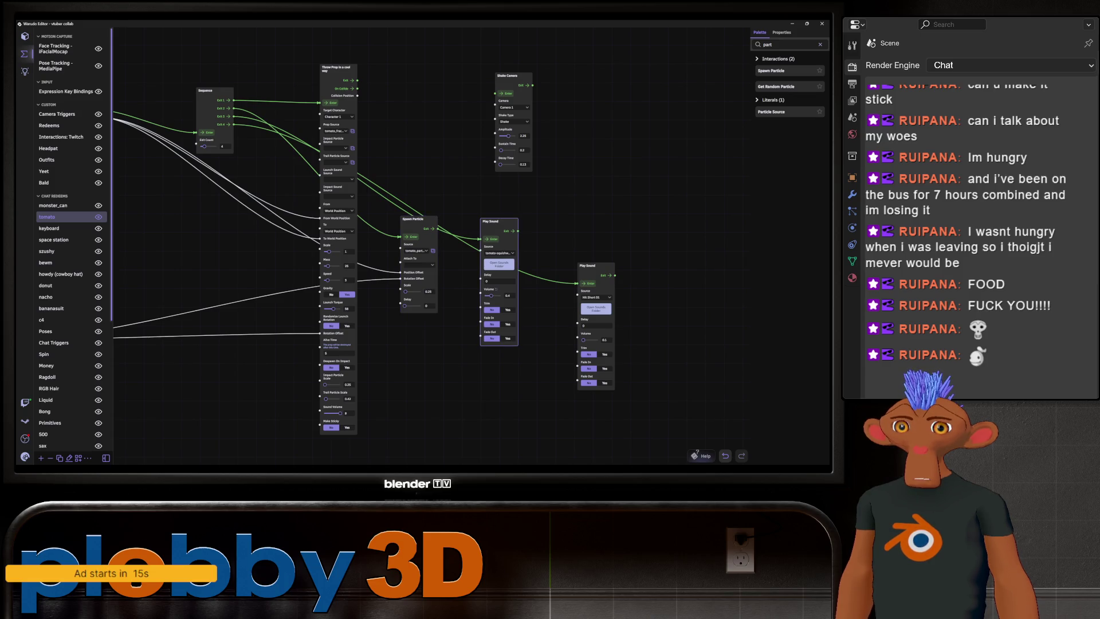
{"action": "left_click", "coordinate": [507, 295]}
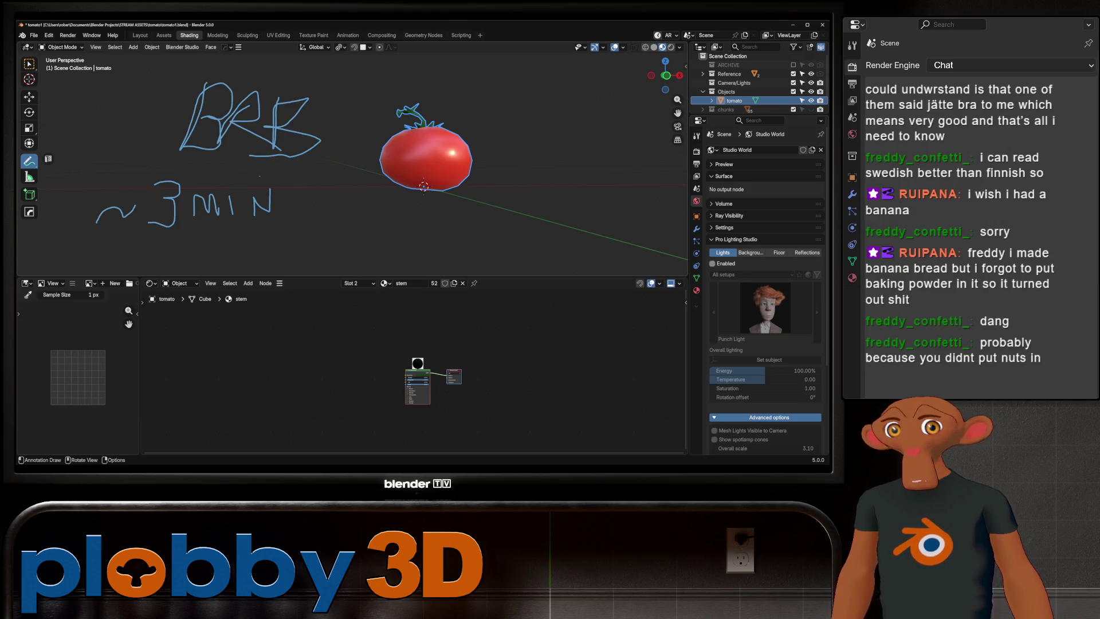
- Erase the first strokes of the ~3MIN annotation
{"action": "left_click_drag", "start_coordinate": [97, 219], "coordinate": [135, 210], "text": "ctrl"}
- Erase the remaining ~3MIN strokes and the BRB annotation from the viewport
{"action": "left_click_drag", "start_coordinate": [266, 200], "coordinate": [151, 206], "text": "ctrl"}
{"action": "left_click_drag", "start_coordinate": [315, 126], "coordinate": [183, 126], "text": "ctrl"}
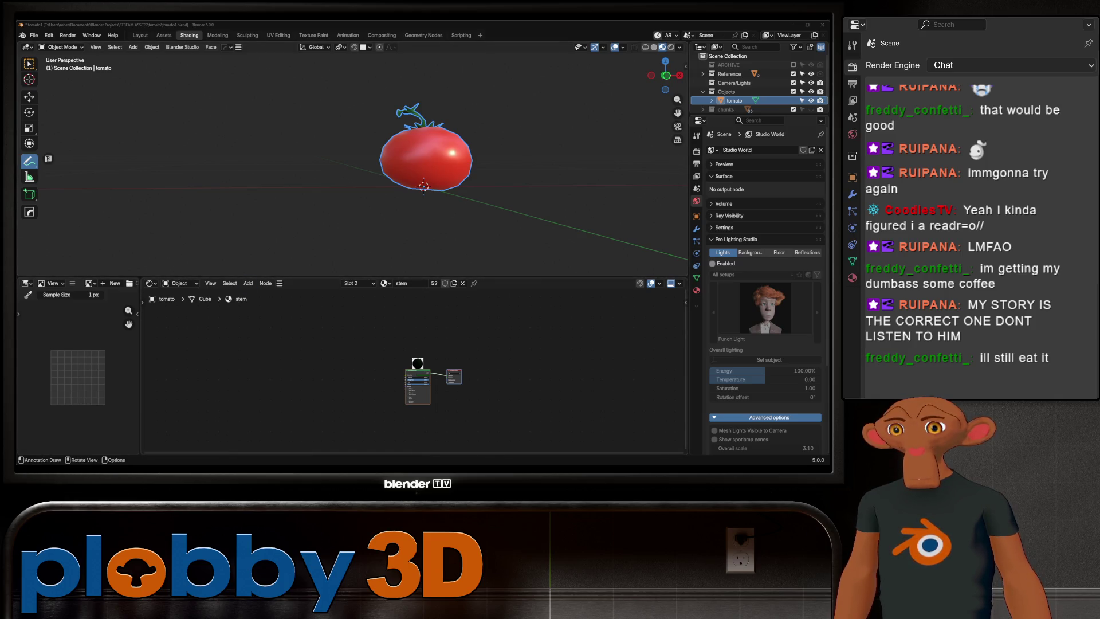
{"action": "key", "text": "shift+a"}
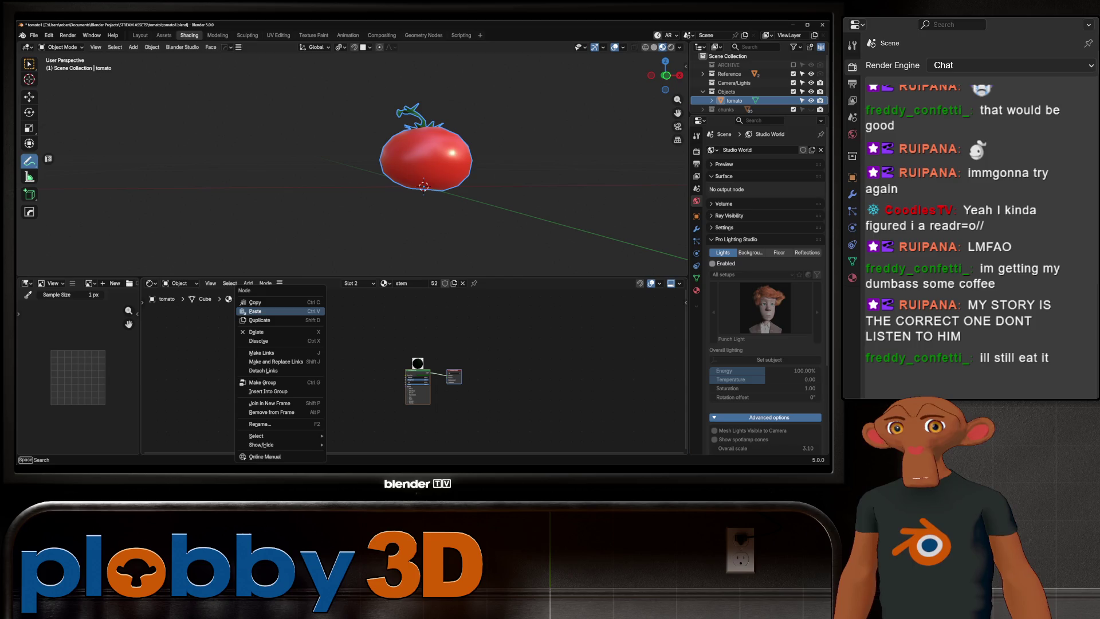
- Save the tomato file, then load displayrover7.blend from the recent files
{"action": "left_click", "coordinate": [34, 35]}
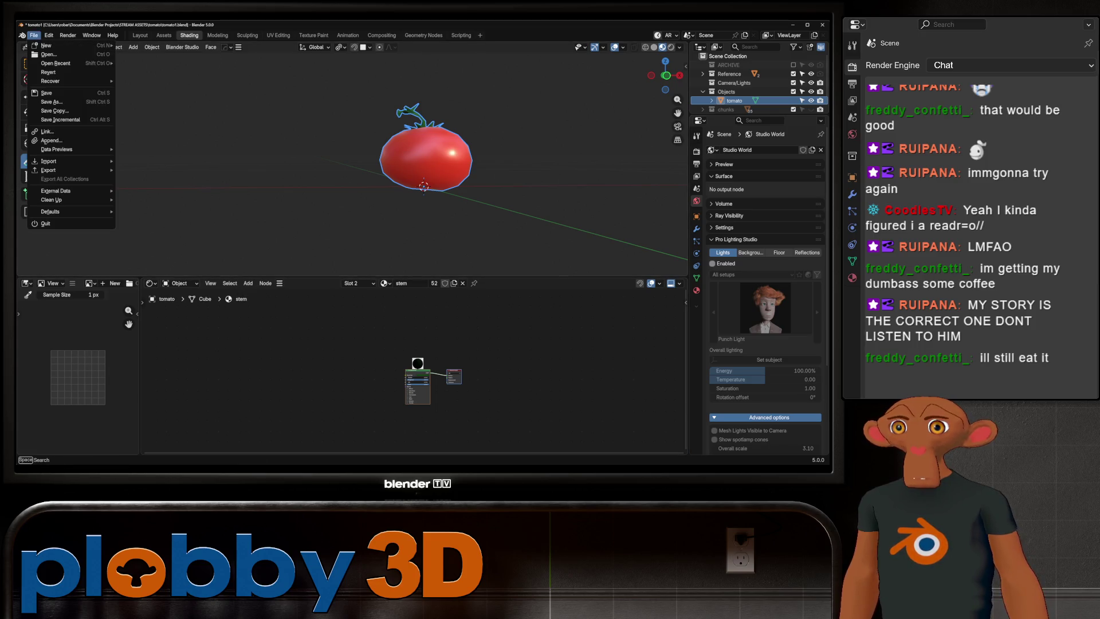
{"action": "left_click", "coordinate": [49, 93]}
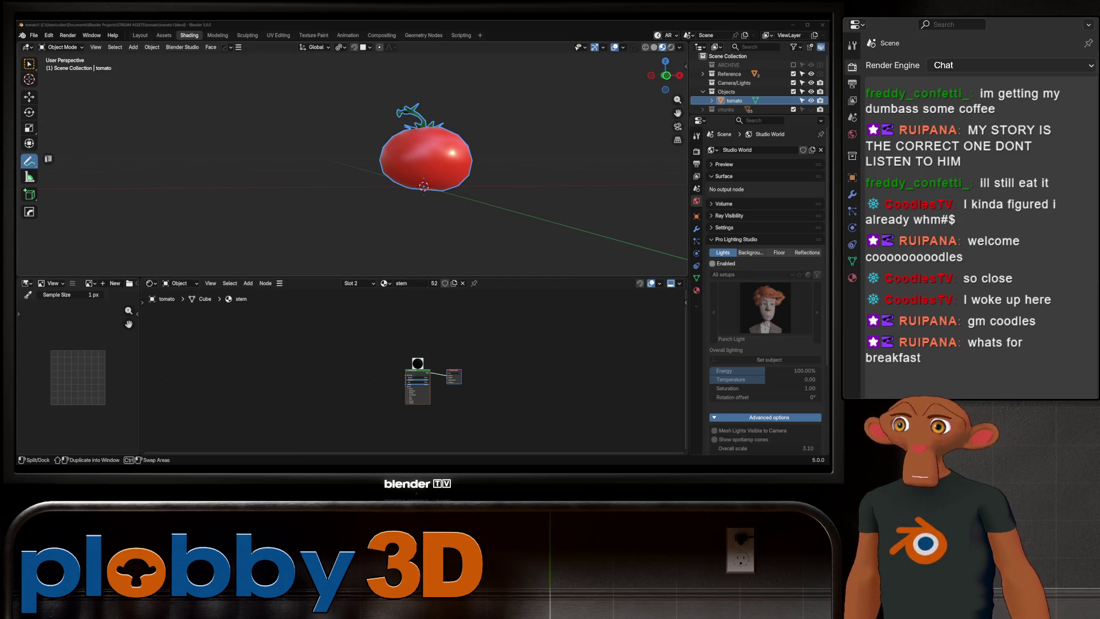
{"action": "left_click", "coordinate": [34, 35]}
{"action": "mouse_move", "coordinate": [45, 45]}
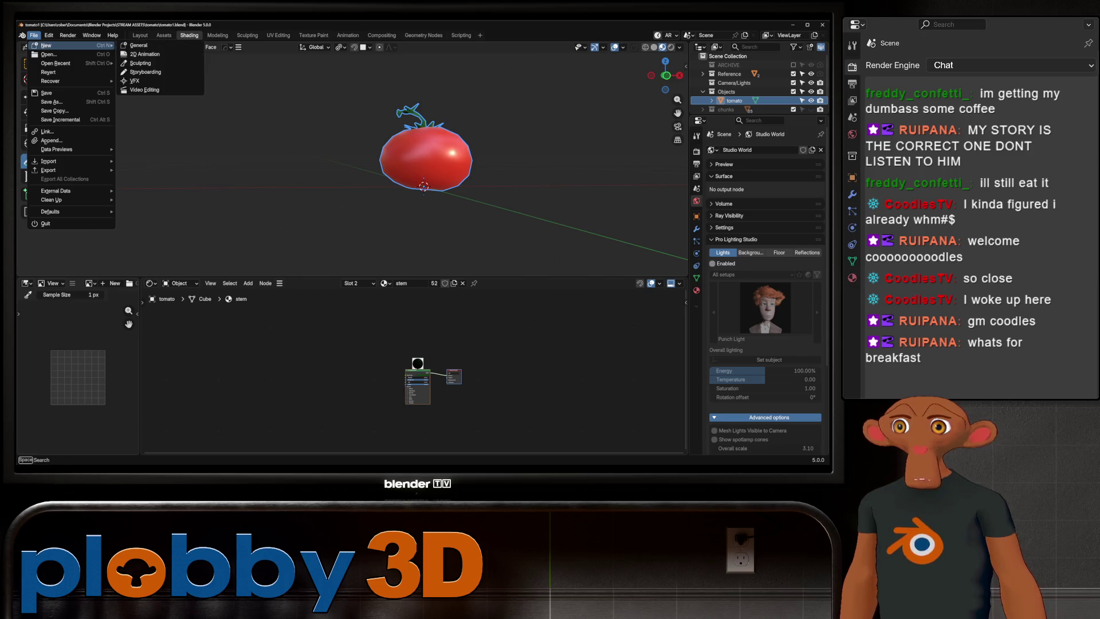
{"action": "mouse_move", "coordinate": [56, 63]}
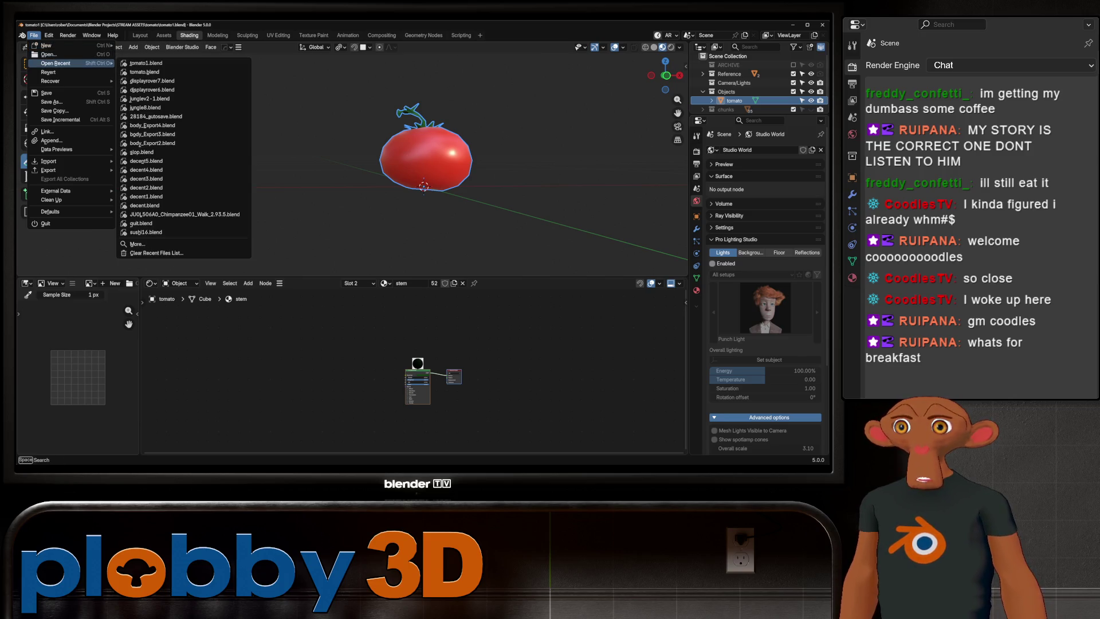
{"action": "left_click", "coordinate": [152, 81]}
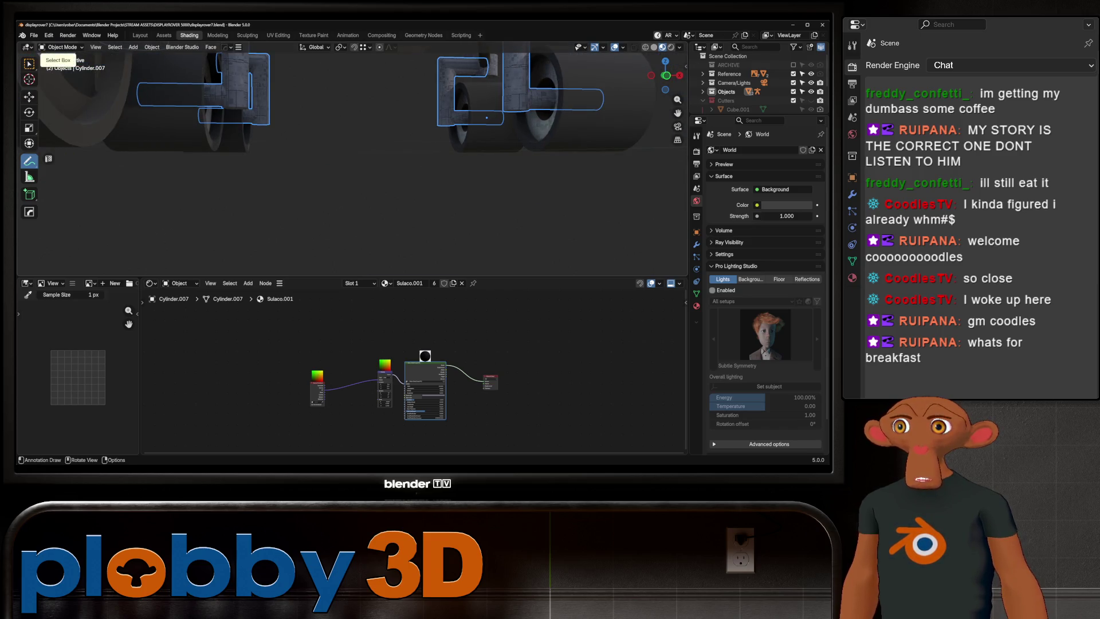
- Delete the stray Cylinder.007 object from the rover
{"action": "left_click", "coordinate": [29, 63]}
{"action": "mouse_move", "coordinate": [344, 172]}
{"action": "middle_mouse_down"}
{"action": "mouse_move", "coordinate": [413, 137]}
{"action": "mouse_move", "coordinate": [492, 158]}
{"action": "middle_mouse_up"}
{"action": "key", "text": "Delete"}
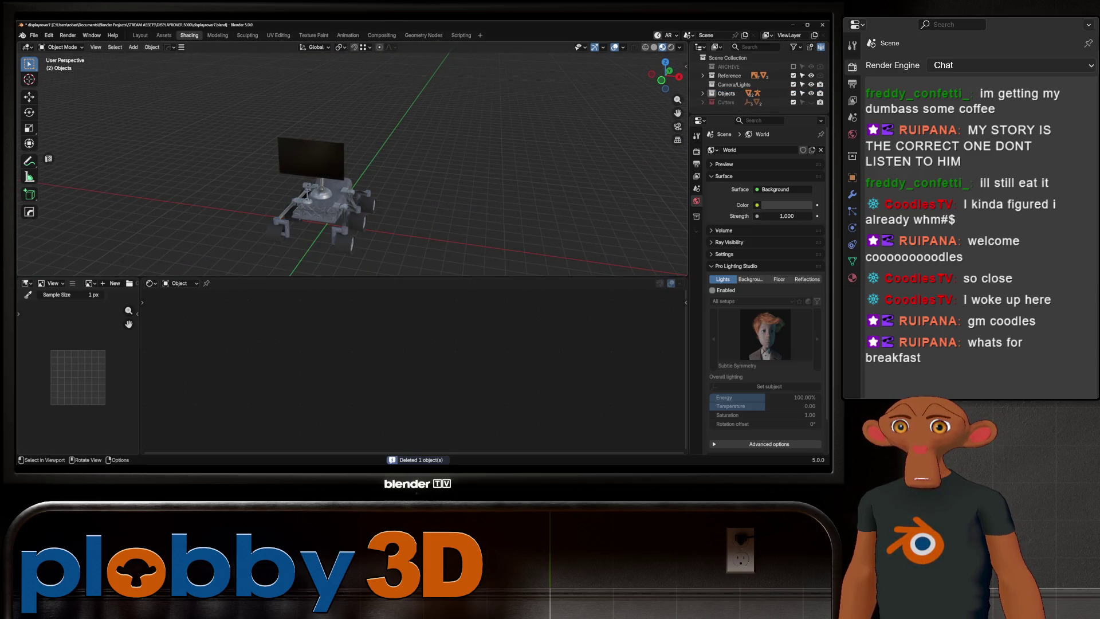
{"action": "scroll", "coordinate": [353, 166], "scroll_direction": "up", "scroll_amount": 6}
- Parent the ball joint, arm segments and end ball to the dome base as Object
{"action": "middle_click_drag", "start_coordinate": [352, 166], "coordinate": [412, 156]}
{"action": "left_click", "coordinate": [335, 187]}
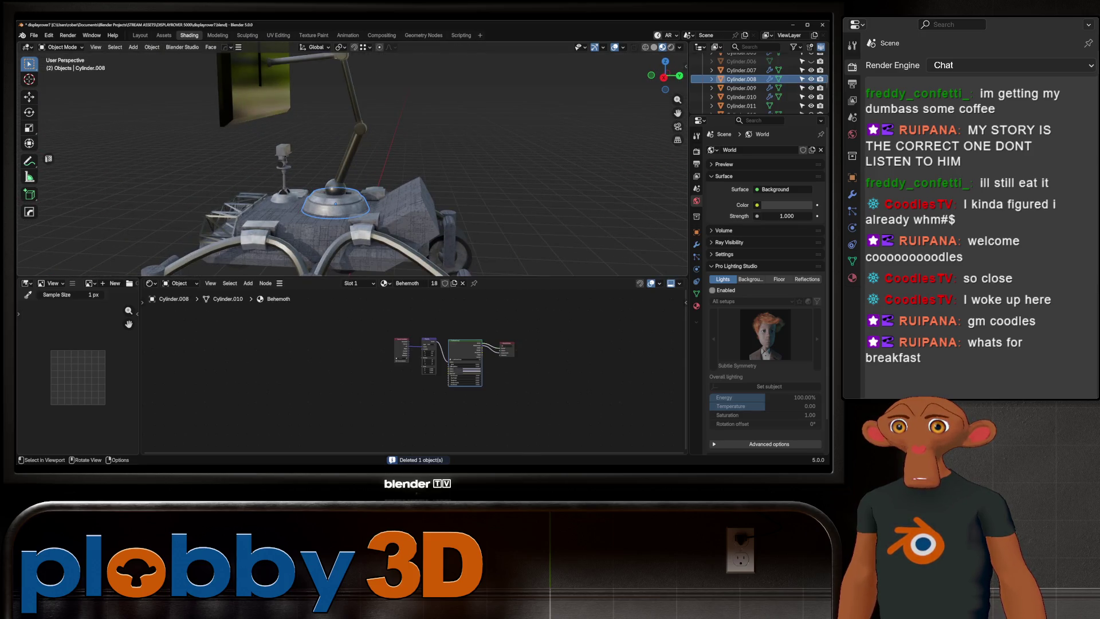
{"action": "middle_click_drag", "start_coordinate": [335, 186], "coordinate": [358, 183]}
{"action": "left_click", "coordinate": [349, 154]}
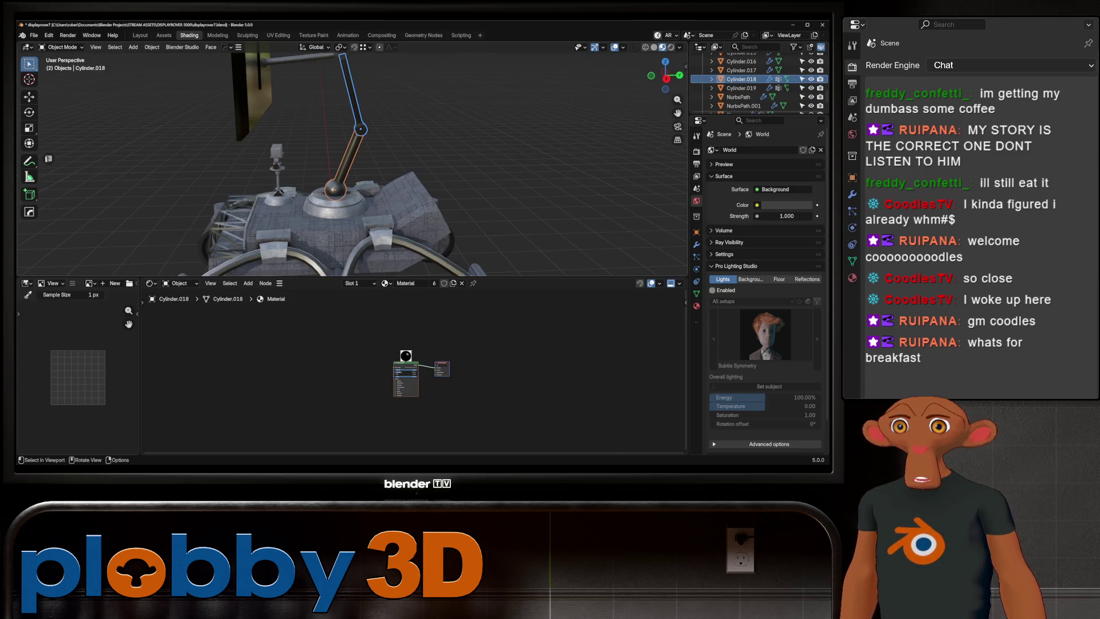
{"action": "scroll", "coordinate": [349, 154], "scroll_direction": "down", "scroll_amount": 4}
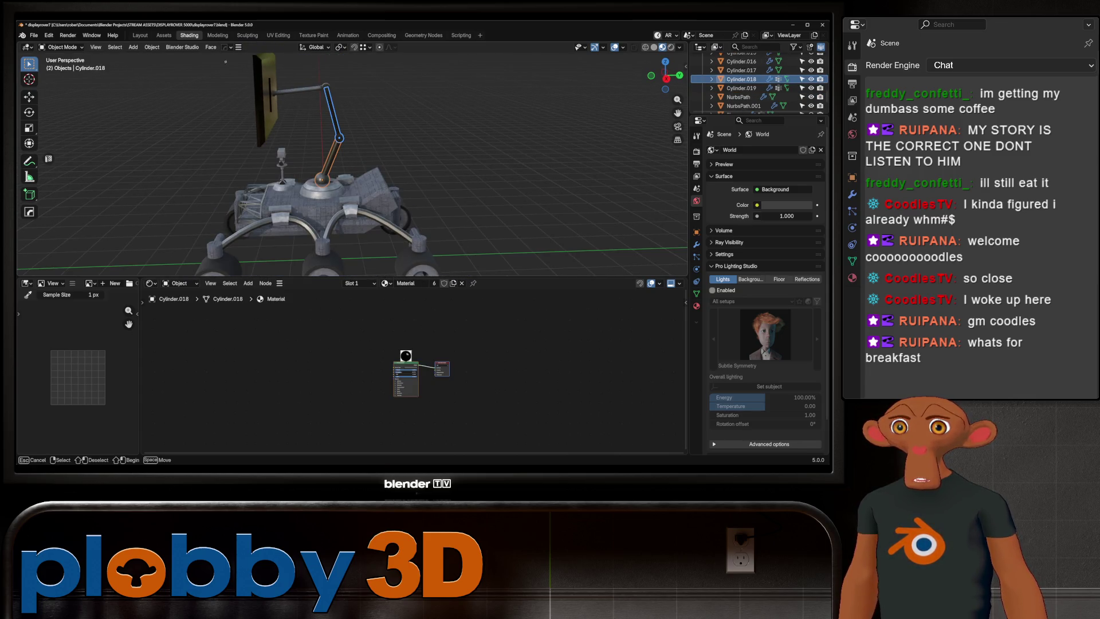
{"action": "scroll", "coordinate": [265, 105], "scroll_direction": "up", "scroll_amount": 5}
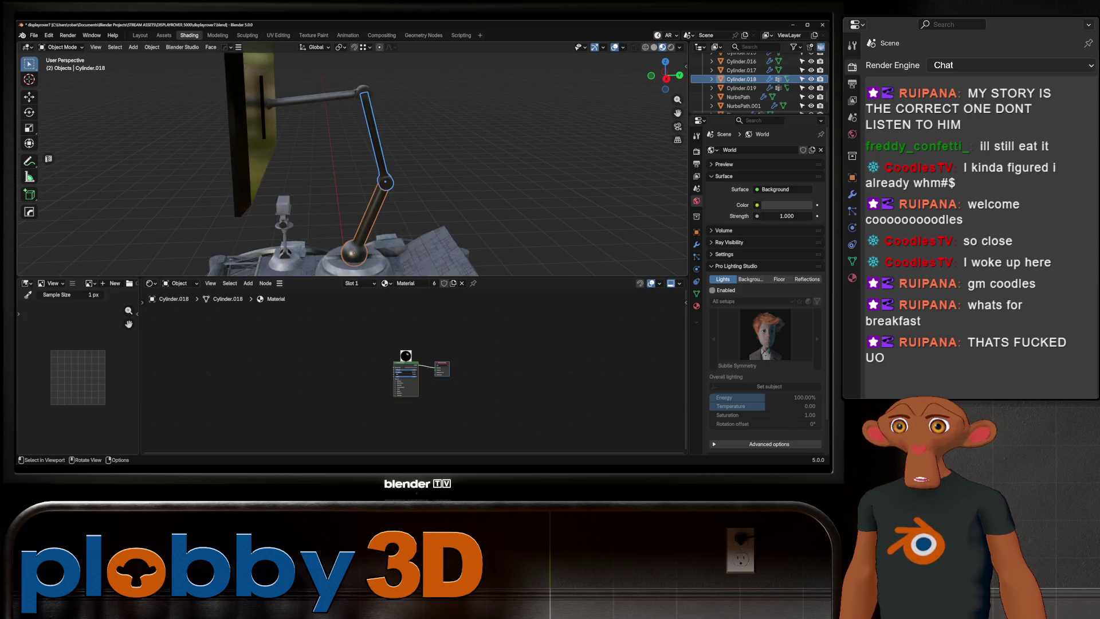
{"action": "left_click", "coordinate": [266, 105]}
{"action": "left_click", "coordinate": [421, 166]}
{"action": "key", "text": "KP_Decimal"}
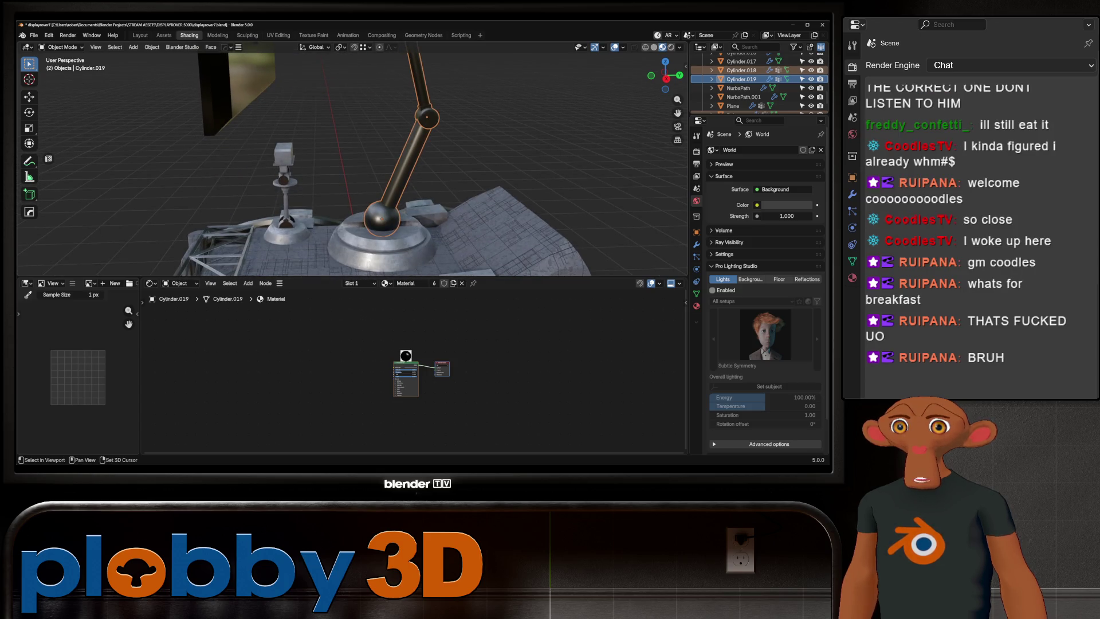
{"action": "left_click", "coordinate": [395, 229], "text": "shift"}
{"action": "key", "text": "ctrl+p"}
{"action": "left_click", "coordinate": [394, 222]}
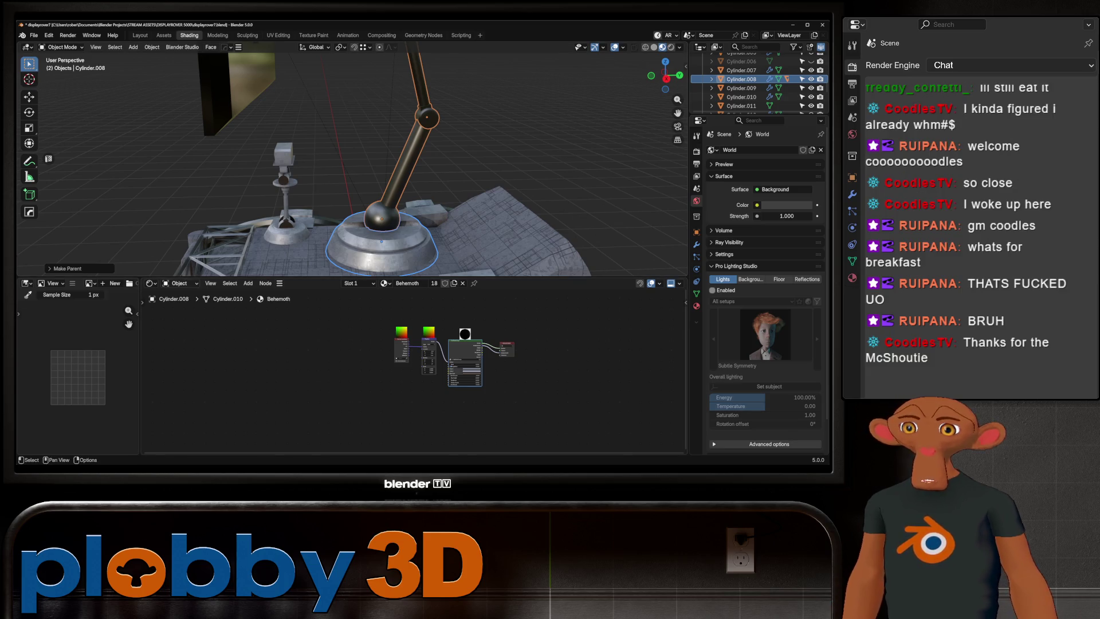
- Try scaling the dome base, cancelling each attempt to keep its original size
{"action": "middle_click_drag", "start_coordinate": [395, 229], "coordinate": [335, 219]}
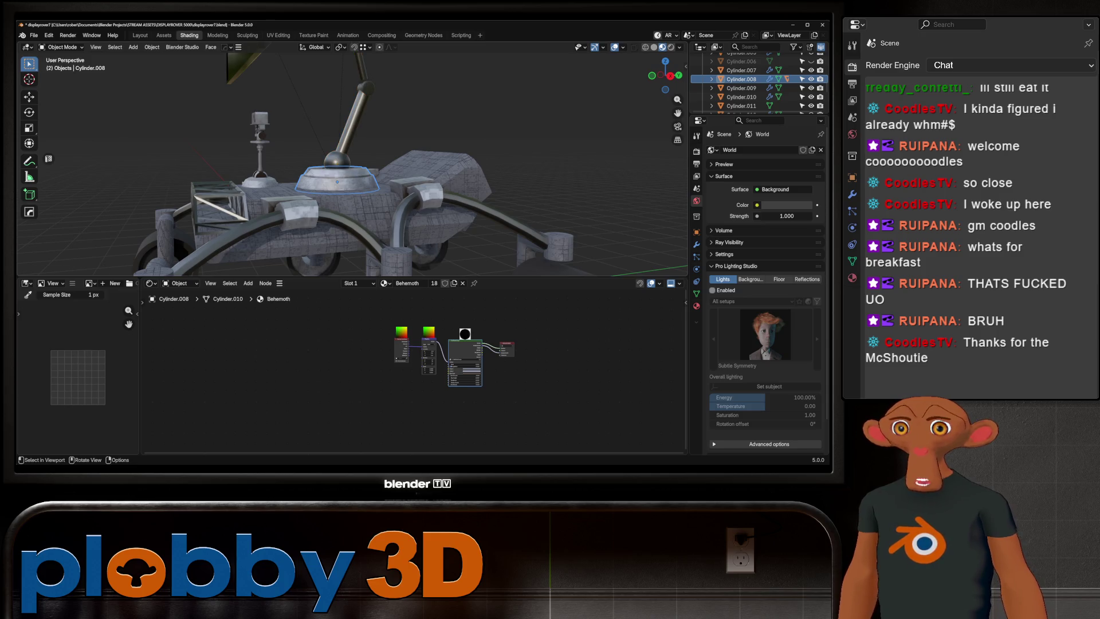
{"action": "key", "text": "s"}
{"action": "scroll", "coordinate": [442, 201], "scroll_direction": "down", "scroll_amount": 5, "text": "alt"}
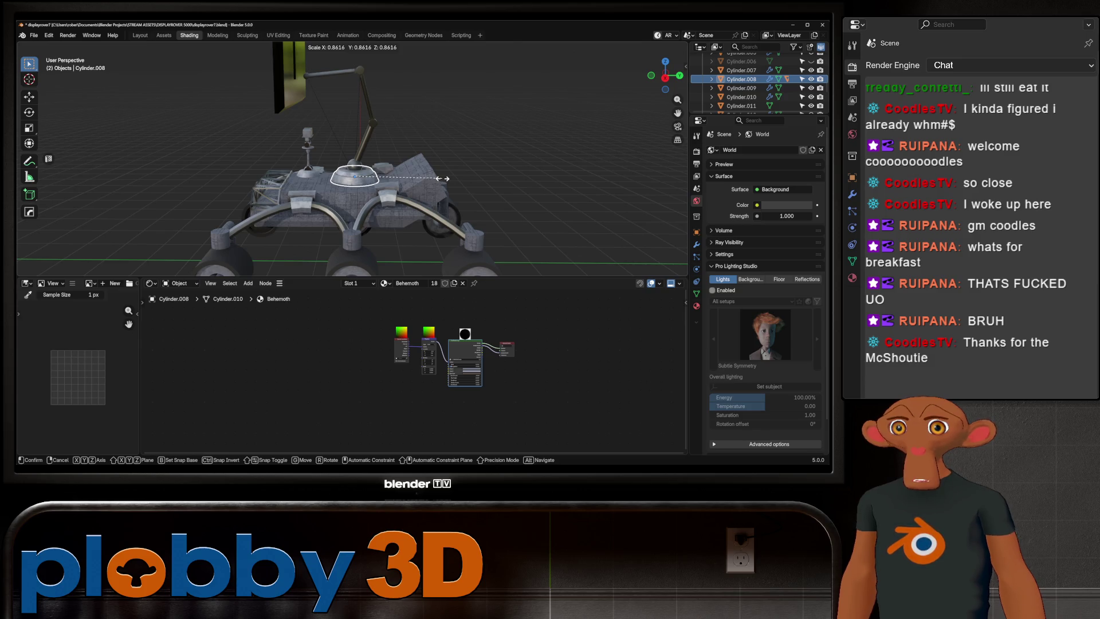
{"action": "key", "text": "Escape"}
{"action": "mouse_move", "coordinate": [355, 171]}
{"action": "middle_mouse_down"}
{"action": "mouse_move", "coordinate": [309, 176]}
{"action": "mouse_move", "coordinate": [344, 189]}
{"action": "middle_mouse_up"}
{"action": "key", "text": "s"}
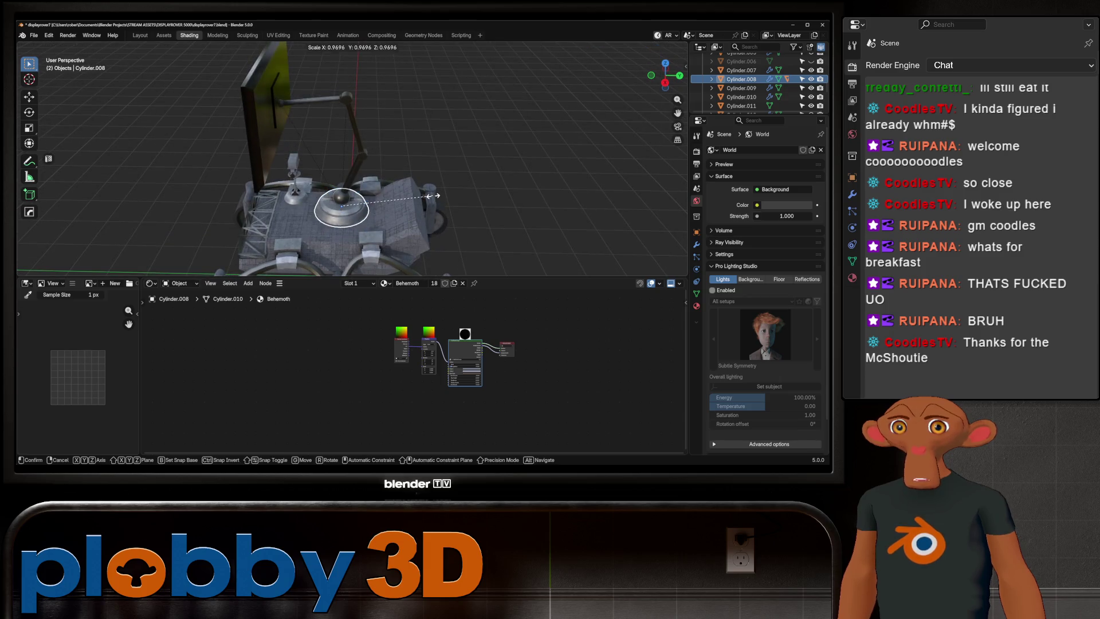
{"action": "key", "text": "Escape"}
{"action": "middle_click_drag", "start_coordinate": [421, 205], "coordinate": [436, 189]}
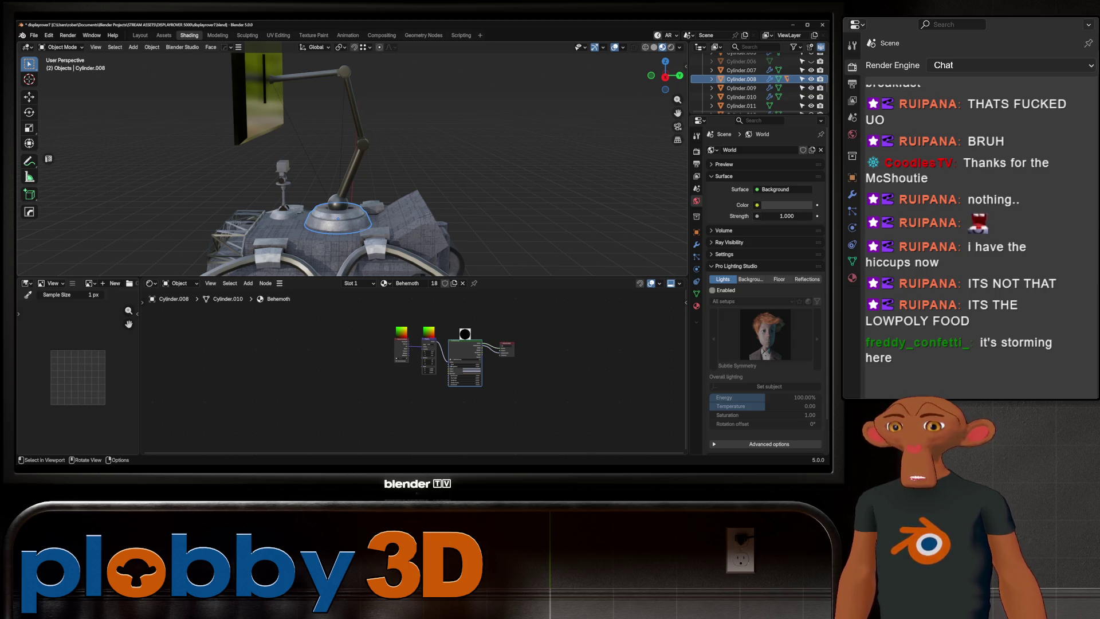
- Shrink the arm base with its arm and shift it along the X axis
{"action": "middle_click_drag", "start_coordinate": [516, 201], "coordinate": [476, 223]}
{"action": "key", "text": "s"}
{"action": "right_click", "coordinate": [404, 222]}
{"action": "mouse_move", "coordinate": [404, 222]}
{"action": "middle_mouse_down"}
{"action": "mouse_move", "coordinate": [355, 178]}
{"action": "mouse_move", "coordinate": [375, 149]}
{"action": "middle_mouse_up"}
{"action": "key", "text": "s"}
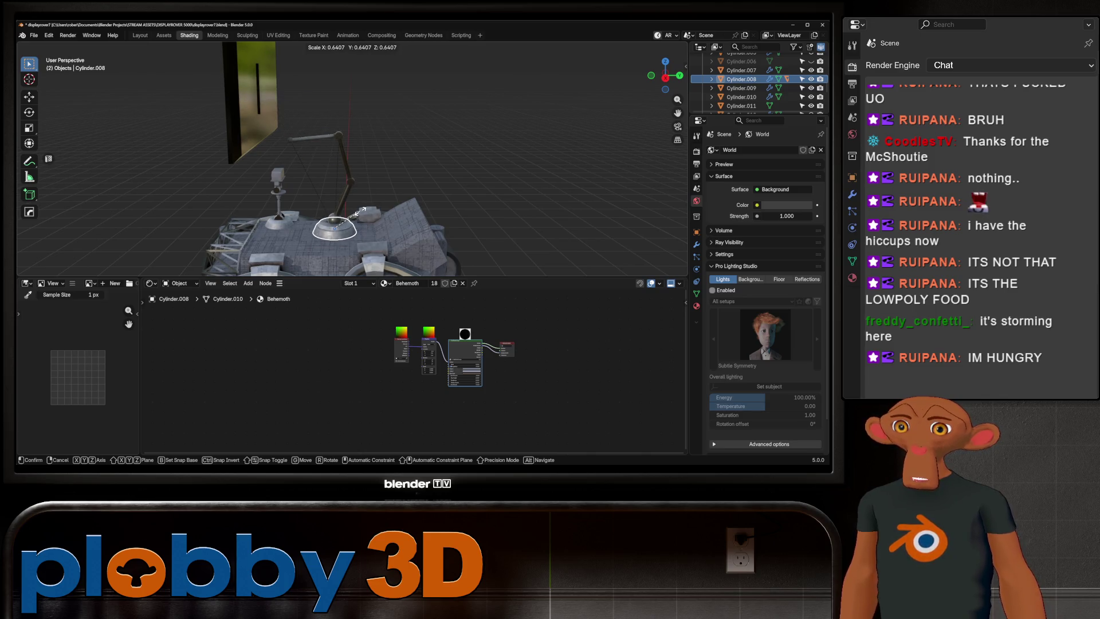
{"action": "left_click", "coordinate": [362, 211]}
{"action": "mouse_move", "coordinate": [362, 210]}
{"action": "middle_mouse_down"}
{"action": "mouse_move", "coordinate": [444, 213]}
{"action": "mouse_move", "coordinate": [252, 225]}
{"action": "middle_mouse_up"}
{"action": "key", "text": "g"}
{"action": "key", "text": "x"}
{"action": "left_click", "coordinate": [444, 213]}
- Duplicate the whole arm assembly with its dome base, offset along the X axis
{"action": "left_click", "coordinate": [312, 189], "text": "shift"}
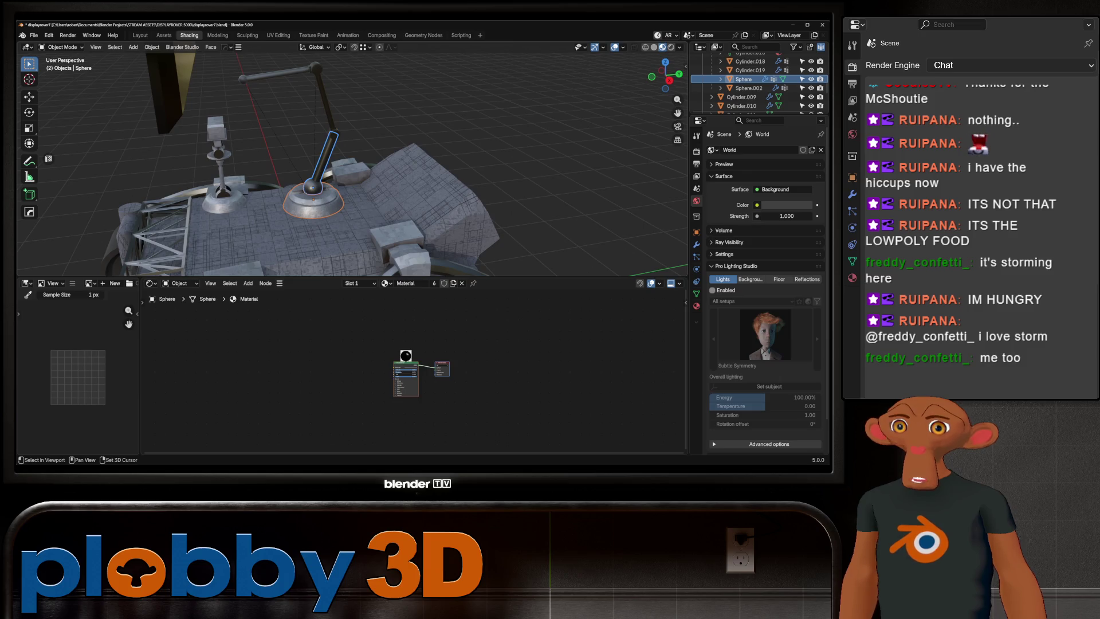
{"action": "left_click", "coordinate": [325, 102], "text": "shift"}
{"action": "left_click", "coordinate": [278, 73], "text": "shift"}
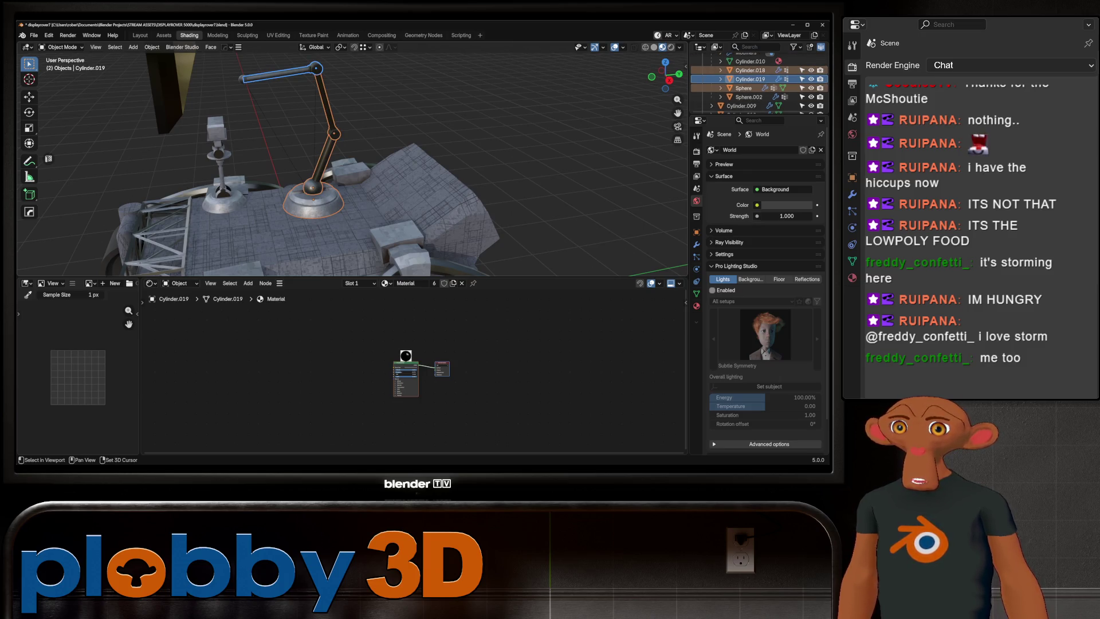
{"action": "left_click", "coordinate": [243, 78], "text": "shift"}
{"action": "middle_click_drag", "start_coordinate": [246, 80], "coordinate": [282, 84]}
{"action": "left_click", "coordinate": [311, 203], "text": "shift"}
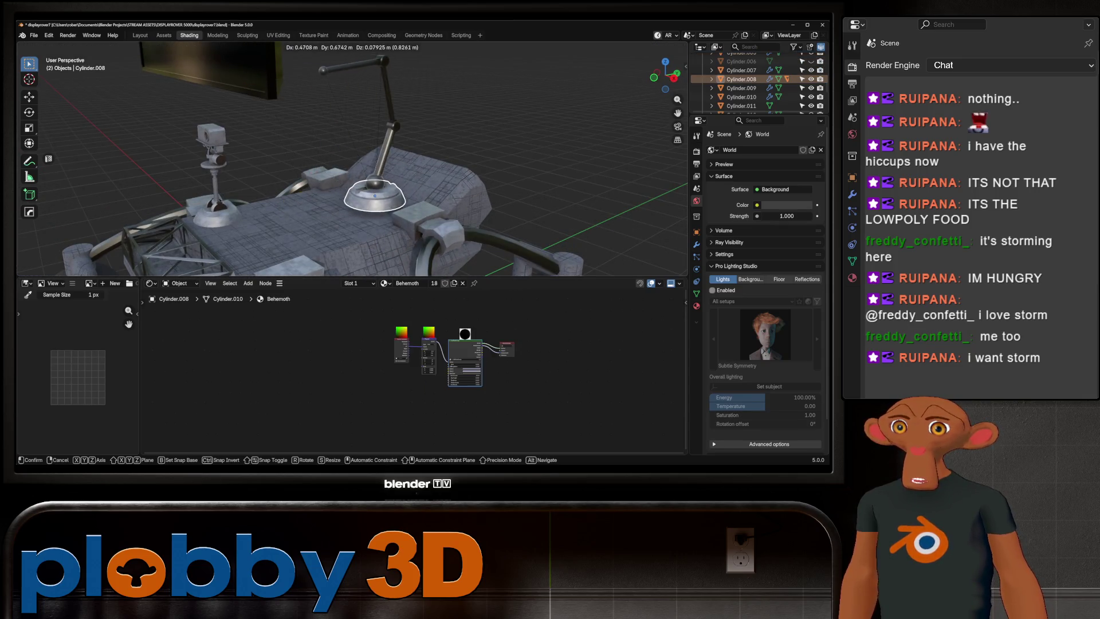
{"action": "middle_click_drag", "start_coordinate": [311, 204], "coordinate": [321, 200]}
{"action": "key", "text": "shift+d"}
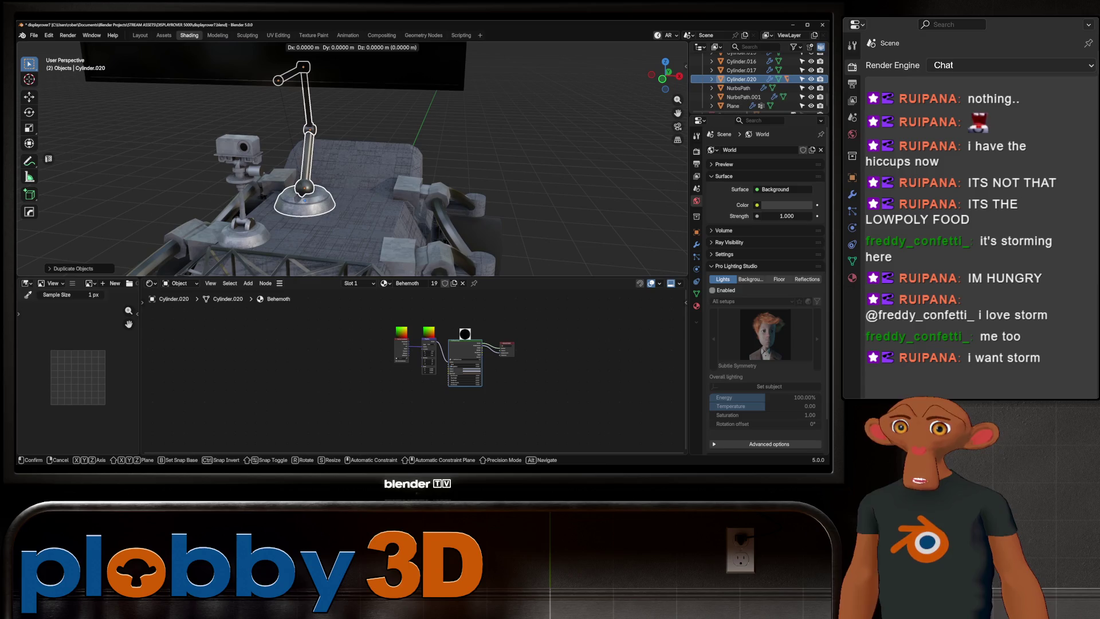
{"action": "key", "text": "x"}
{"action": "key", "text": "Return"}
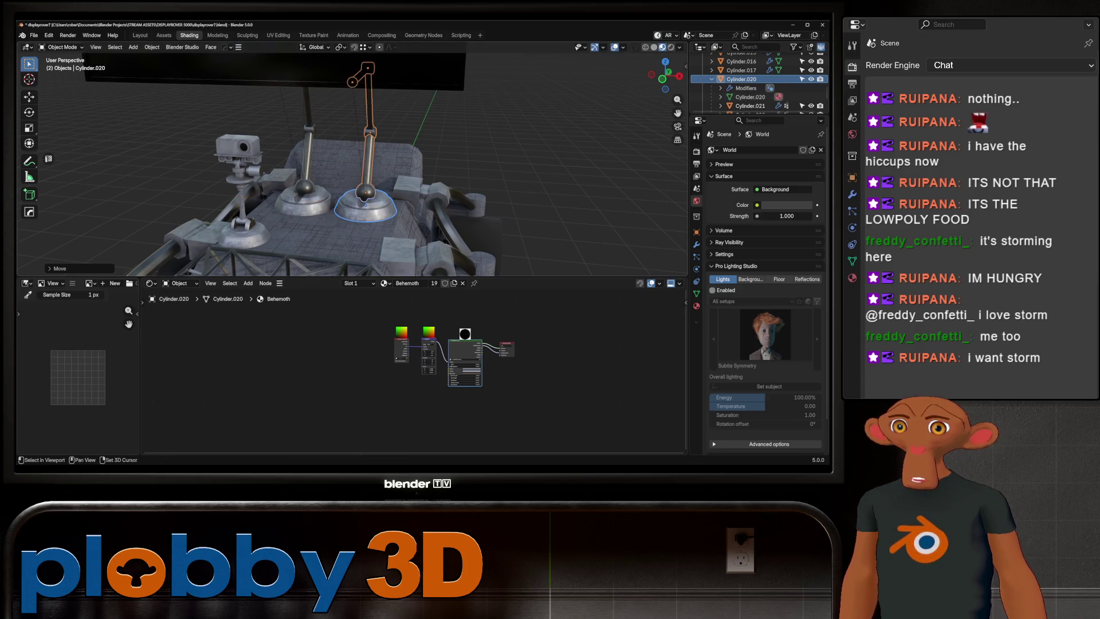
- Scale down the copied arm and reposition it along the X axis
{"action": "mouse_move", "coordinate": [343, 206]}
{"action": "middle_mouse_down"}
{"action": "mouse_move", "coordinate": [240, 229]}
{"action": "mouse_move", "coordinate": [343, 229]}
{"action": "mouse_move", "coordinate": [396, 212]}
{"action": "mouse_move", "coordinate": [327, 221]}
{"action": "mouse_move", "coordinate": [304, 258]}
{"action": "mouse_move", "coordinate": [384, 249]}
{"action": "mouse_move", "coordinate": [345, 229]}
{"action": "mouse_move", "coordinate": [384, 235]}
{"action": "mouse_move", "coordinate": [391, 189]}
{"action": "mouse_move", "coordinate": [394, 252]}
{"action": "mouse_move", "coordinate": [395, 195]}
{"action": "mouse_move", "coordinate": [436, 172]}
{"action": "mouse_move", "coordinate": [372, 174]}
{"action": "middle_mouse_up"}
{"action": "key", "text": "s"}
{"action": "left_click", "coordinate": [262, 231]}
{"action": "key", "text": "g"}
{"action": "key", "text": "x"}
{"action": "left_click", "coordinate": [344, 224]}
- Move the copied arm and the original dome base along the Y axis
{"action": "key", "text": "g"}
{"action": "key", "text": "y"}
{"action": "key", "text": "Return"}
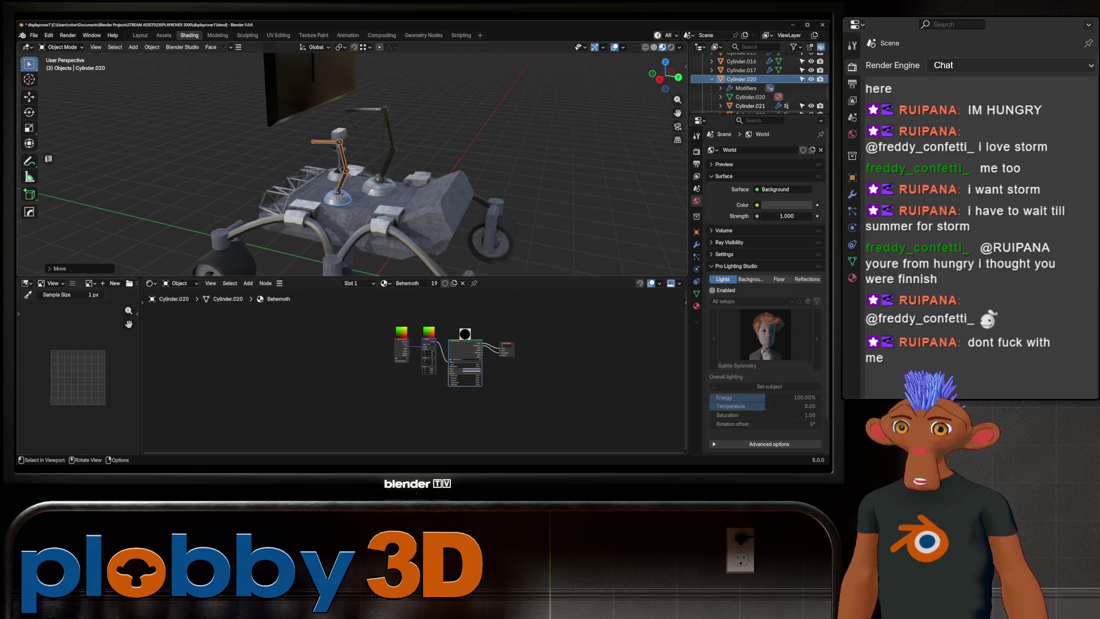
{"action": "left_click", "coordinate": [379, 185]}
{"action": "key", "text": "g"}
{"action": "key", "text": "y"}
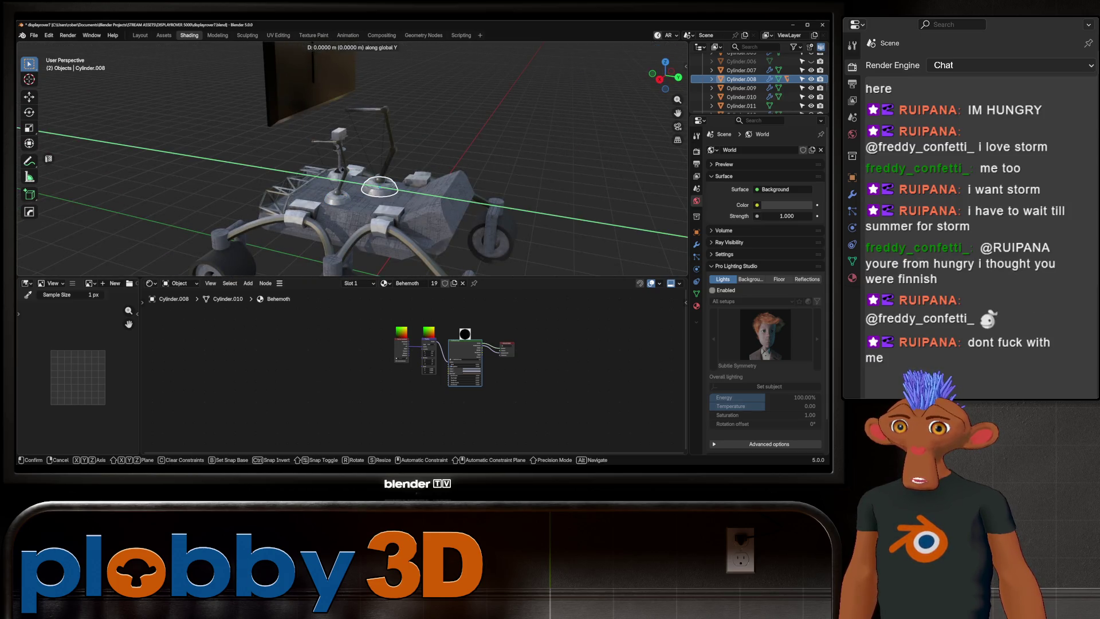
{"action": "key", "text": "Return"}
- Rescale the original dome base to fit the chassis top
{"action": "middle_click_drag", "start_coordinate": [470, 177], "coordinate": [501, 176]}
{"action": "key", "text": "s"}
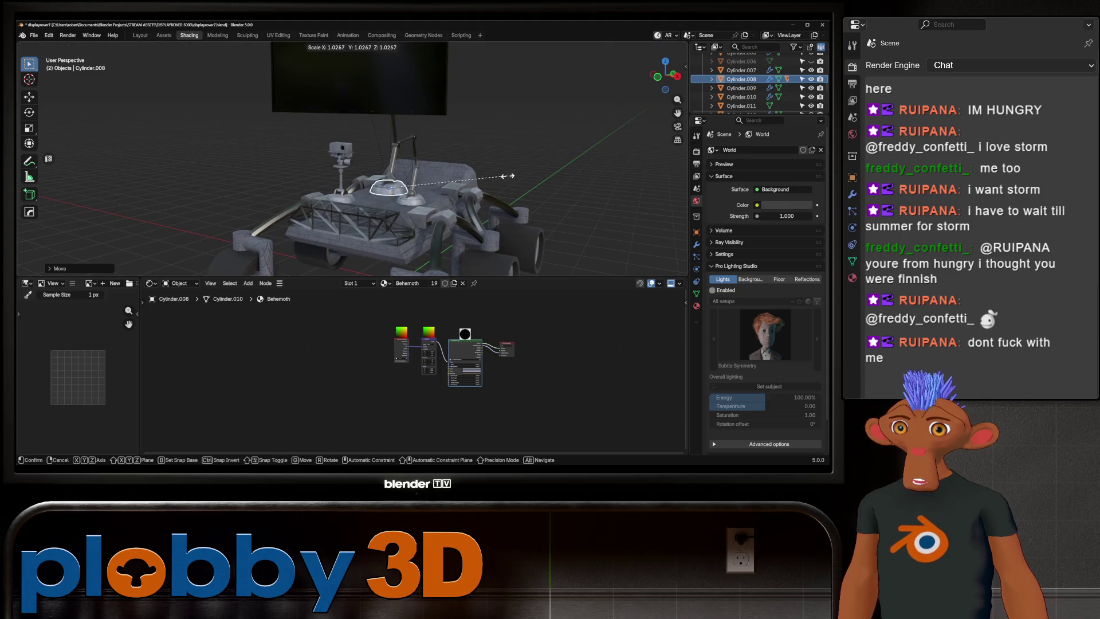
{"action": "key", "text": "Return"}
{"action": "mouse_move", "coordinate": [614, 176]}
{"action": "middle_mouse_down"}
{"action": "mouse_move", "coordinate": [534, 188]}
{"action": "mouse_move", "coordinate": [501, 123]}
{"action": "mouse_move", "coordinate": [470, 206]}
{"action": "mouse_move", "coordinate": [435, 244]}
{"action": "middle_mouse_up"}
{"action": "key", "text": "s"}
{"action": "key", "text": "Return"}
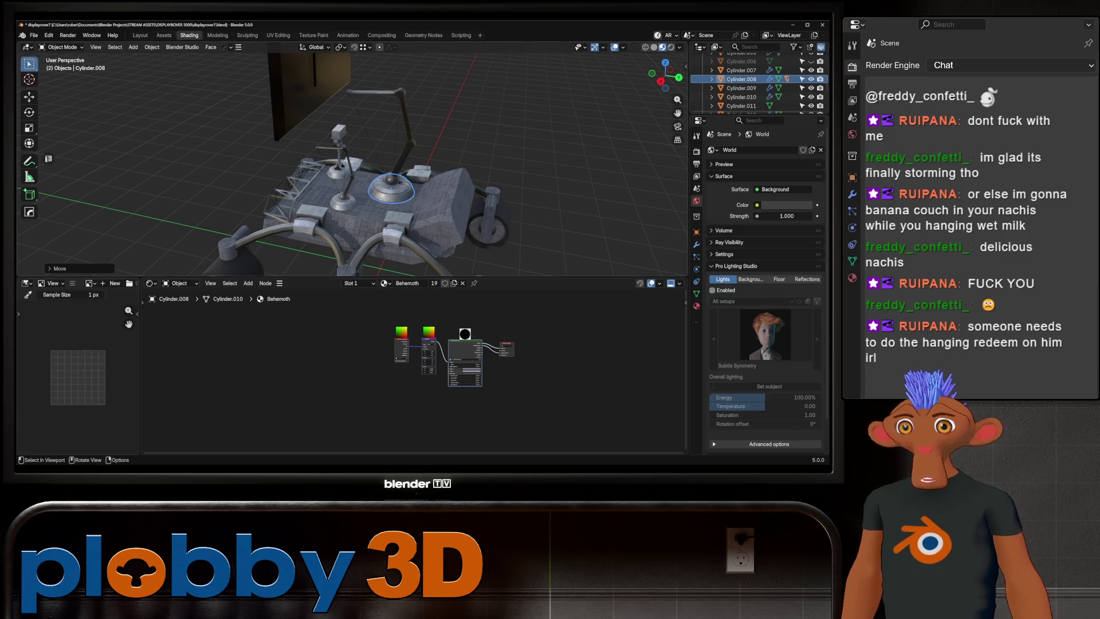
{"action": "mouse_move", "coordinate": [353, 172]}
{"action": "middle_mouse_down"}
{"action": "mouse_move", "coordinate": [401, 137]}
{"action": "mouse_move", "coordinate": [321, 166]}
{"action": "mouse_move", "coordinate": [286, 164]}
{"action": "mouse_move", "coordinate": [355, 166]}
{"action": "mouse_move", "coordinate": [366, 97]}
{"action": "mouse_move", "coordinate": [370, 149]}
{"action": "mouse_move", "coordinate": [411, 226]}
{"action": "mouse_move", "coordinate": [308, 238]}
{"action": "mouse_move", "coordinate": [287, 229]}
{"action": "middle_mouse_up"}
- Select the monitor plane and bring up Quick Favorites for cursor snapping
{"action": "scroll", "coordinate": [378, 149], "scroll_direction": "up", "scroll_amount": 3}
{"action": "left_click", "coordinate": [218, 126]}
{"action": "mouse_move", "coordinate": [218, 126]}
{"action": "middle_mouse_down"}
{"action": "mouse_move", "coordinate": [304, 155]}
{"action": "mouse_move", "coordinate": [309, 129]}
{"action": "middle_mouse_up"}
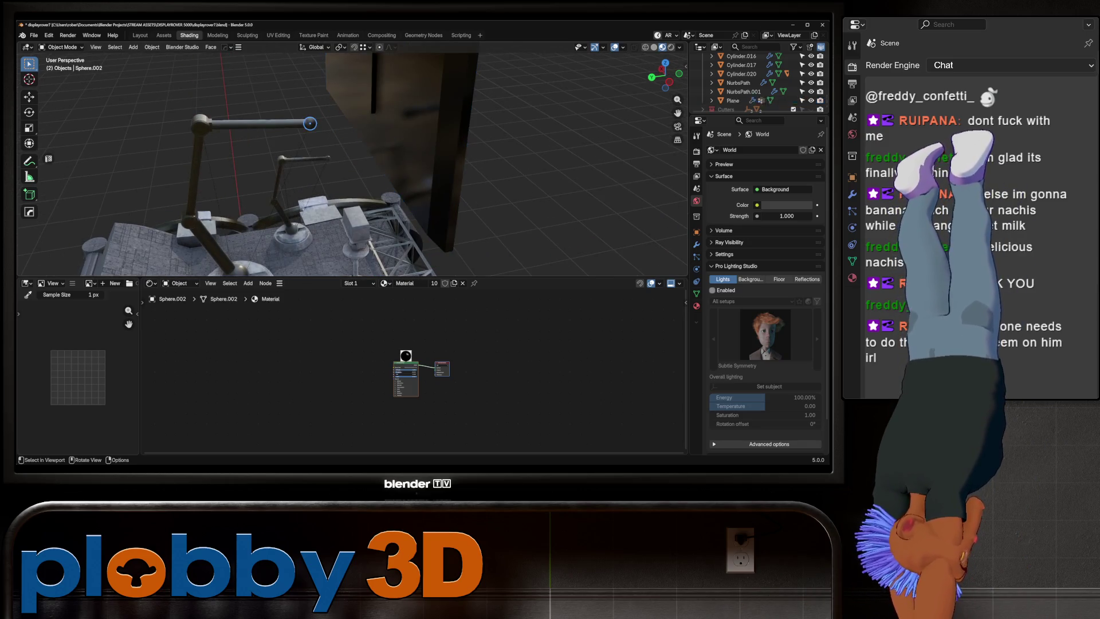
{"action": "left_click", "coordinate": [310, 123]}
{"action": "key", "text": "q"}
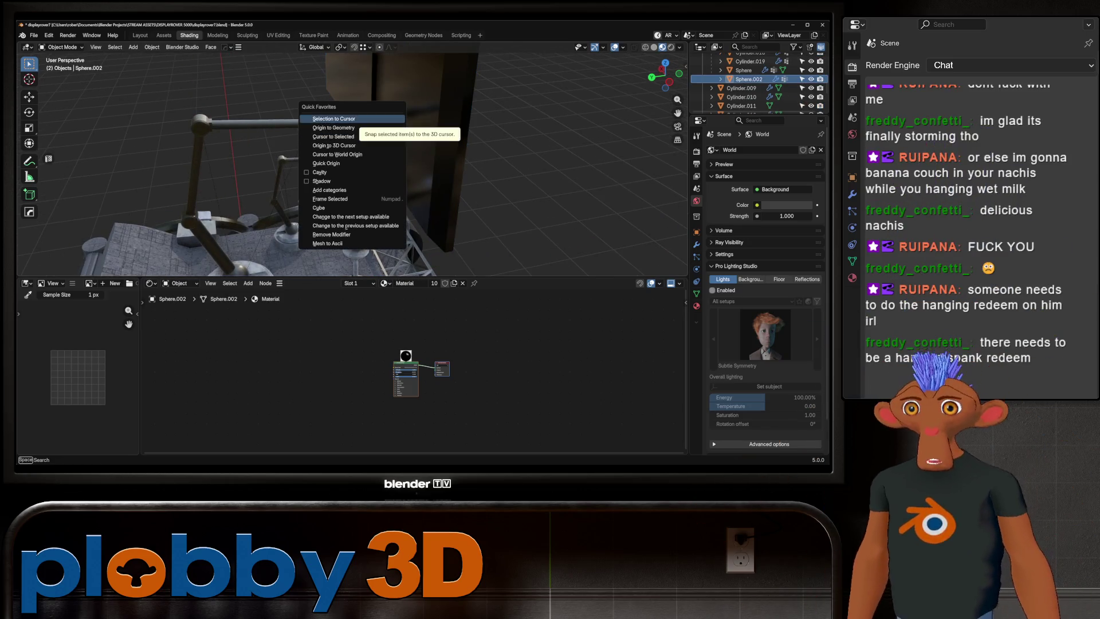
{"action": "key", "text": "Escape"}
{"action": "left_click", "coordinate": [372, 115]}
{"action": "key", "text": "q"}
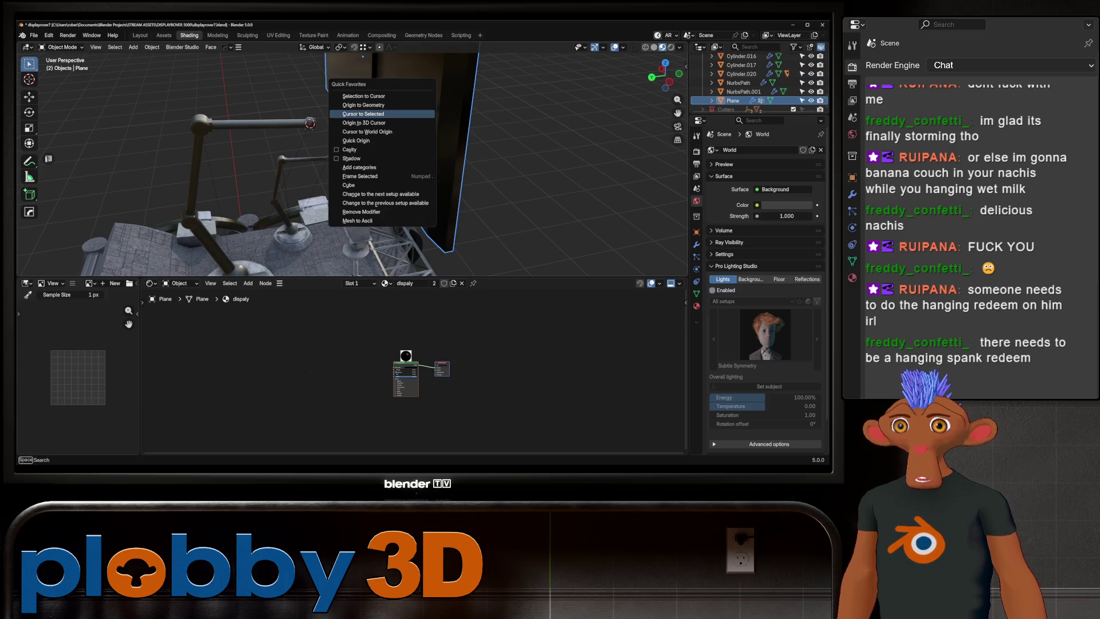
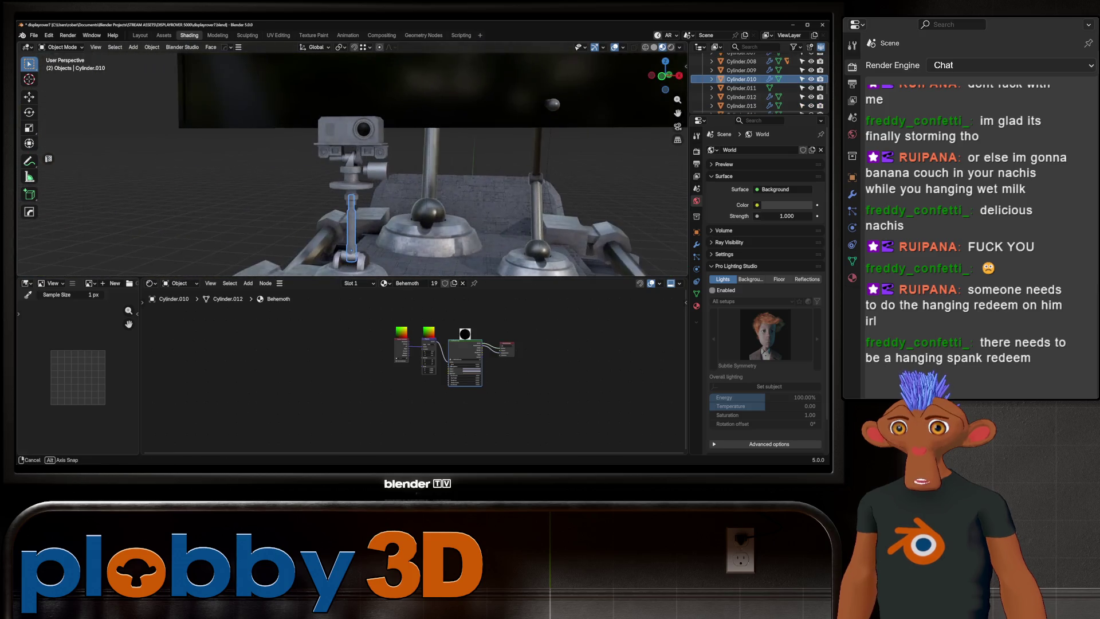
- Box-select the camera mast parts, frame them in view, and enter Edit Mode
{"action": "scroll", "coordinate": [352, 161], "scroll_direction": "down", "scroll_amount": 5}
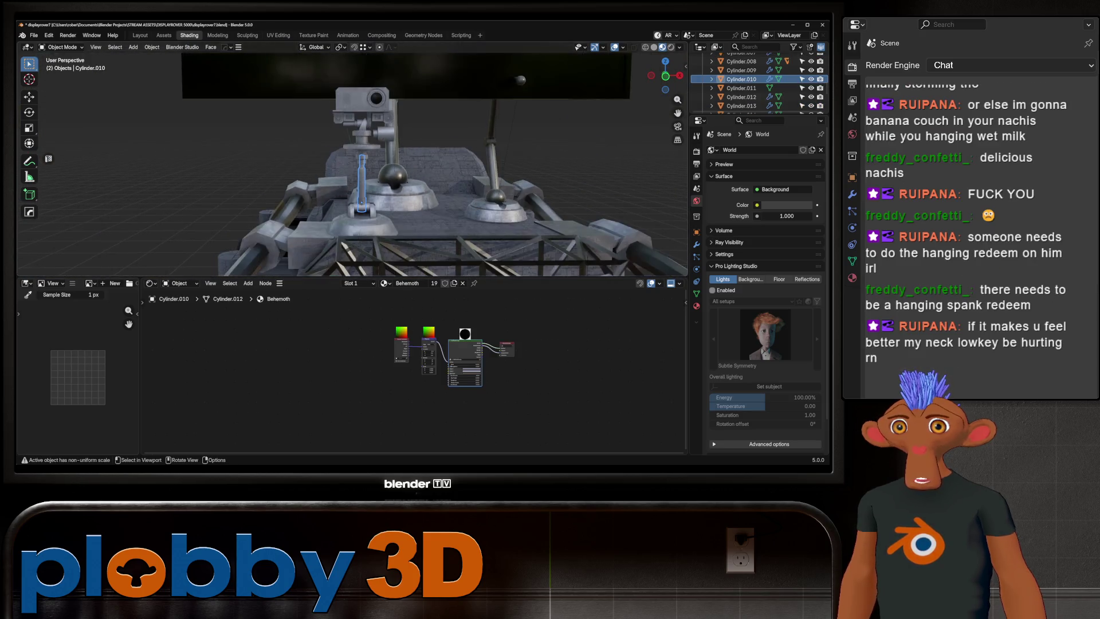
{"action": "middle_click_drag", "start_coordinate": [352, 166], "coordinate": [276, 164]}
{"action": "left_click_drag", "start_coordinate": [305, 109], "coordinate": [363, 182]}
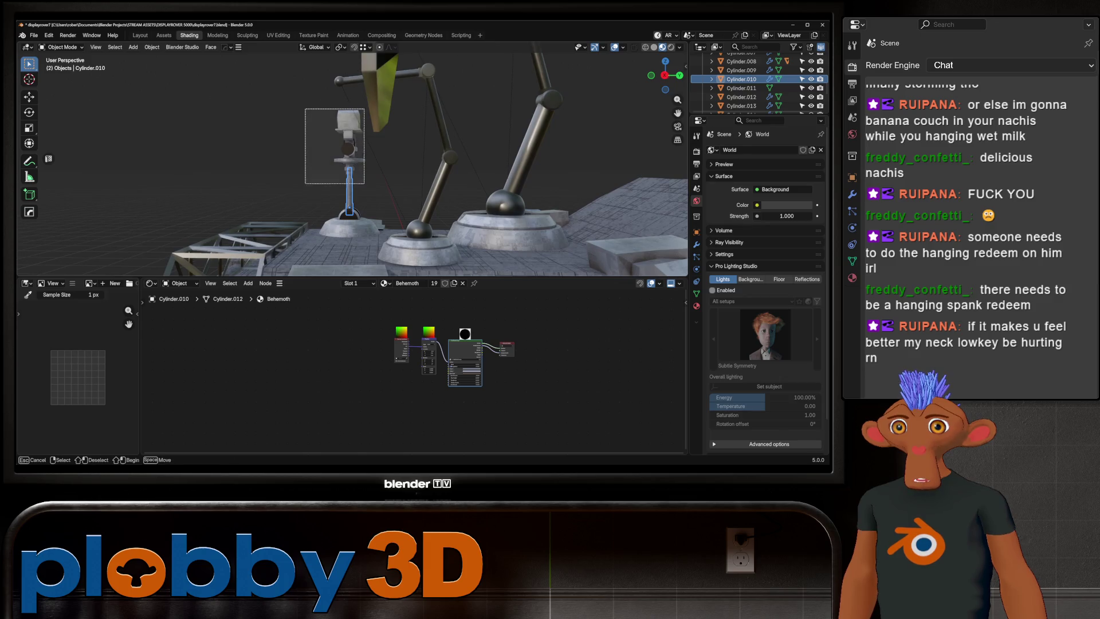
{"action": "key", "text": "KP_Decimal"}
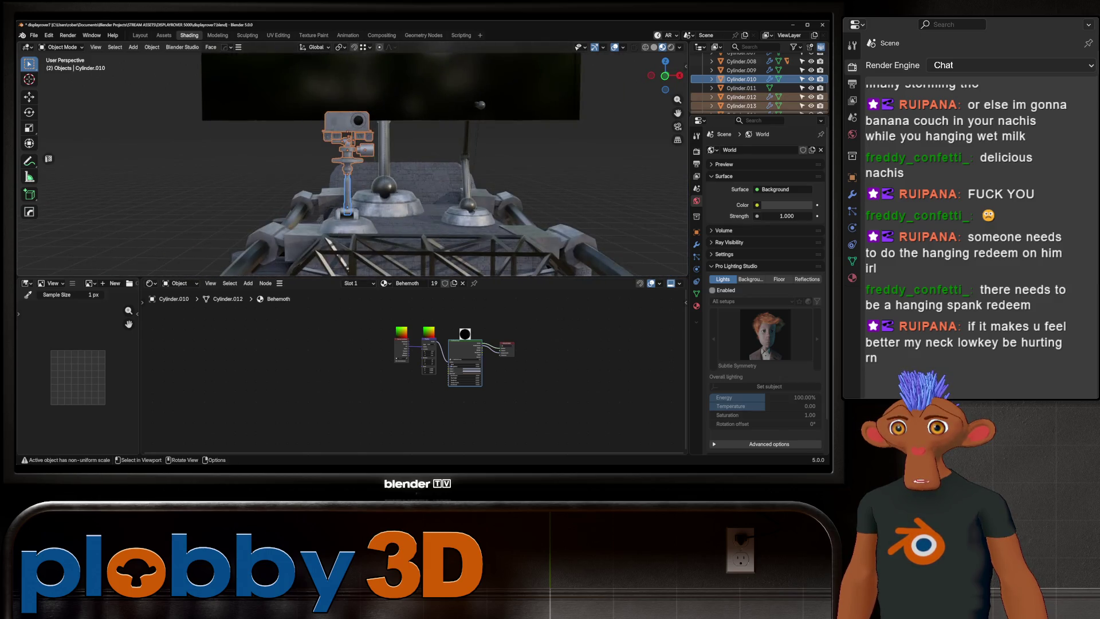
{"action": "key", "text": "Tab"}
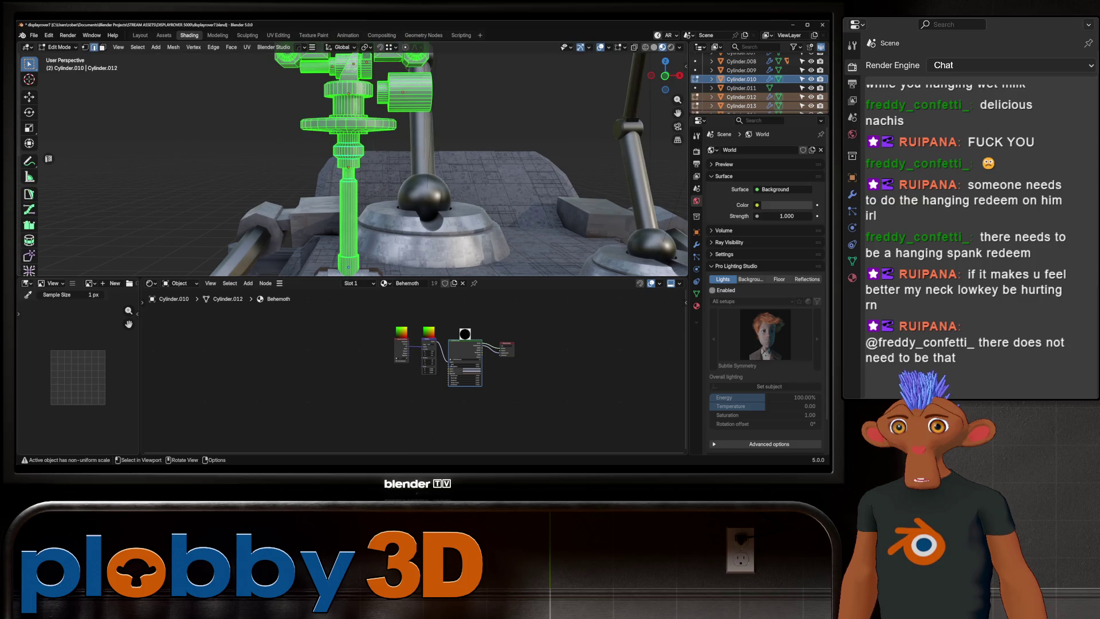
{"action": "middle_click_drag", "start_coordinate": [344, 172], "coordinate": [335, 172]}
- Grow a face-ring selection down the mast pole, excluding the bottom ring, and lower it along Z
{"action": "left_click", "coordinate": [340, 170], "text": "alt"}
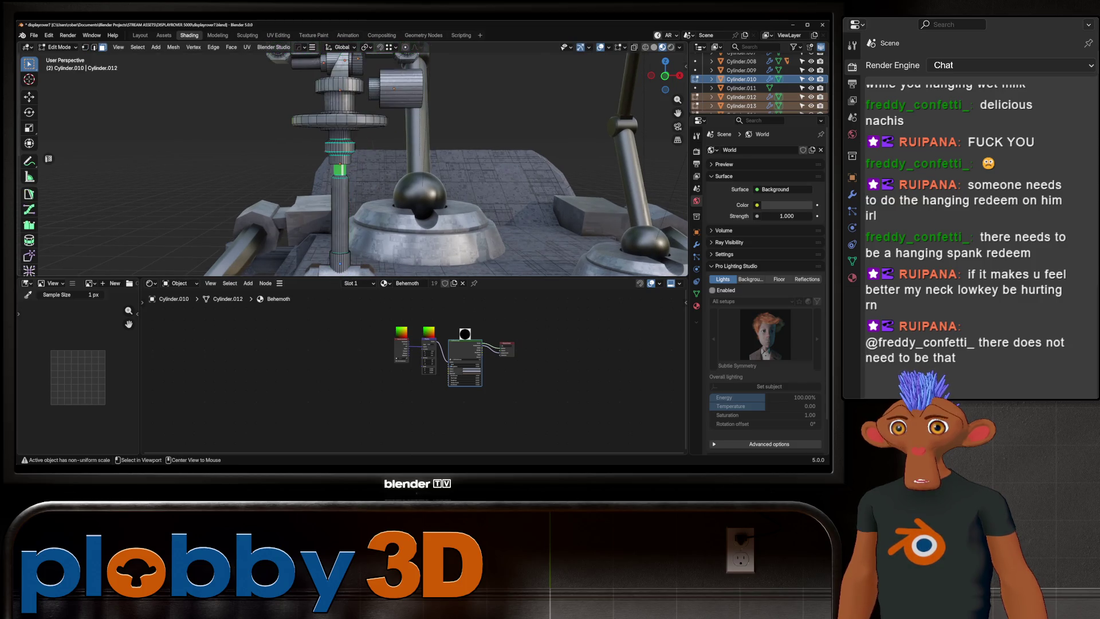
{"action": "key", "text": "ctrl+KP_Add"}
{"action": "key", "text": "g"}
{"action": "key", "text": "z"}
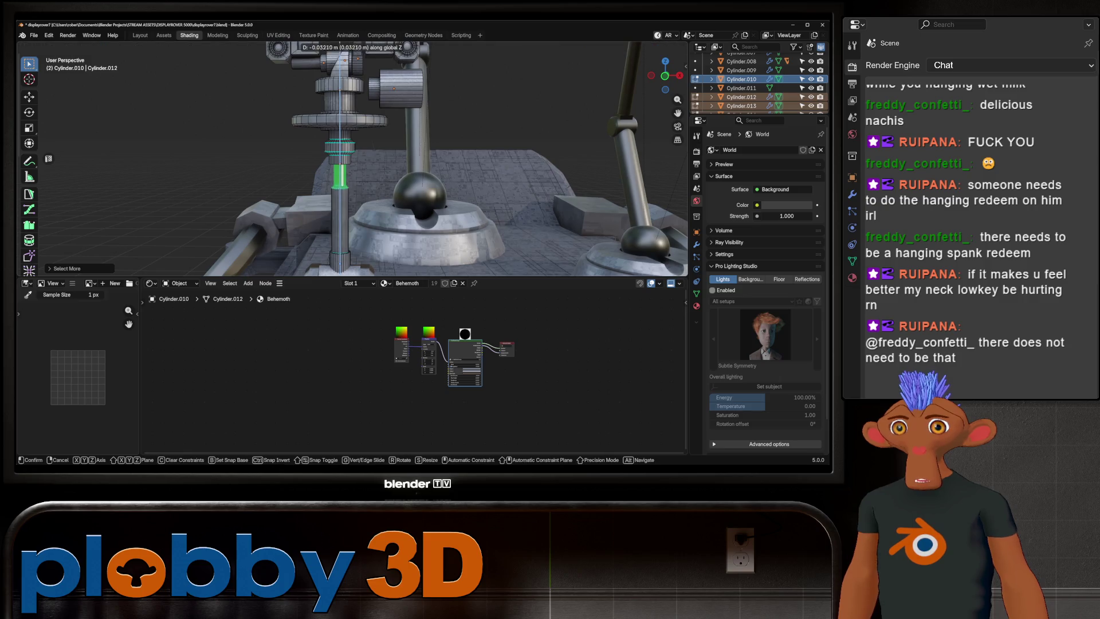
{"action": "key", "text": "Escape"}
{"action": "key", "text": "ctrl+KP_Add"}
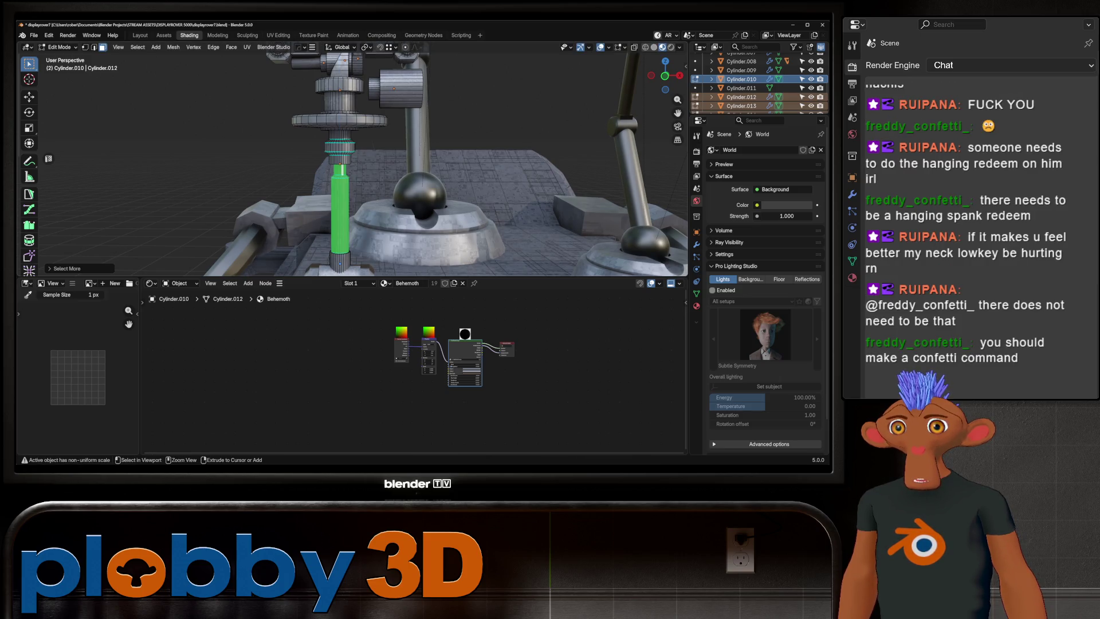
{"action": "key", "text": "ctrl+KP_Add"}
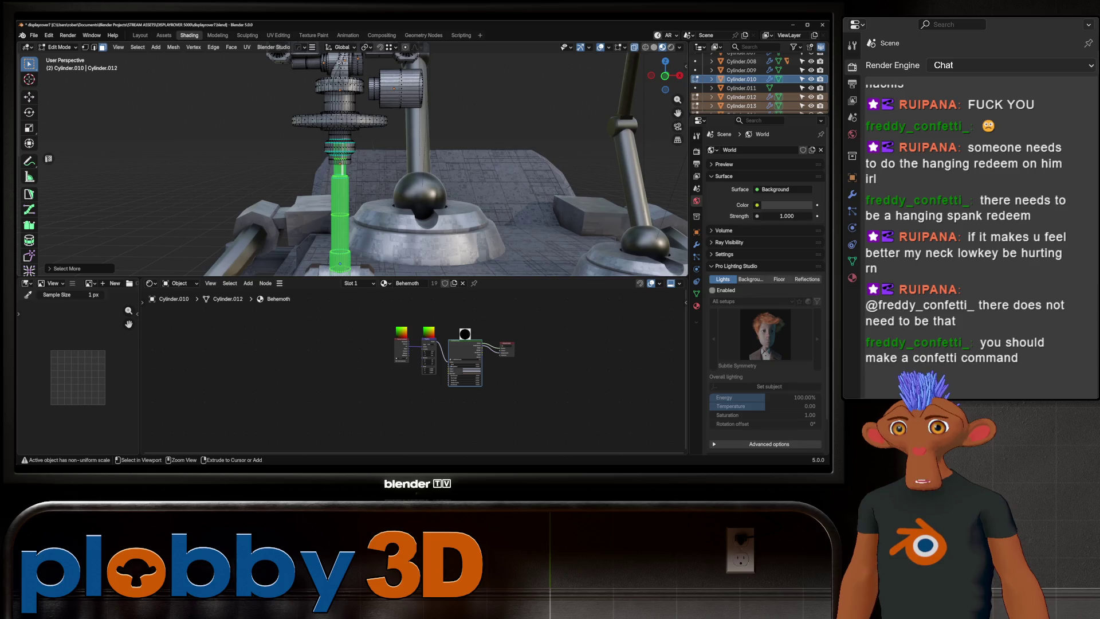
{"action": "key", "text": "ctrl+KP_Subtract"}
{"action": "key", "text": "ctrl+KP_Subtract"}
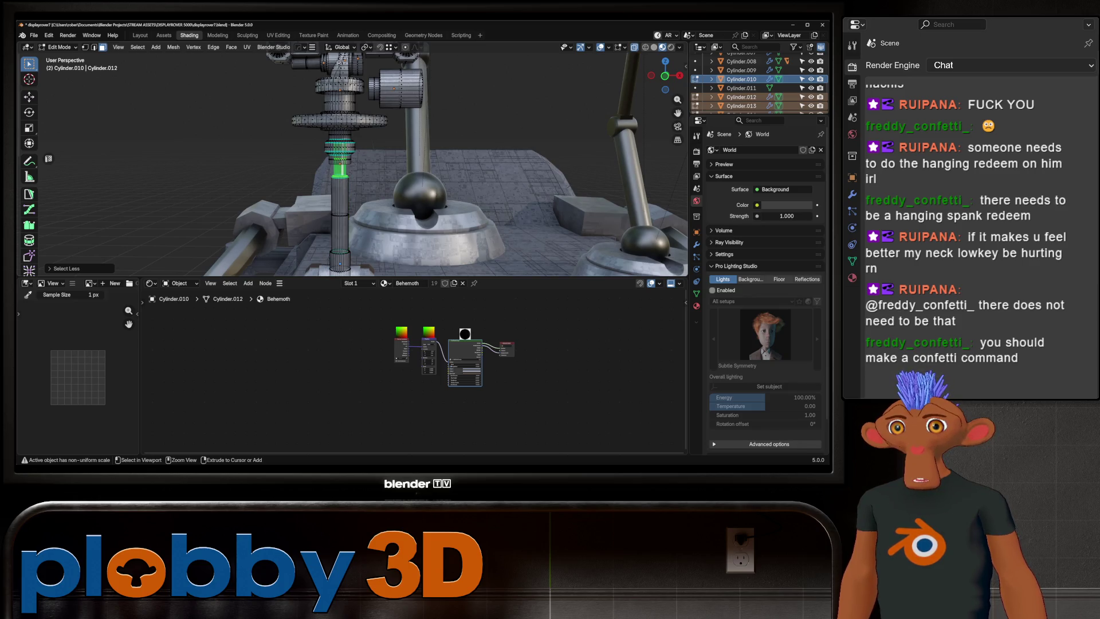
{"action": "key", "text": "g"}
{"action": "key", "text": "z"}
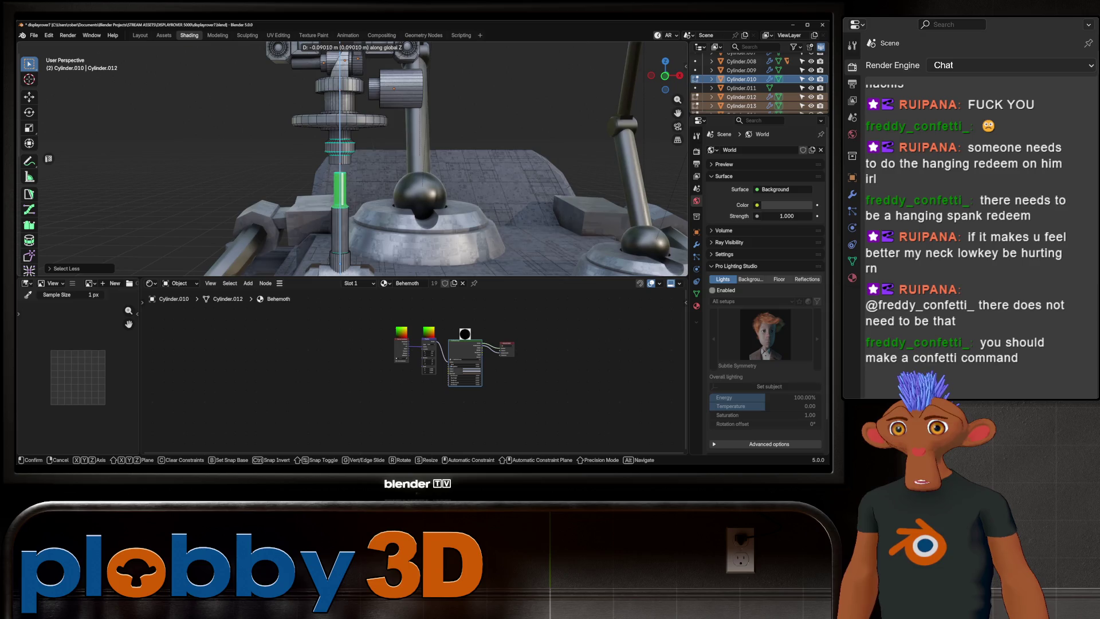
{"action": "key", "text": "Return"}
- Switch to vertex selection and box-select the vertices around the camera head
{"action": "middle_click_drag", "start_coordinate": [401, 171], "coordinate": [401, 137]}
{"action": "left_click", "coordinate": [231, 47]}
{"action": "left_click", "coordinate": [255, 173]}
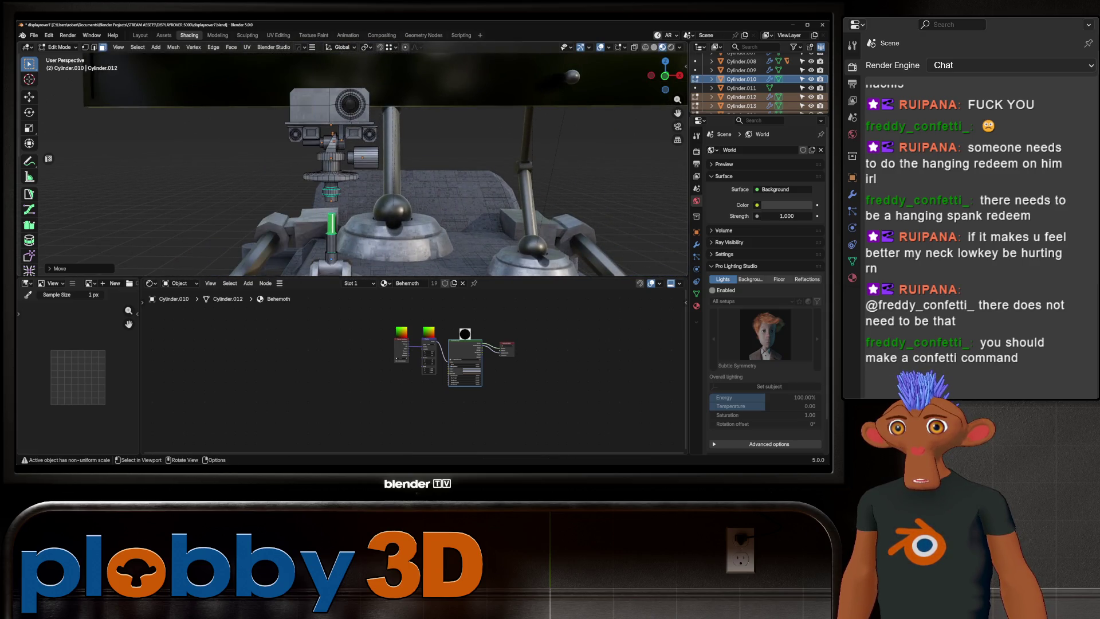
{"action": "key", "text": "1"}
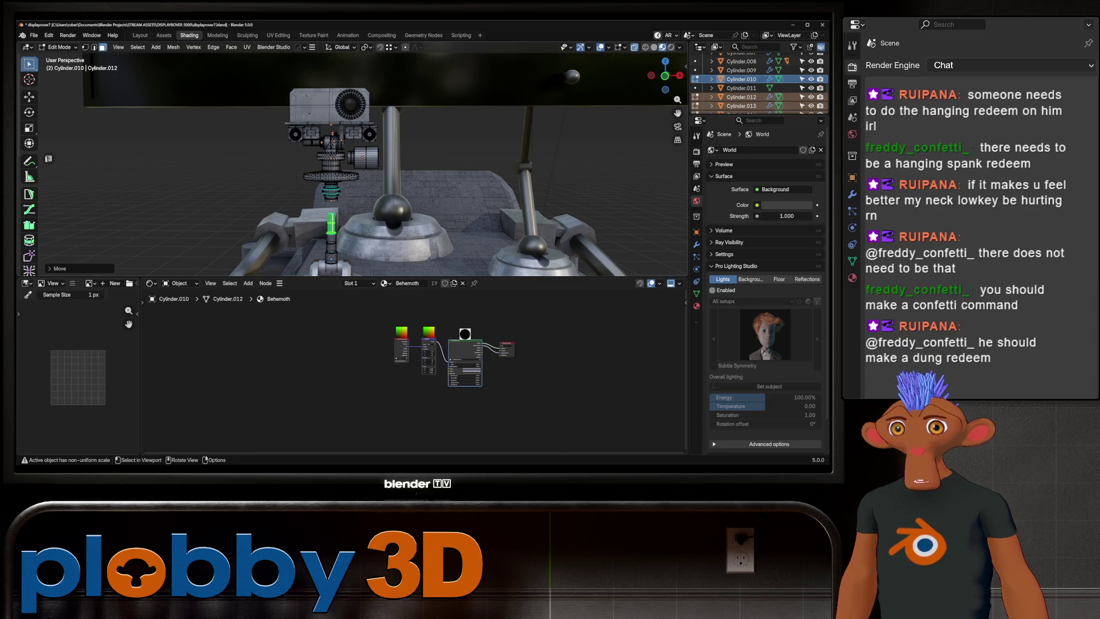
{"action": "left_click_drag", "start_coordinate": [234, 62], "coordinate": [414, 209]}
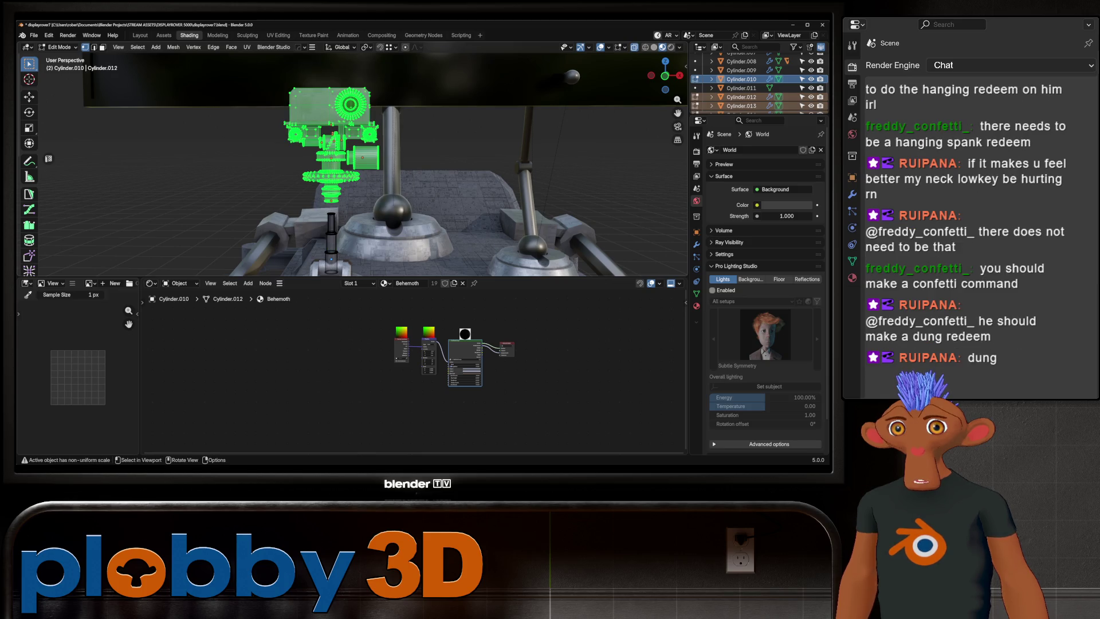
- In Object Mode, box-select the camera head pieces and start lowering them along Z
{"action": "key", "text": "Tab"}
{"action": "middle_click_drag", "start_coordinate": [367, 172], "coordinate": [435, 163]}
{"action": "mouse_move", "coordinate": [284, 65]}
{"action": "left_mouse_down"}
{"action": "mouse_move", "coordinate": [350, 193]}
{"action": "mouse_move", "coordinate": [344, 201]}
{"action": "left_mouse_up"}
{"action": "scroll", "coordinate": [345, 201], "scroll_direction": "up", "scroll_amount": 2}
{"action": "key", "text": "g"}
{"action": "key", "text": "z"}
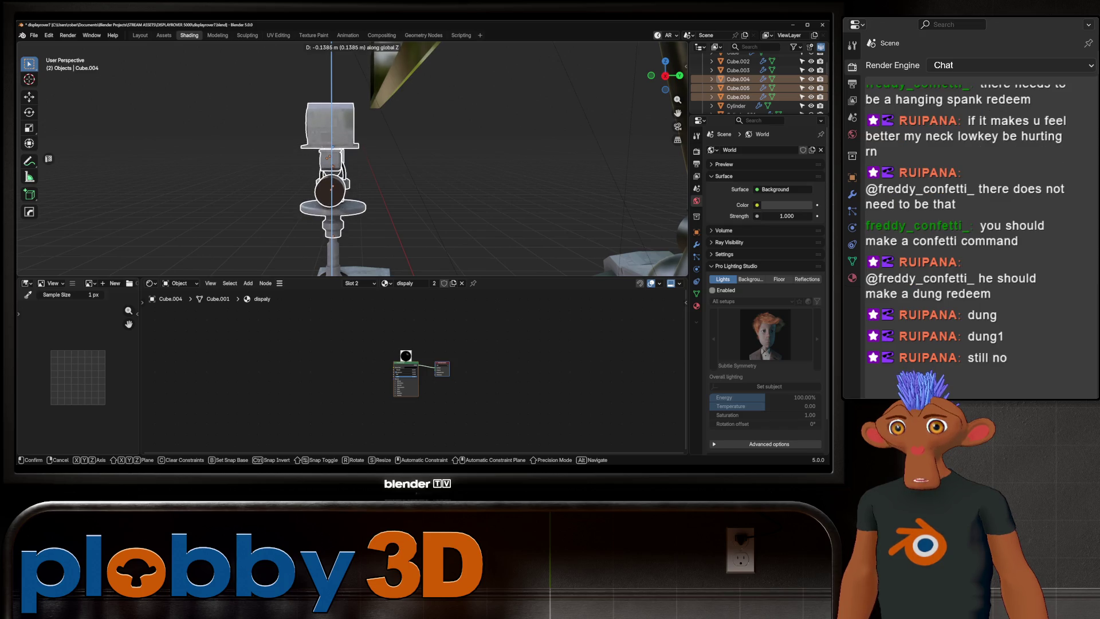
- Confirm the camera head's lowered position, then orbit around the rover and view it from the front
{"action": "key", "text": "Return"}
{"action": "mouse_move", "coordinate": [343, 201]}
{"action": "middle_mouse_down"}
{"action": "mouse_move", "coordinate": [384, 184]}
{"action": "mouse_move", "coordinate": [470, 201]}
{"action": "middle_mouse_up"}
{"action": "mouse_move", "coordinate": [401, 172]}
{"action": "middle_mouse_down"}
{"action": "mouse_move", "coordinate": [367, 112]}
{"action": "mouse_move", "coordinate": [310, 218]}
{"action": "mouse_move", "coordinate": [344, 232]}
{"action": "middle_mouse_up"}
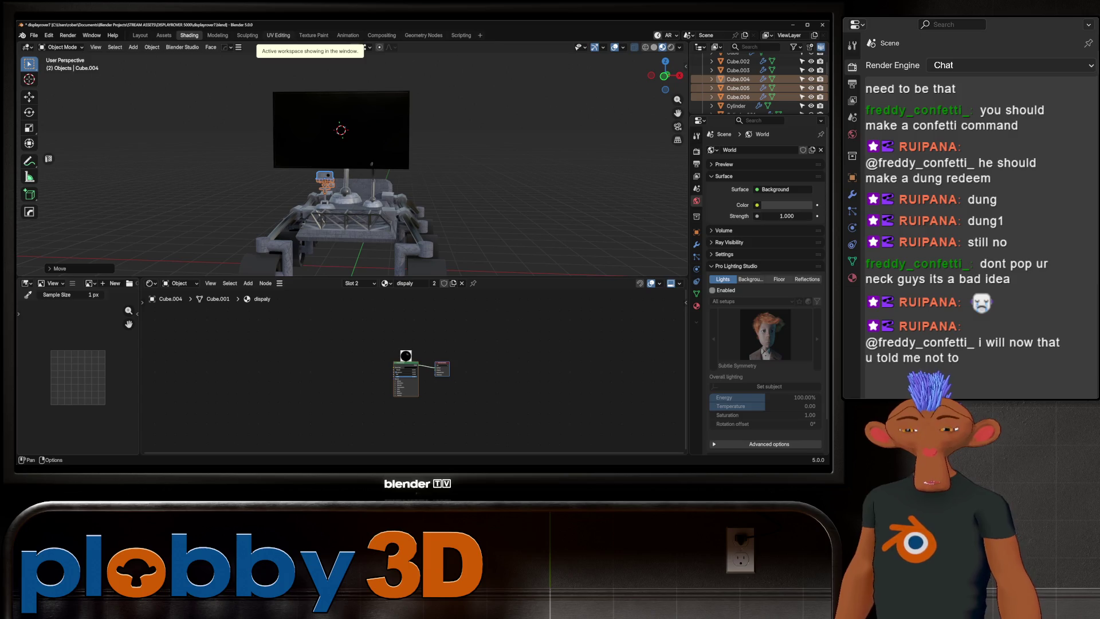
{"action": "mouse_move", "coordinate": [344, 171]}
{"action": "middle_mouse_down", "text": "ctrl"}
{"action": "mouse_move", "coordinate": [344, 132]}
{"action": "mouse_move", "coordinate": [435, 143]}
{"action": "mouse_move", "coordinate": [487, 123]}
{"action": "mouse_move", "coordinate": [447, 177]}
{"action": "middle_mouse_up", "text": "ctrl"}
{"action": "left_click", "coordinate": [264, 172]}
{"action": "key", "text": "KP_1"}
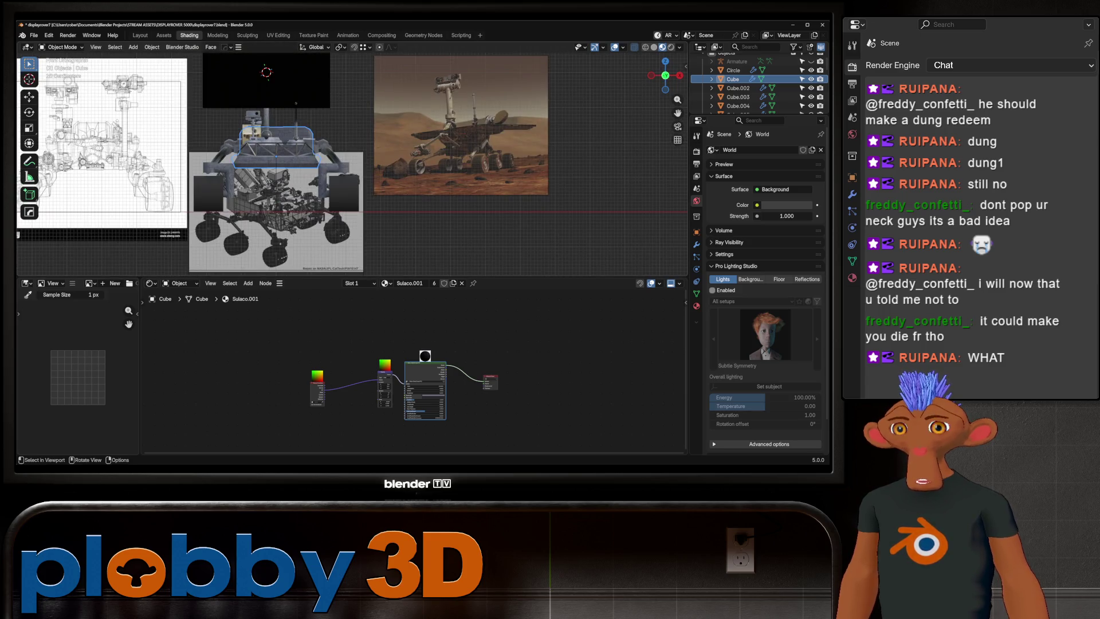
- Inspect Cylinder.007's mesh in Edit Mode, then return to a front view of the rover
{"action": "middle_click_drag", "start_coordinate": [172, 160], "coordinate": [49, 159]}
{"action": "left_click", "coordinate": [329, 195]}
{"action": "key", "text": "Tab"}
{"action": "middle_click_drag", "start_coordinate": [344, 172], "coordinate": [378, 167]}
{"action": "key", "text": "Tab"}
{"action": "key", "text": "KP_1"}
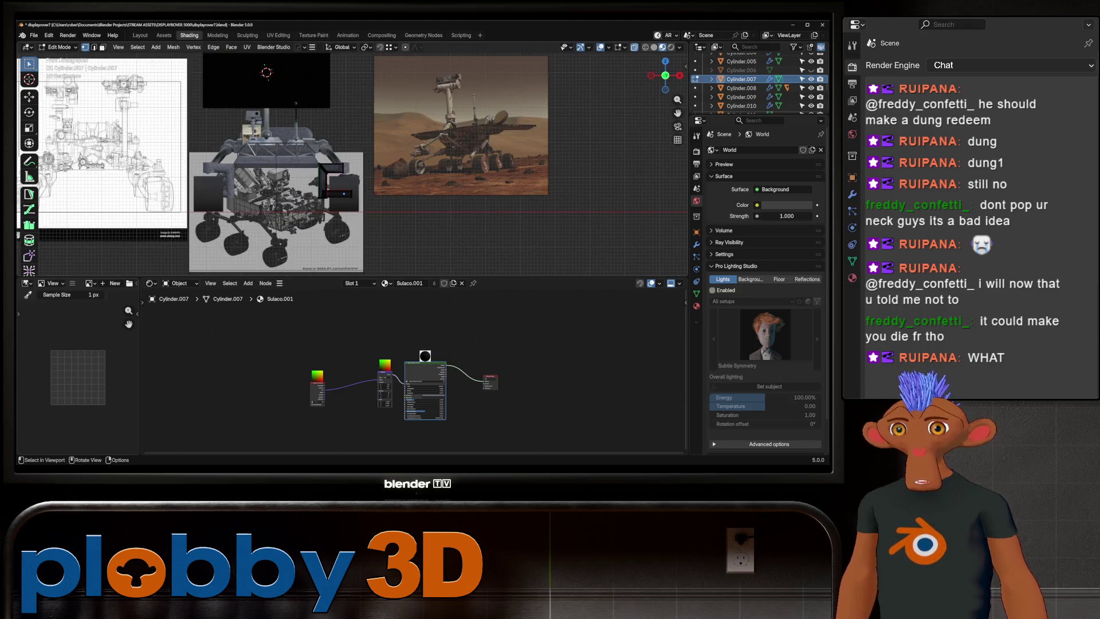
{"action": "middle_click_drag", "start_coordinate": [263, 171], "coordinate": [321, 161]}
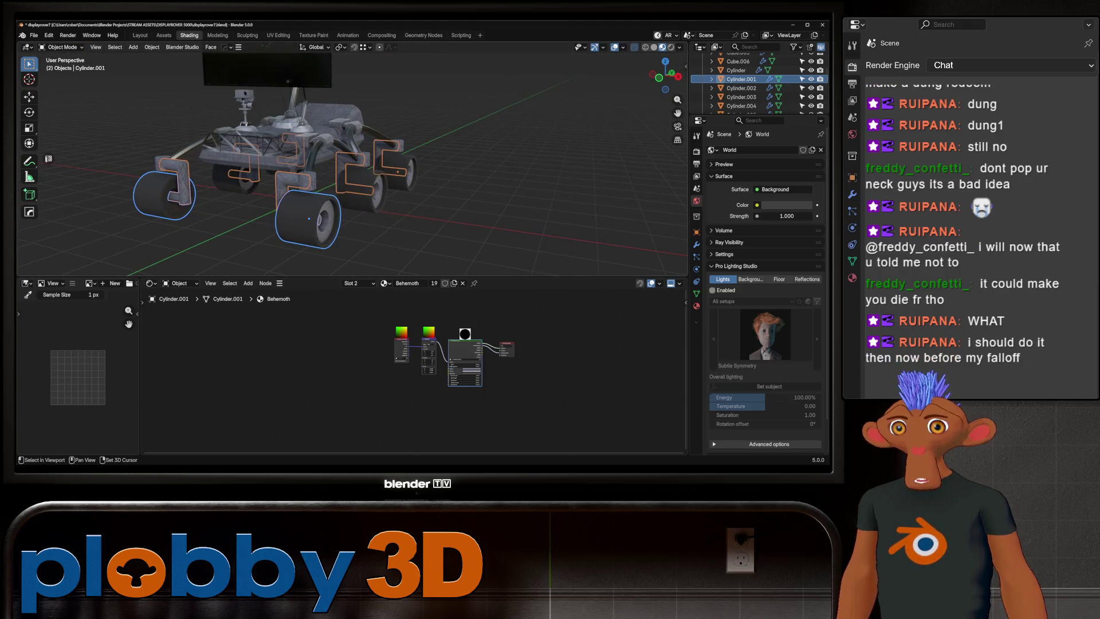
- Click through the wheel, Cylinder and Cylinder.005 to select the NurbsPath.001 cable
{"action": "left_click", "coordinate": [361, 189], "text": "shift"}
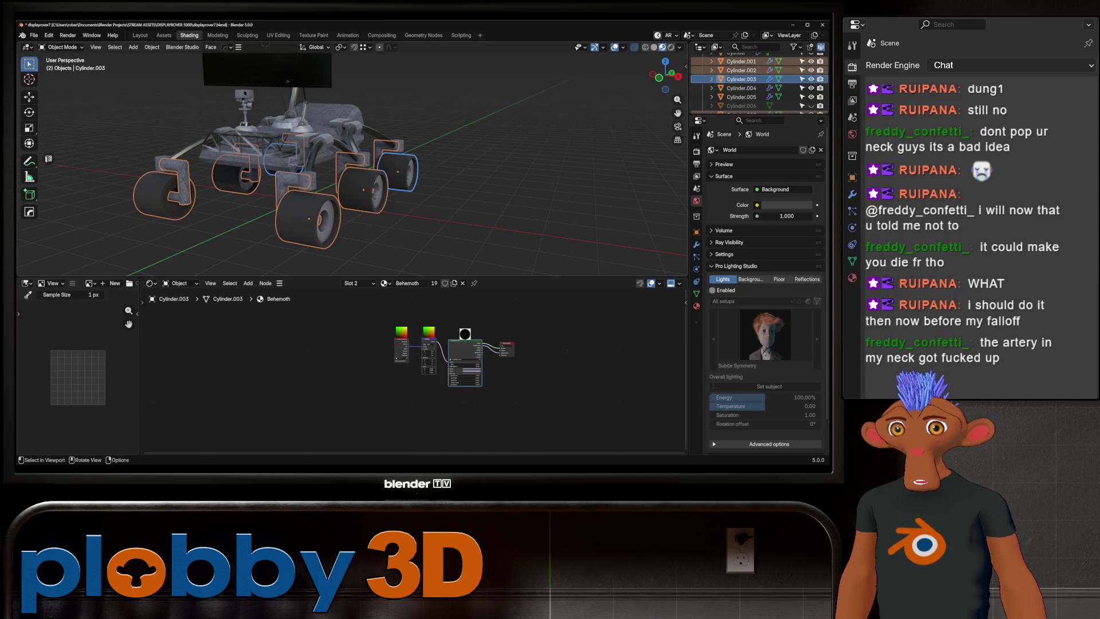
{"action": "left_click", "coordinate": [307, 181], "text": "shift"}
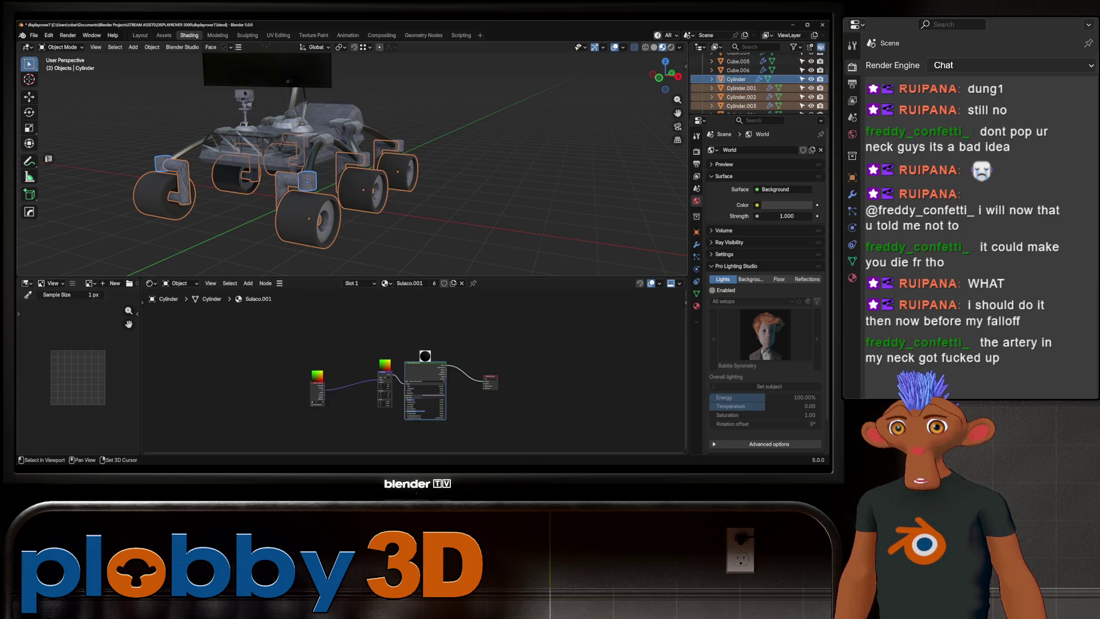
{"action": "left_click", "coordinate": [398, 146], "text": "shift"}
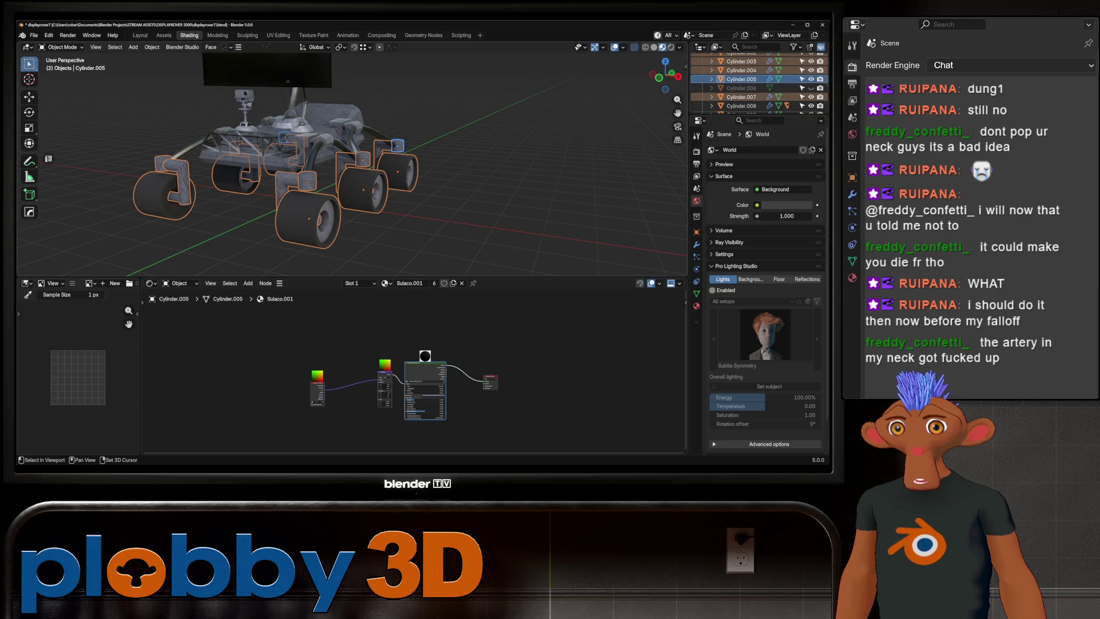
{"action": "left_click", "coordinate": [367, 152], "text": "shift"}
{"action": "left_click", "coordinate": [269, 123], "text": "shift"}
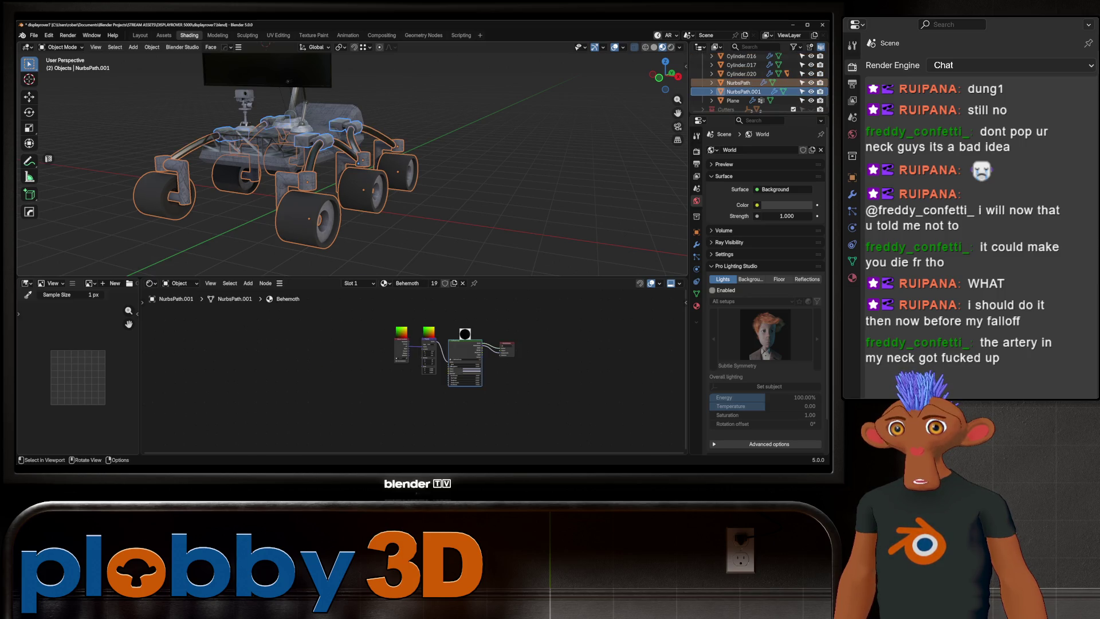
- In front view, select all of NurbsPath.001's control points and shift them along X, about 0.487 m
{"action": "key", "text": "Tab"}
{"action": "key", "text": "KP_1"}
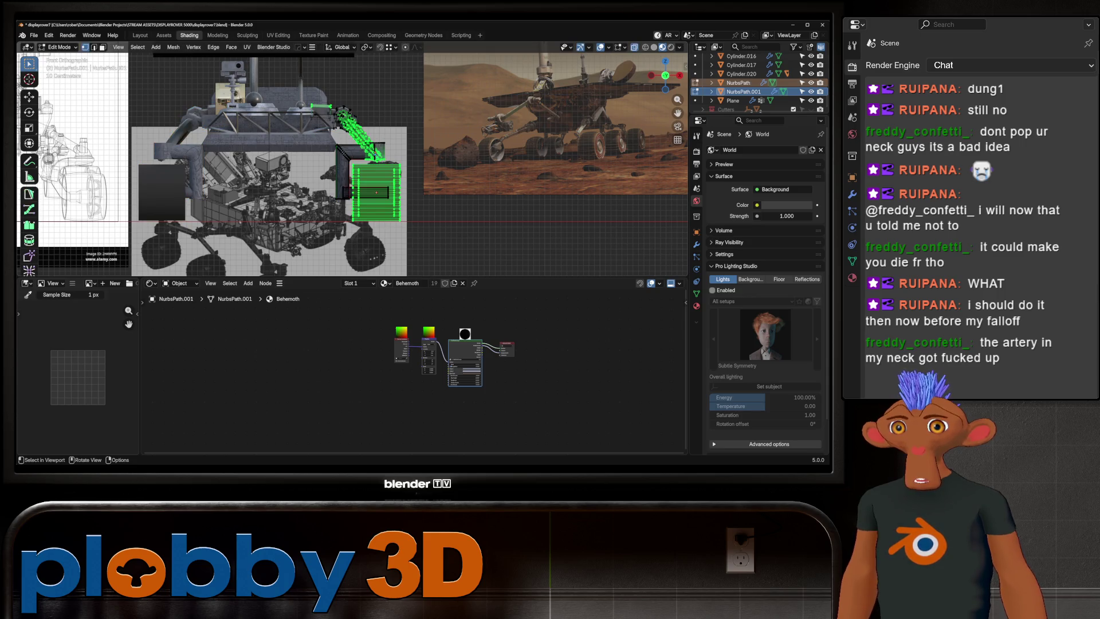
{"action": "key", "text": "ctrl+l"}
{"action": "key", "text": "g"}
{"action": "key", "text": "x"}
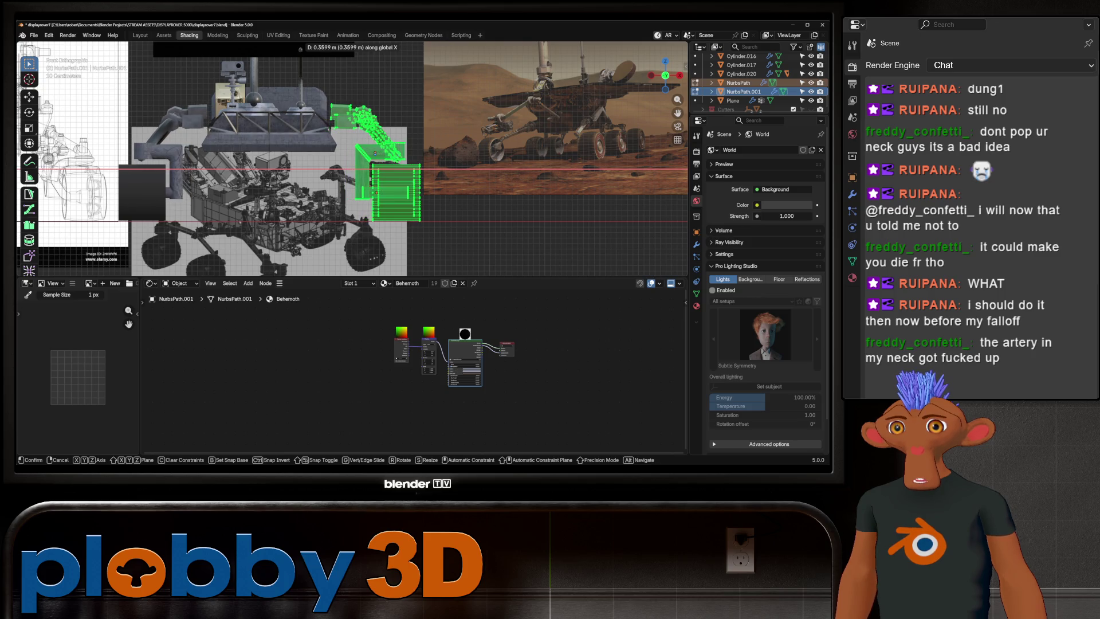
{"action": "left_click", "coordinate": [349, 179]}
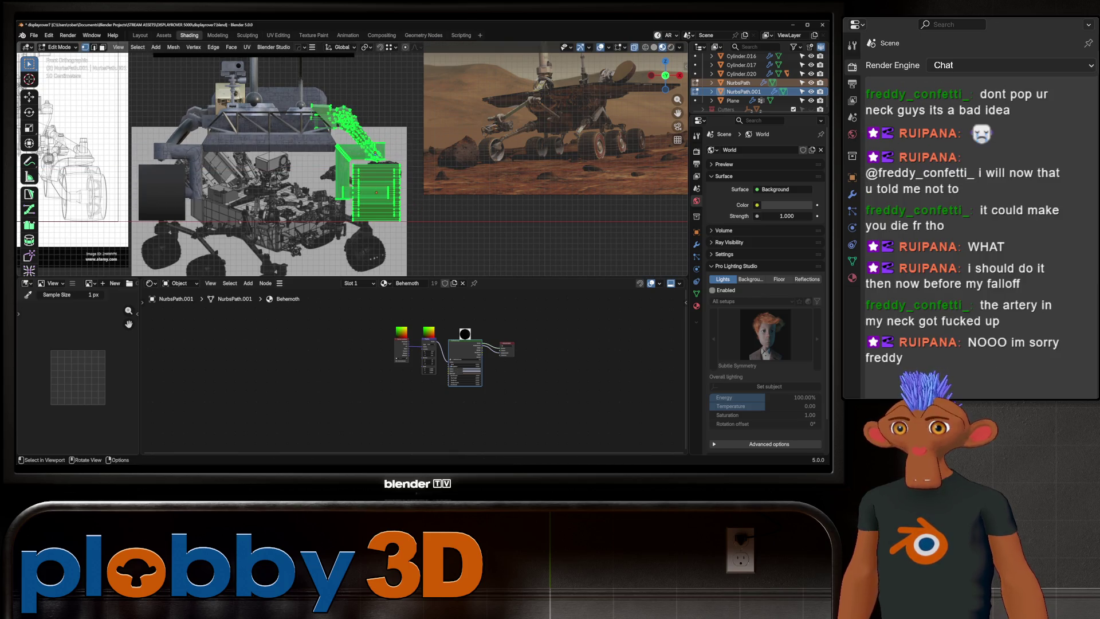
{"action": "scroll", "coordinate": [428, 189], "scroll_direction": "down", "scroll_amount": 3}
{"action": "key", "text": "g"}
{"action": "key", "text": "x"}
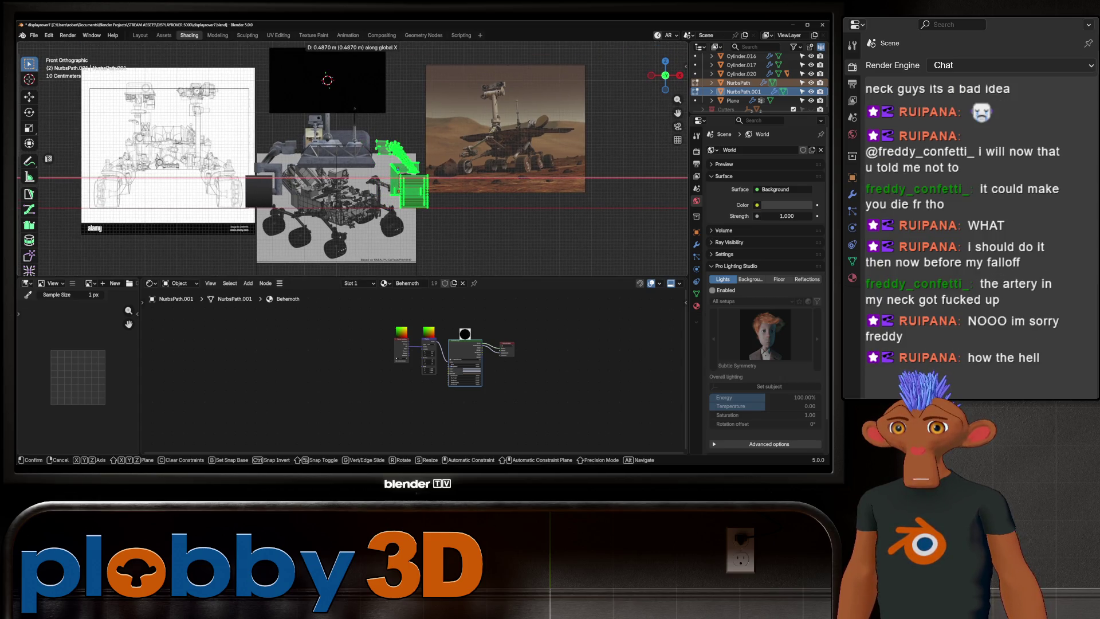